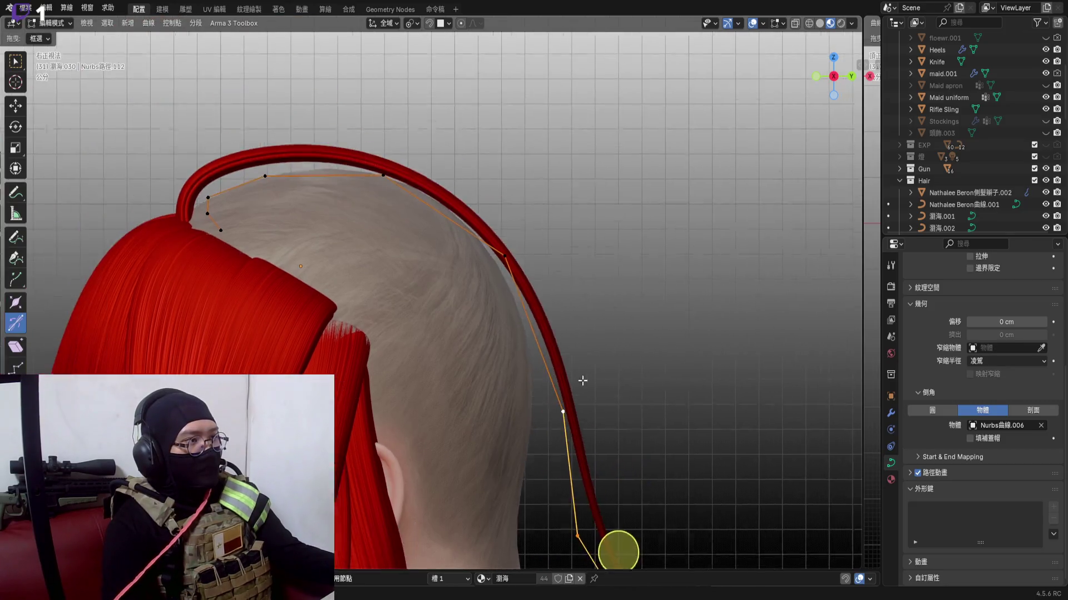
Pan over the arched strand's curve points and leave Edit Mode for the whole strand object
shift+middle_drag(537, 404, 612, 341)
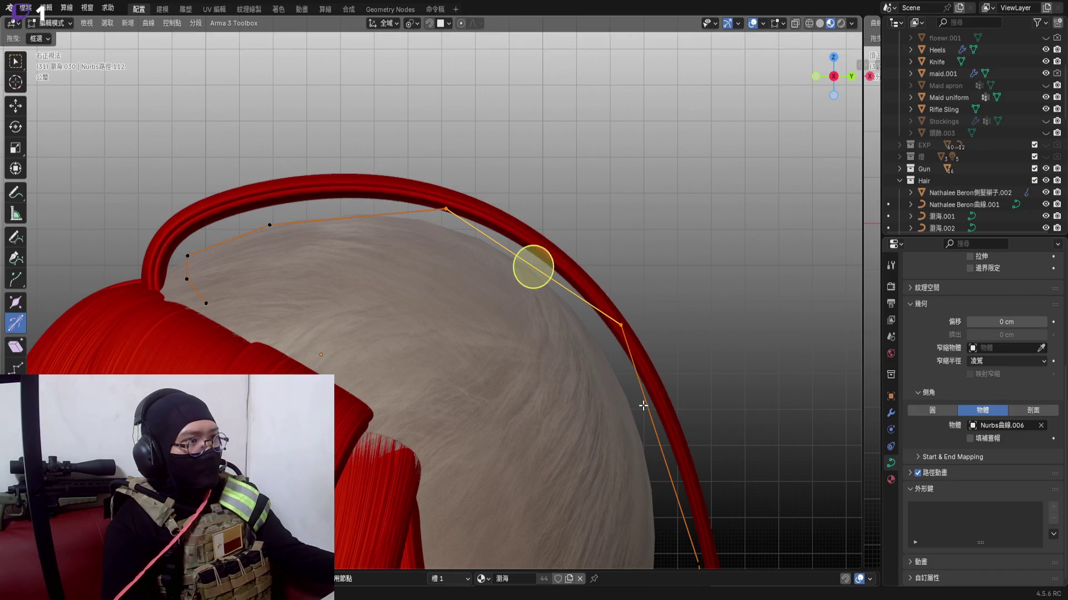
mouse_move(643, 404)
shift+middle_down()
mouse_move(575, 289)
mouse_move(492, 357)
mouse_move(428, 305)
mouse_move(520, 321)
mouse_move(393, 358)
mouse_move(330, 355)
mouse_move(371, 366)
shift+middle_up()
scroll(598, 257, down, 4)
key(Tab)
scroll(392, 358, up, 3)
Lift the strand along Z and tilt it about the X axis toward the shaved side
right_click(373, 365)
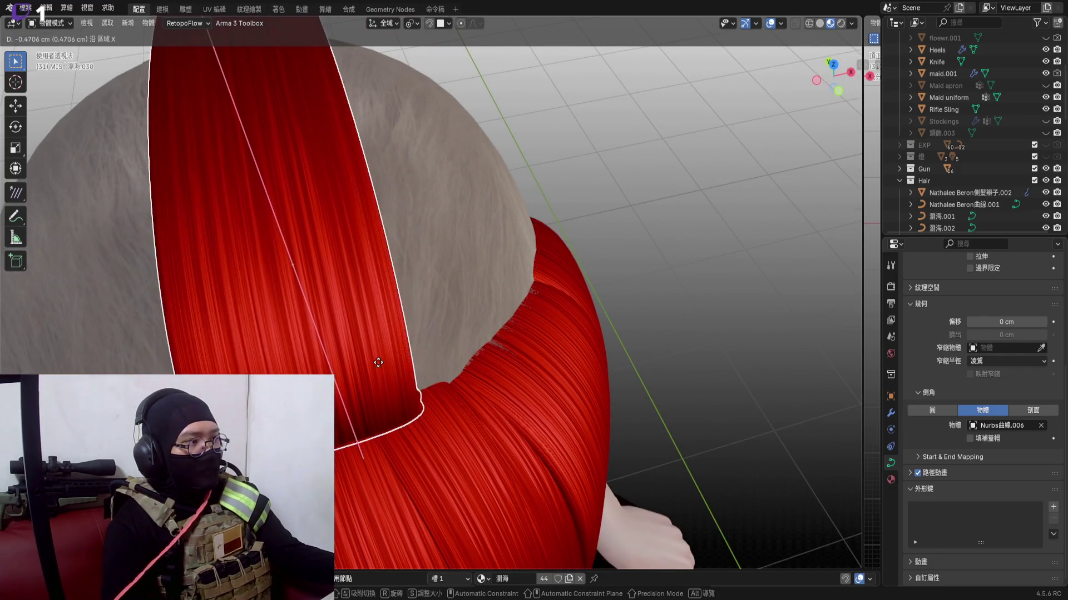
key(g)
key(z)
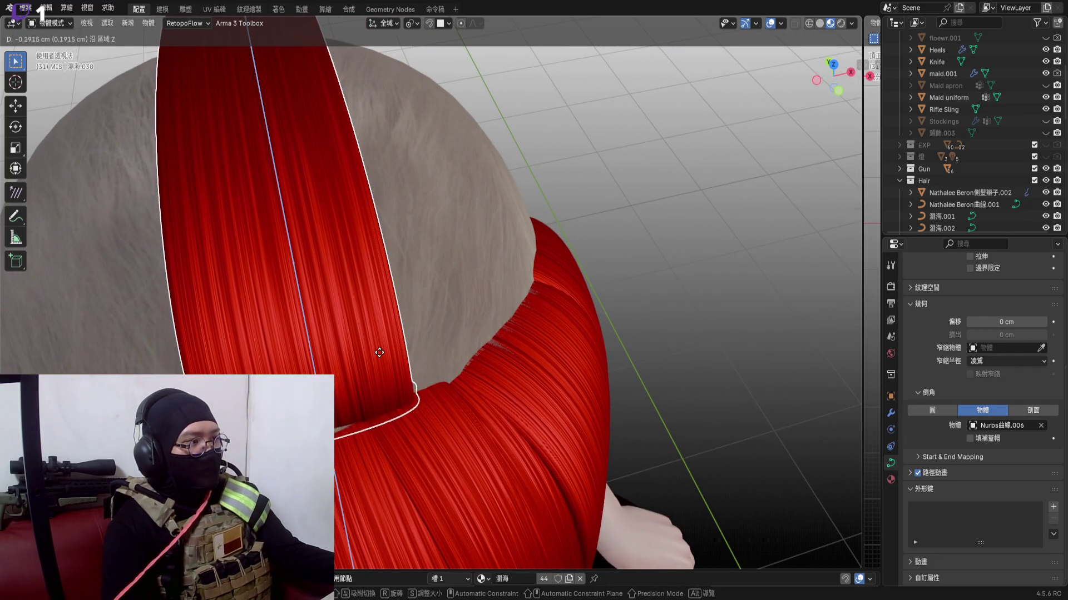
mouse_move(384, 358)
middle_down()
mouse_move(344, 371)
mouse_move(370, 351)
middle_up()
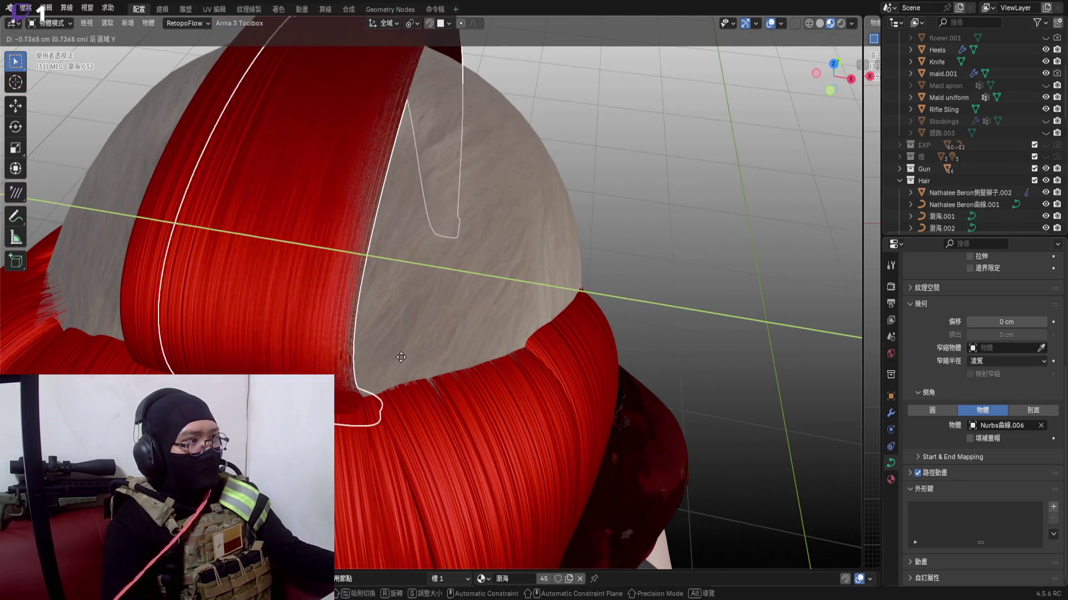
click(452, 349)
middle_drag(452, 349, 418, 398)
key(r)
key(x)
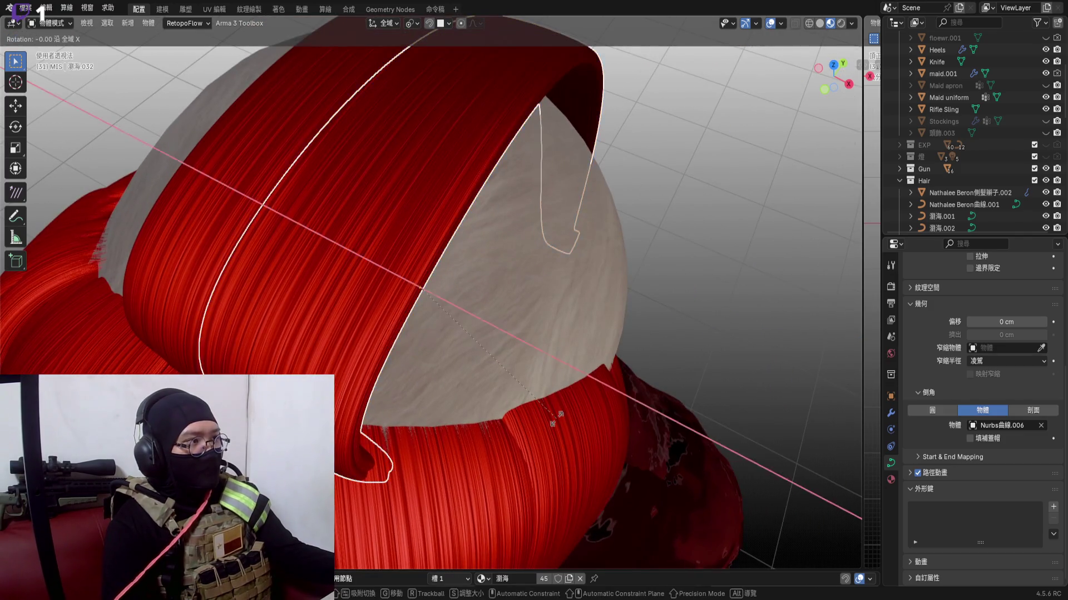
click(576, 359)
Slide the strand along Y and nudge it repeatedly until it sits snug against the scalp
middle_drag(470, 348, 512, 347)
key(g)
key(y)
key(g)
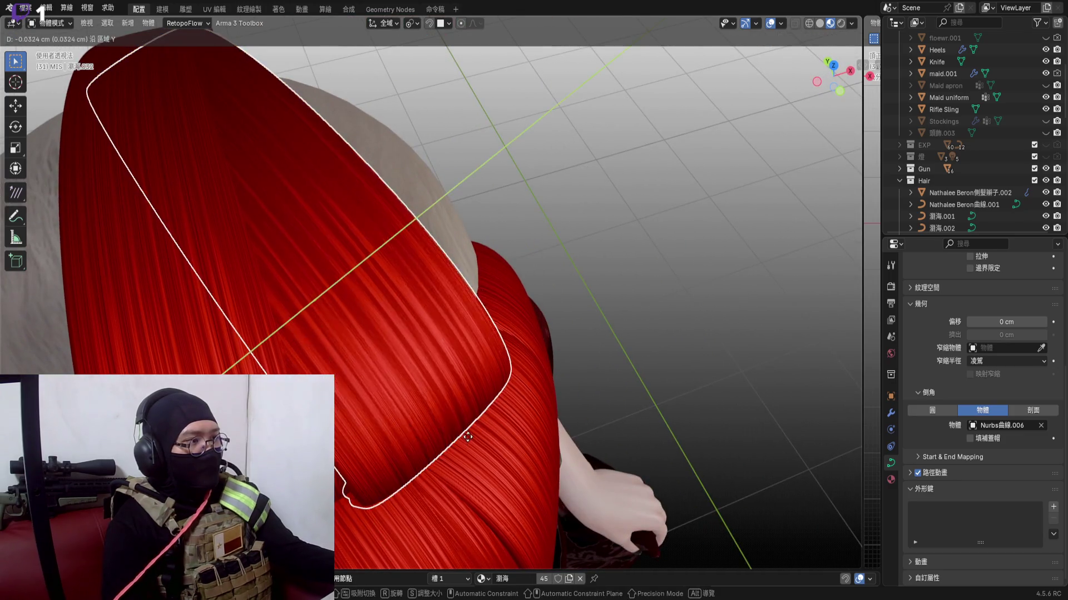
click(450, 413)
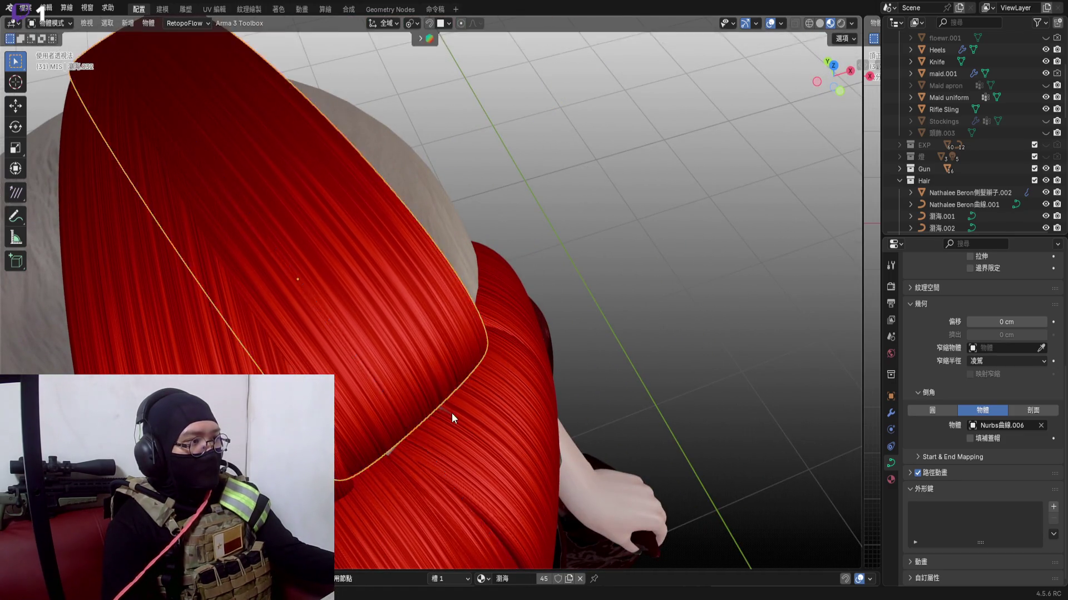
middle_drag(451, 413, 414, 409)
key(g)
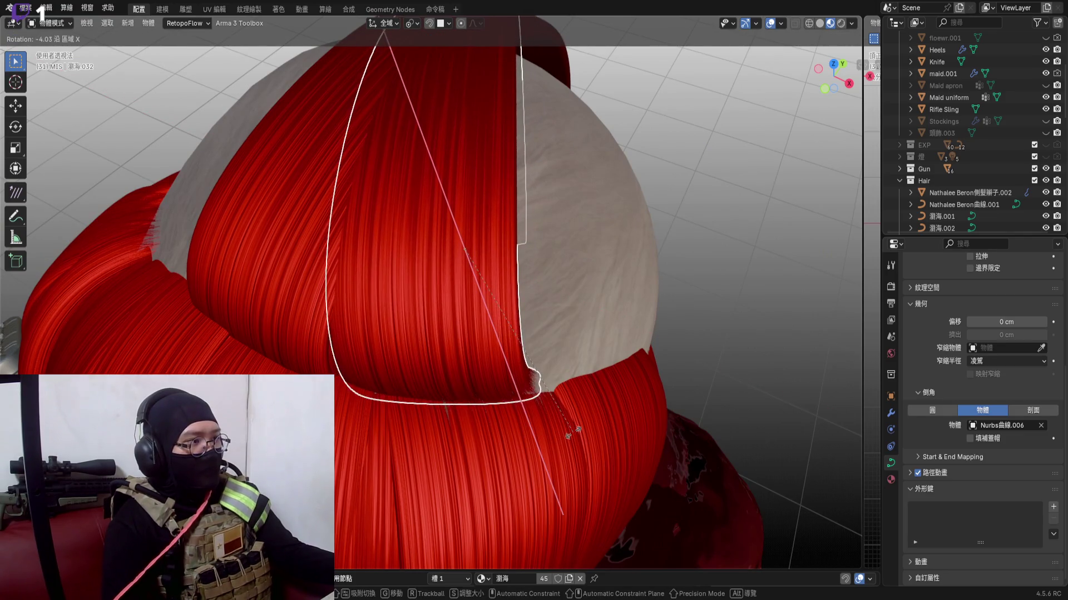
click(501, 432)
mouse_move(501, 433)
middle_down()
mouse_move(456, 389)
mouse_move(451, 413)
middle_up()
key(g)
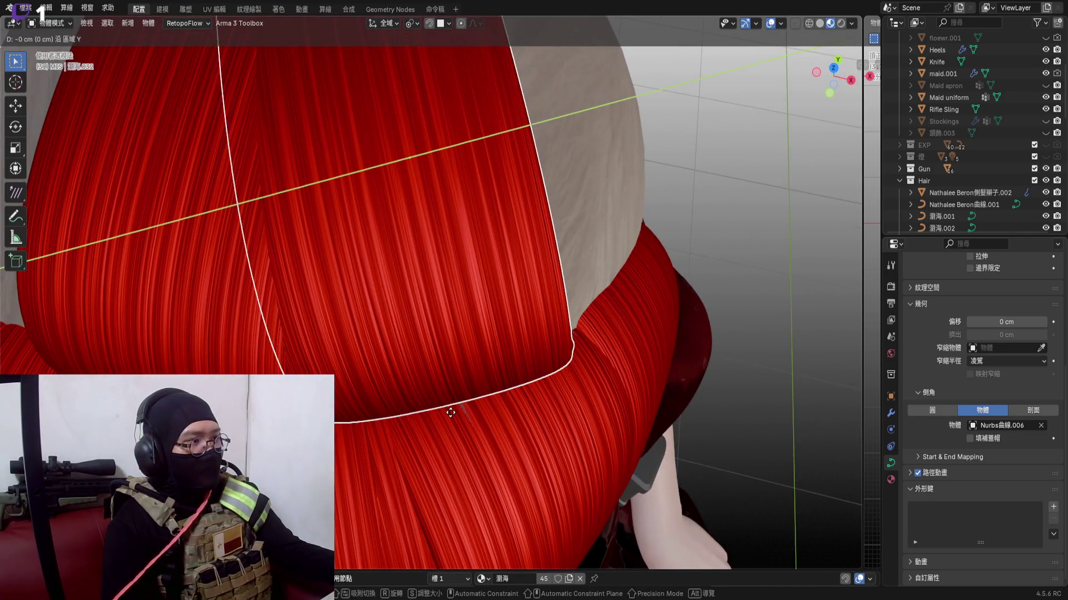
click(450, 413)
Turn the hair loop about Z and shift it, including along Y, over the top of the head
middle_drag(426, 355, 457, 303)
key(r)
key(z)
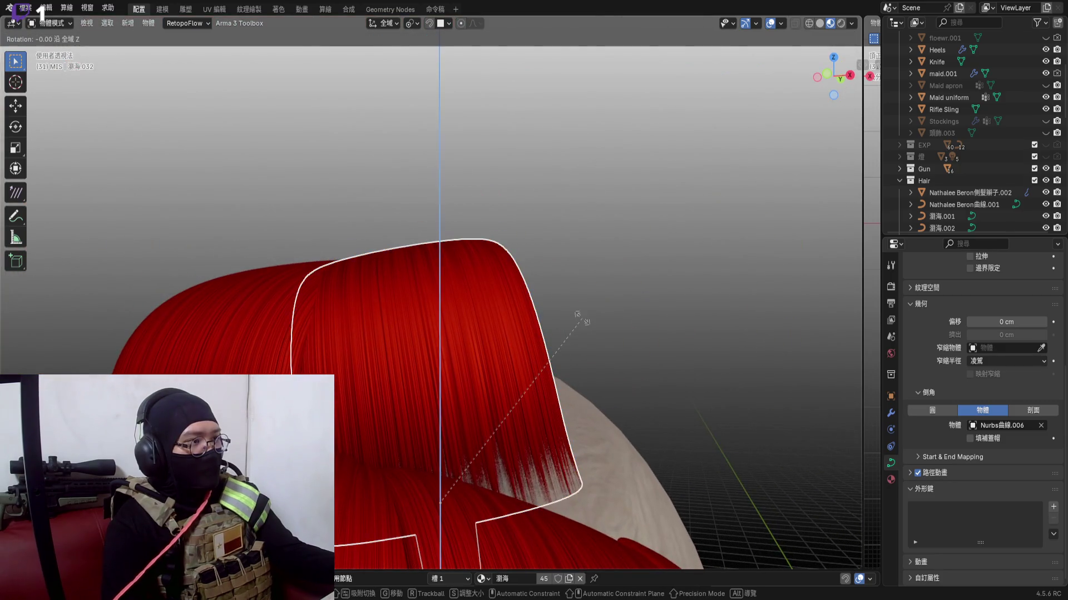
click(584, 359)
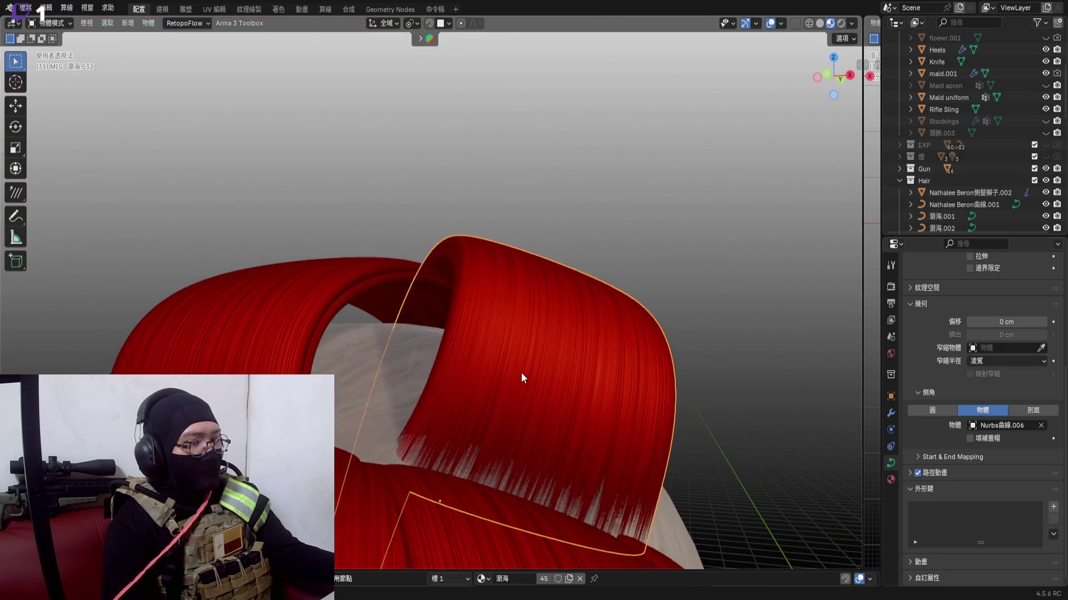
middle_drag(521, 373, 533, 447)
key(g)
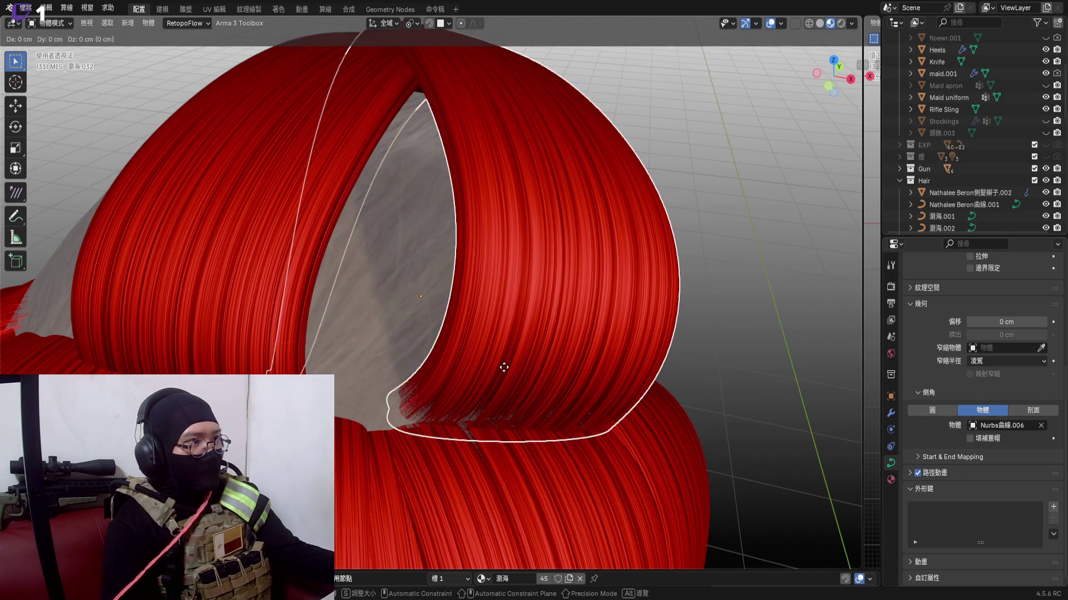
click(435, 371)
middle_drag(432, 374, 586, 430)
key(g)
key(y)
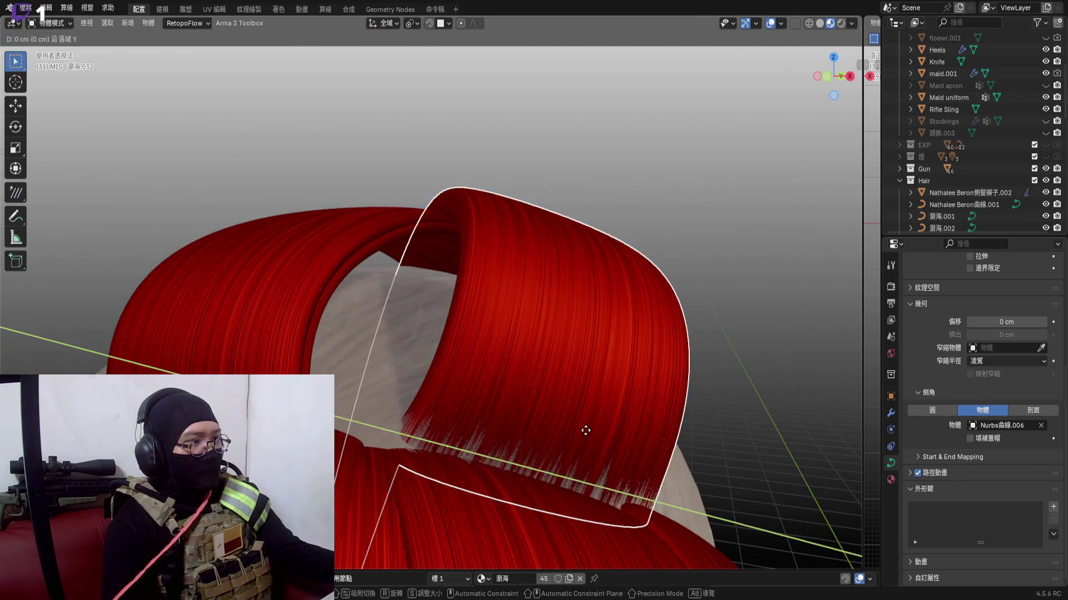
click(515, 406)
Free-rotate the loop after cycling Z, X, Y constraints, then shift it along X over the bare patch
key(r)
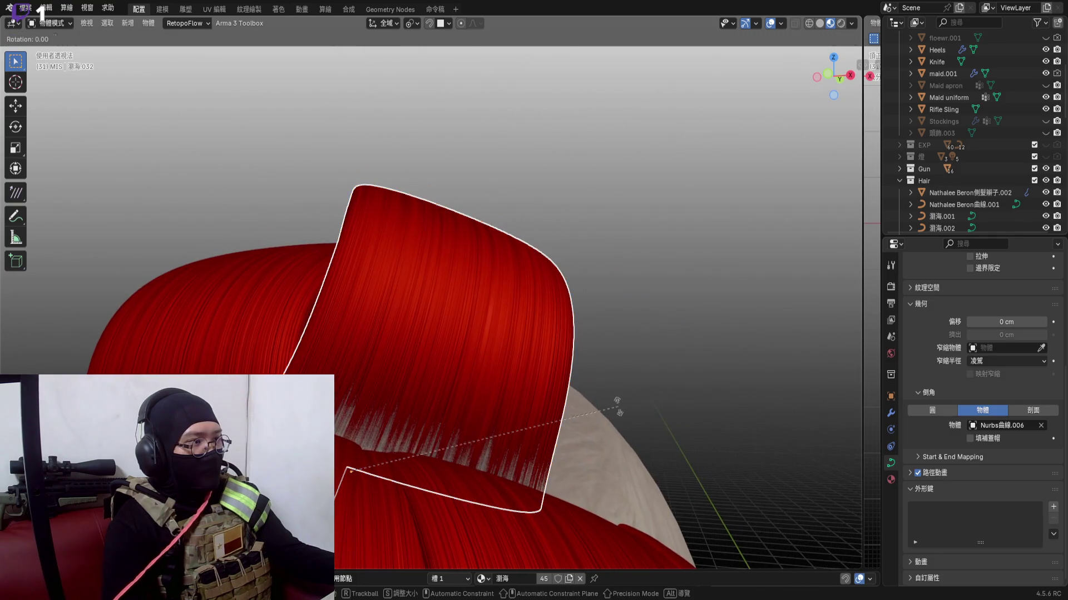
key(z)
key(x)
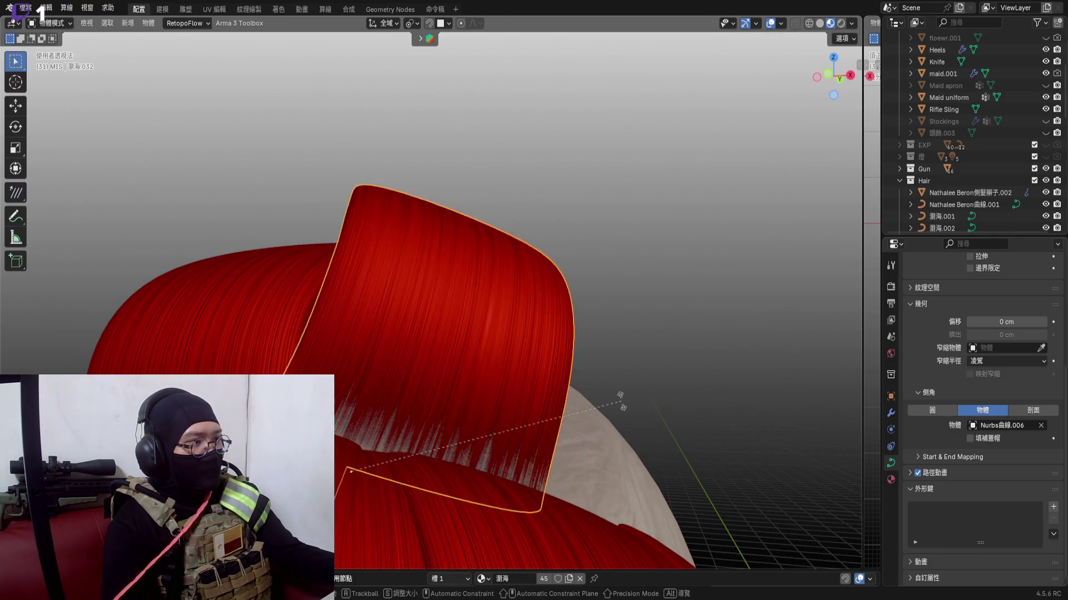
key(y)
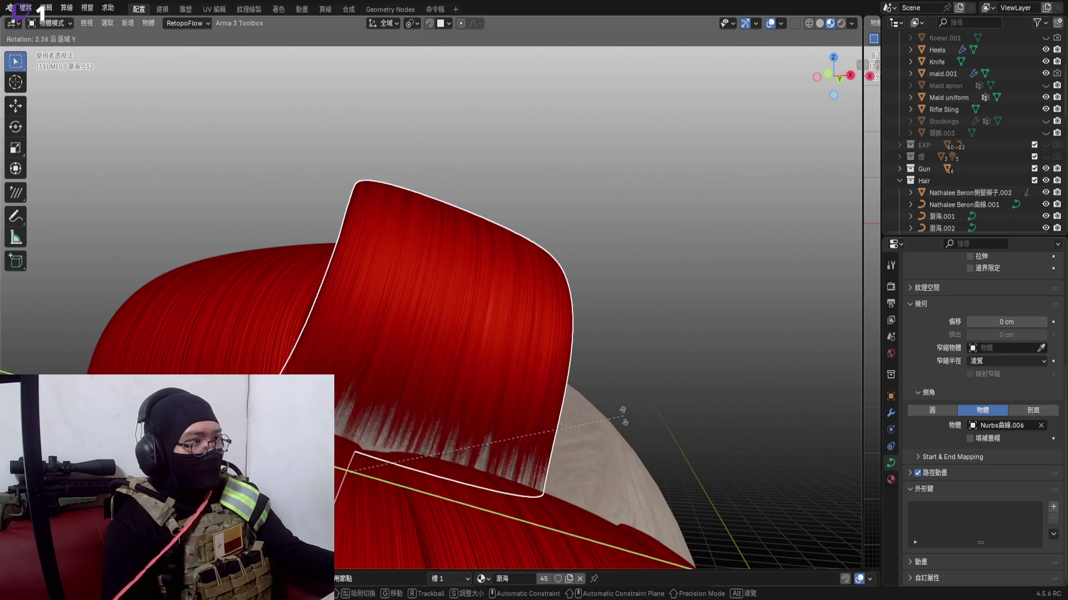
key(y)
click(434, 369)
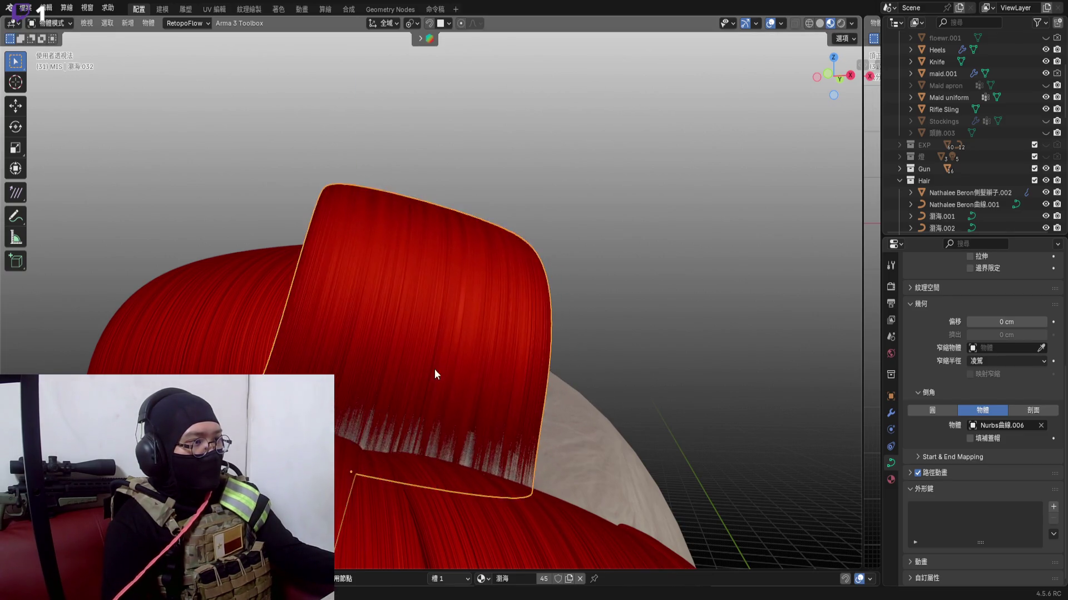
mouse_move(435, 370)
middle_down()
mouse_move(422, 370)
mouse_move(521, 392)
middle_up()
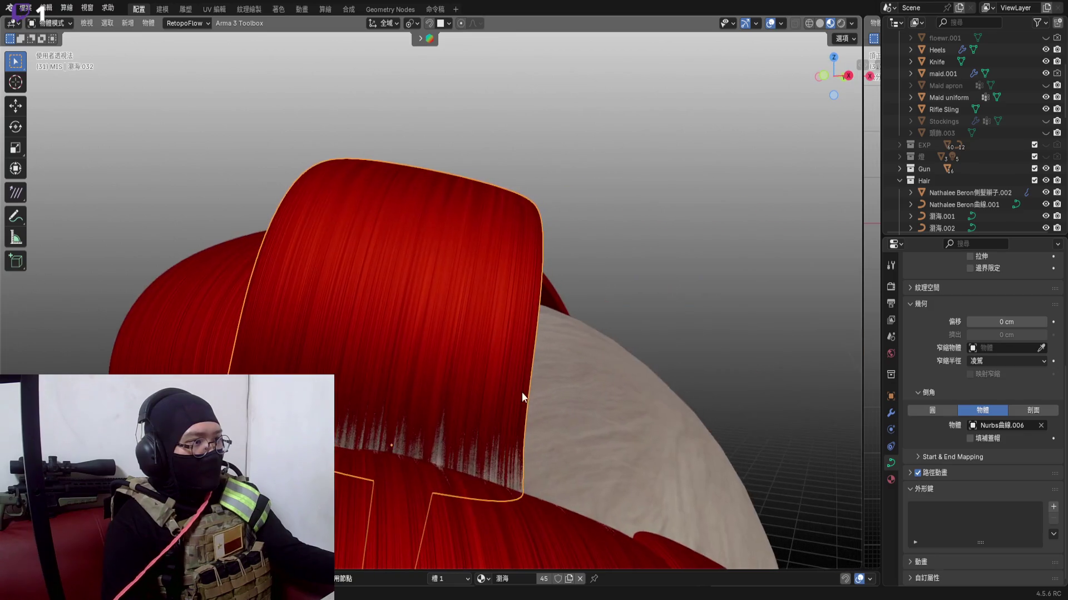
key(g)
key(x)
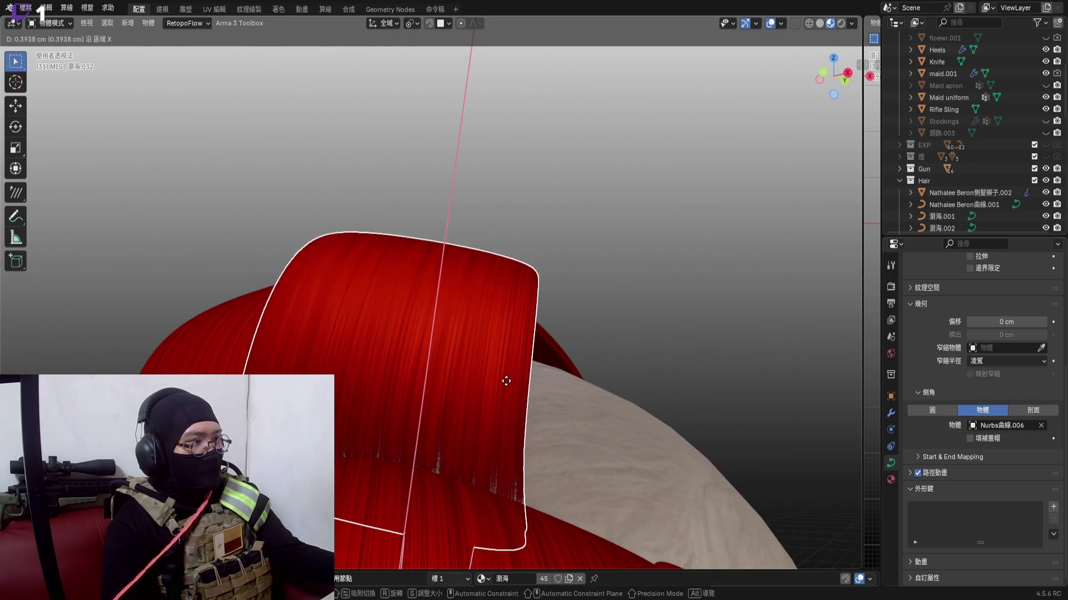
click(506, 381)
mouse_move(423, 357)
middle_down()
mouse_move(483, 427)
mouse_move(456, 378)
mouse_move(509, 356)
middle_up()
Fine-tune the strand with a Z rotation and two Y-axis moves so it arches over the crown
key(r)
key(z)
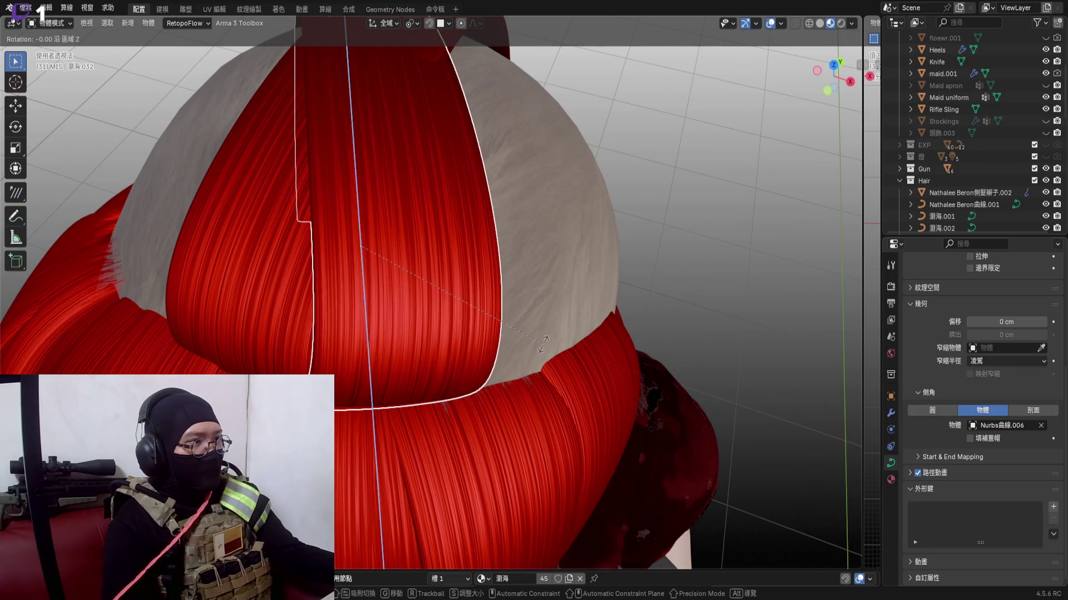
click(494, 358)
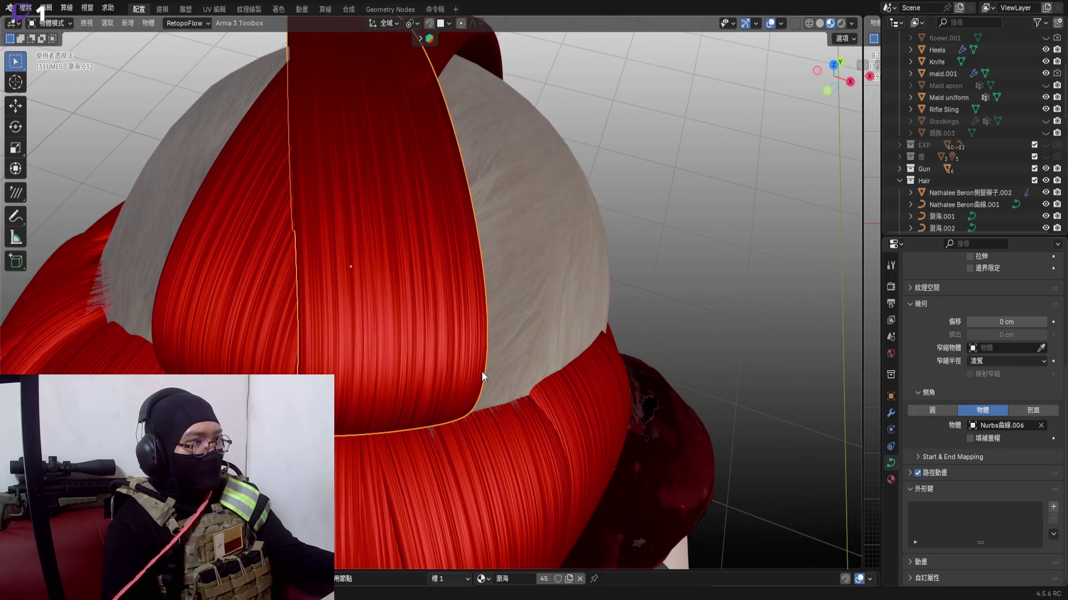
key(r)
key(y)
click(483, 367)
mouse_move(484, 367)
middle_down()
mouse_move(486, 341)
mouse_move(467, 336)
middle_up()
scroll(467, 336, up, 3)
key(g)
key(y)
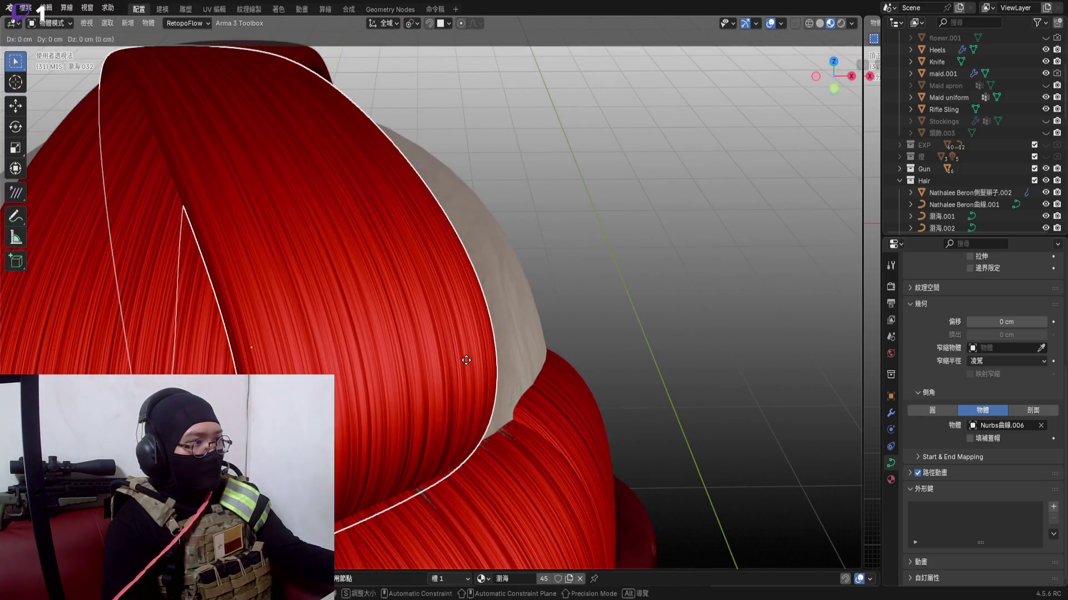
click(462, 368)
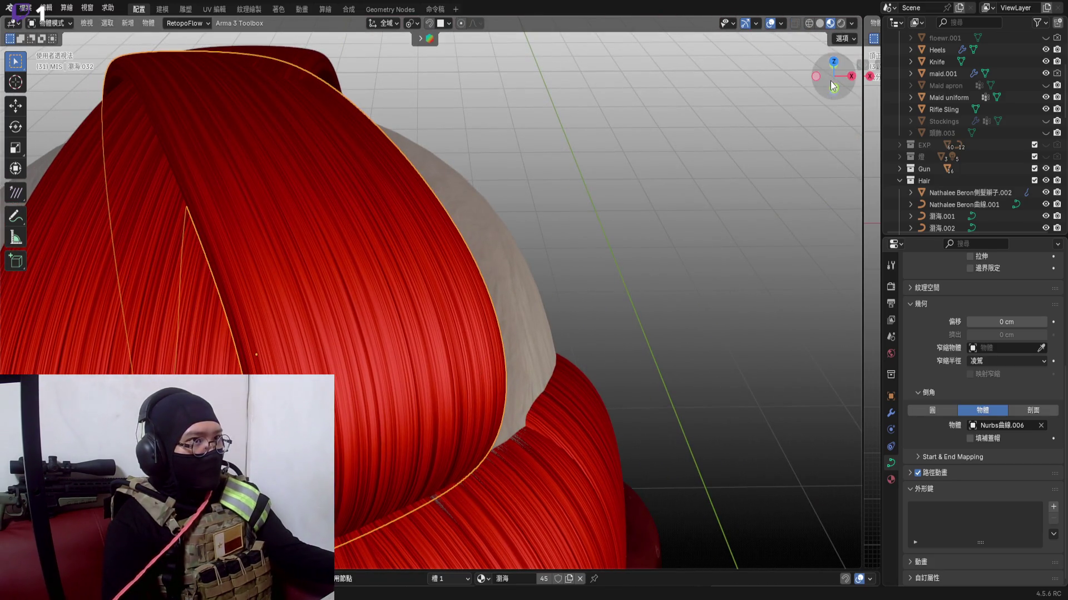
Check the strand from the front view and above, then enter Edit Mode on its curve points
drag(830, 81, 651, 229)
click(832, 79)
scroll(476, 118, down, 5)
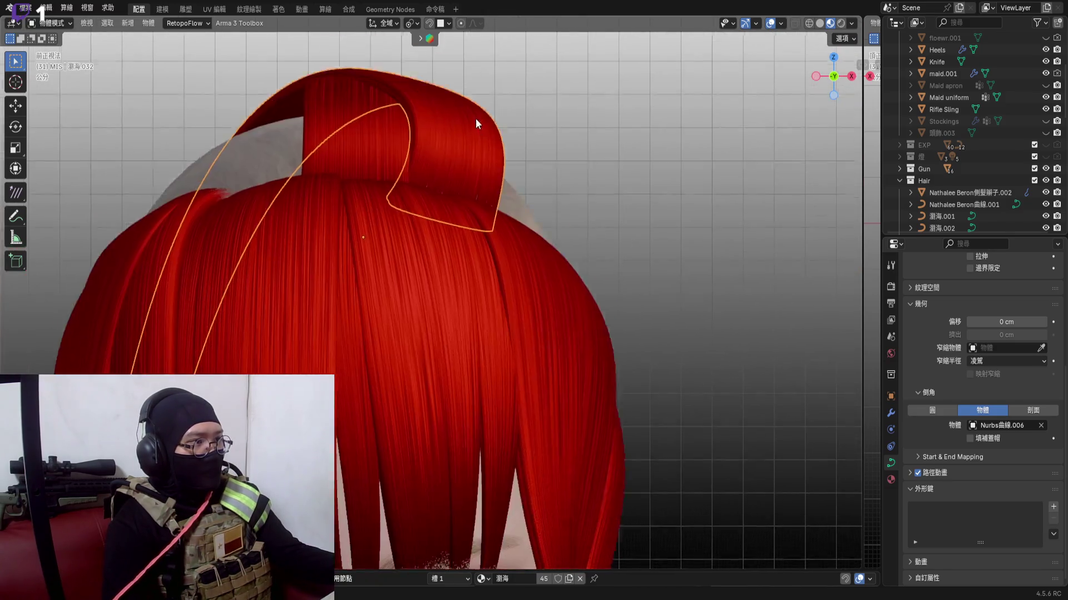
scroll(496, 190, down, 3)
mouse_move(873, 78)
middle_down()
mouse_move(389, 287)
mouse_move(457, 252)
mouse_move(486, 305)
mouse_move(404, 301)
mouse_move(415, 291)
middle_up()
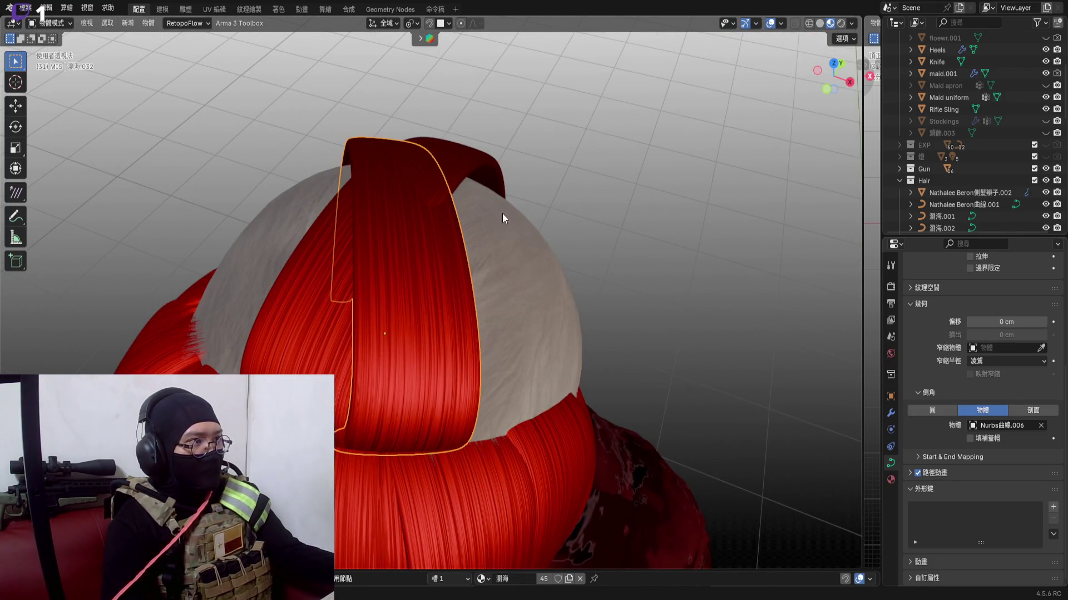
key(Tab)
mouse_move(401, 179)
middle_down()
mouse_move(300, 200)
mouse_move(342, 252)
middle_up()
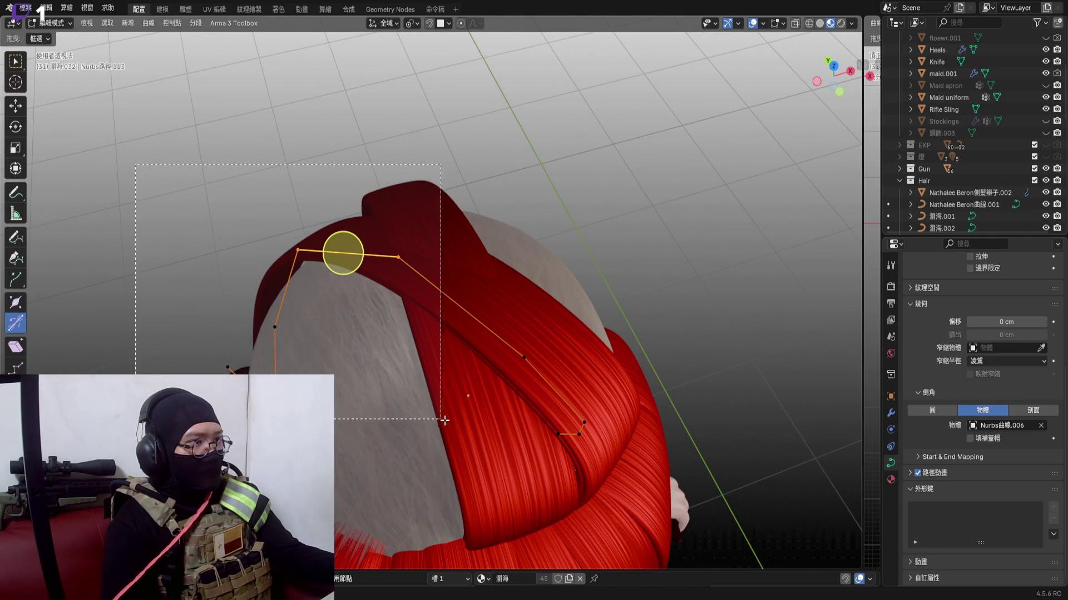
Box-select a group of NURBS points and rotate them, freely then about X, to sweep the strand back
drag(136, 164, 520, 442)
mouse_move(301, 325)
middle_down()
mouse_move(600, 310)
mouse_move(506, 373)
mouse_move(412, 380)
middle_up()
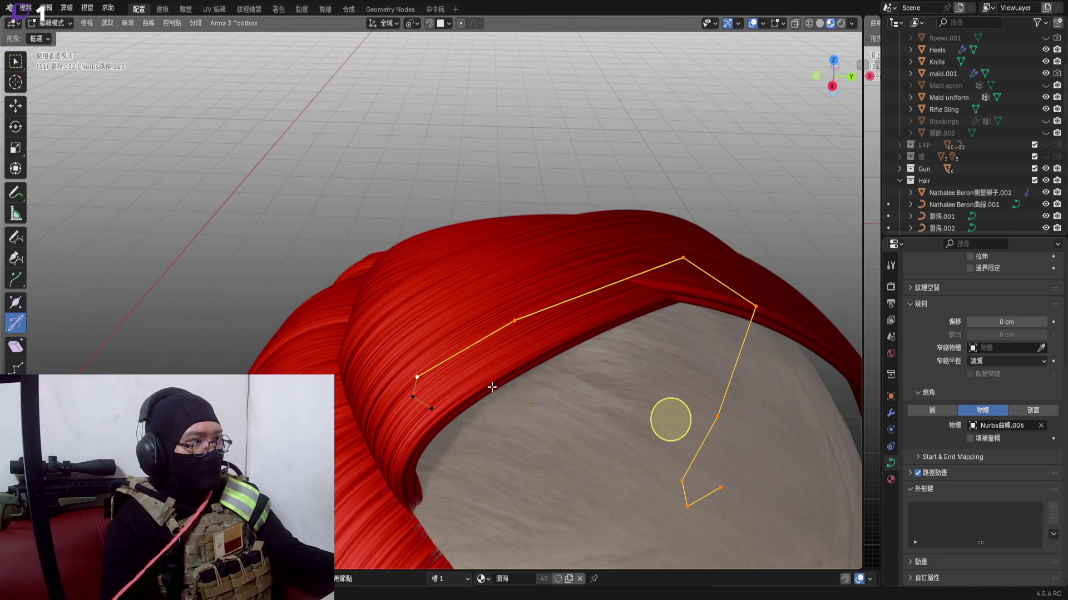
middle_drag(492, 387, 534, 393)
key(r)
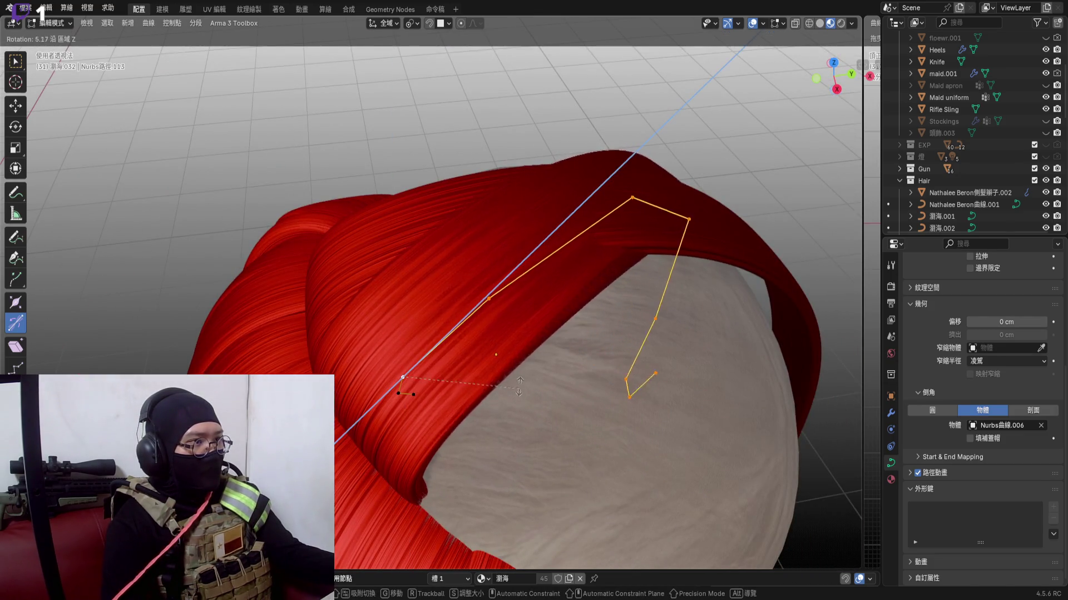
click(538, 291)
middle_drag(539, 300, 574, 295)
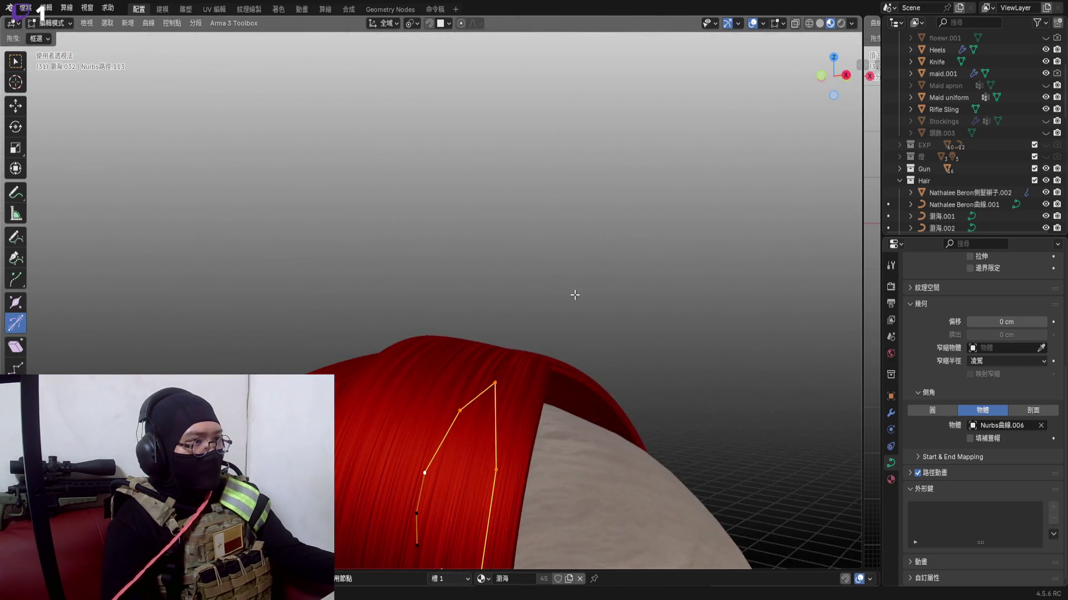
key(x)
click(638, 375)
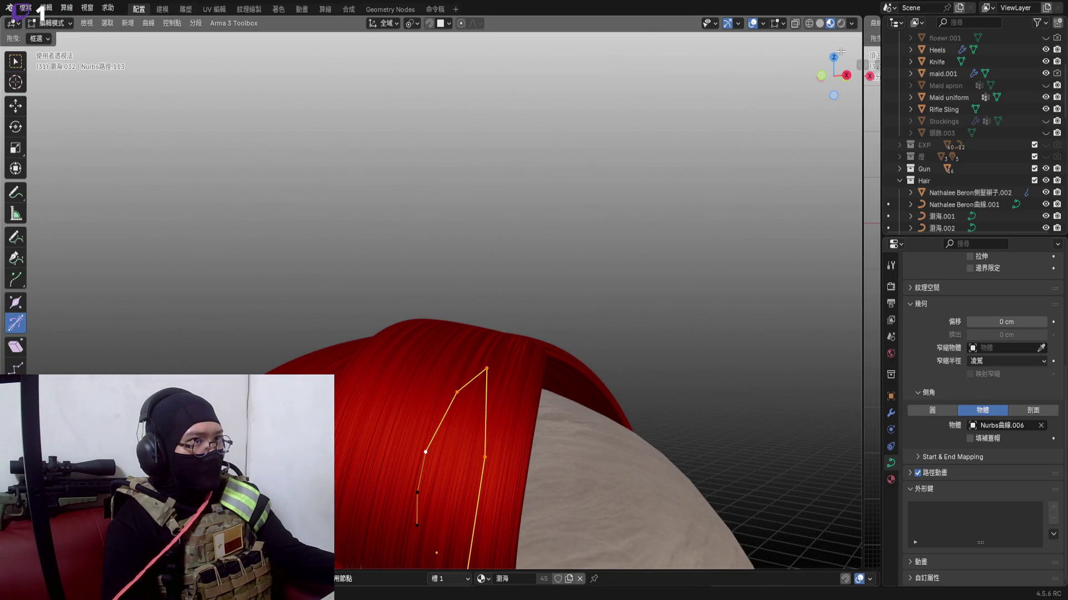
Rotate the points further about X and freely so the strand bends over the crown and down the side
middle_drag(486, 371, 534, 383)
scroll(534, 334, up, 4)
middle_drag(534, 334, 584, 301)
key(r)
key(x)
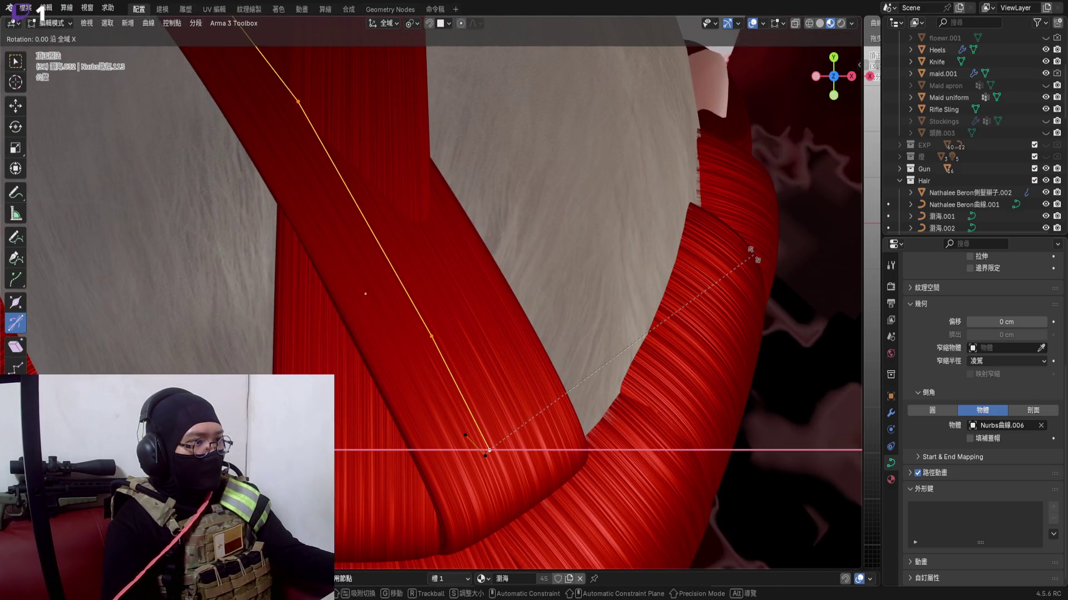
click(697, 401)
scroll(583, 334, down, 5)
mouse_move(584, 333)
middle_down()
mouse_move(517, 359)
mouse_move(583, 317)
mouse_move(467, 384)
mouse_move(429, 492)
middle_up()
key(r)
key(x)
click(629, 322)
key(r)
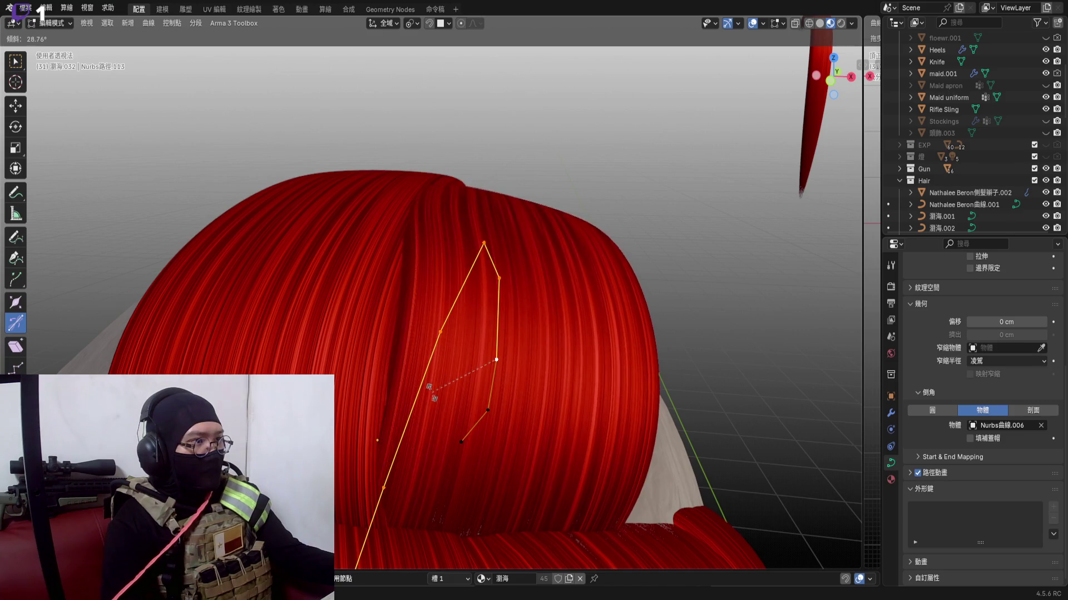
click(429, 388)
scroll(367, 442, down, 4)
mouse_move(367, 443)
middle_down()
mouse_move(467, 392)
mouse_move(591, 444)
middle_up()
scroll(584, 433, down, 3)
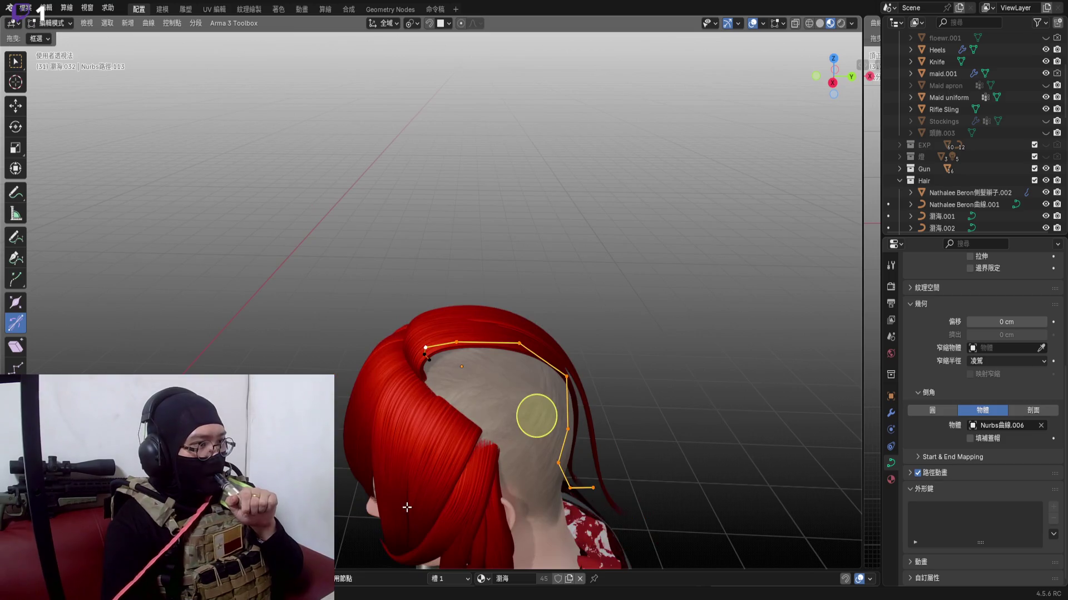
middle_drag(536, 416, 533, 326)
scroll(534, 325, up, 3)
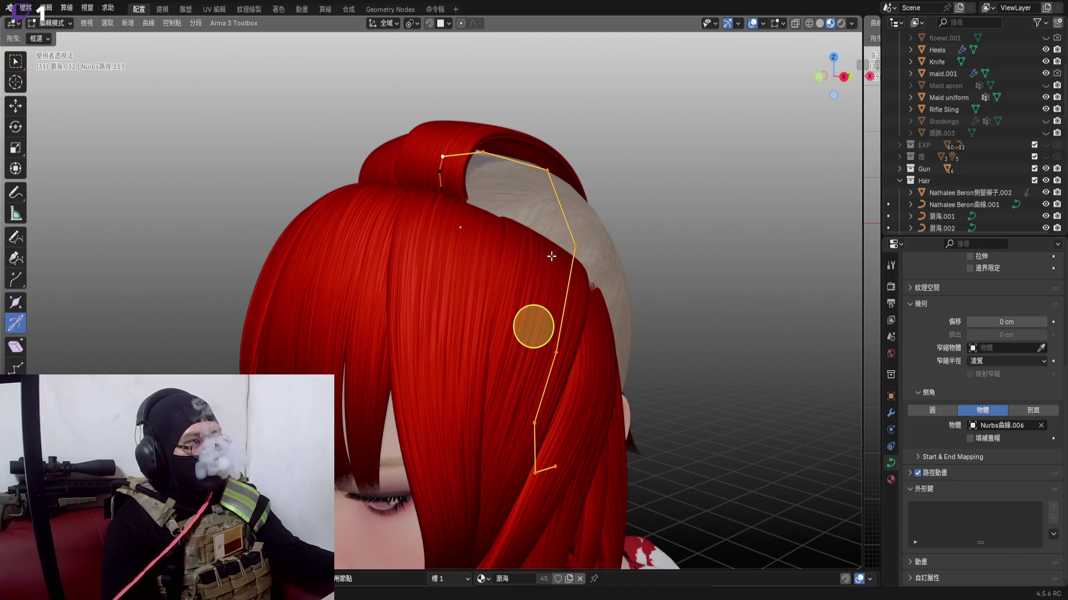
mouse_move(551, 256)
middle_down()
mouse_move(798, 100)
mouse_move(562, 211)
middle_up()
scroll(562, 211, up, 5)
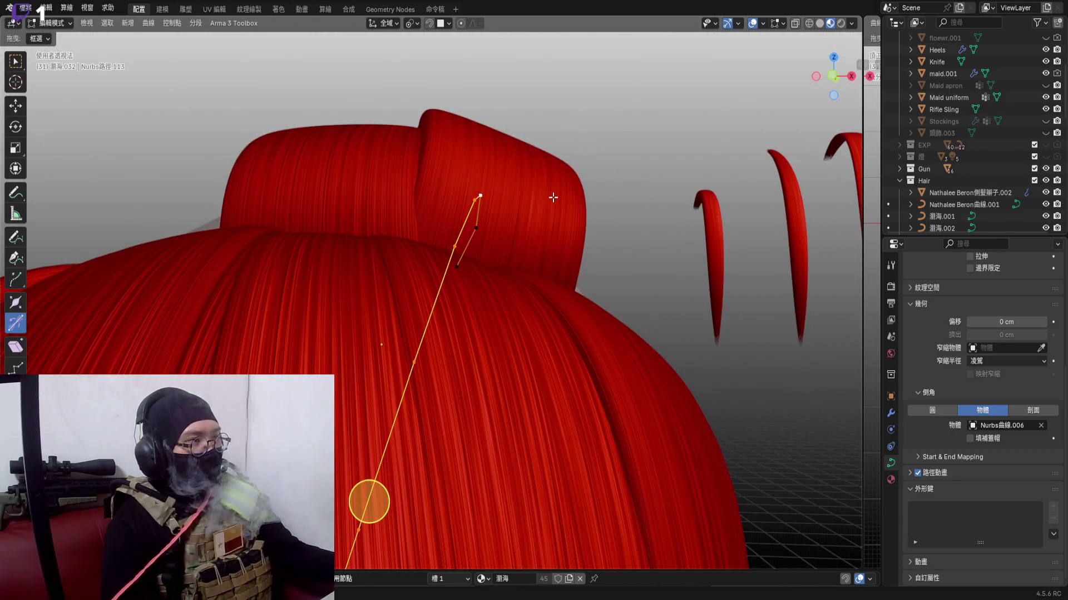
key(Tab)
key(g)
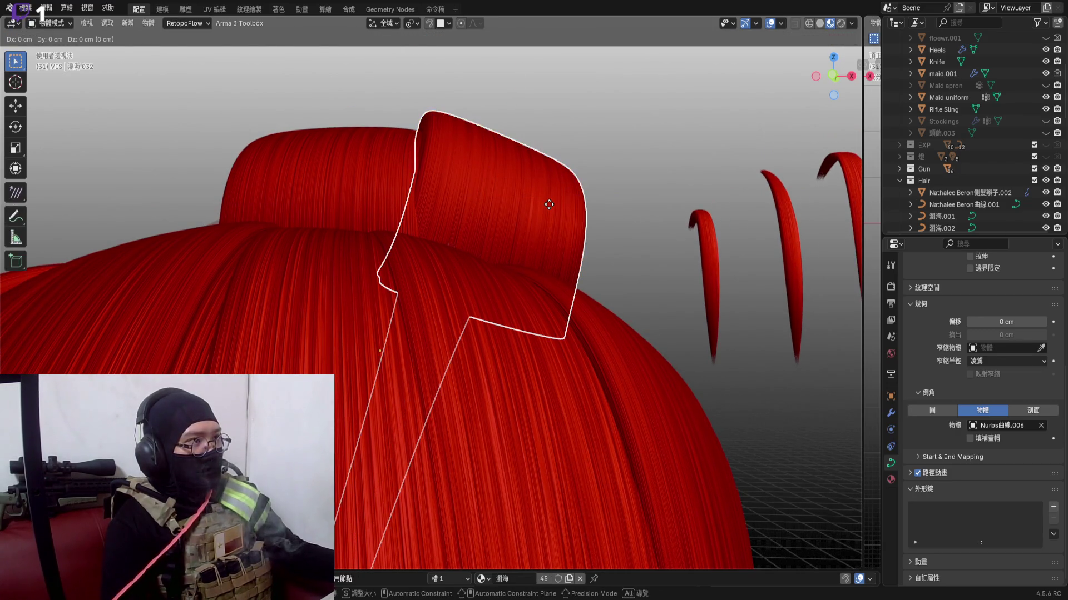
click(540, 217)
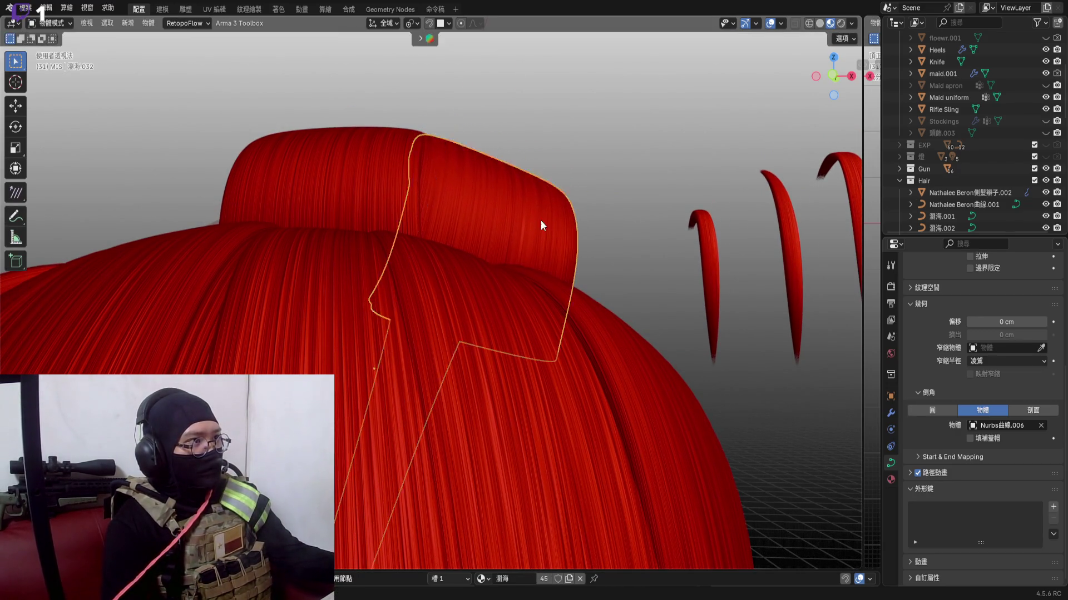
key(Tab)
mouse_move(541, 220)
middle_down()
mouse_move(397, 288)
mouse_move(447, 270)
mouse_move(501, 284)
mouse_move(468, 276)
middle_up()
mouse_move(528, 498)
middle_down()
mouse_move(576, 293)
mouse_move(750, 267)
middle_up()
scroll(576, 292, up, 2)
click(567, 286)
key(g)
From the back view, rotate selected curve sections so the strand arches over the shaved scalp
click(589, 259)
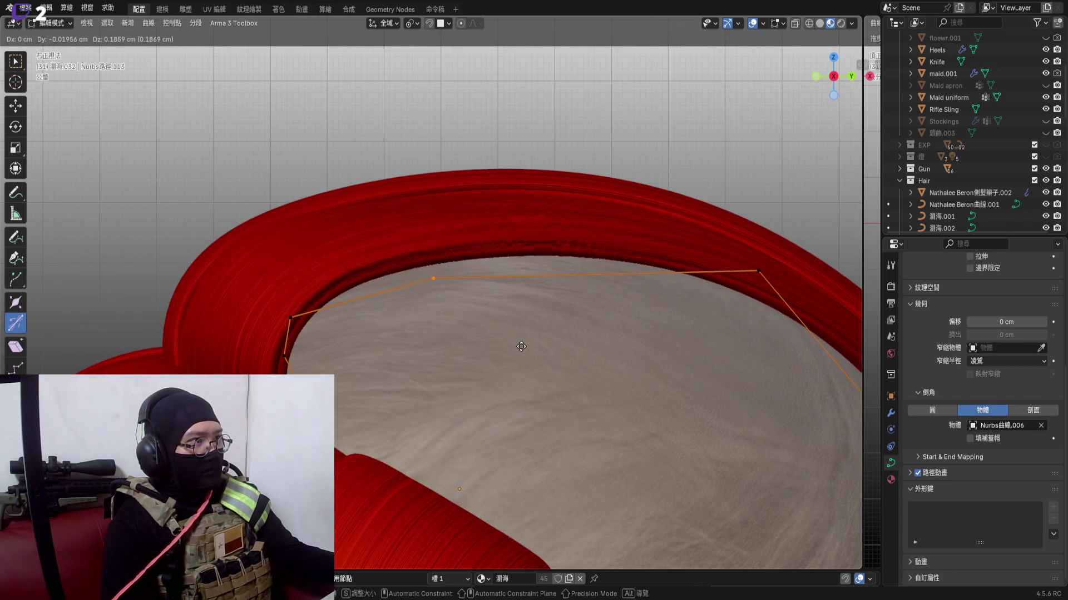
middle_drag(522, 358, 521, 315)
scroll(521, 315, down, 3)
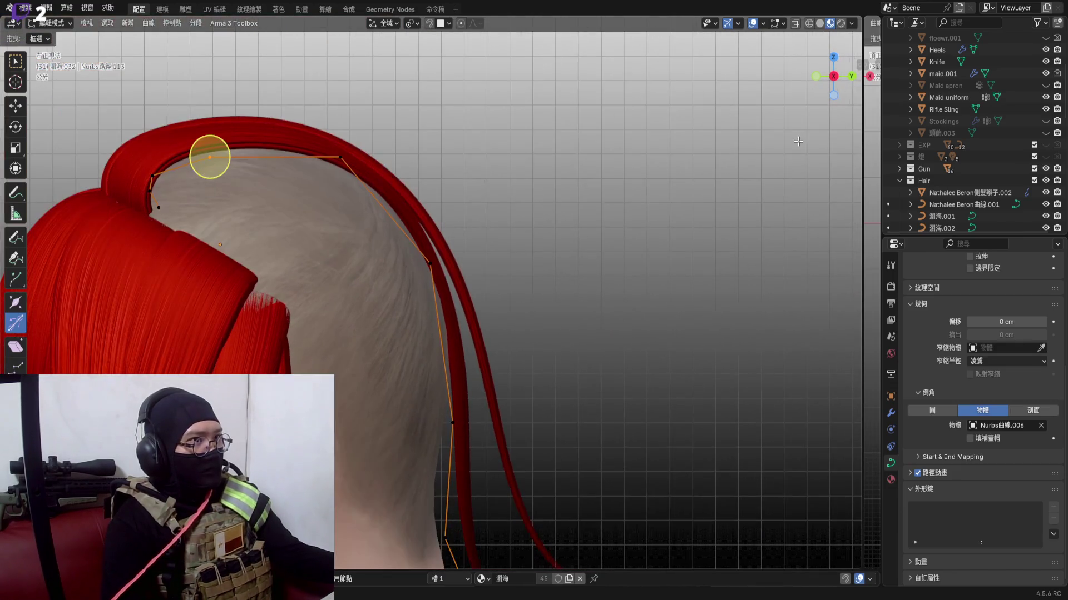
click(851, 76)
scroll(500, 257, up, 1)
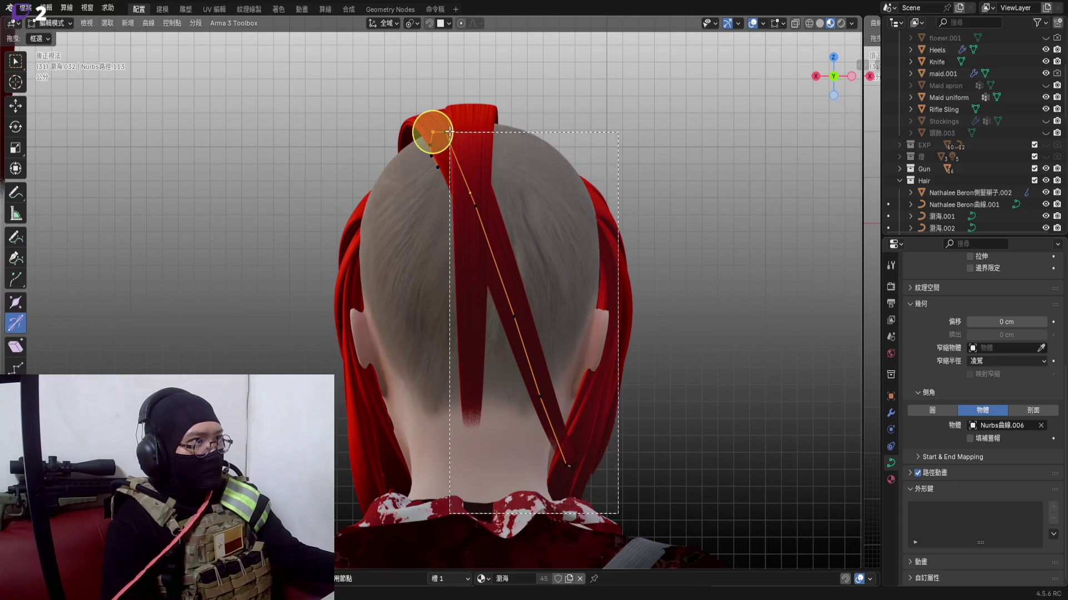
mouse_move(517, 400)
middle_down()
mouse_move(478, 326)
mouse_move(583, 392)
mouse_move(617, 351)
middle_up()
scroll(479, 326, up, 4)
key(r)
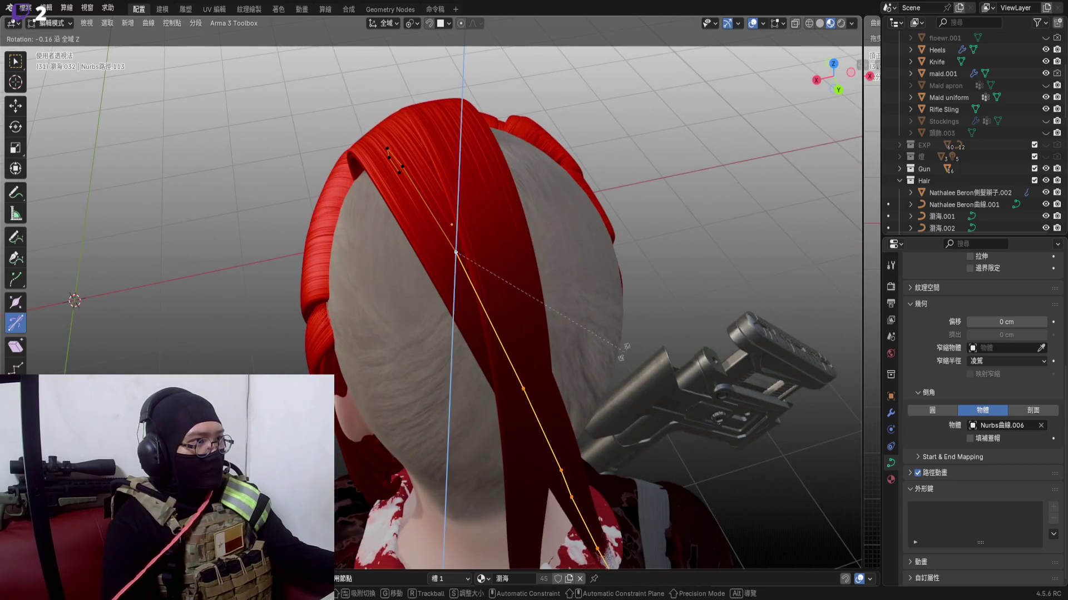
click(584, 414)
mouse_move(542, 350)
middle_down()
mouse_move(469, 248)
mouse_move(573, 242)
middle_up()
scroll(470, 248, up, 5)
key(r)
click(686, 341)
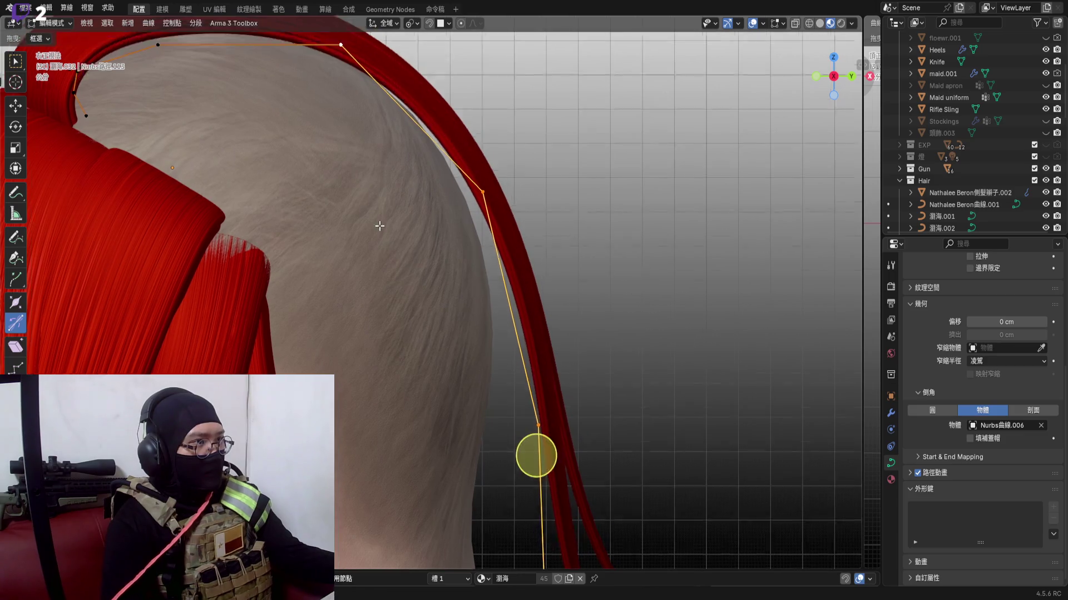
Box-select the points beside the neck and rotate them about Z and freely to run down the neck
mouse_move(543, 350)
middle_down()
mouse_move(468, 251)
mouse_move(540, 340)
middle_up()
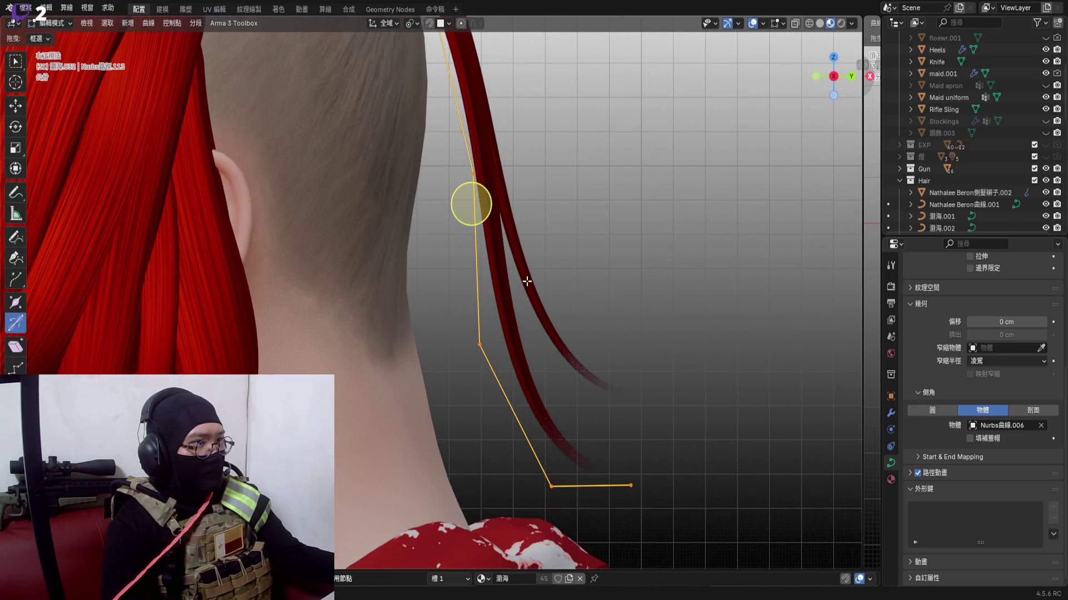
scroll(527, 282, down, 4)
middle_drag(500, 284, 567, 276)
drag(433, 474, 698, 266)
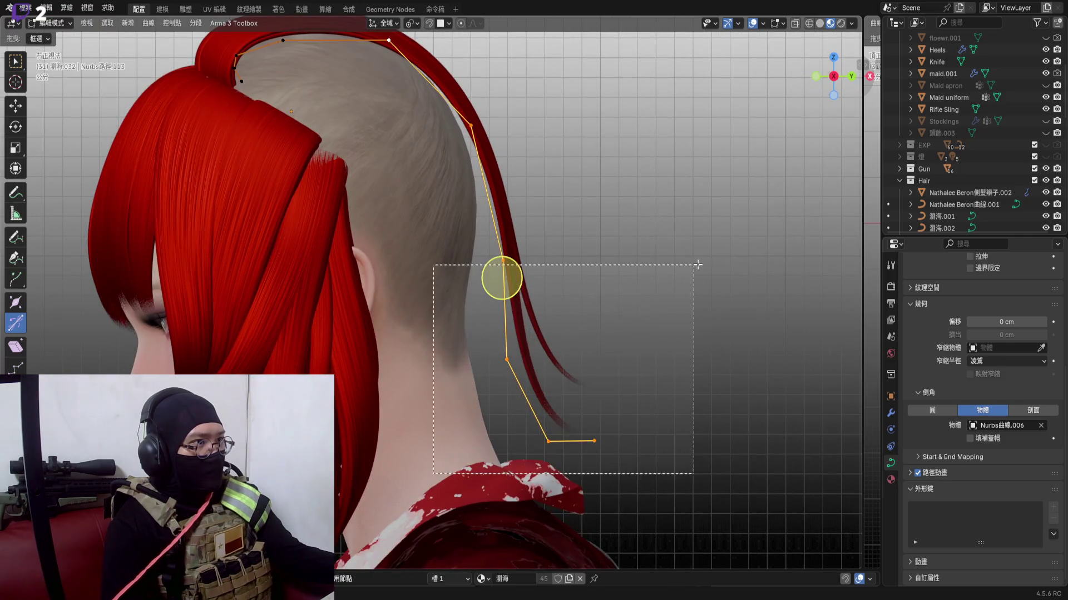
scroll(514, 302, up, 3)
shift+middle_drag(584, 359, 588, 393)
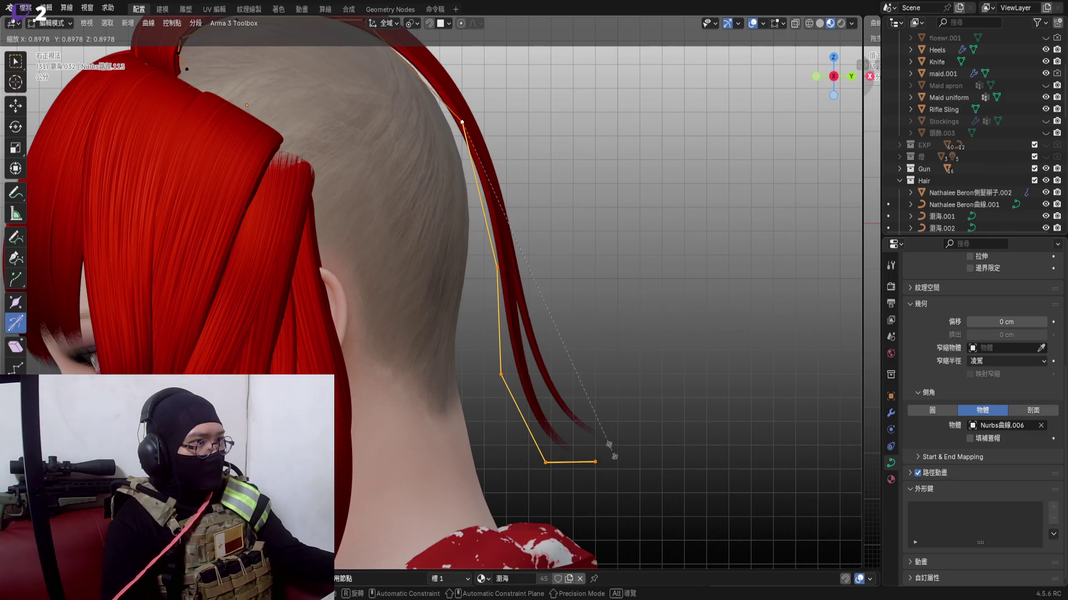
middle_drag(584, 400, 520, 327)
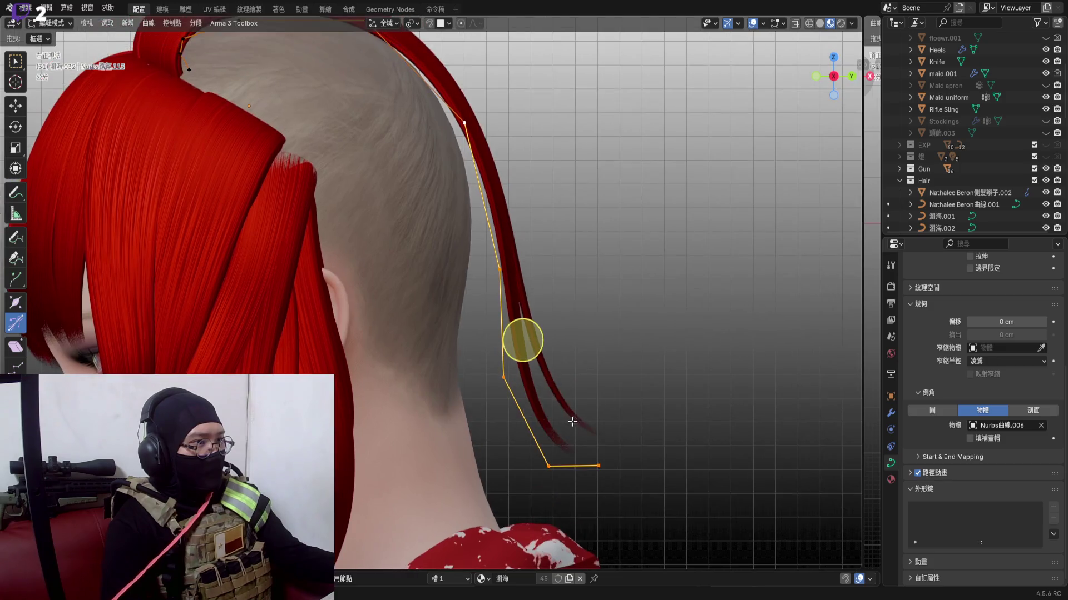
mouse_move(651, 470)
middle_down()
mouse_move(548, 312)
mouse_move(552, 376)
middle_up()
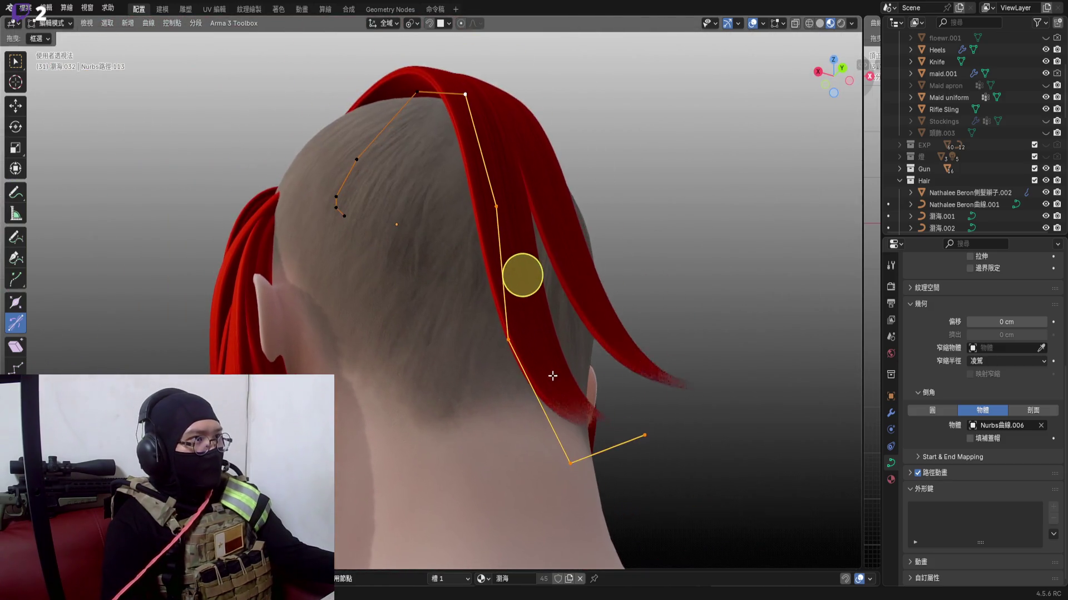
key(r)
key(z)
click(574, 351)
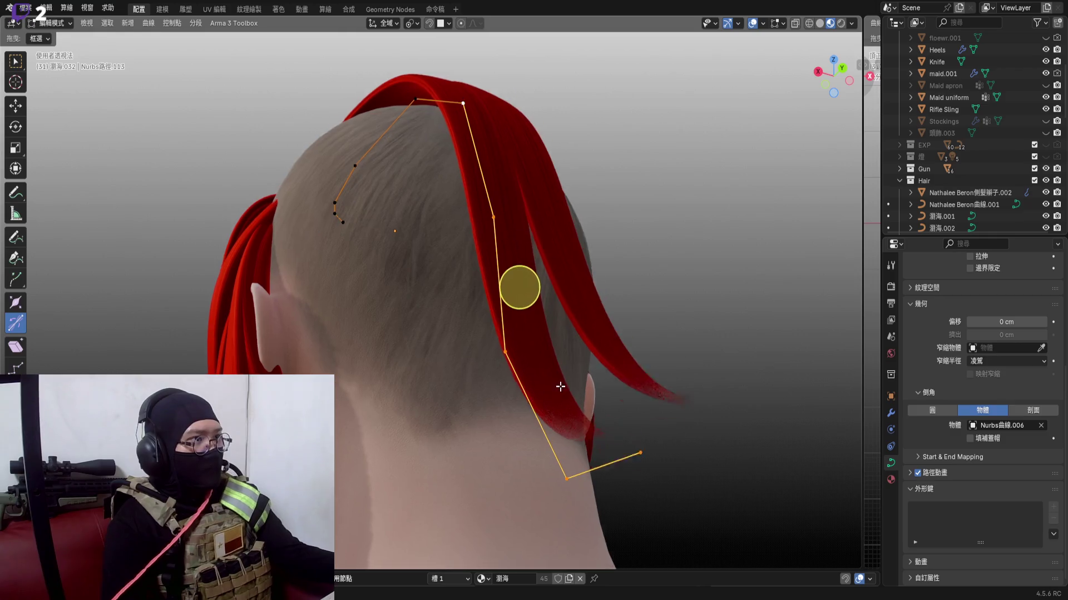
key(r)
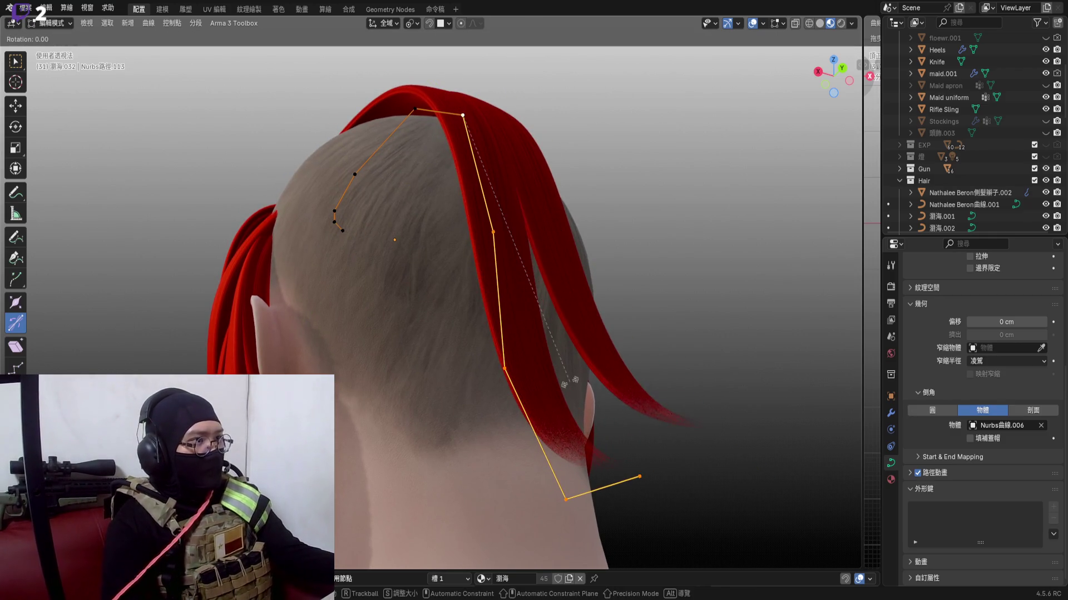
click(575, 361)
Bend the strand's tip with Y- and X-axis rotations of its end point, checking from behind
middle_drag(551, 358, 528, 397)
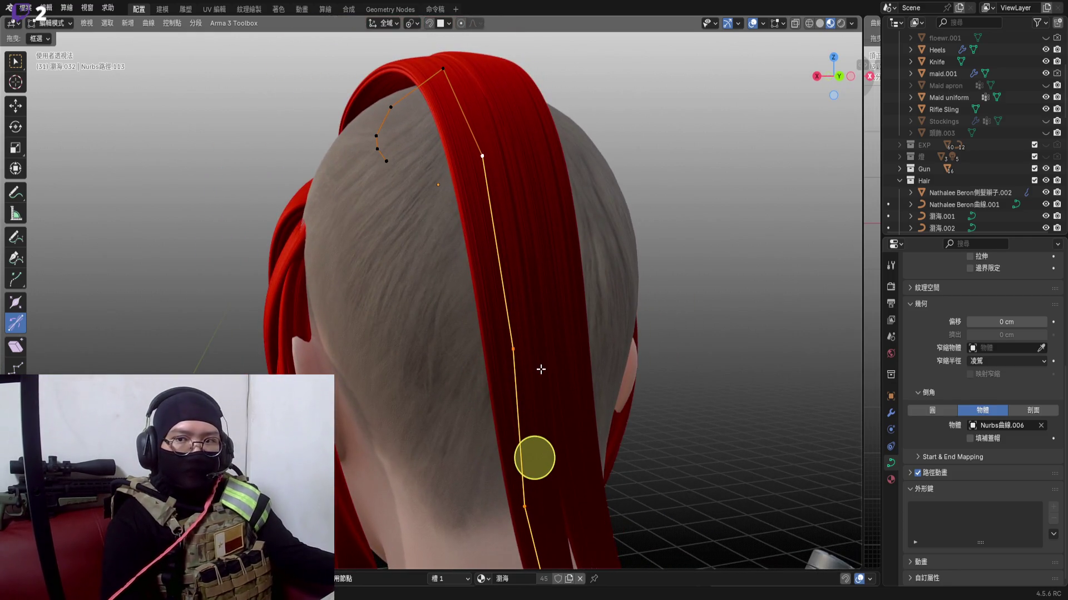
mouse_move(520, 269)
middle_down()
mouse_move(501, 280)
mouse_move(494, 269)
mouse_move(520, 237)
mouse_move(480, 242)
mouse_move(454, 213)
mouse_move(619, 289)
middle_up()
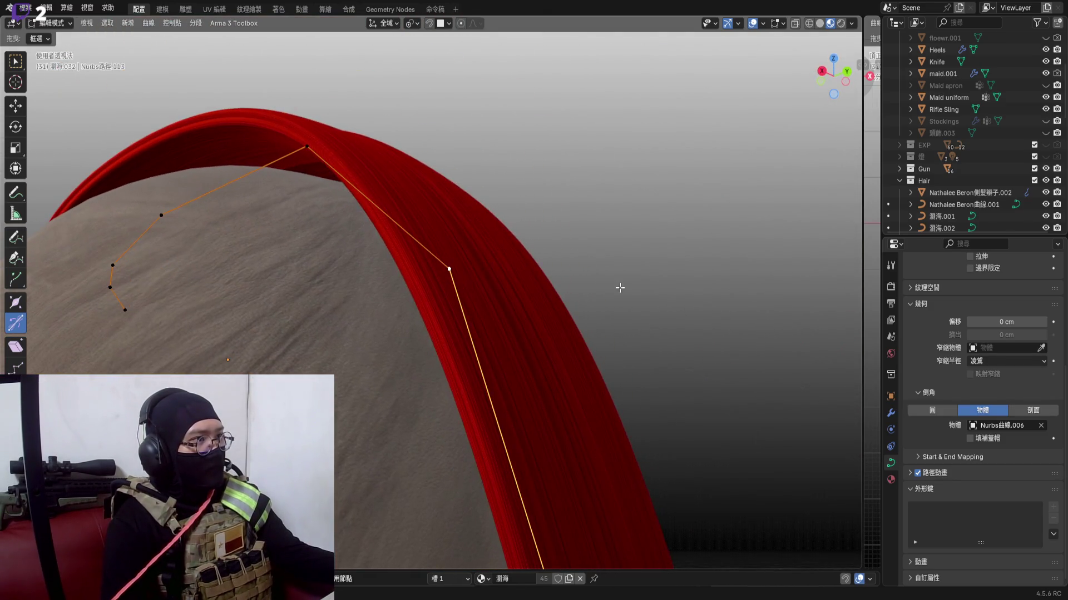
click(619, 298)
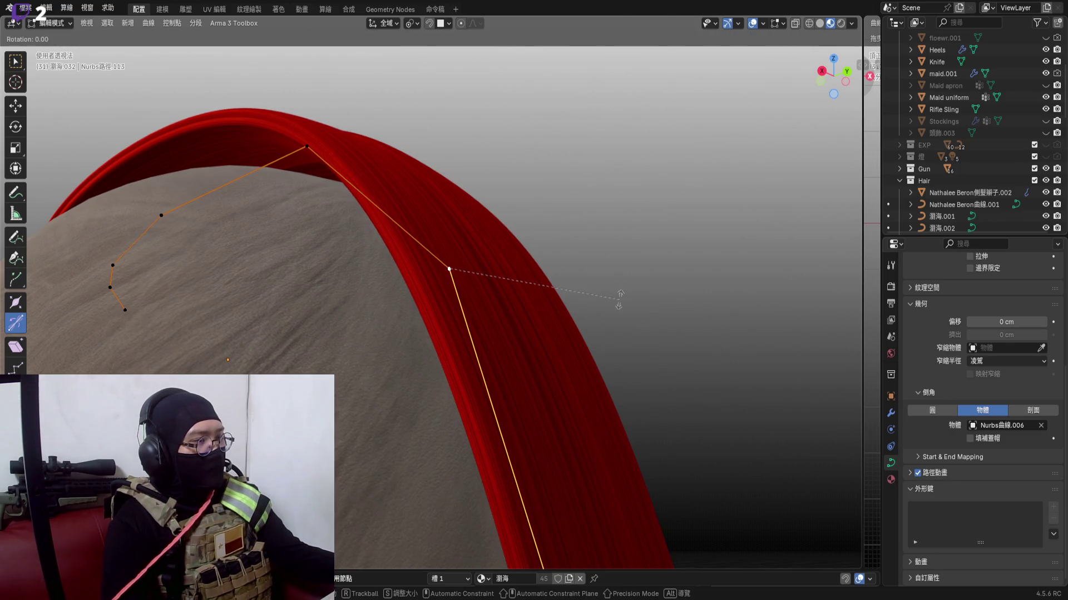
key(y)
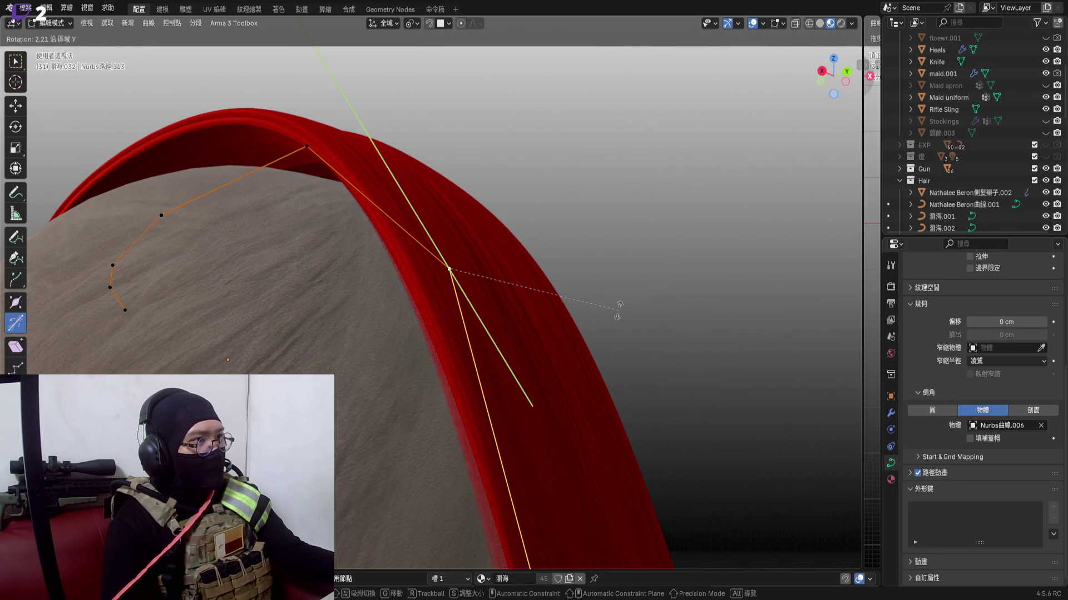
click(618, 305)
mouse_move(501, 250)
middle_down()
mouse_move(494, 240)
mouse_move(588, 303)
mouse_move(484, 408)
mouse_move(510, 500)
mouse_move(467, 364)
mouse_move(501, 433)
mouse_move(584, 458)
middle_up()
key(r)
key(x)
click(597, 318)
scroll(448, 359, down, 3)
middle_drag(351, 450, 449, 359)
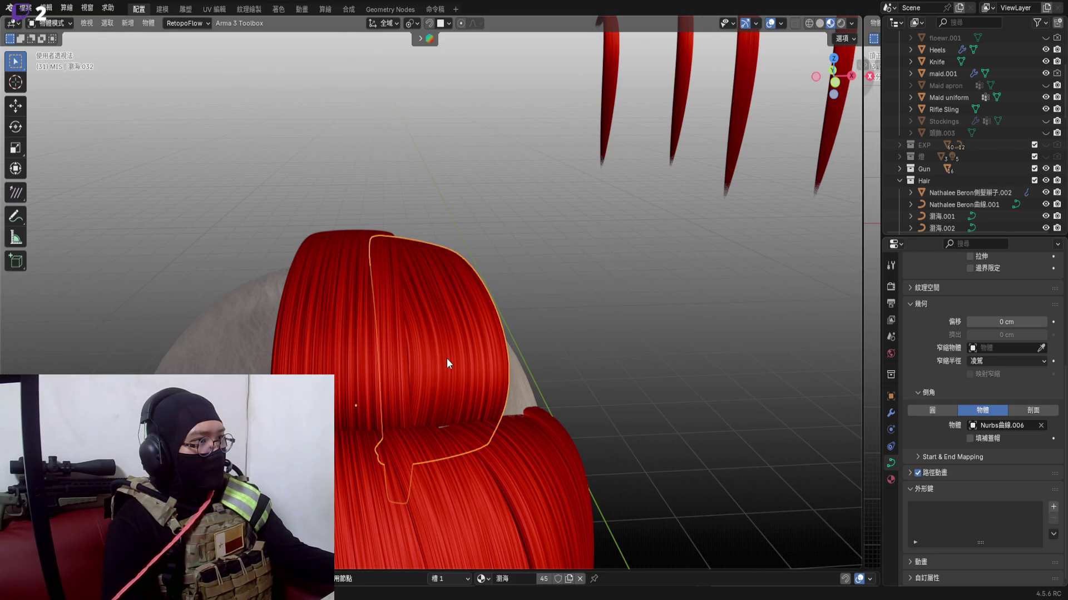
Hide the finished strand, snap the 3D cursor to the neighbouring piece's origin and duplicate the adjacent hair piece
key(Tab)
middle_drag(446, 358, 553, 353)
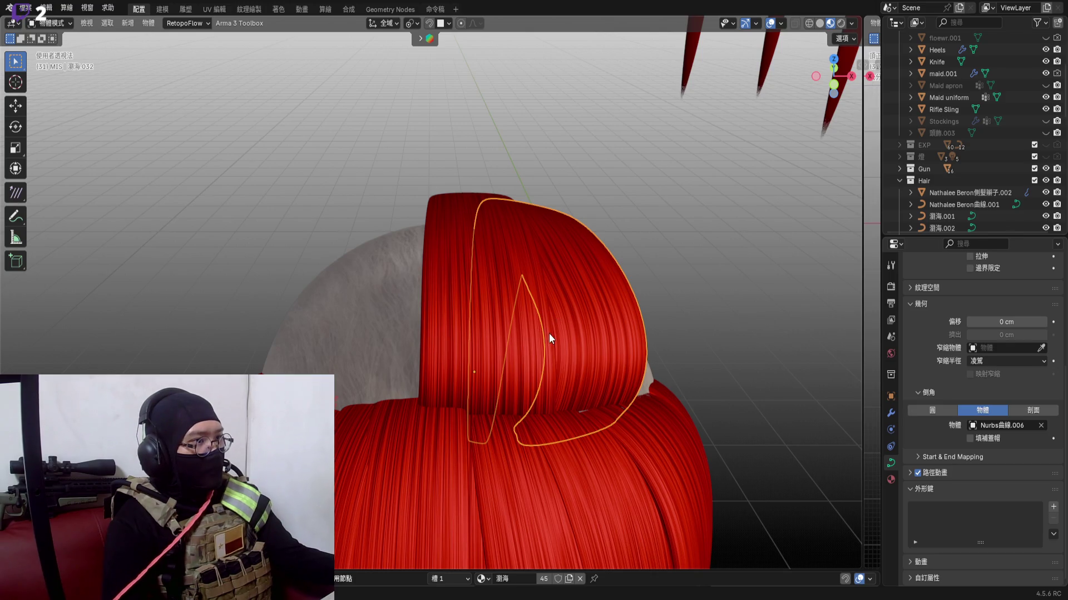
key(x)
click(383, 349)
key(shift+s)
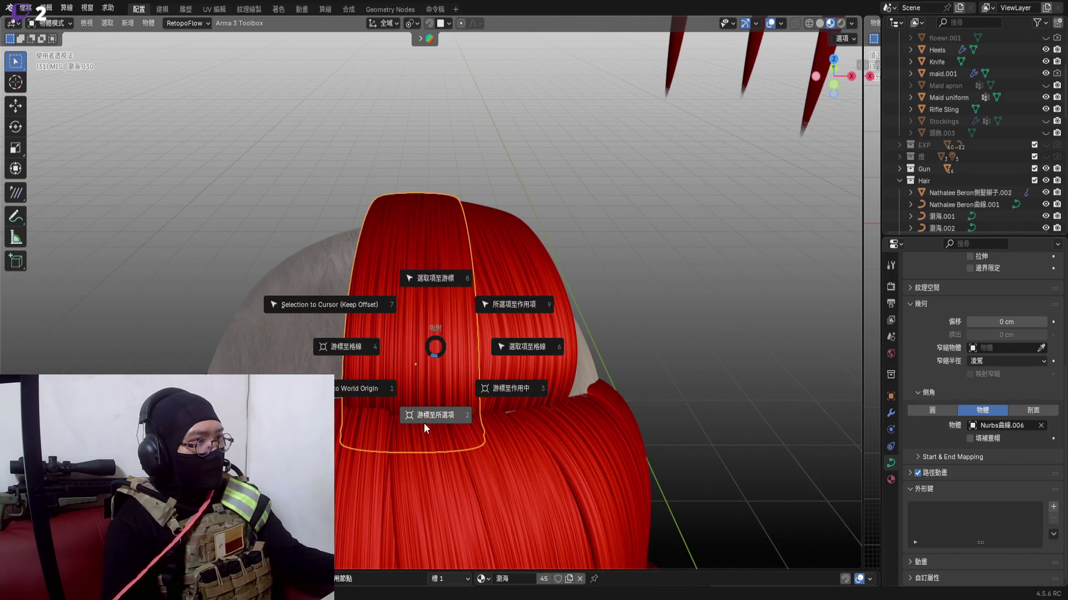
click(425, 423)
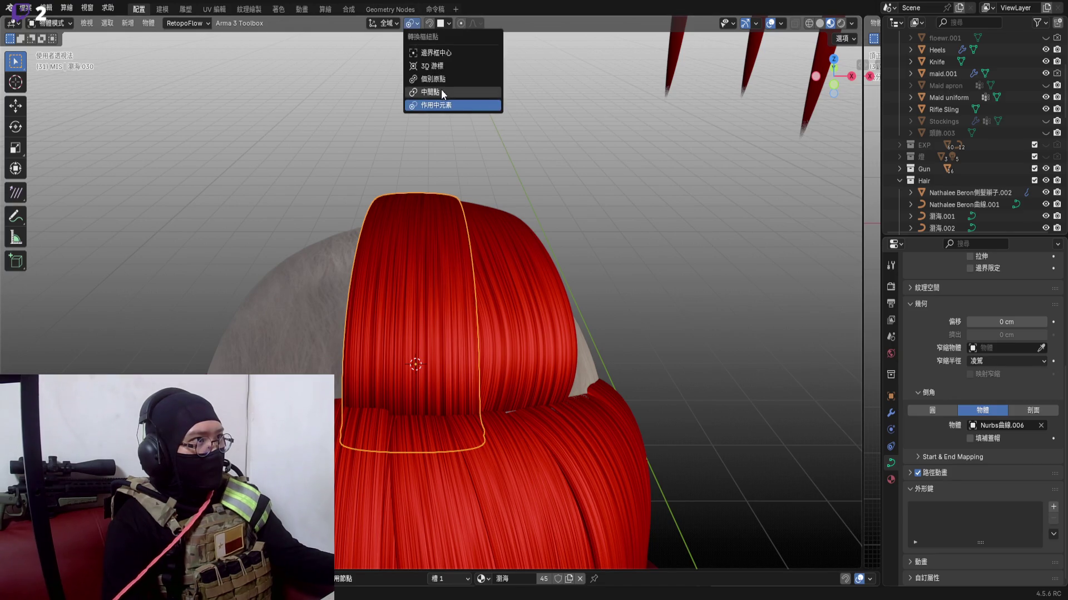
click(511, 281)
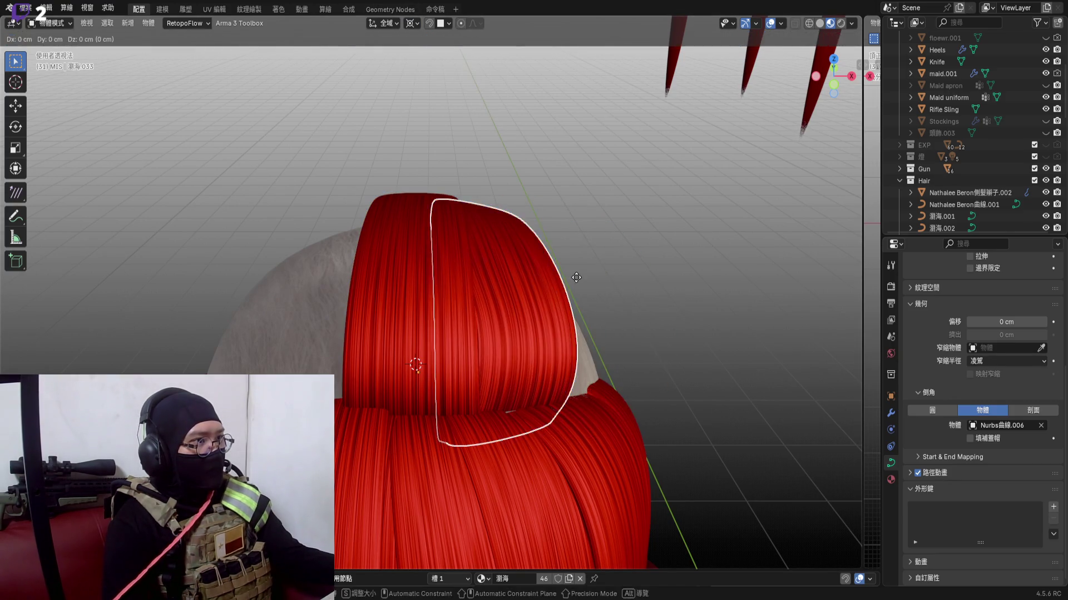
key(shift+d)
click(560, 273)
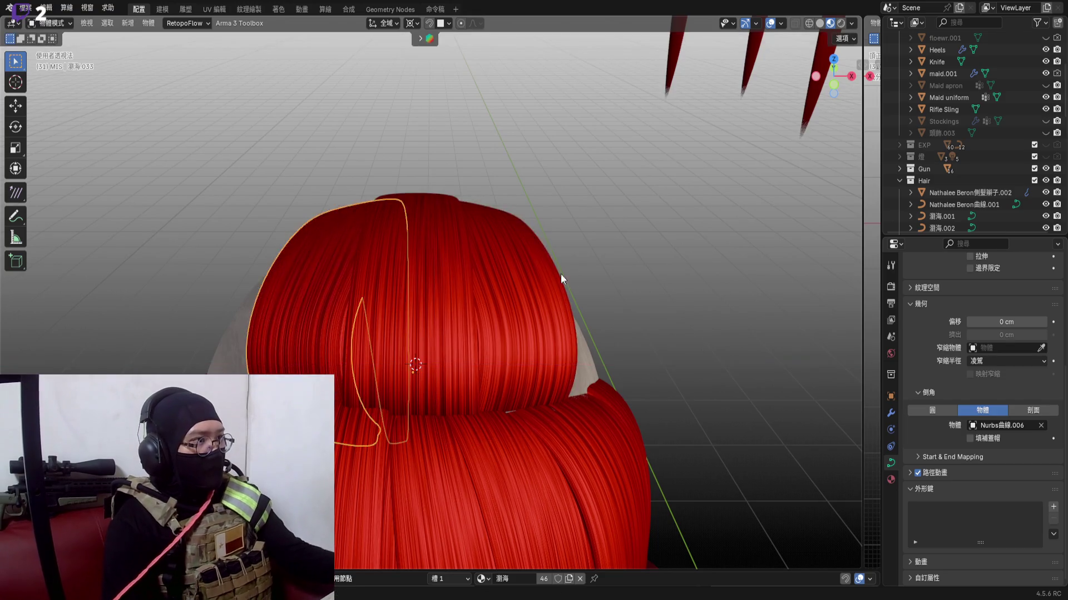
mouse_move(561, 274)
middle_down()
mouse_move(426, 297)
mouse_move(448, 303)
middle_up()
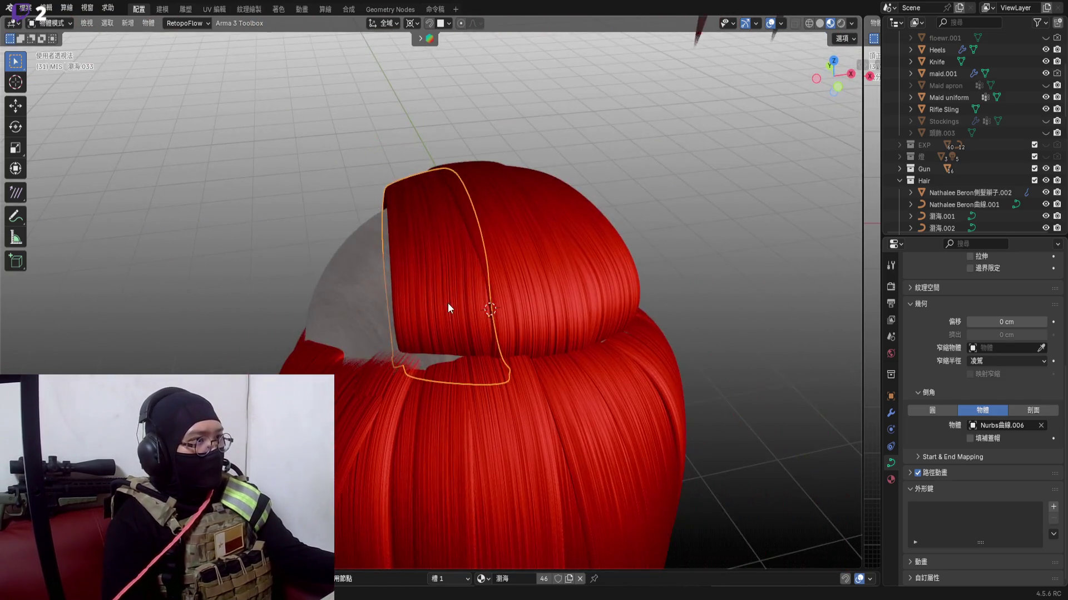
Set the transform pivot to Active Element and select the new hair curve in Object Mode
key(Tab)
scroll(443, 345, up, 2)
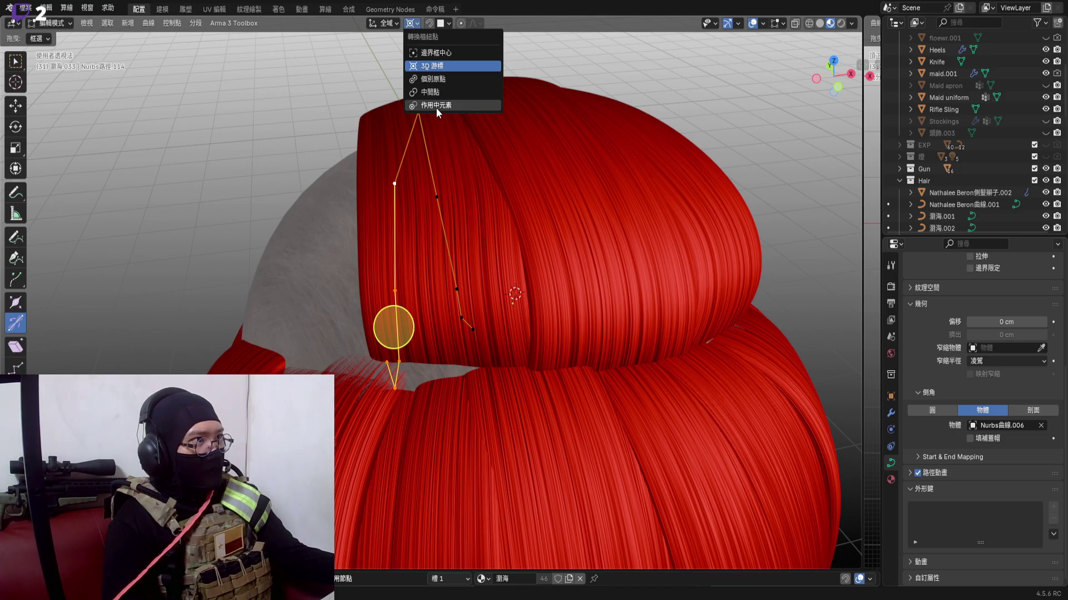
click(436, 106)
middle_drag(501, 292, 417, 250)
key(Tab)
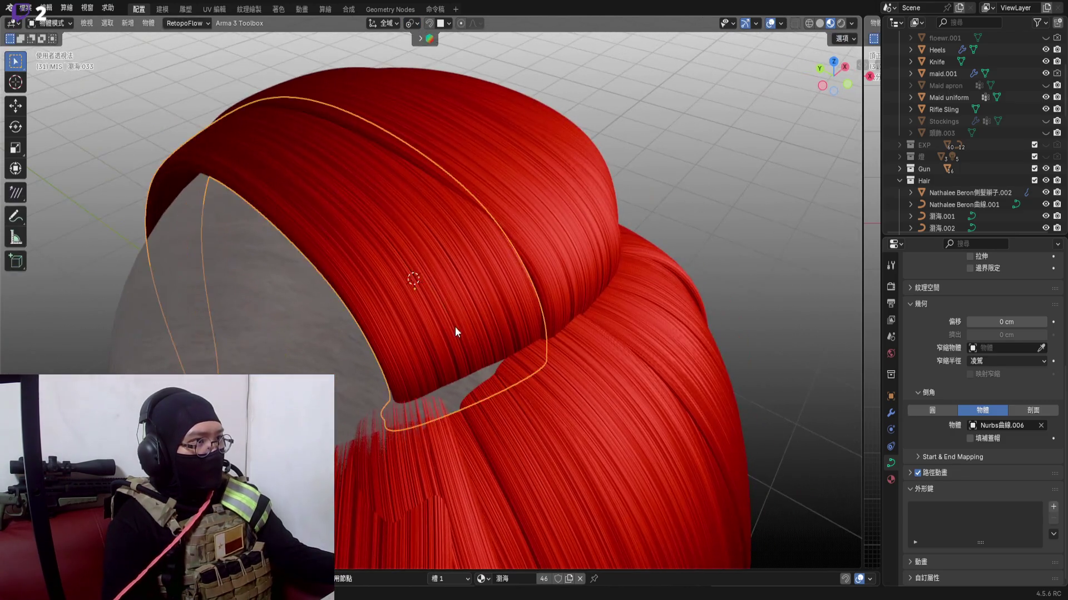
click(415, 337)
key(Tab)
scroll(443, 334, up, 3)
mouse_move(442, 333)
middle_down()
mouse_move(468, 345)
mouse_move(460, 375)
mouse_move(453, 368)
middle_up()
key(Tab)
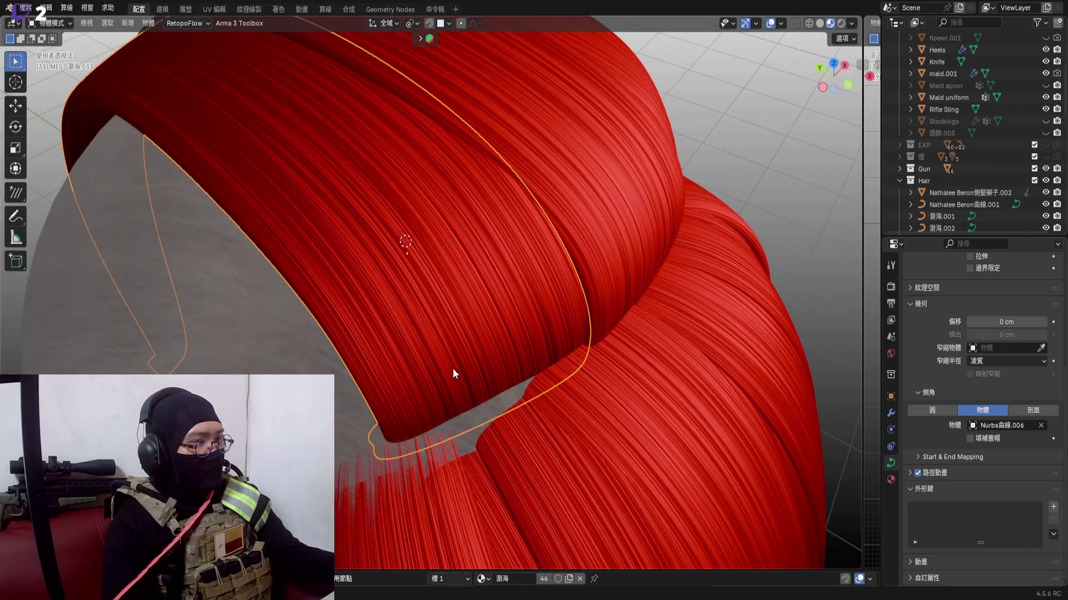
Lift the strand along the Z axis up onto the head
key(g)
key(z)
key(Escape)
key(g)
key(z)
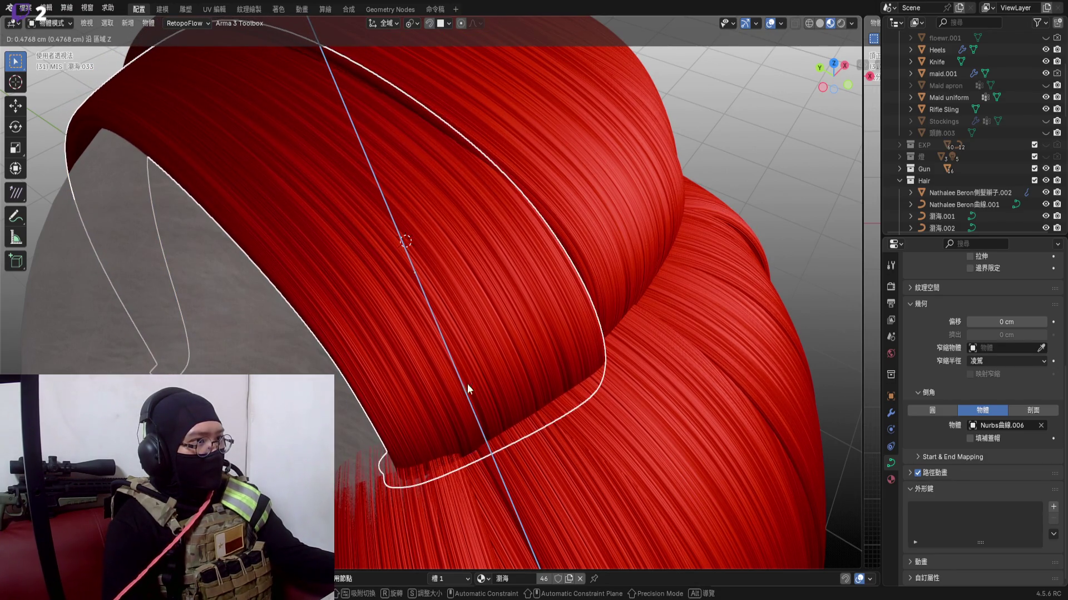
click(467, 384)
middle_drag(439, 358, 455, 386)
Rotate the strand about X, then slide it along Y and X so it arcs over the shaved side
key(r)
key(x)
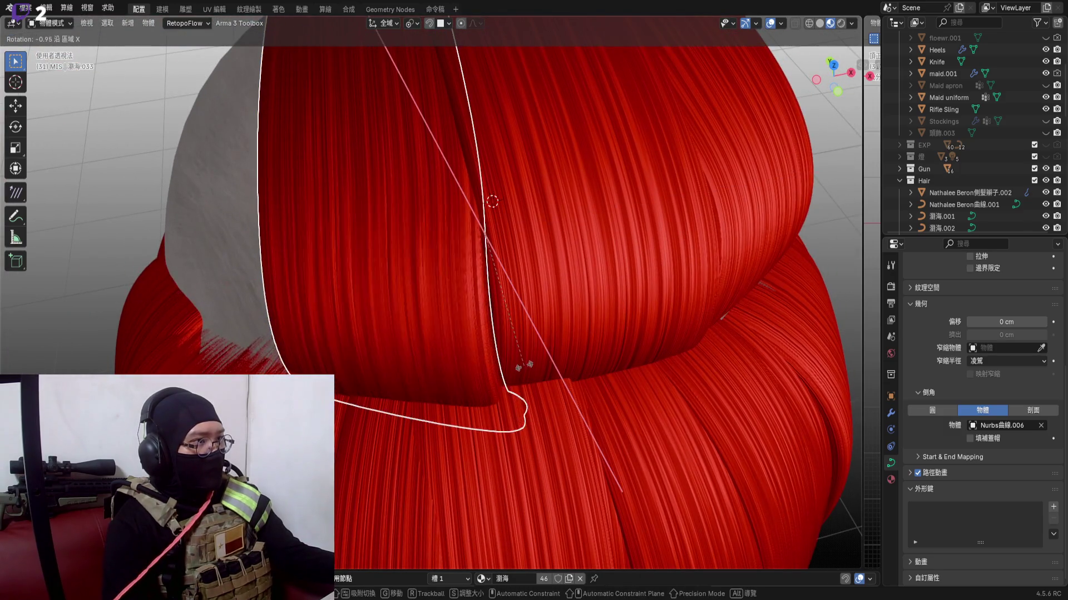
click(533, 366)
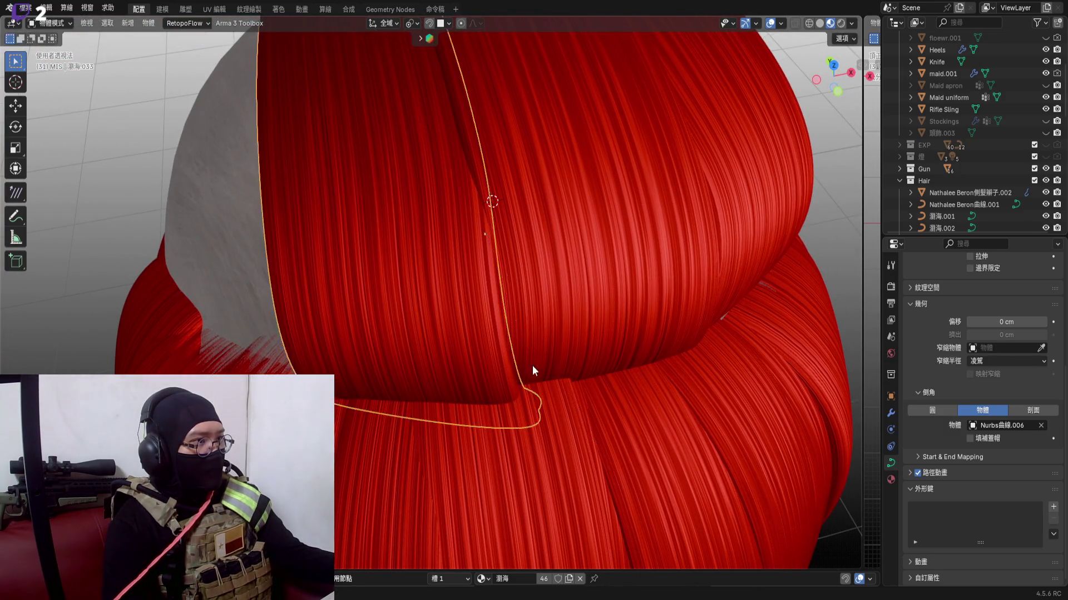
key(g)
key(y)
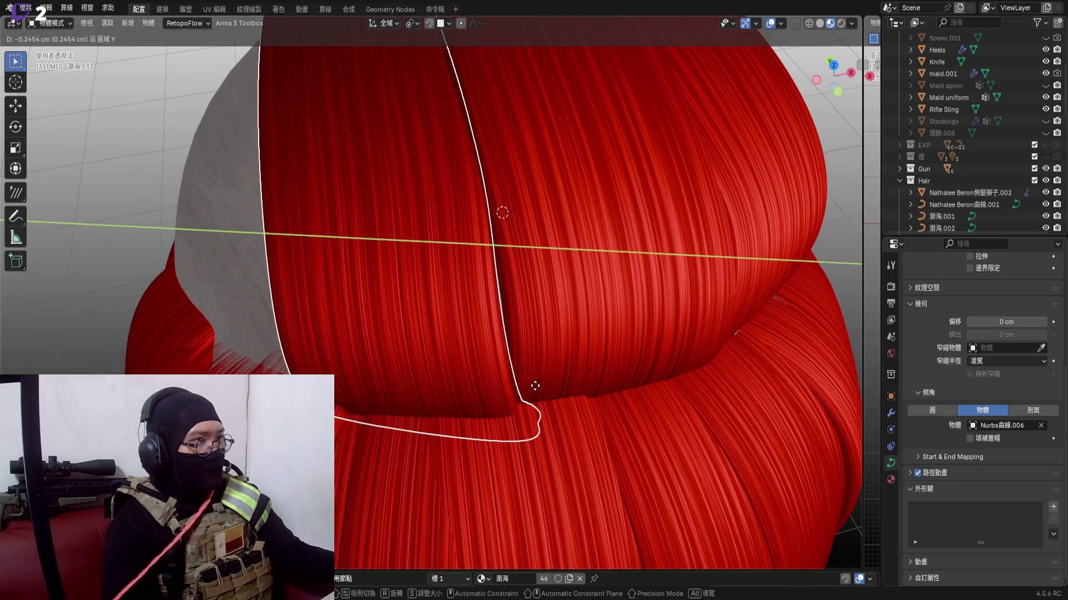
click(535, 386)
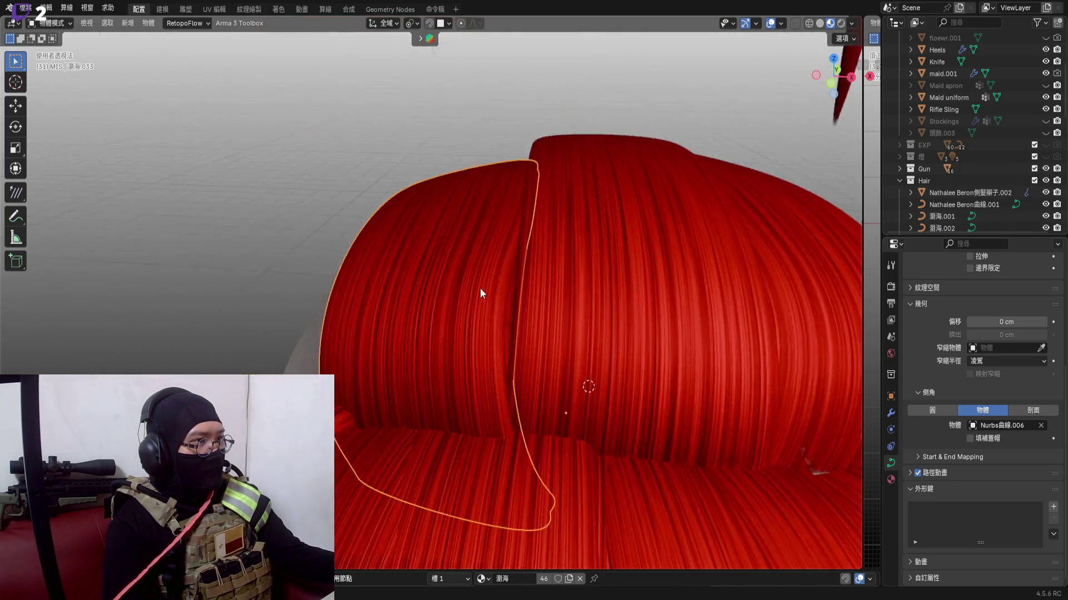
mouse_move(500, 367)
middle_down()
mouse_move(523, 301)
mouse_move(398, 330)
mouse_move(529, 301)
mouse_move(472, 208)
mouse_move(666, 148)
middle_up()
key(g)
key(x)
click(518, 301)
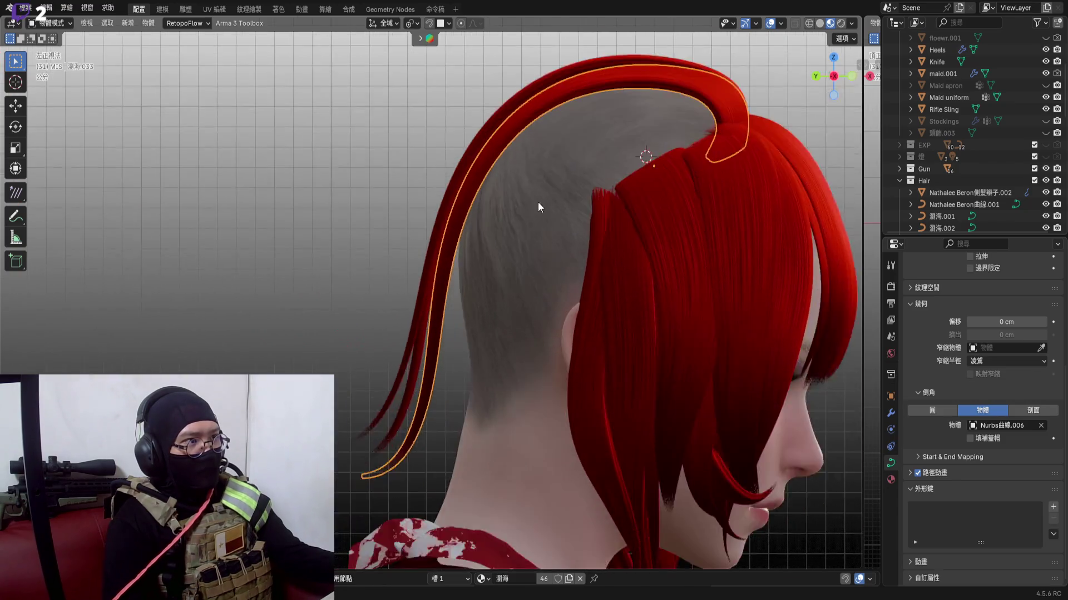
Box-select the lower strand's curve points, rotate them and move them up against the scalp
middle_drag(539, 202, 494, 236)
scroll(491, 253, down, 3)
key(Tab)
drag(430, 372, 550, 225)
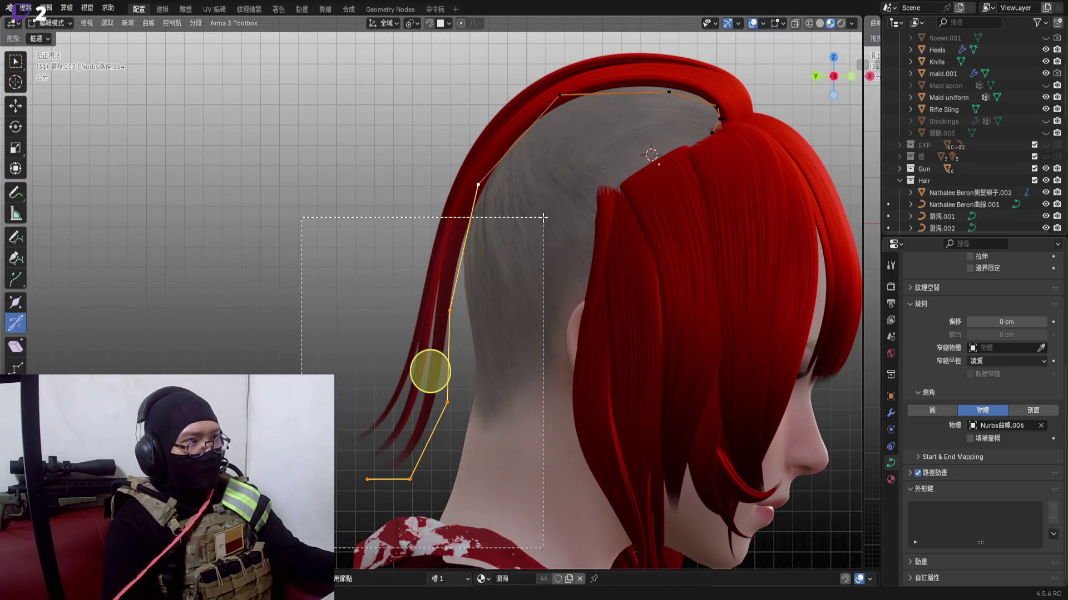
scroll(501, 251, up, 4)
key(r)
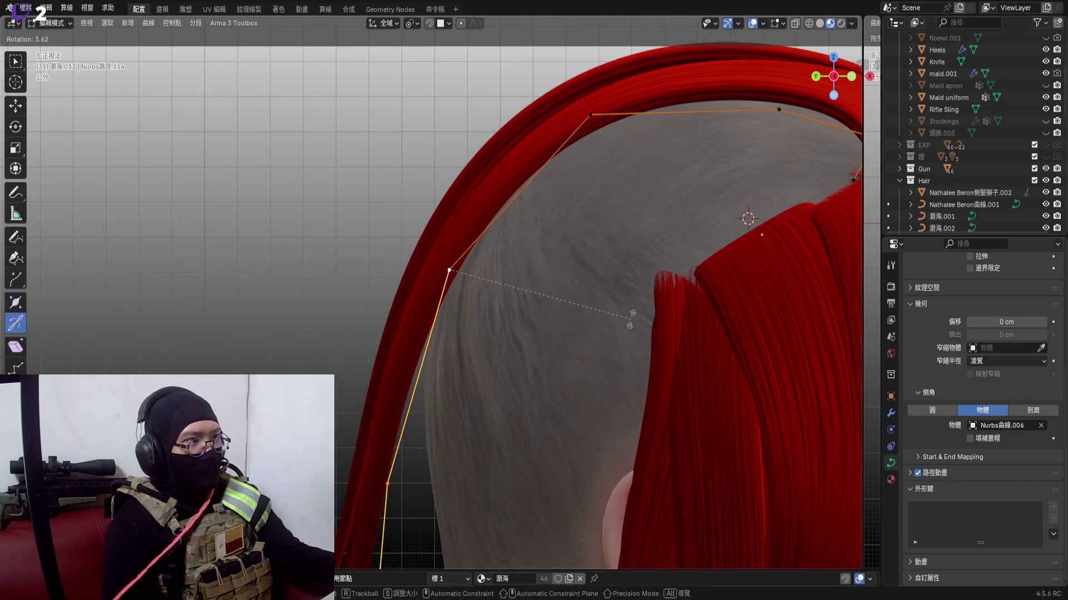
click(636, 322)
key(g)
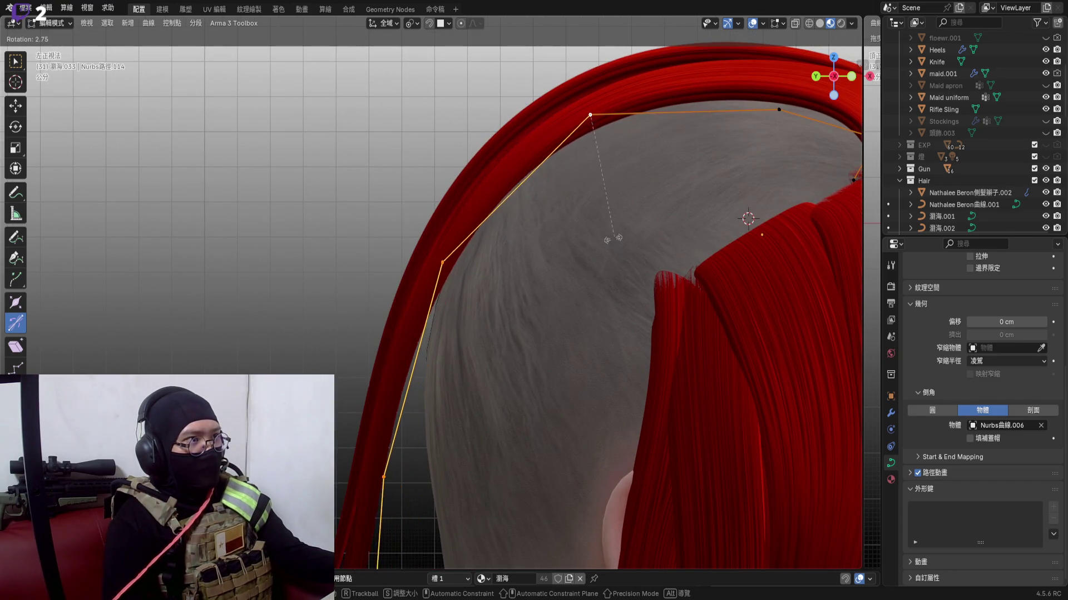
click(622, 229)
scroll(536, 172, up, 2)
Rotate the selected point about X and nudge it twice so the arch traces the shaved patch's rim
mouse_move(537, 172)
middle_down()
mouse_move(469, 306)
mouse_move(424, 502)
mouse_move(461, 193)
middle_up()
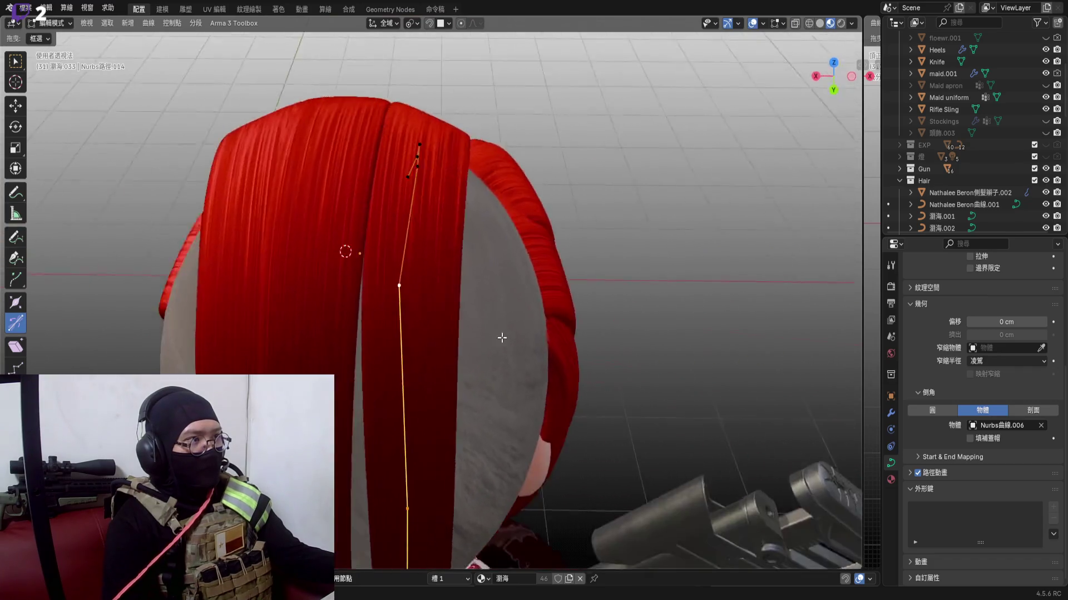
key(r)
key(x)
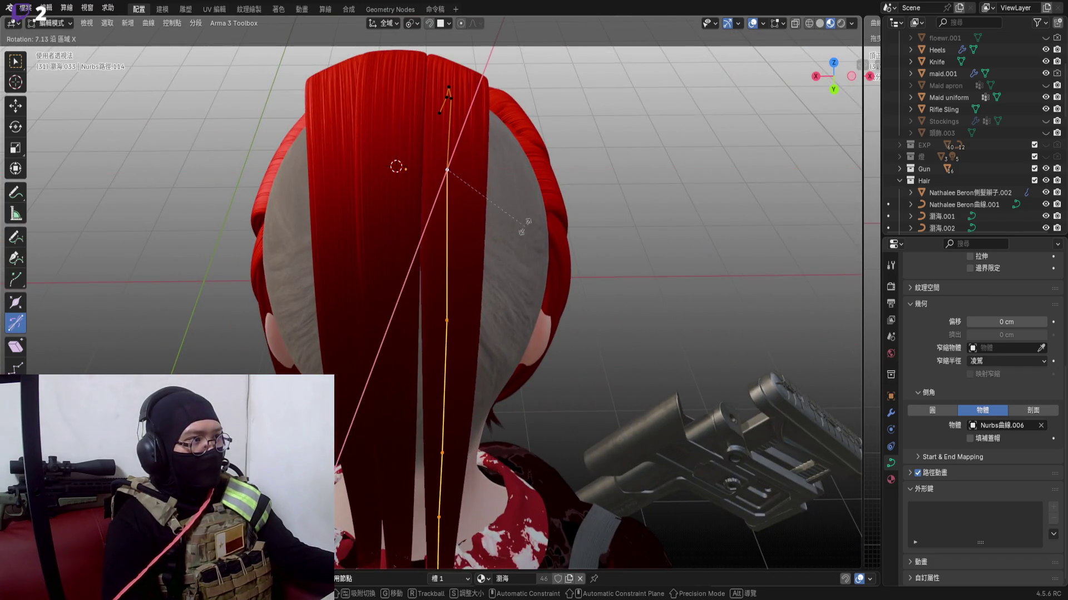
click(526, 236)
mouse_move(392, 492)
middle_down()
mouse_move(359, 451)
mouse_move(787, 107)
mouse_move(441, 290)
middle_up()
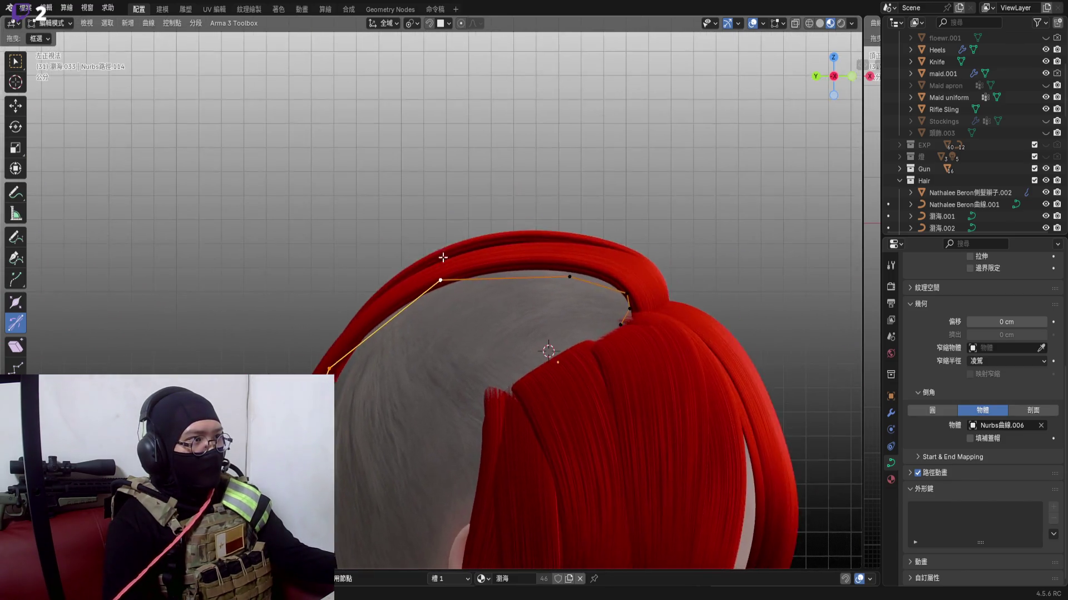
key(g)
click(305, 292)
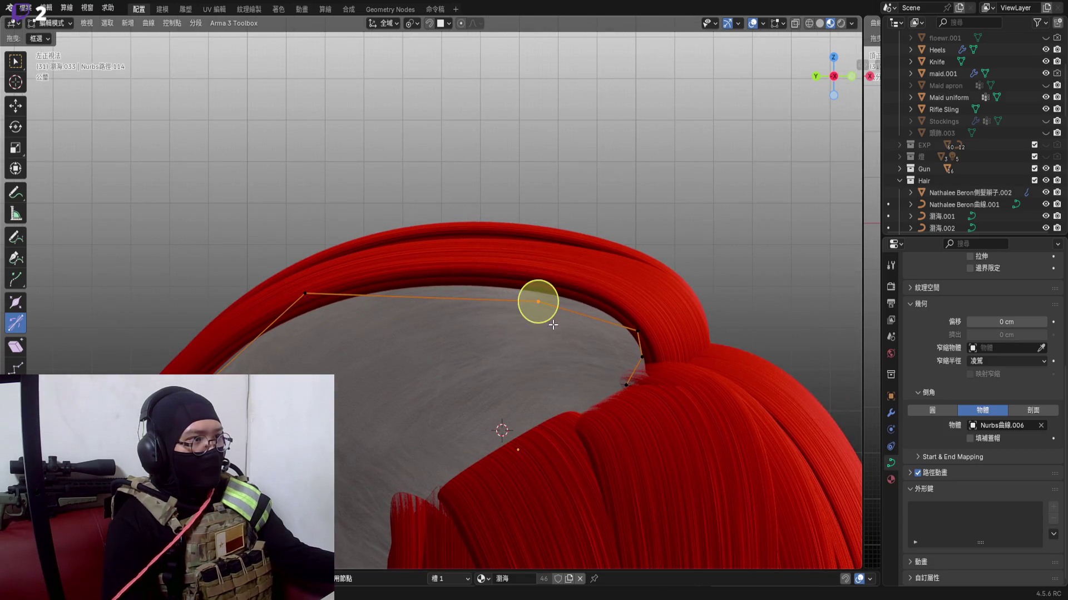
scroll(536, 298, up, 3)
key(g)
click(538, 283)
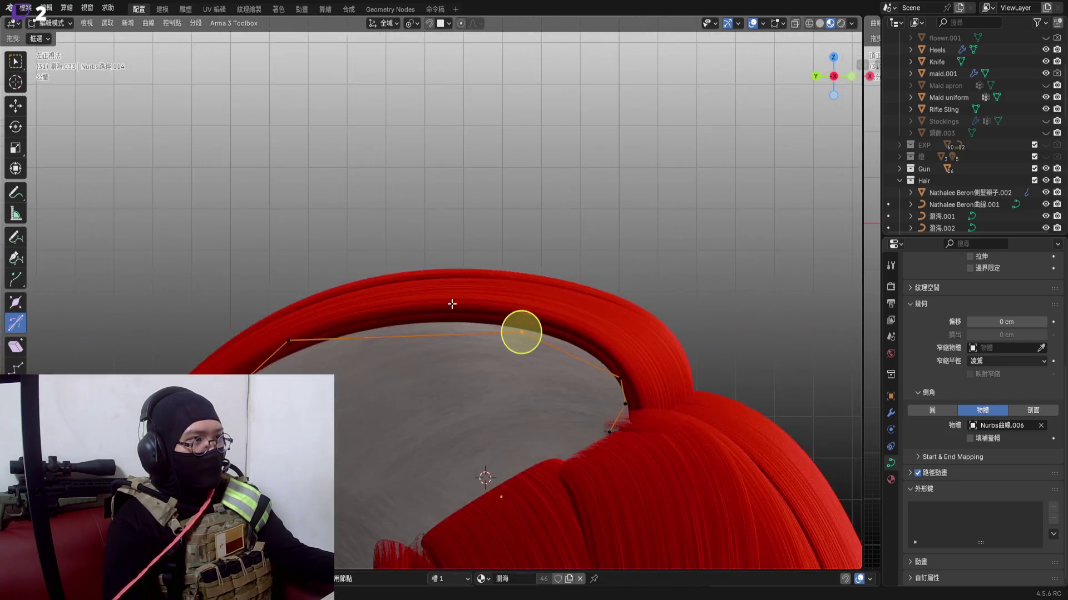
mouse_move(543, 267)
middle_down()
mouse_move(484, 334)
mouse_move(612, 273)
mouse_move(609, 334)
mouse_move(534, 276)
mouse_move(584, 250)
mouse_move(544, 268)
mouse_move(468, 251)
mouse_move(501, 175)
mouse_move(583, 125)
mouse_move(448, 313)
mouse_move(467, 342)
mouse_move(376, 342)
middle_up()
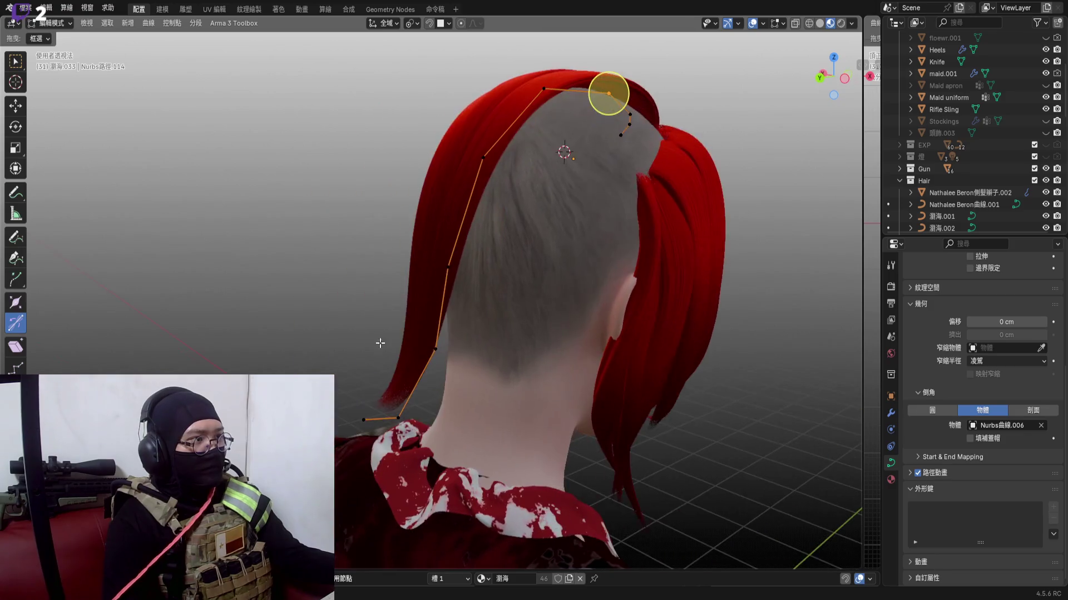
Move the lower curve point toward the neck and rotate the section to follow the head
drag(376, 217, 501, 442)
mouse_move(501, 442)
middle_down()
mouse_move(476, 307)
mouse_move(517, 301)
mouse_move(467, 275)
middle_up()
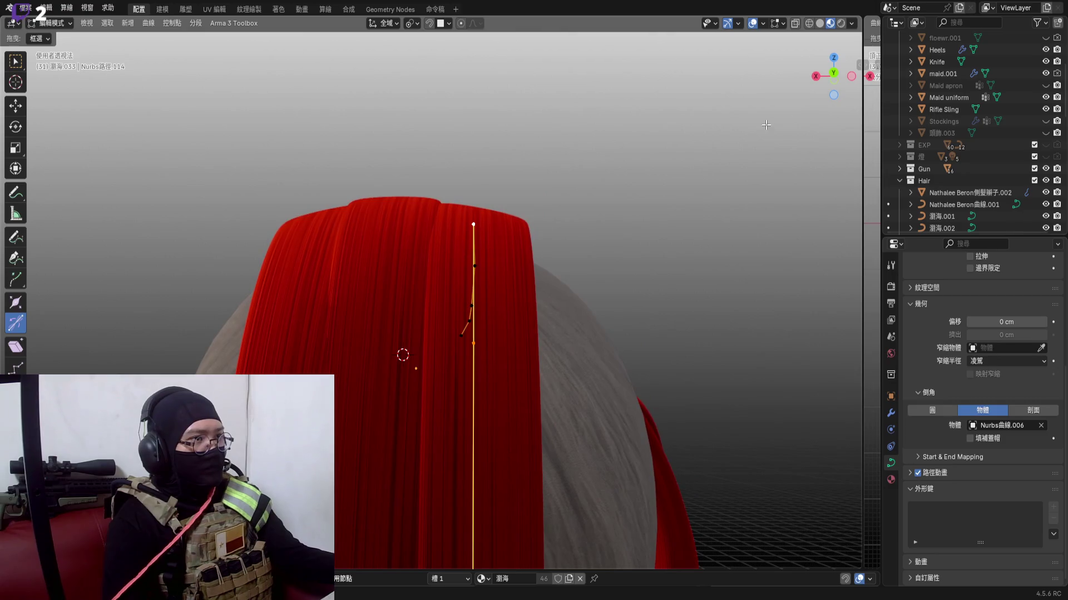
scroll(493, 245, up, 4)
key(g)
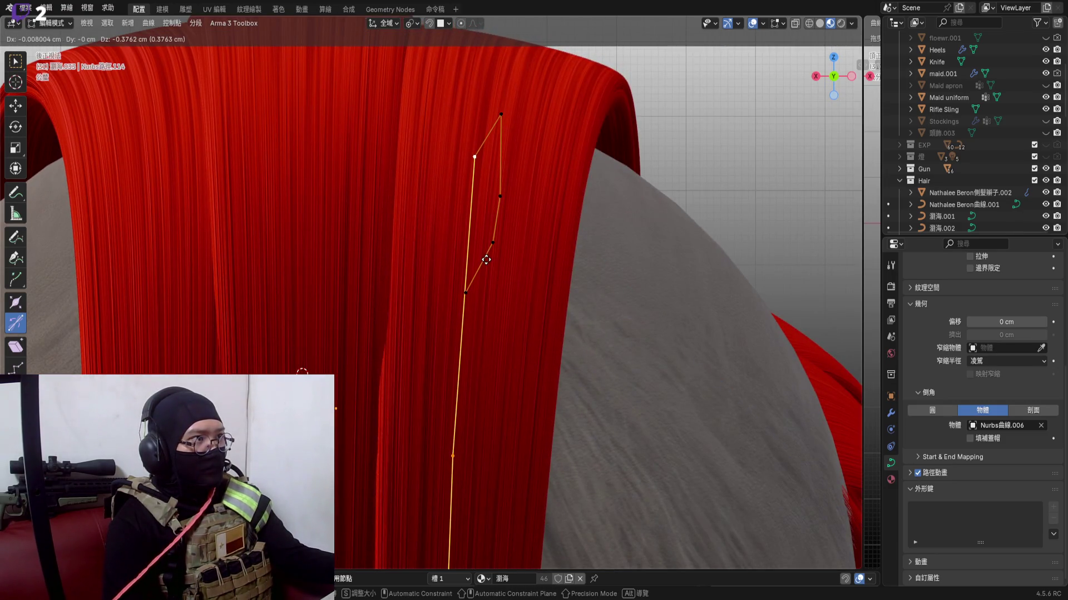
click(485, 255)
scroll(517, 284, down, 2)
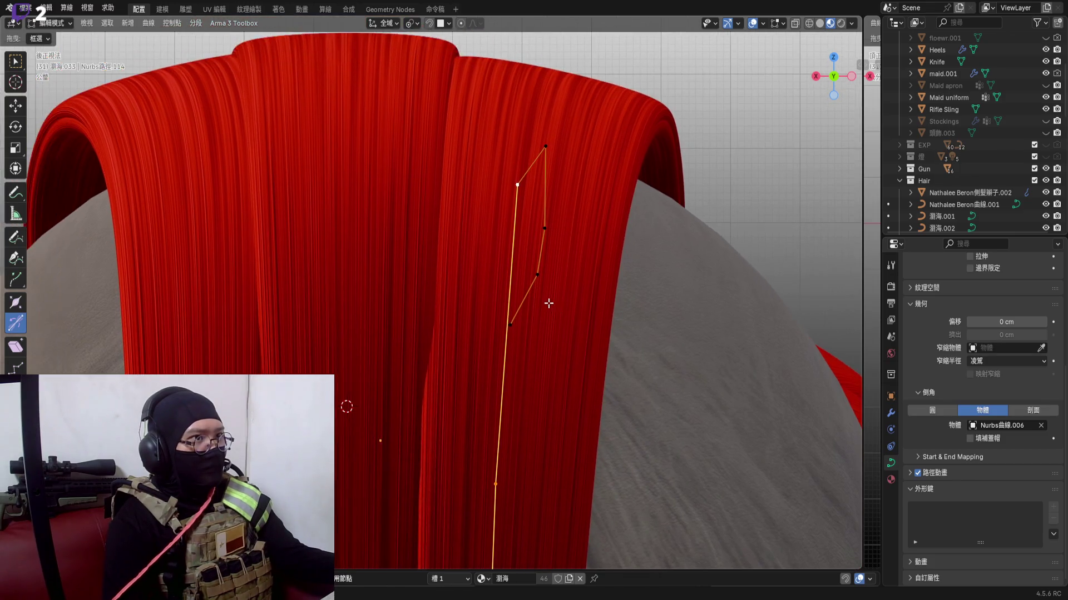
mouse_move(797, 148)
middle_down()
mouse_move(567, 325)
mouse_move(643, 306)
middle_up()
key(r)
click(696, 304)
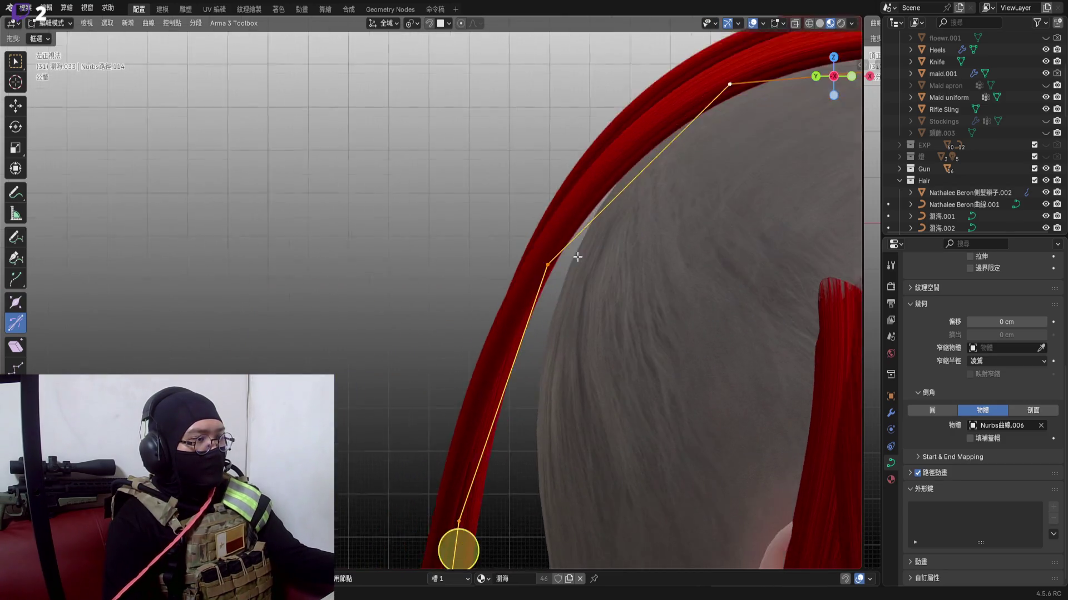
Rotate the curve section about Y, then trackball-rotate it freely to bend it down the shaved side
mouse_move(576, 250)
middle_down()
mouse_move(598, 332)
mouse_move(617, 250)
middle_up()
scroll(598, 331, down, 2)
scroll(600, 354, up, 2)
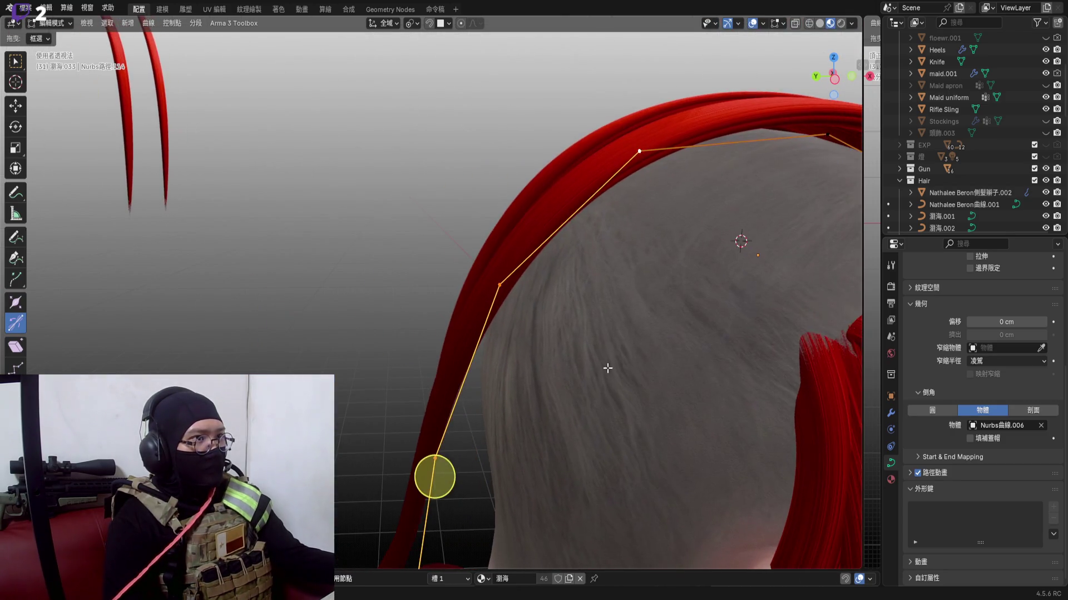
key(r)
key(x)
key(y)
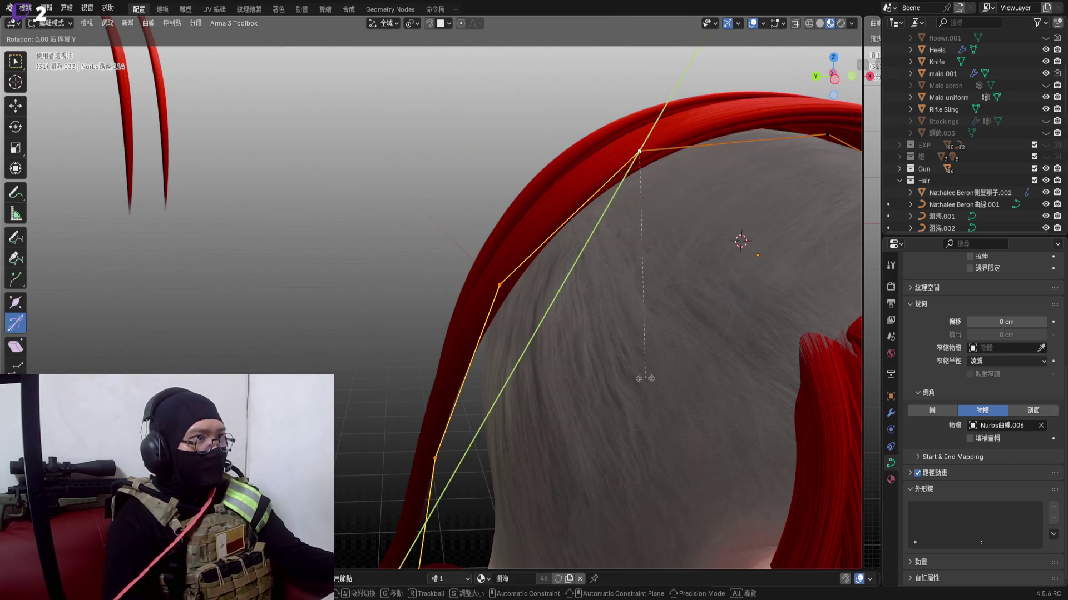
click(653, 381)
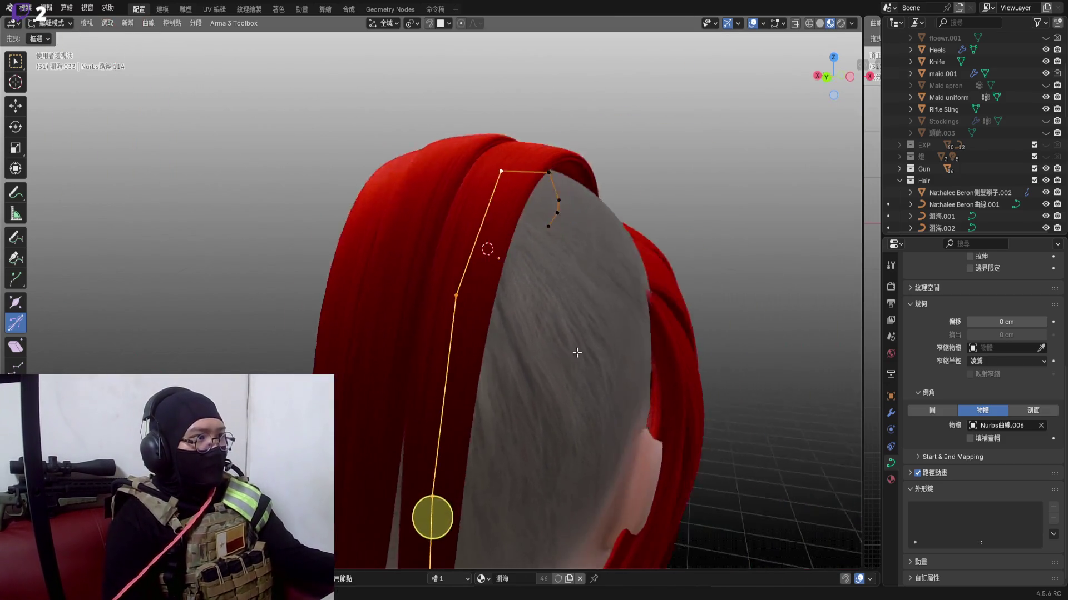
middle_drag(584, 292, 467, 334)
scroll(435, 382, down, 2)
scroll(436, 382, up, 1)
key(r)
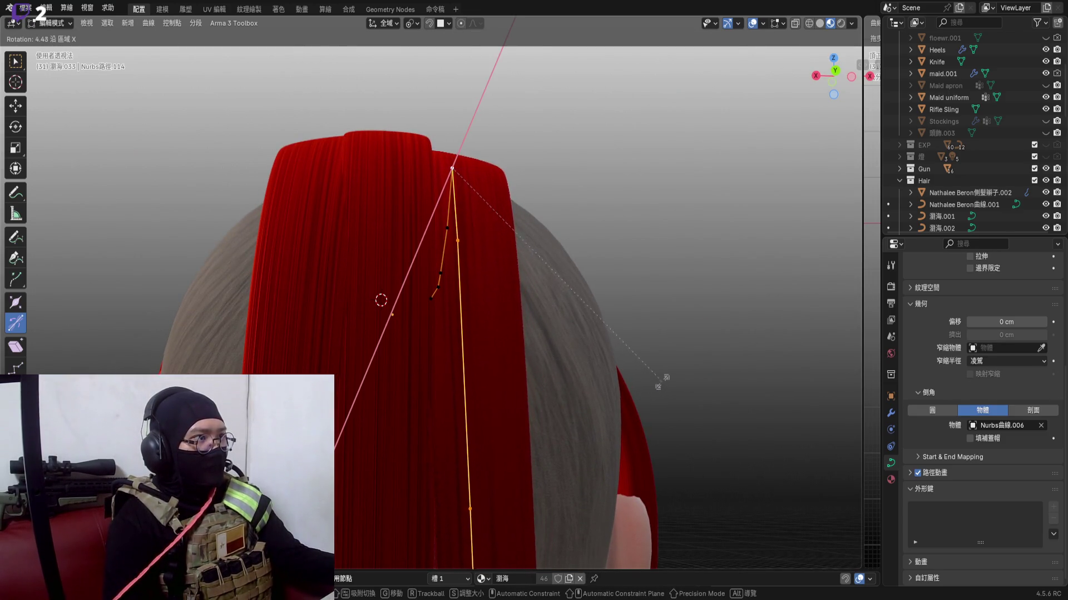
click(646, 392)
Angle the strand's lower and end sections so the tail runs down toward the neck
mouse_move(584, 333)
middle_down()
mouse_move(385, 366)
mouse_move(511, 439)
mouse_move(501, 401)
middle_up()
scroll(500, 417, down, 2)
scroll(500, 400, down, 2)
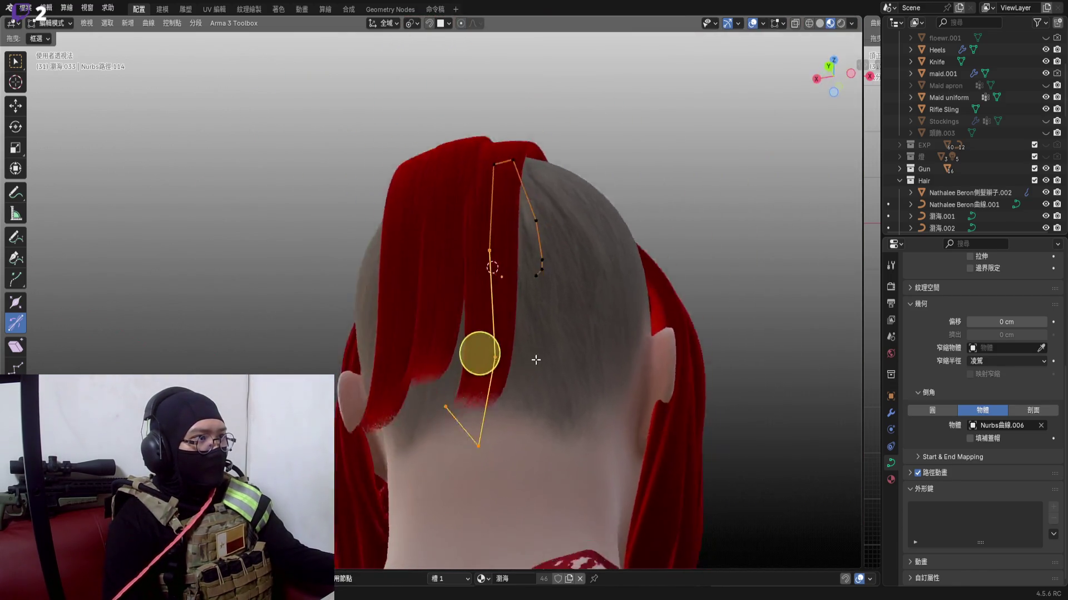
scroll(475, 342, up, 2)
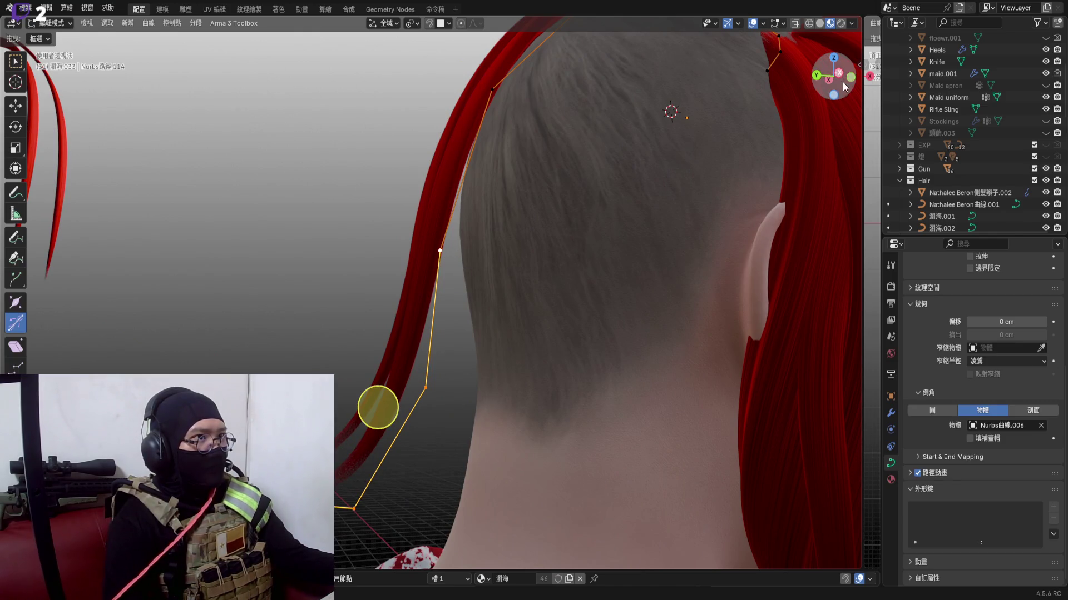
middle_drag(518, 273, 500, 293)
scroll(500, 292, up, 3)
key(r)
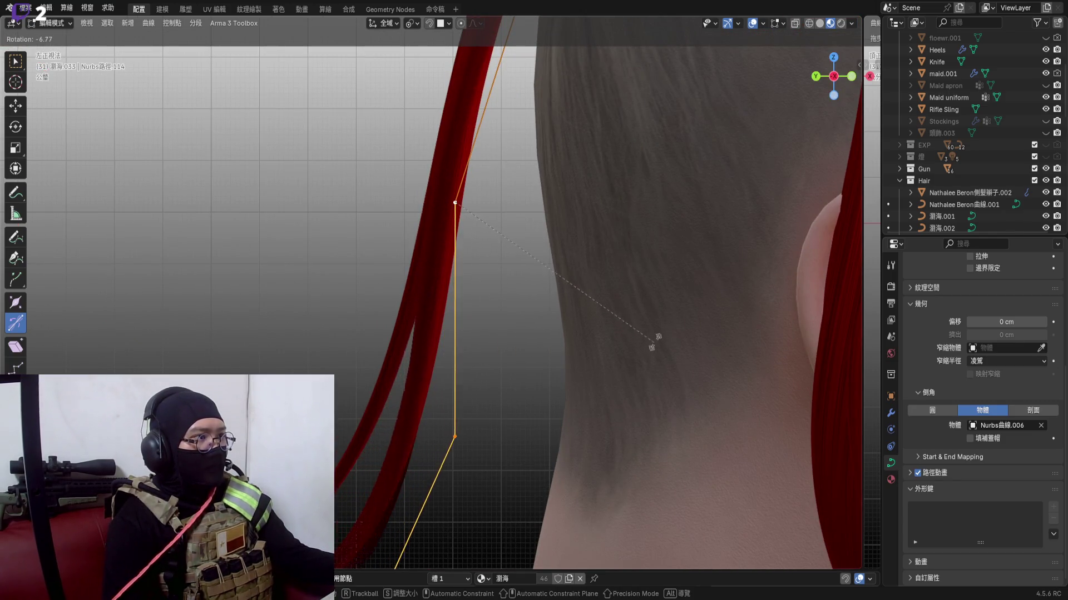
click(584, 338)
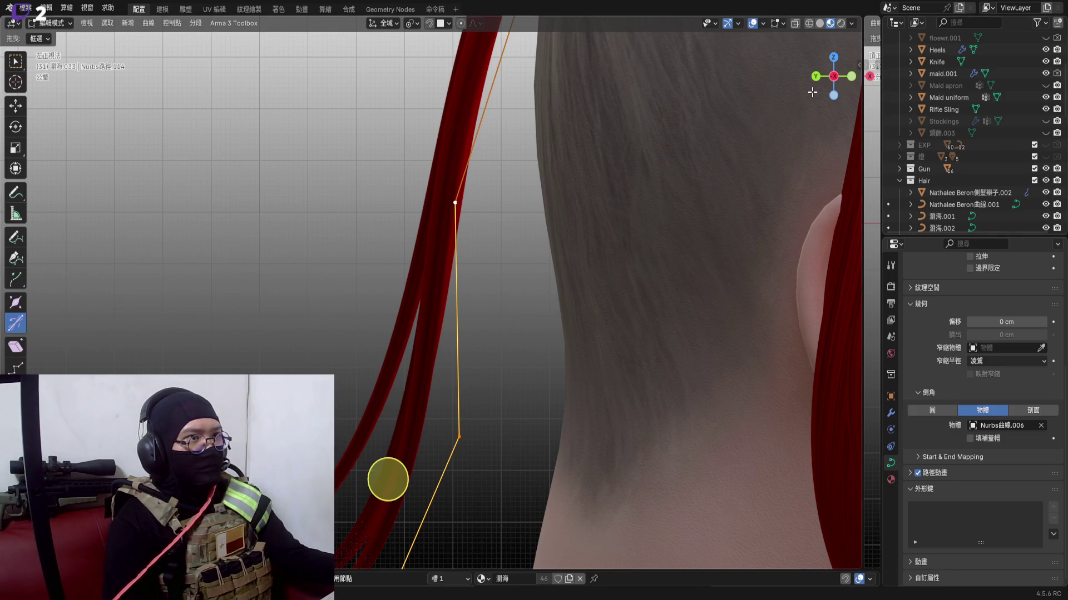
mouse_move(585, 292)
middle_down()
mouse_move(500, 292)
mouse_move(584, 293)
middle_up()
key(r)
click(689, 242)
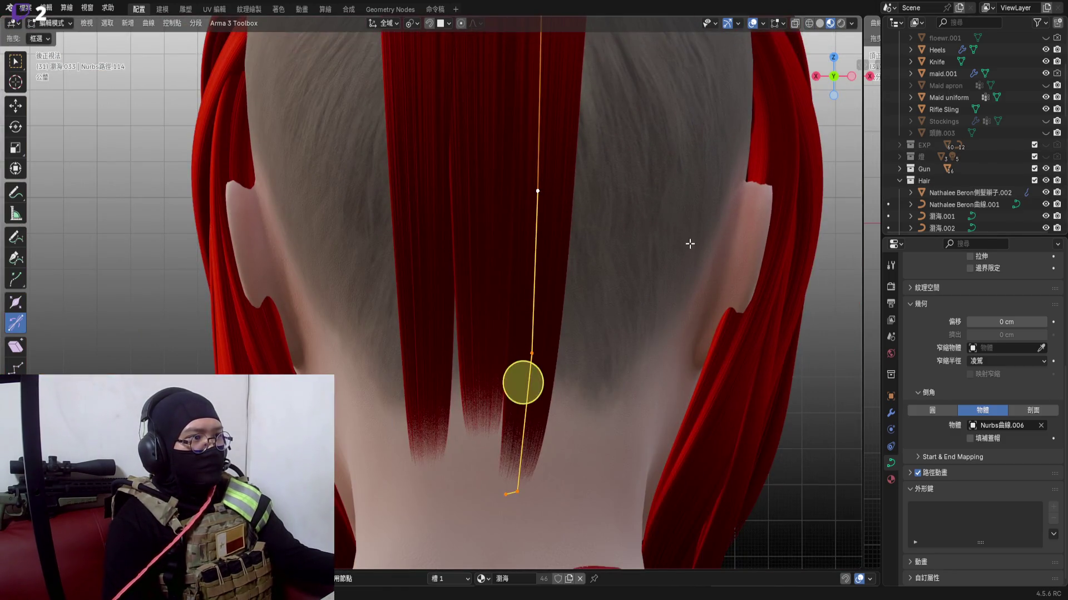
Finish point editing and leave local view to show the whole scene again
mouse_move(518, 376)
middle_down()
mouse_move(551, 249)
mouse_move(538, 372)
middle_up()
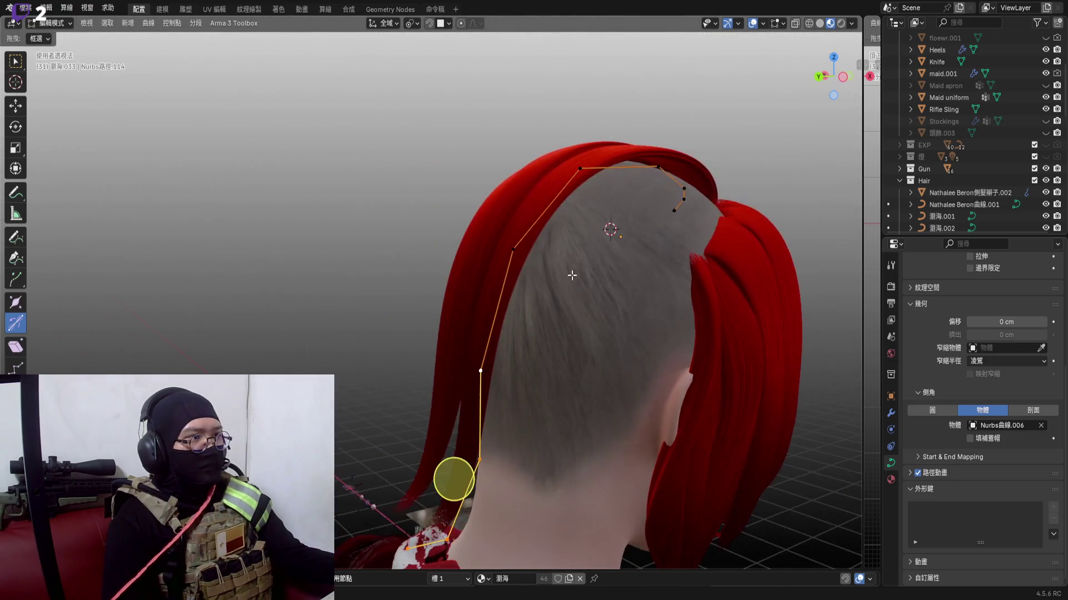
key(Tab)
key(slash)
mouse_move(775, 186)
middle_down()
mouse_move(510, 199)
mouse_move(458, 283)
mouse_move(552, 358)
mouse_move(520, 297)
middle_up()
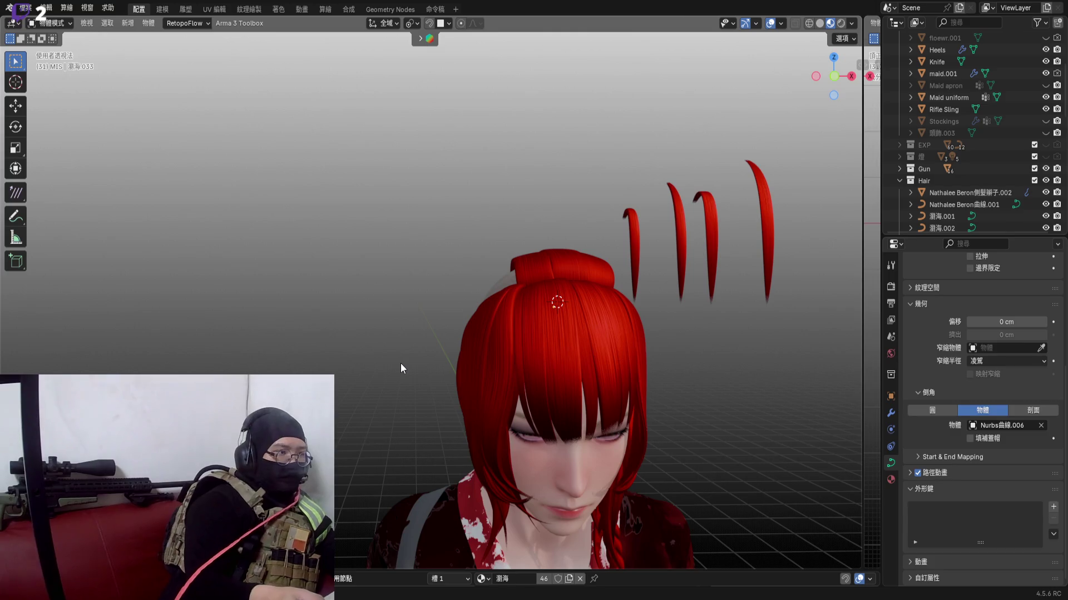
mouse_move(477, 355)
middle_down()
mouse_move(456, 231)
mouse_move(472, 199)
mouse_move(700, 238)
middle_up()
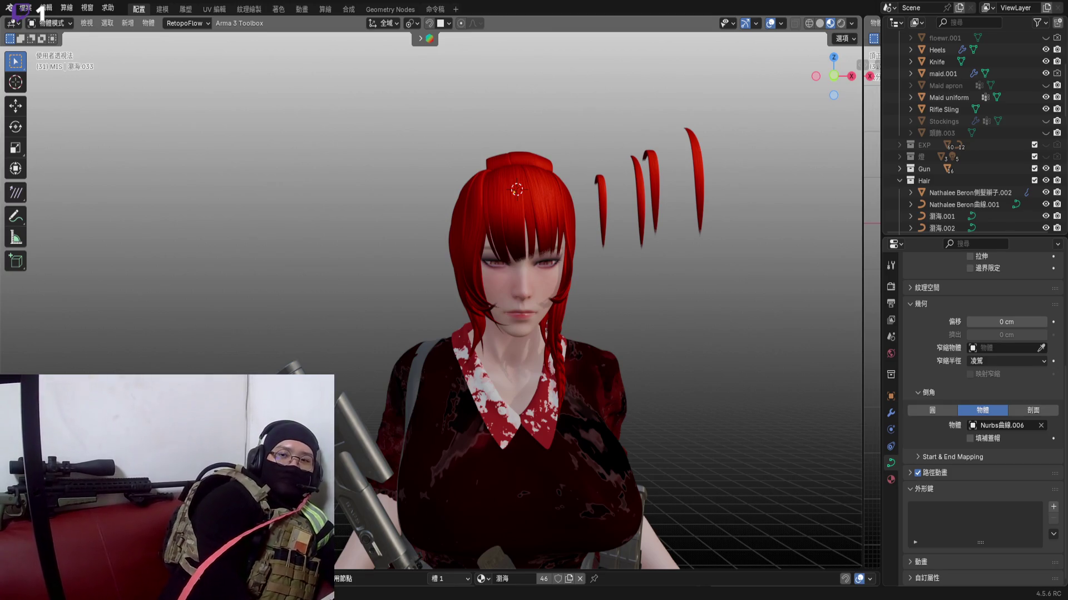
scroll(534, 325, up, 4)
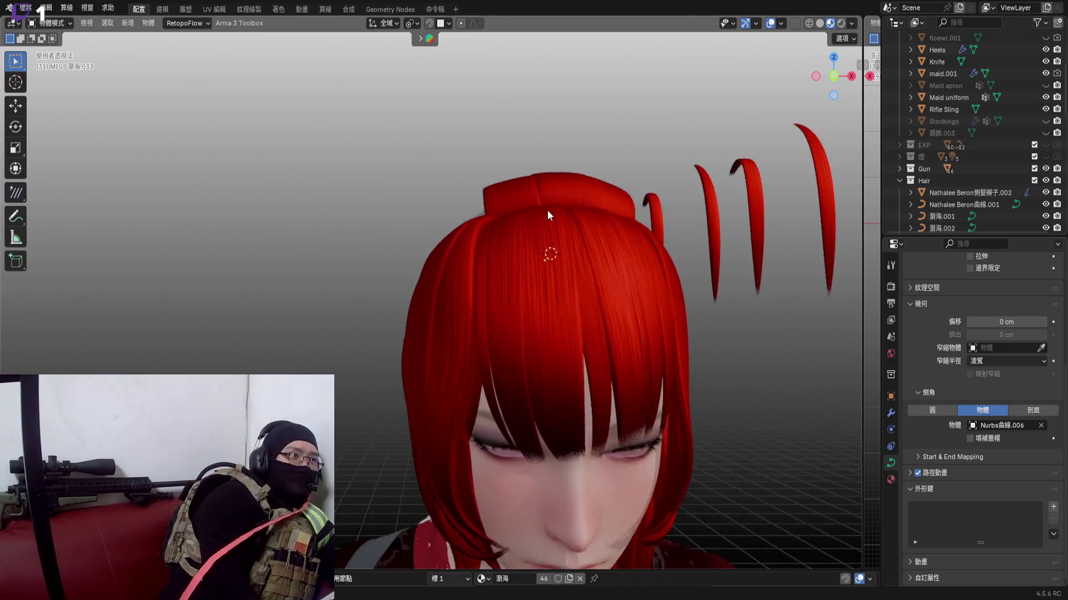
mouse_move(547, 211)
middle_down()
mouse_move(453, 276)
mouse_move(578, 299)
mouse_move(547, 258)
mouse_move(538, 275)
mouse_move(326, 324)
mouse_move(388, 342)
mouse_move(389, 308)
mouse_move(417, 313)
mouse_move(405, 307)
mouse_move(415, 285)
mouse_move(479, 300)
mouse_move(518, 269)
mouse_move(541, 288)
mouse_move(453, 306)
mouse_move(512, 269)
mouse_move(523, 315)
mouse_move(534, 317)
middle_up()
scroll(538, 276, down, 3)
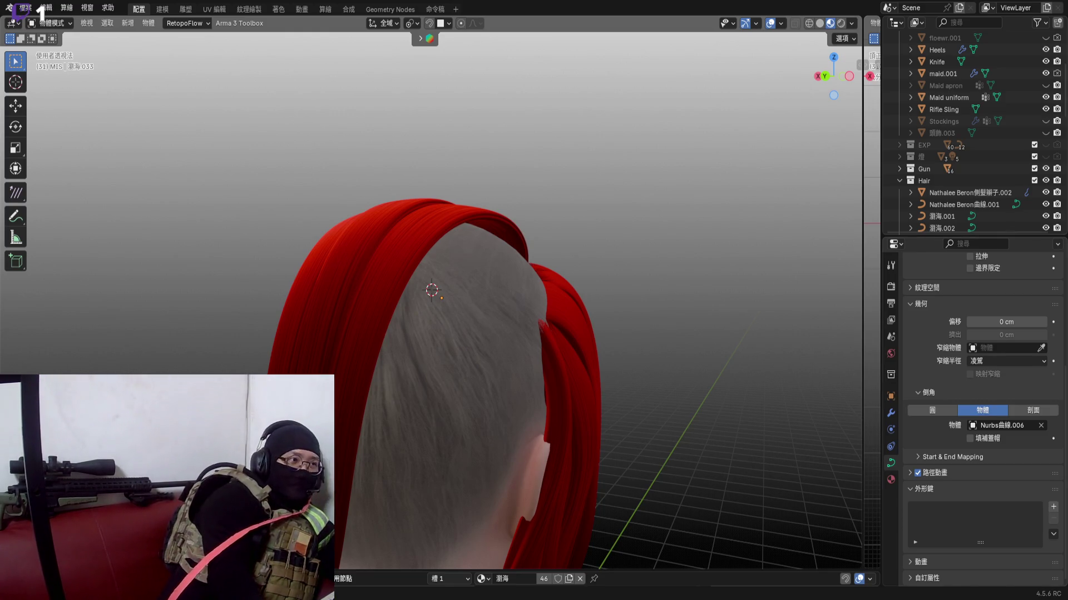
mouse_move(485, 232)
middle_down()
mouse_move(392, 299)
mouse_move(342, 255)
mouse_move(526, 257)
middle_up()
Rotate one control point of the arched strand about Y to adjust its bend, then return to Object Mode
click(530, 241)
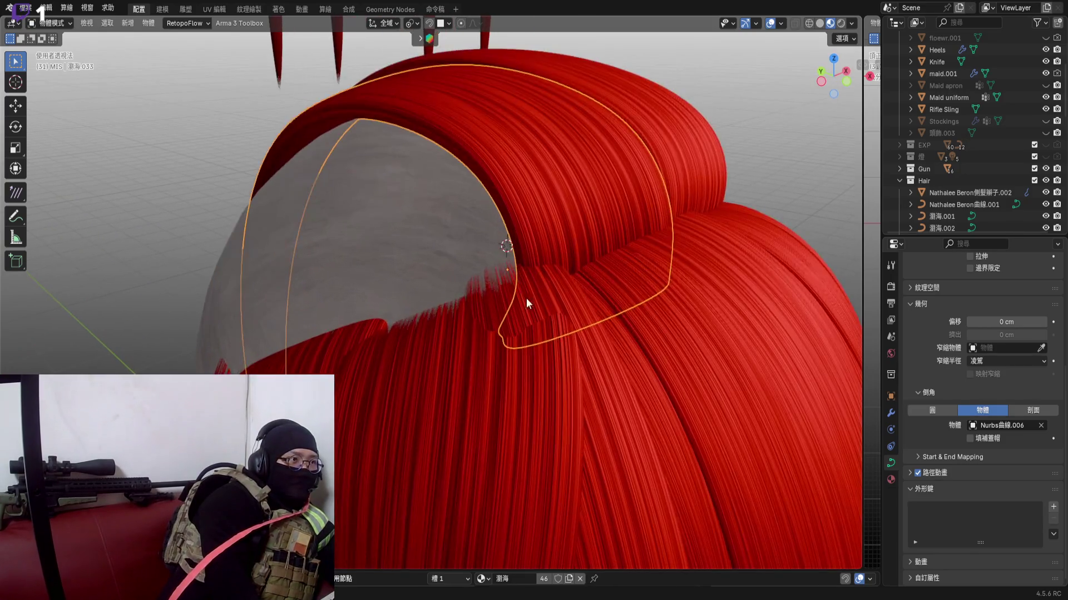
scroll(526, 298, up, 3)
key(Tab)
middle_drag(581, 311, 537, 428)
key(r)
key(y)
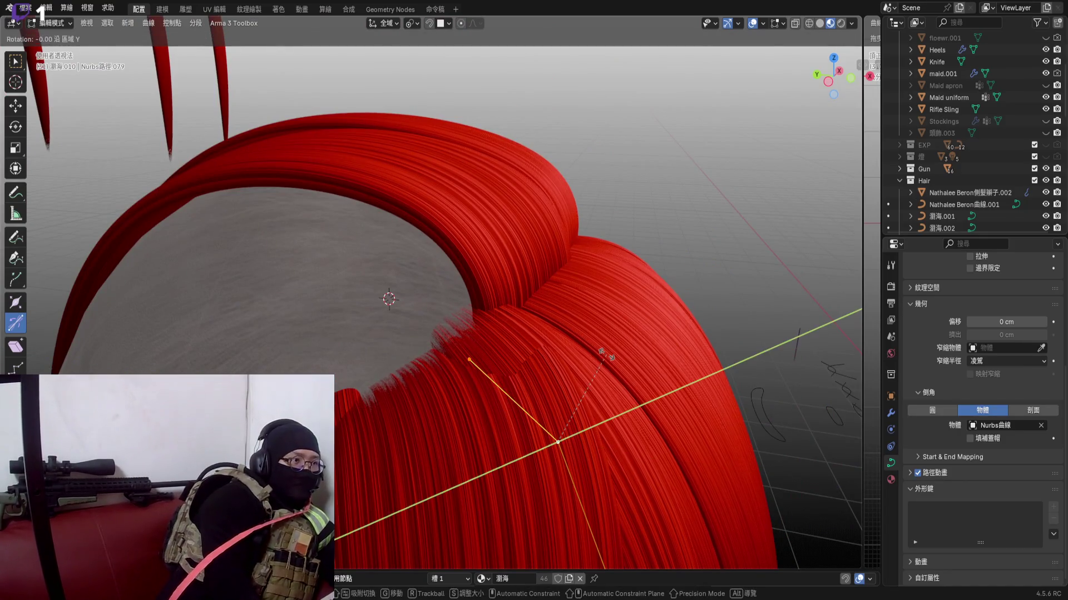
click(576, 347)
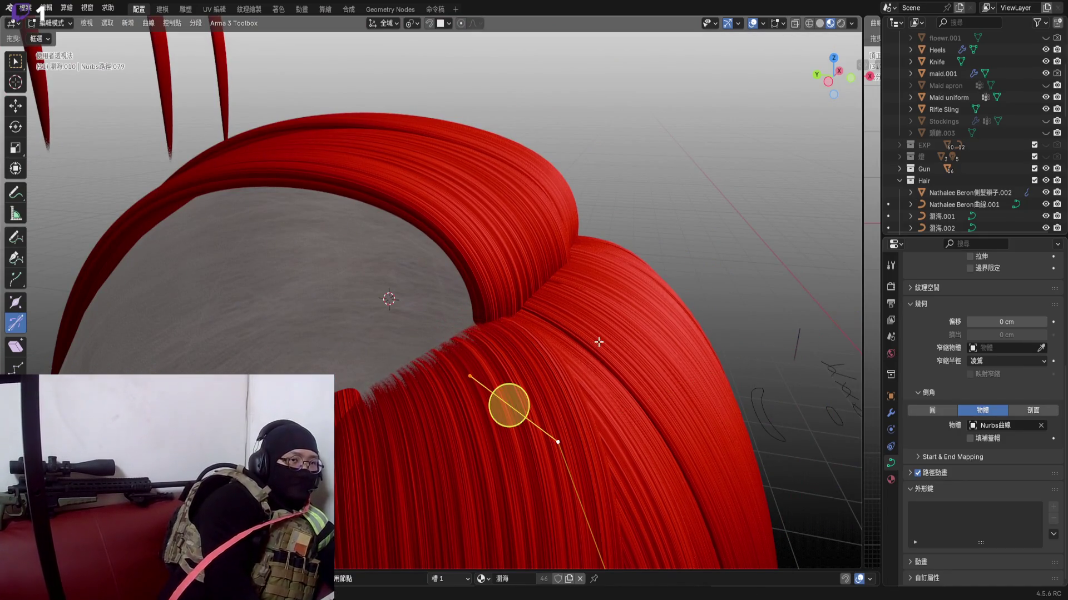
key(Tab)
scroll(517, 337, down, 4)
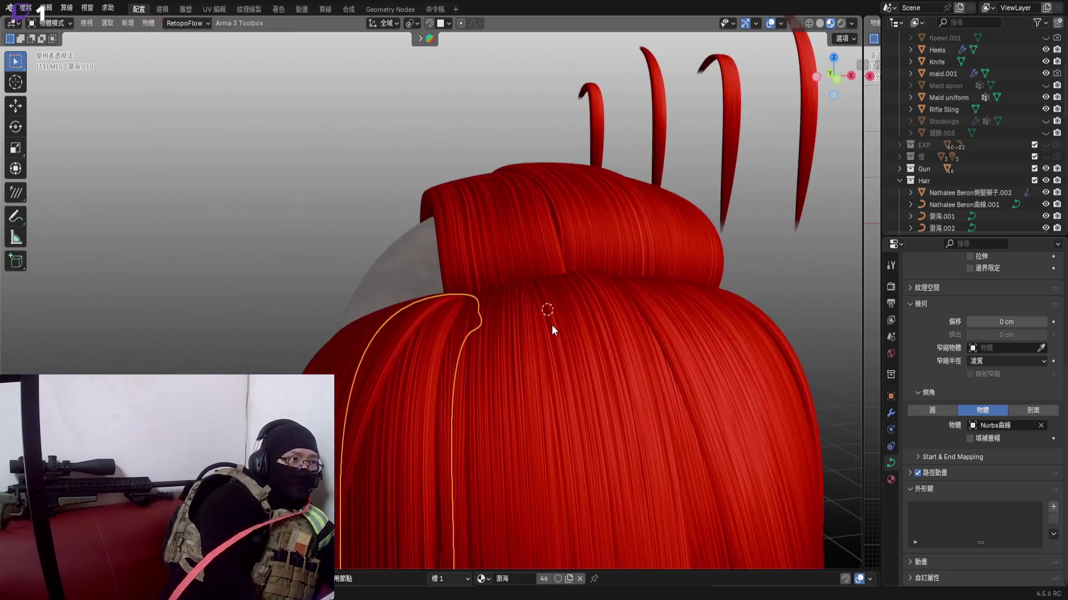
scroll(552, 325, down, 3)
Start sliding the arched strand along the Y axis toward the neighbouring hair
mouse_move(508, 317)
middle_down()
mouse_move(458, 314)
mouse_move(543, 318)
mouse_move(516, 314)
mouse_move(533, 289)
mouse_move(468, 305)
mouse_move(502, 355)
mouse_move(527, 338)
middle_up()
scroll(533, 296, up, 3)
scroll(478, 296, down, 3)
key(g)
key(y)
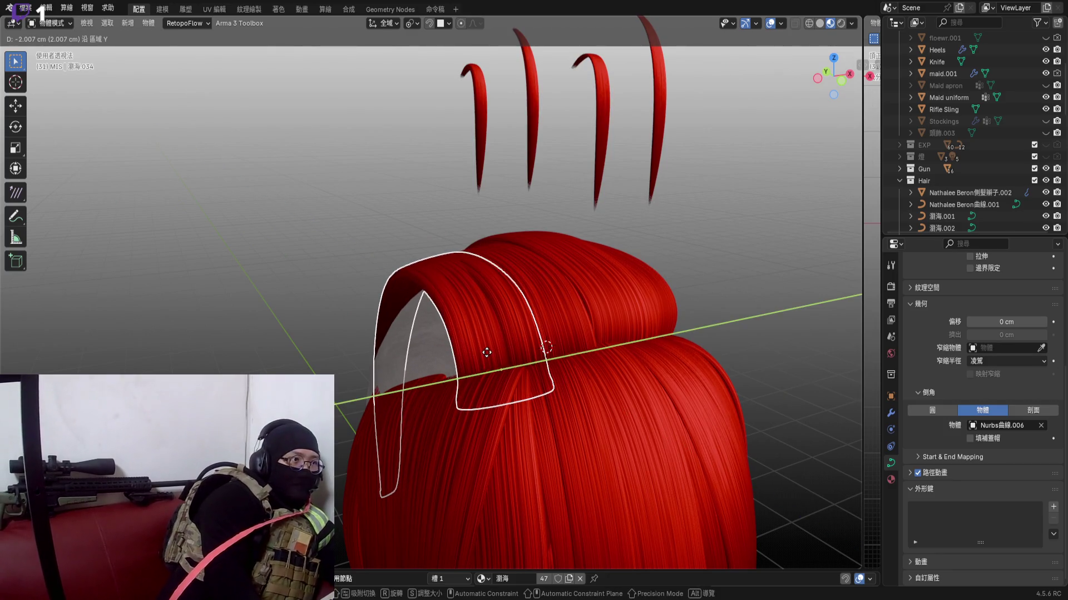
Place the strand, shift it along X and turn it about Z to line up with the neighbouring hair
click(486, 353)
scroll(484, 309, up, 3)
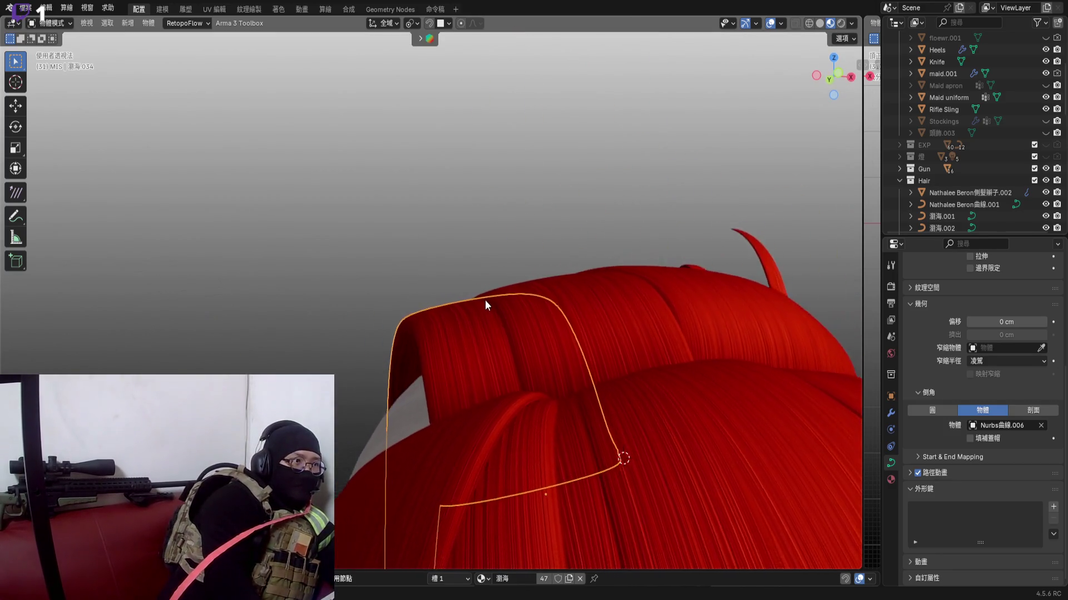
middle_drag(484, 305, 600, 342)
key(g)
key(x)
click(624, 344)
key(r)
key(z)
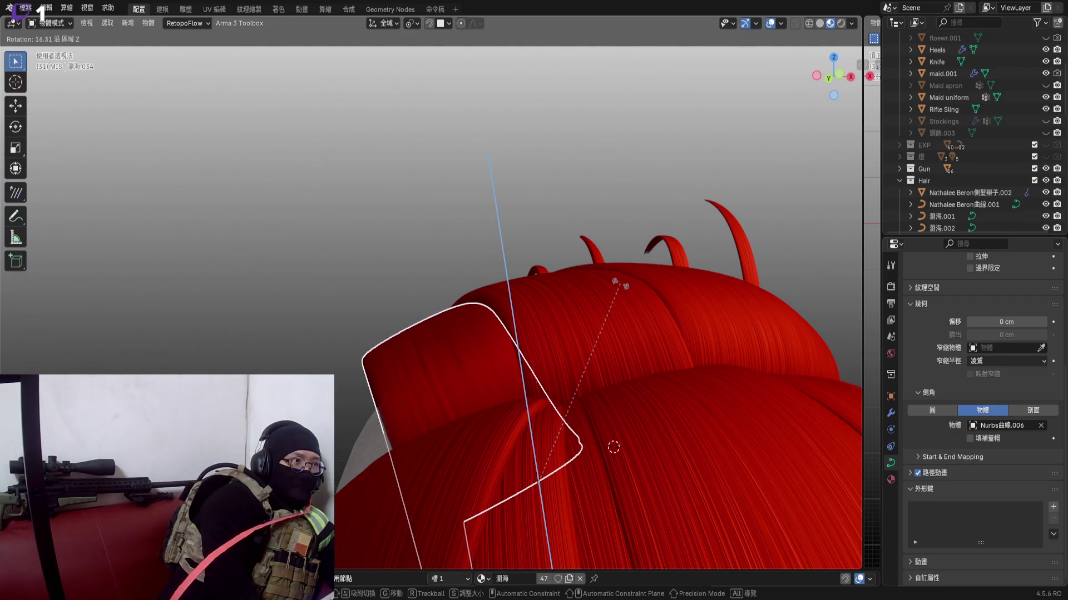
click(613, 448)
Nudge the strand slightly left and along X in small moves until its edge meets the hair
middle_drag(508, 328, 485, 316)
scroll(501, 334, up, 3)
middle_drag(538, 361, 635, 380)
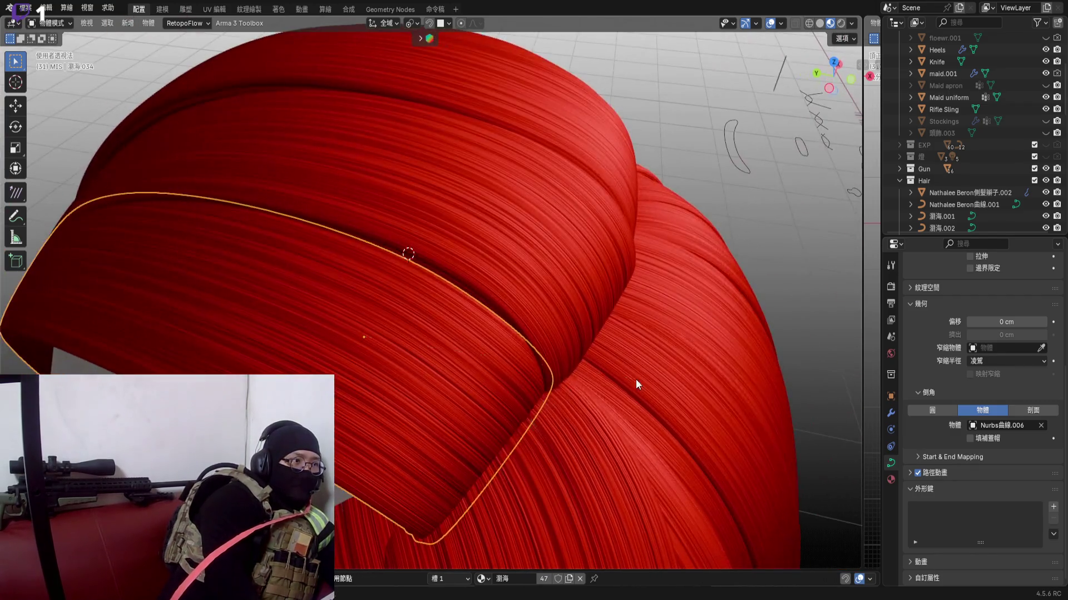
key(g)
click(514, 367)
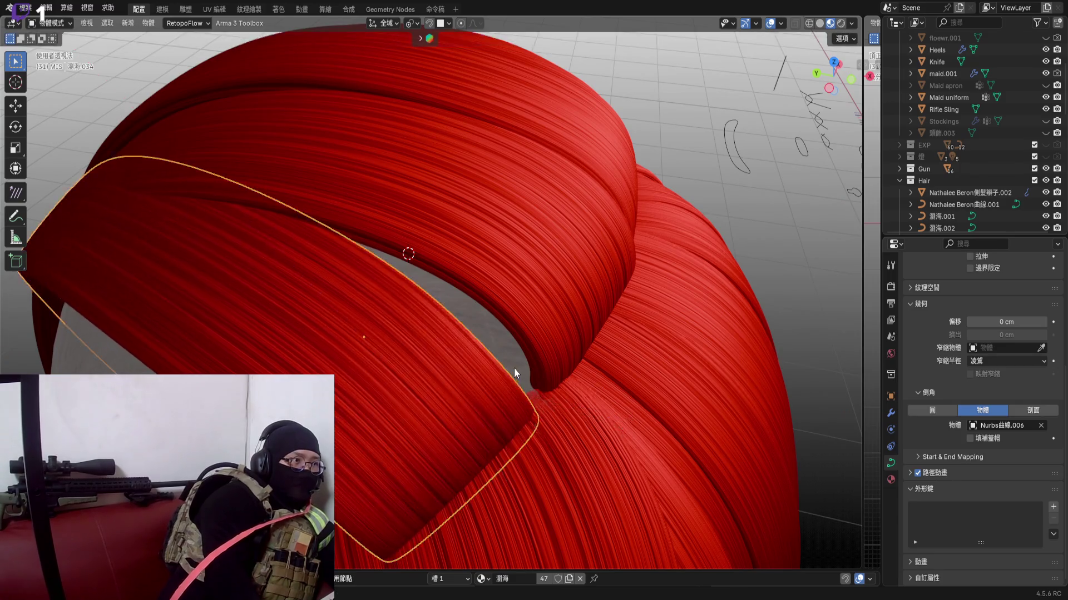
key(g)
click(515, 358)
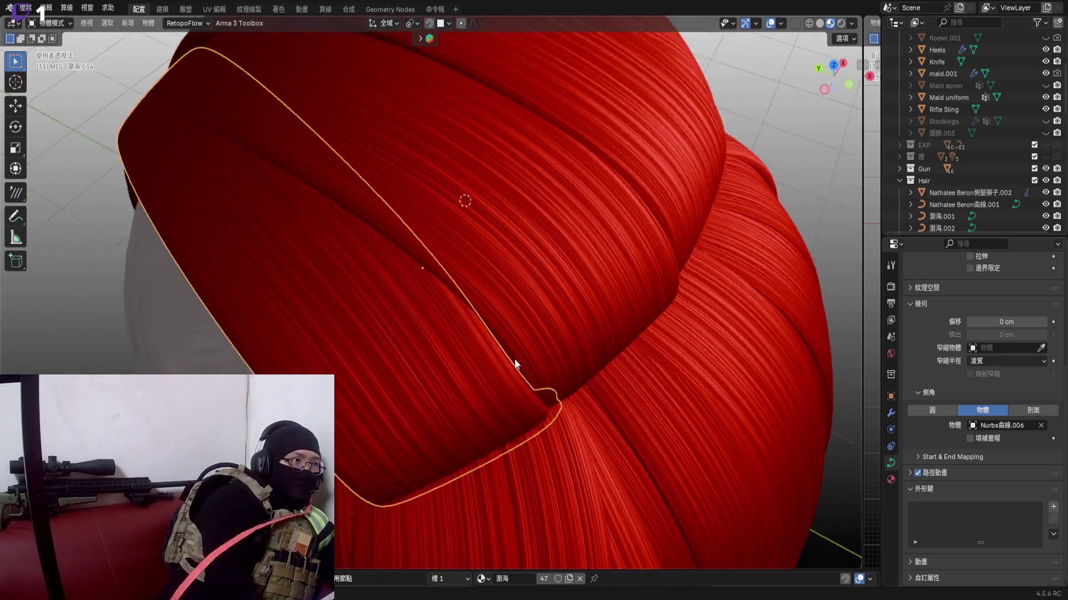
mouse_move(515, 359)
middle_down()
mouse_move(491, 361)
mouse_move(538, 361)
middle_up()
key(g)
key(x)
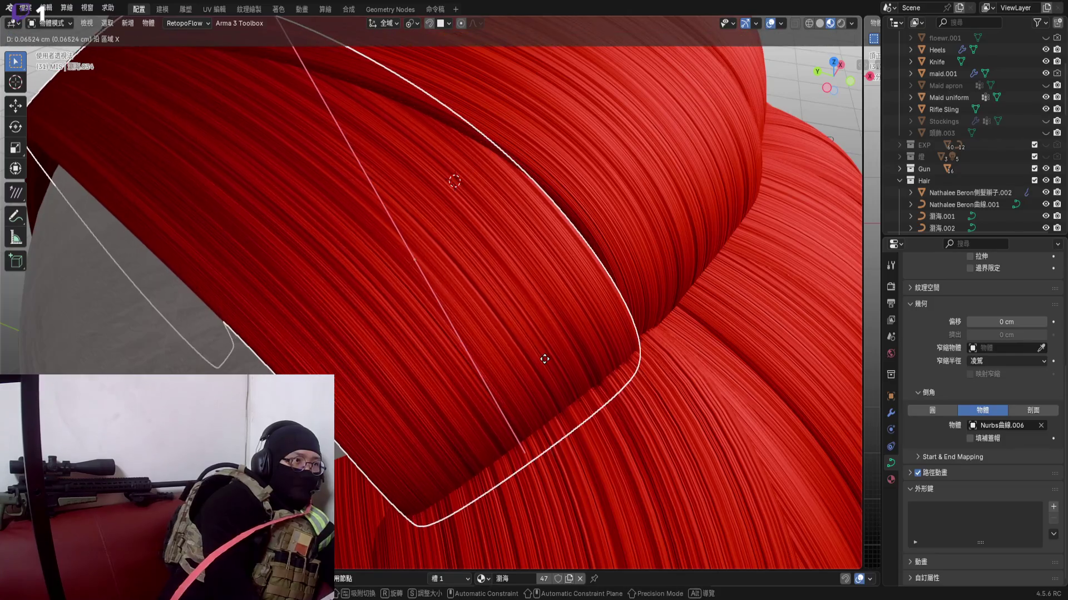
click(544, 360)
key(g)
click(616, 423)
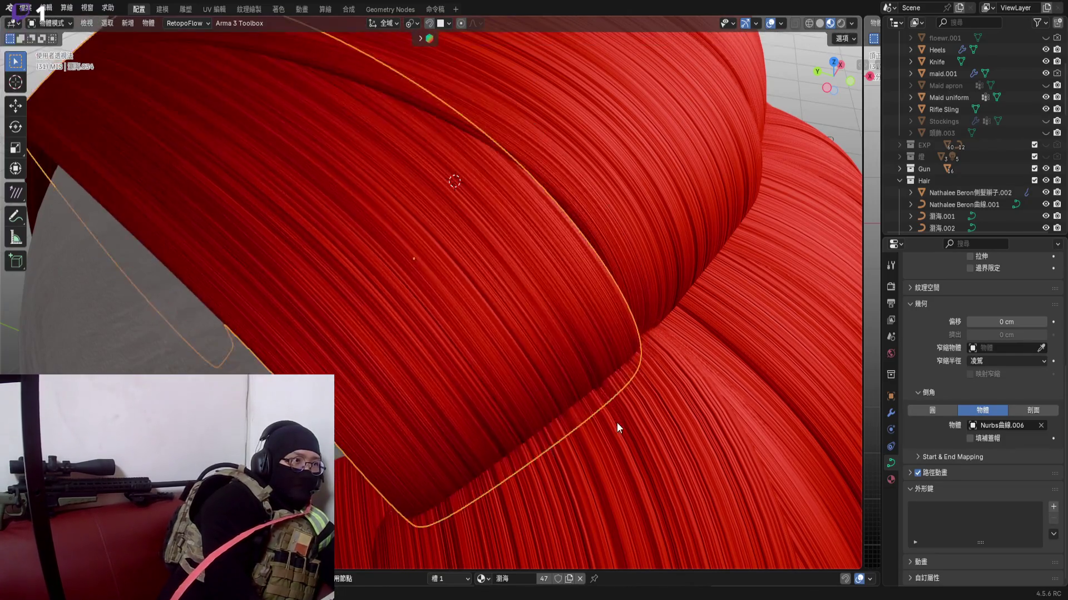
Raise the strand on Z, tilt it about X and slide it on Y into its final snug position
middle_drag(617, 423, 619, 398)
key(g)
key(z)
click(620, 398)
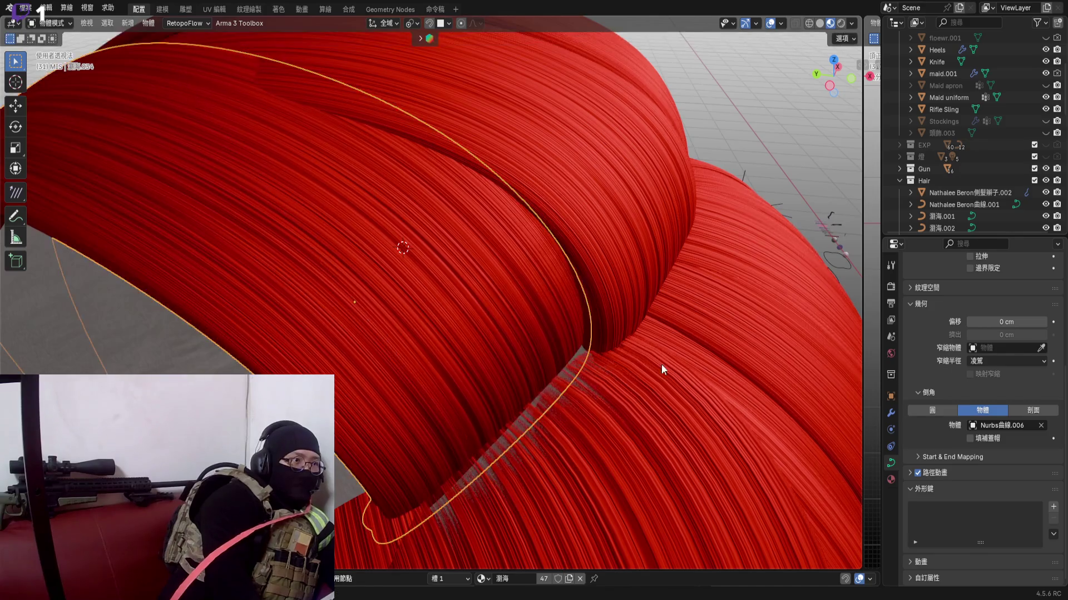
key(r)
key(x)
click(651, 385)
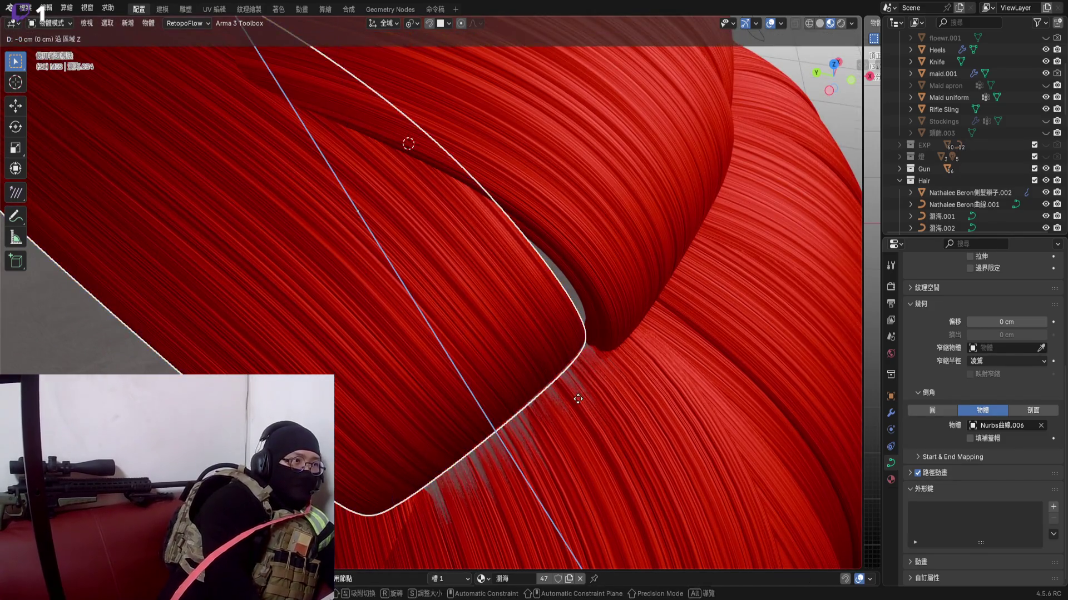
middle_drag(578, 399, 554, 372)
key(g)
key(y)
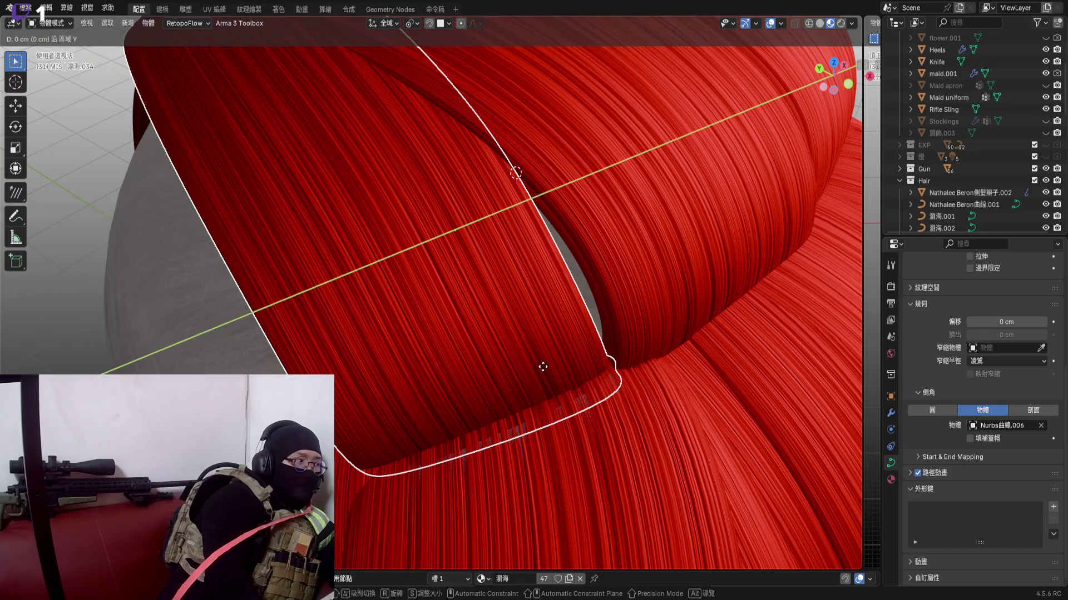
click(549, 367)
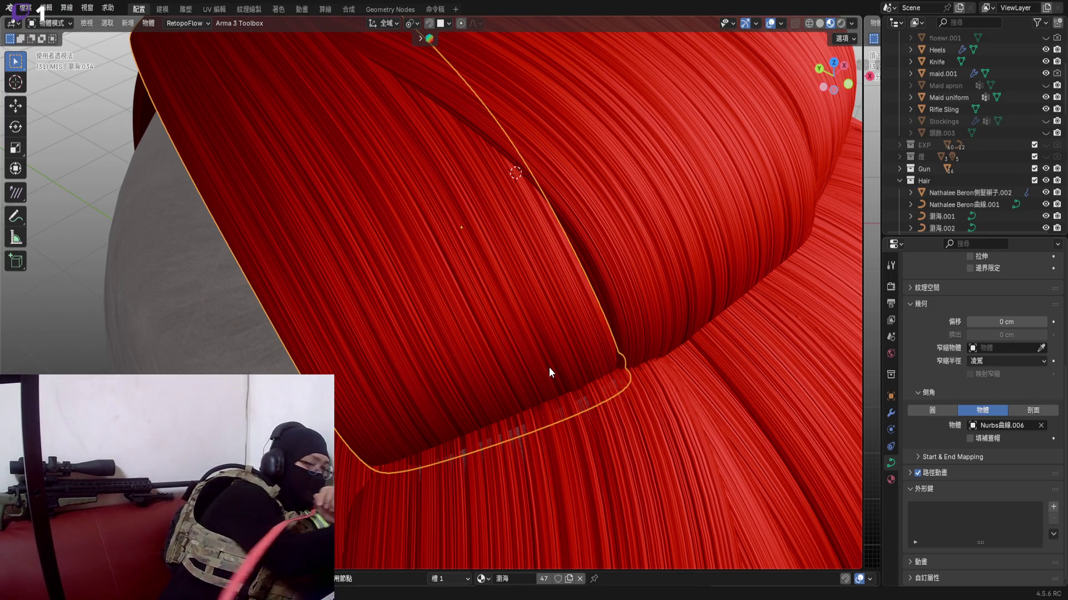
scroll(497, 334, down, 5)
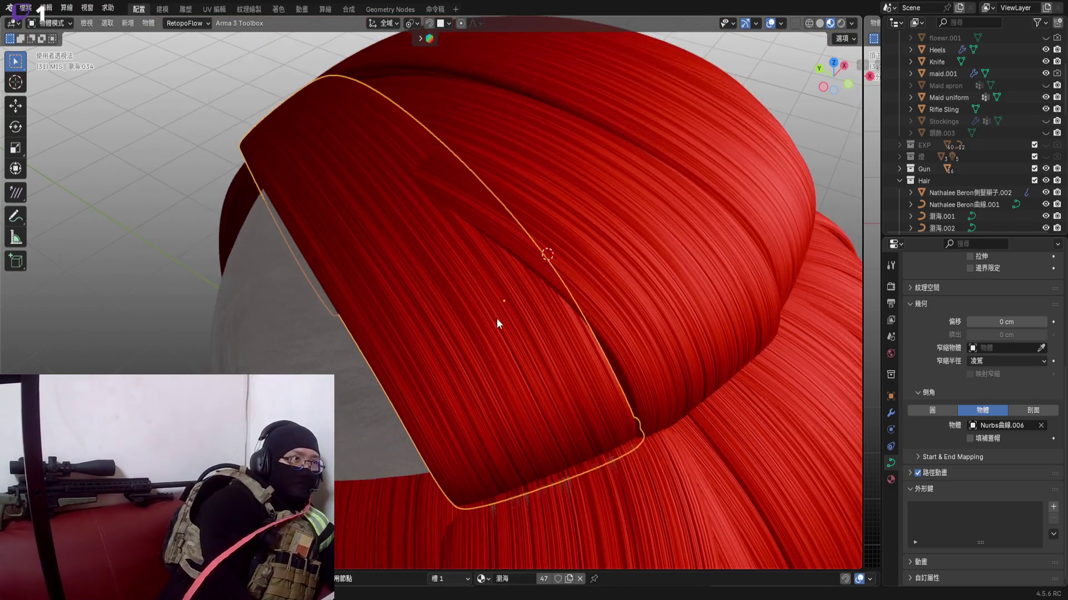
middle_drag(496, 317, 780, 307)
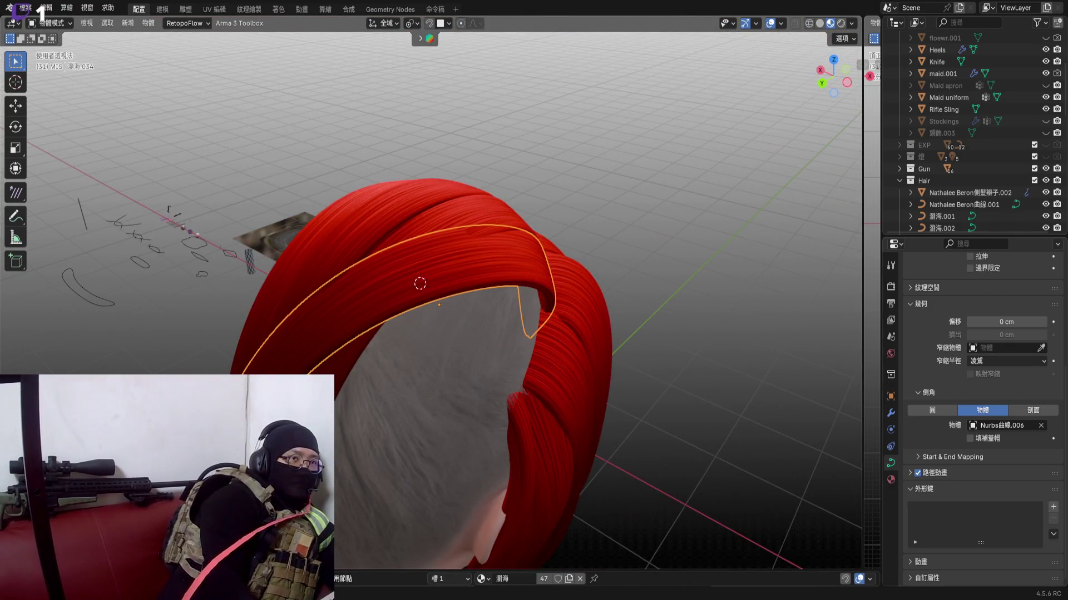
middle_drag(559, 275, 504, 252)
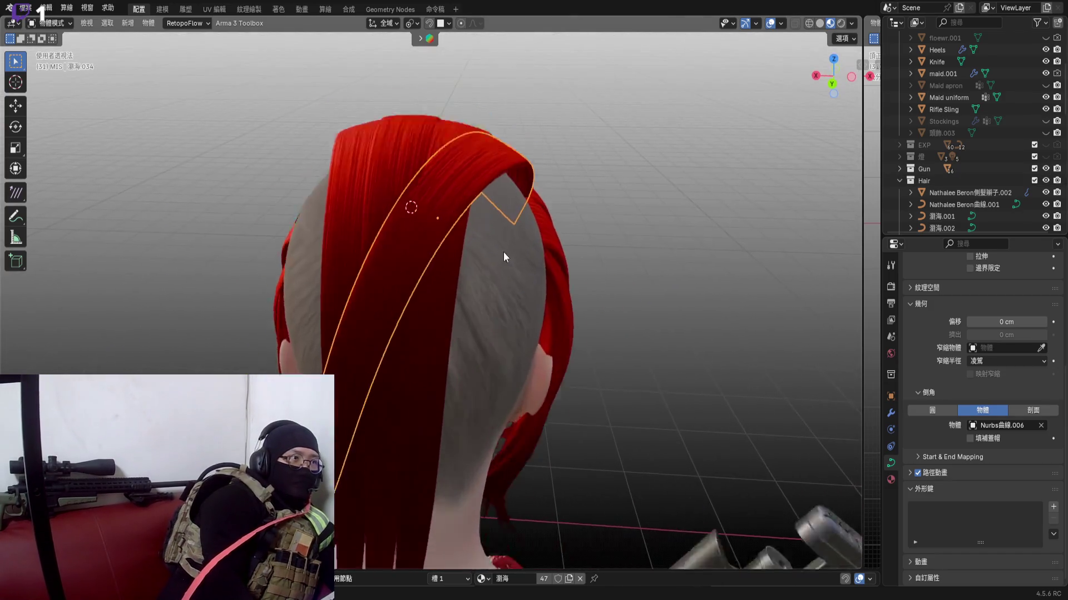
From the back view, box-select the strand's control points and rotate them about the X axis
click(831, 84)
scroll(518, 279, down, 2)
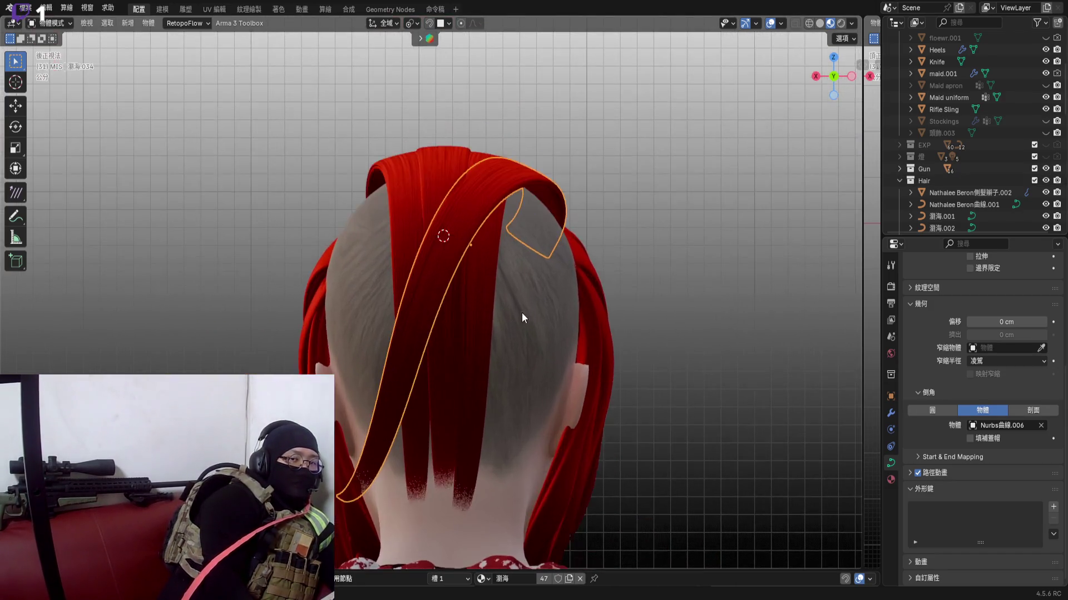
scroll(525, 284, up, 2)
key(Tab)
scroll(514, 265, down, 2)
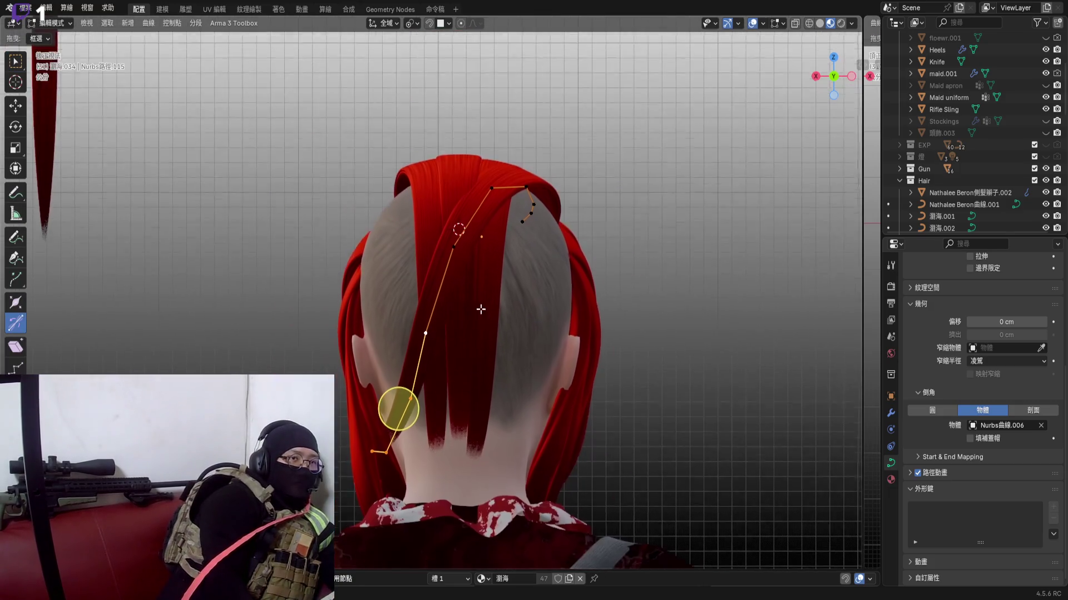
drag(287, 510, 480, 221)
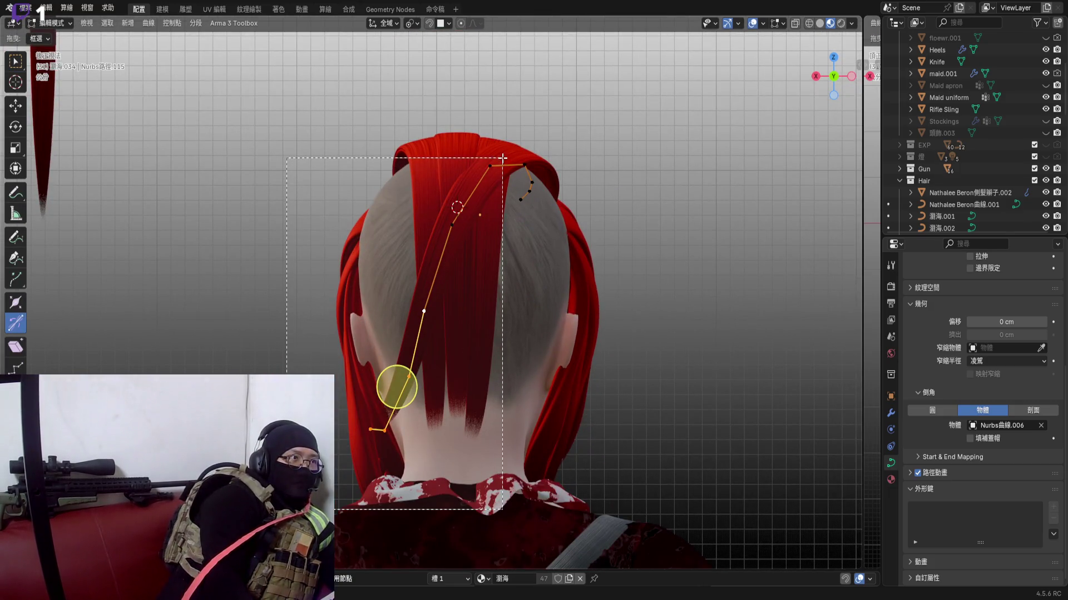
drag(503, 158, 503, 157)
middle_drag(501, 209, 433, 309)
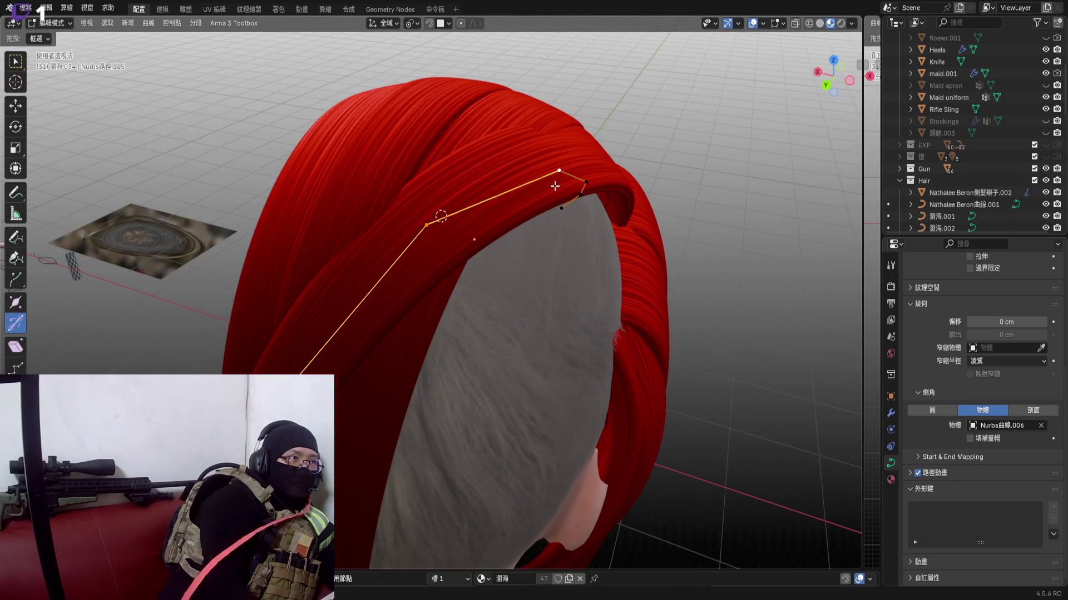
middle_drag(555, 187, 500, 251)
key(r)
key(x)
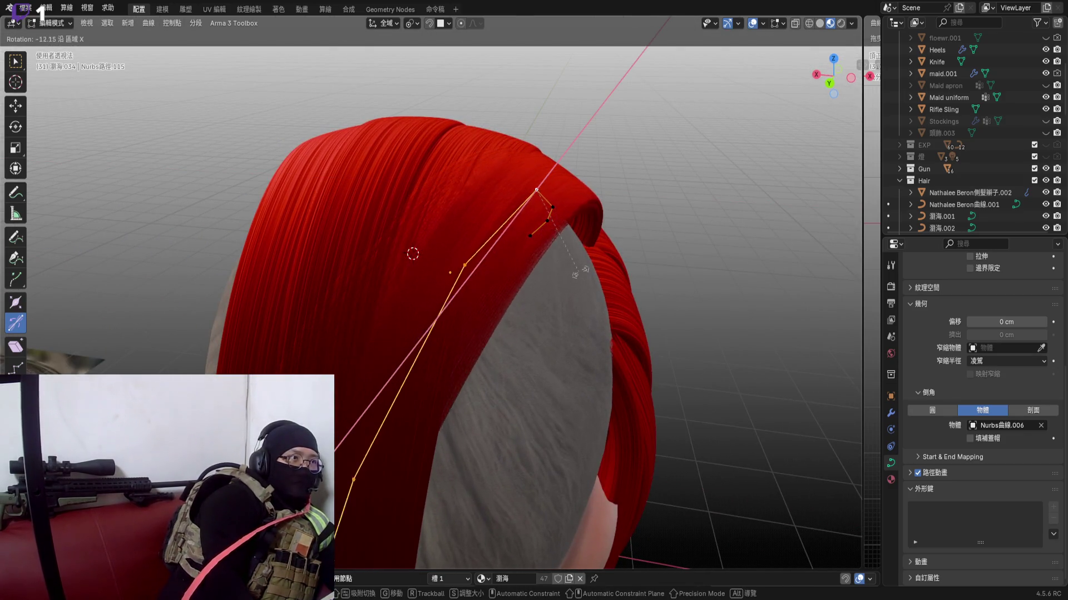
click(611, 263)
Rotate the selected points about Z and scale them closer together, checking from behind
mouse_move(518, 467)
middle_down()
mouse_move(472, 306)
mouse_move(500, 296)
mouse_move(430, 342)
middle_up()
key(r)
key(z)
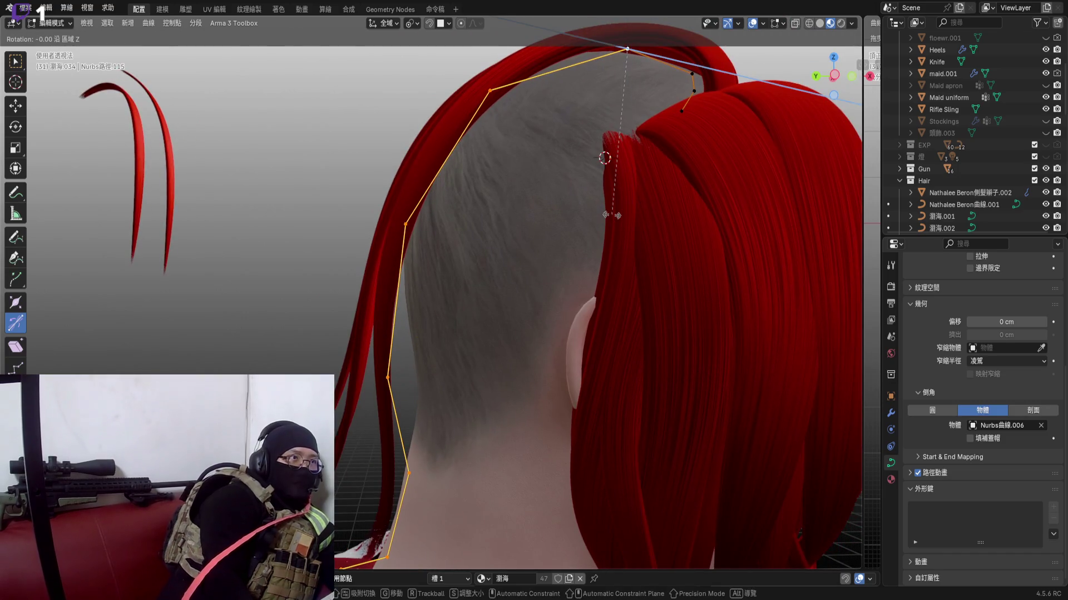
click(592, 248)
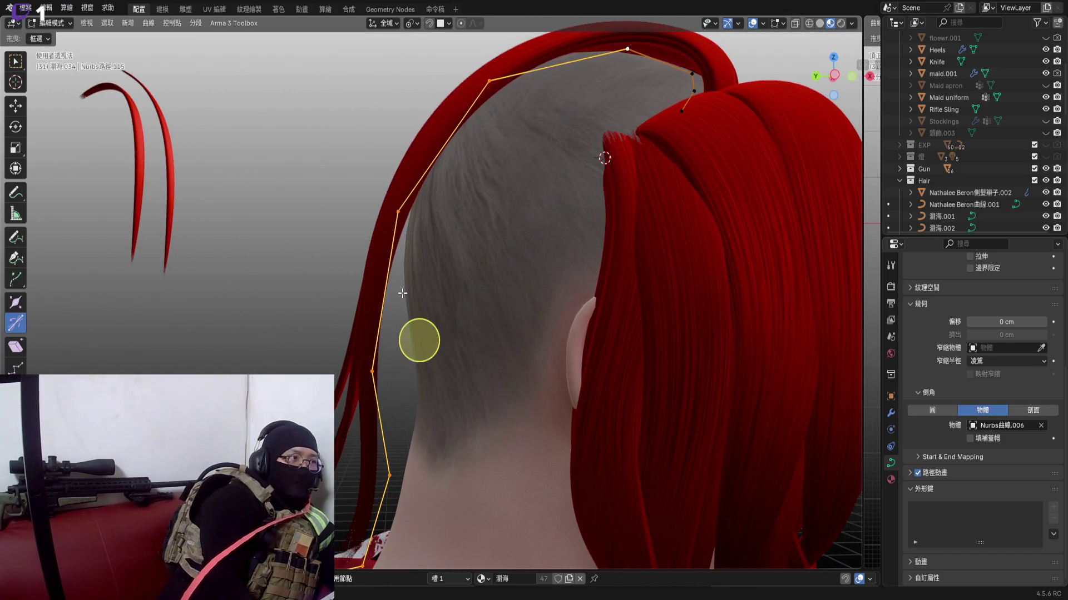
mouse_move(417, 342)
ctrl+middle_down()
mouse_move(446, 218)
mouse_move(438, 247)
mouse_move(442, 212)
mouse_move(425, 208)
mouse_move(442, 218)
mouse_move(359, 346)
mouse_move(392, 304)
mouse_move(440, 317)
ctrl+middle_up()
key(s)
click(355, 288)
mouse_move(488, 274)
middle_down()
mouse_move(532, 268)
mouse_move(500, 334)
mouse_move(509, 325)
middle_up()
scroll(500, 272, up, 3)
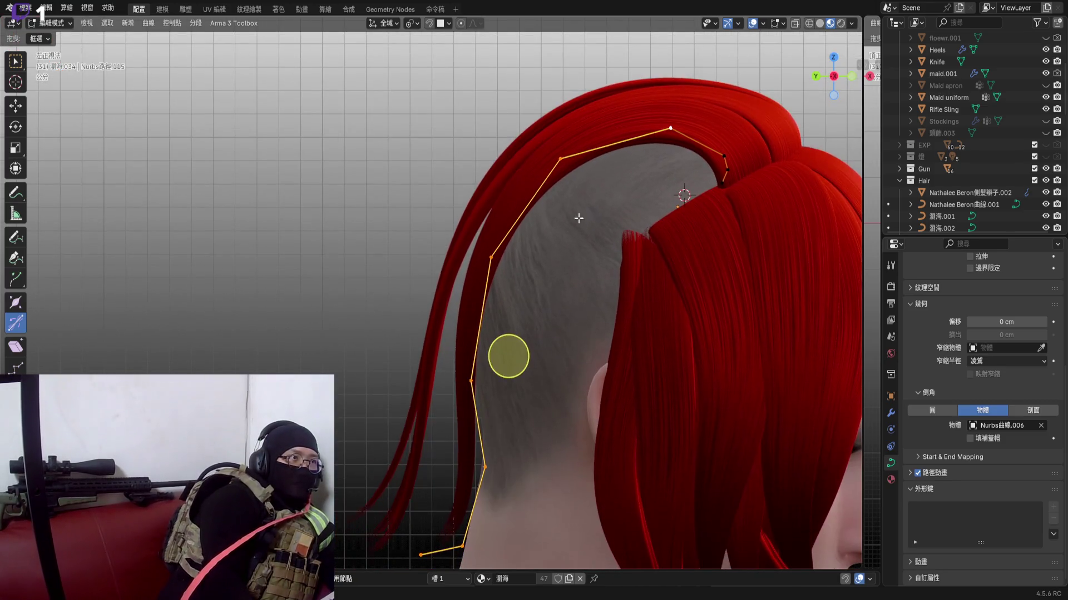
Apply two more Z-axis rotations so the strand arches over the shaved side
key(r)
middle_drag(509, 434, 480, 425)
key(z)
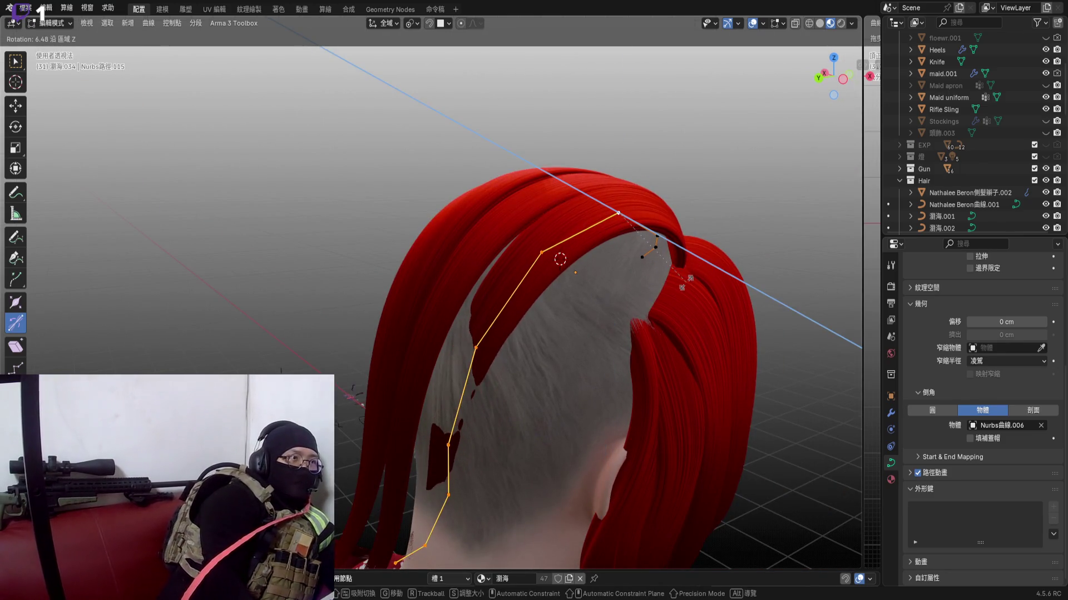
mouse_move(684, 283)
middle_down()
mouse_move(584, 433)
mouse_move(567, 351)
middle_up()
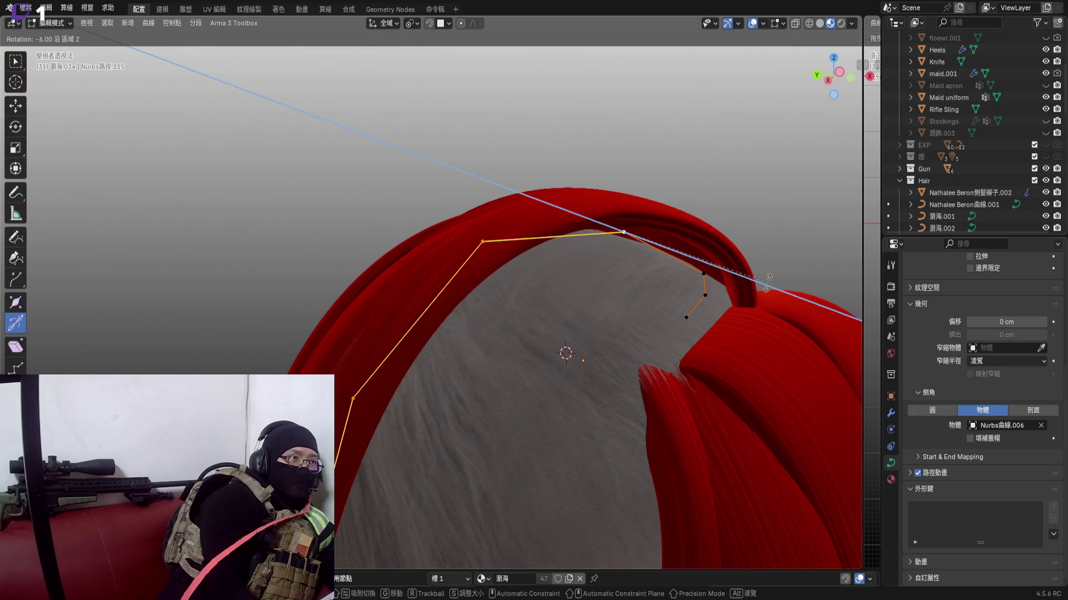
click(768, 280)
mouse_move(434, 468)
middle_down()
mouse_move(509, 209)
mouse_move(528, 209)
mouse_move(445, 472)
middle_up()
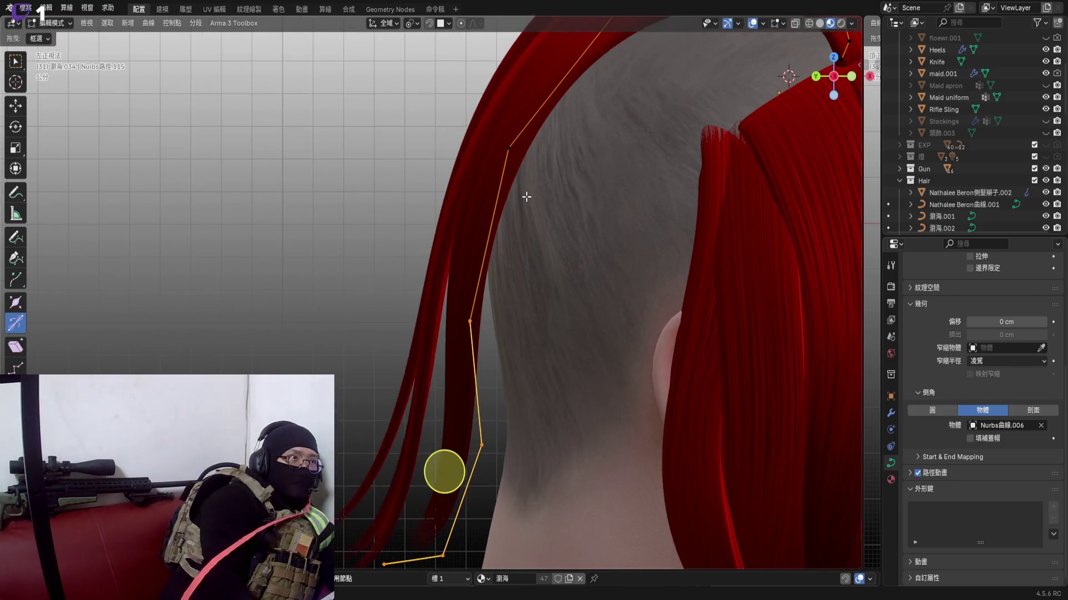
key(z)
click(707, 325)
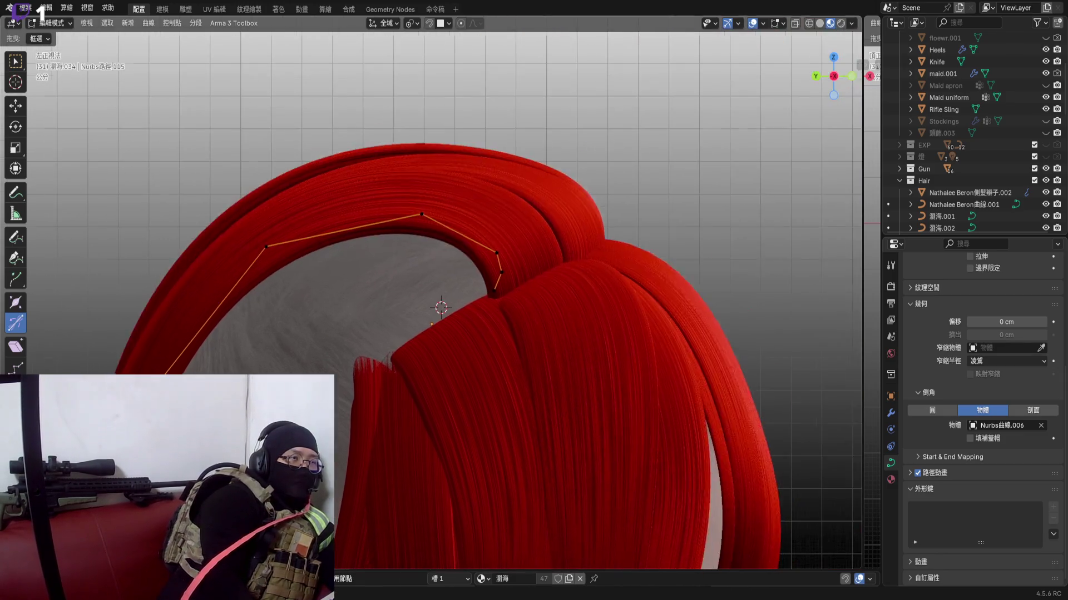
mouse_move(500, 333)
middle_down()
mouse_move(517, 251)
mouse_move(462, 321)
mouse_move(375, 334)
mouse_move(455, 300)
mouse_move(612, 263)
mouse_move(290, 337)
middle_up()
scroll(461, 321, up, 4)
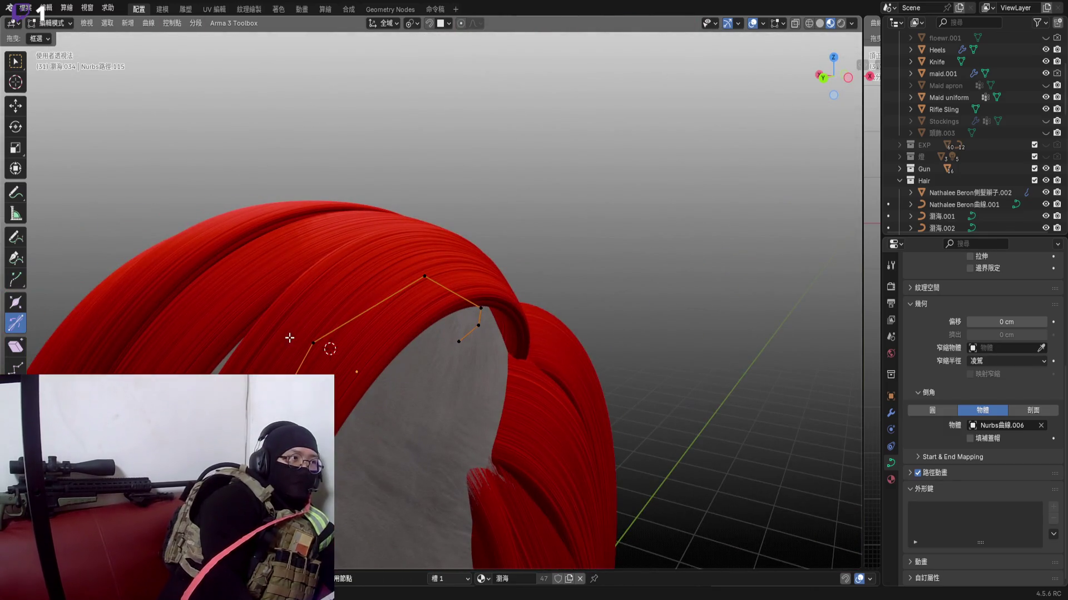
scroll(402, 357, up, 2)
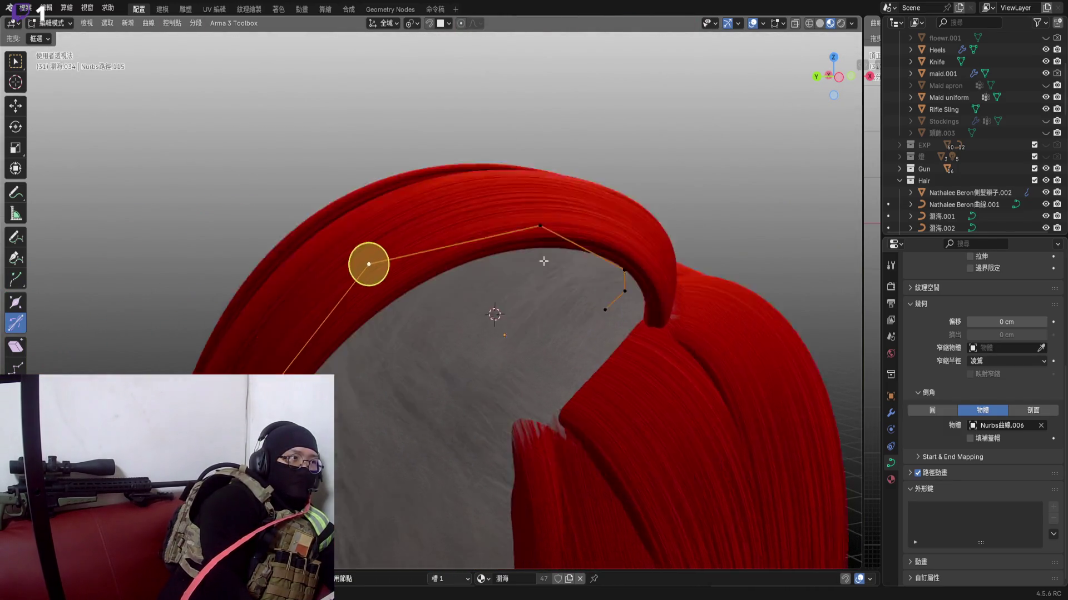
scroll(516, 347, down, 3)
scroll(467, 292, down, 3)
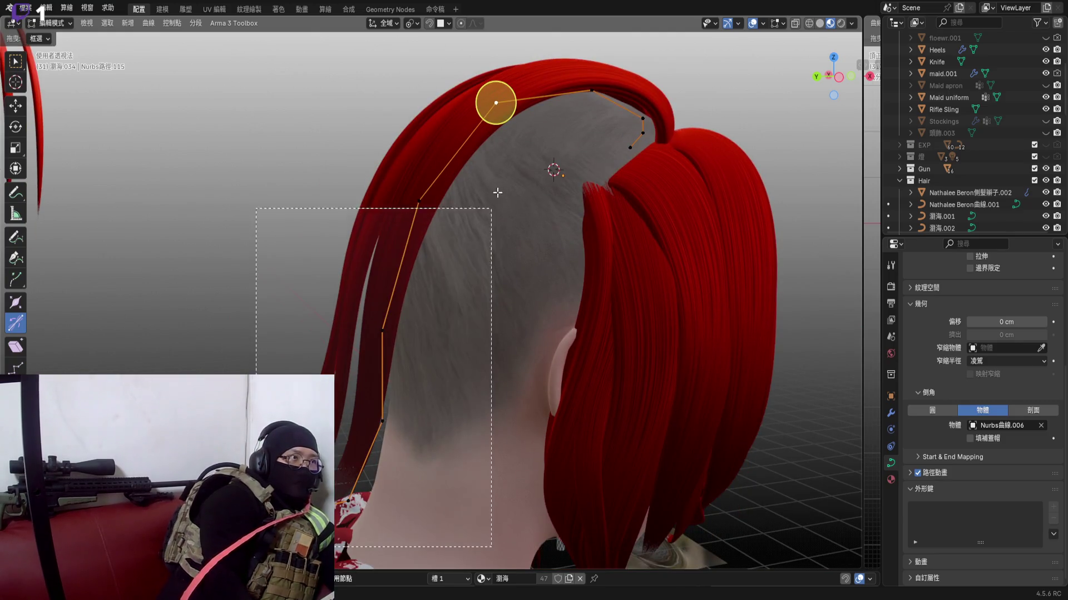
Select all the strand's points and rotate the whole curve about the vertical axis
drag(255, 222, 519, 505)
shift+middle_drag(393, 334, 402, 395)
middle_drag(564, 249, 534, 283)
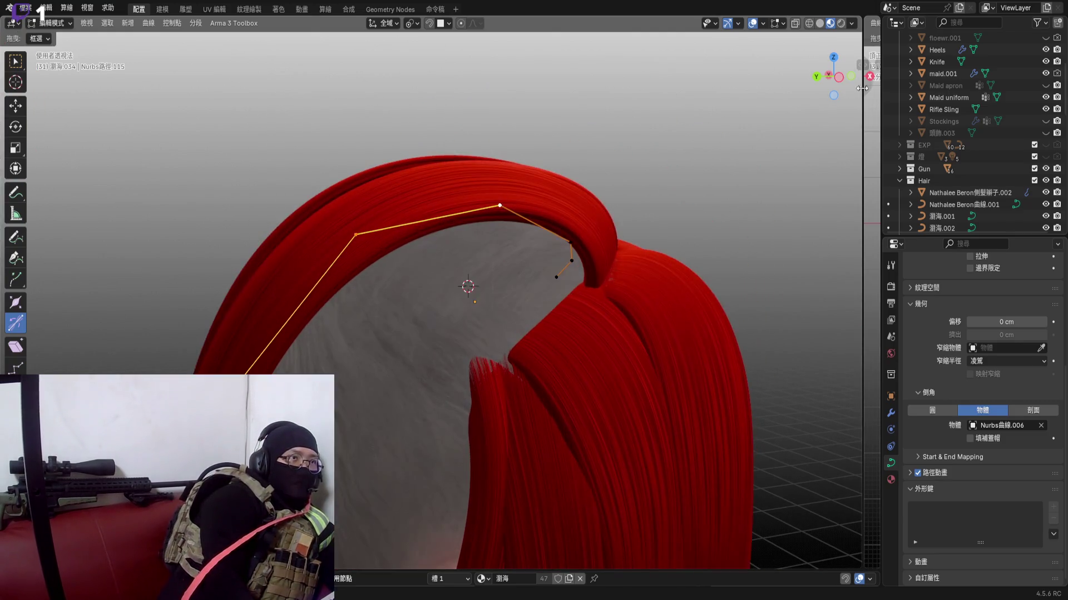
key(r)
key(z)
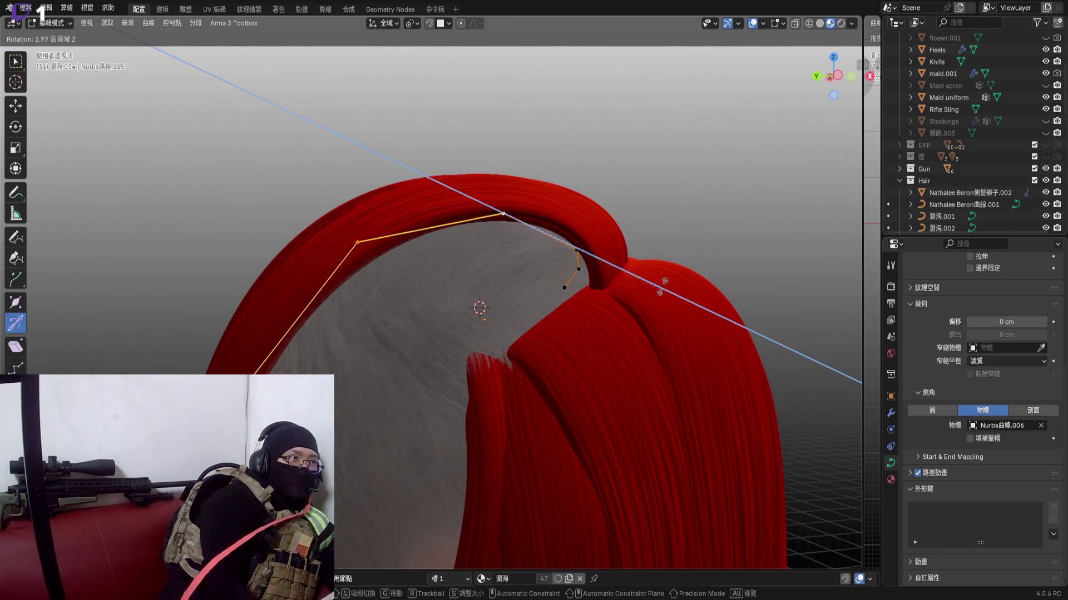
click(692, 272)
mouse_move(501, 334)
middle_down()
mouse_move(376, 255)
mouse_move(442, 208)
middle_up()
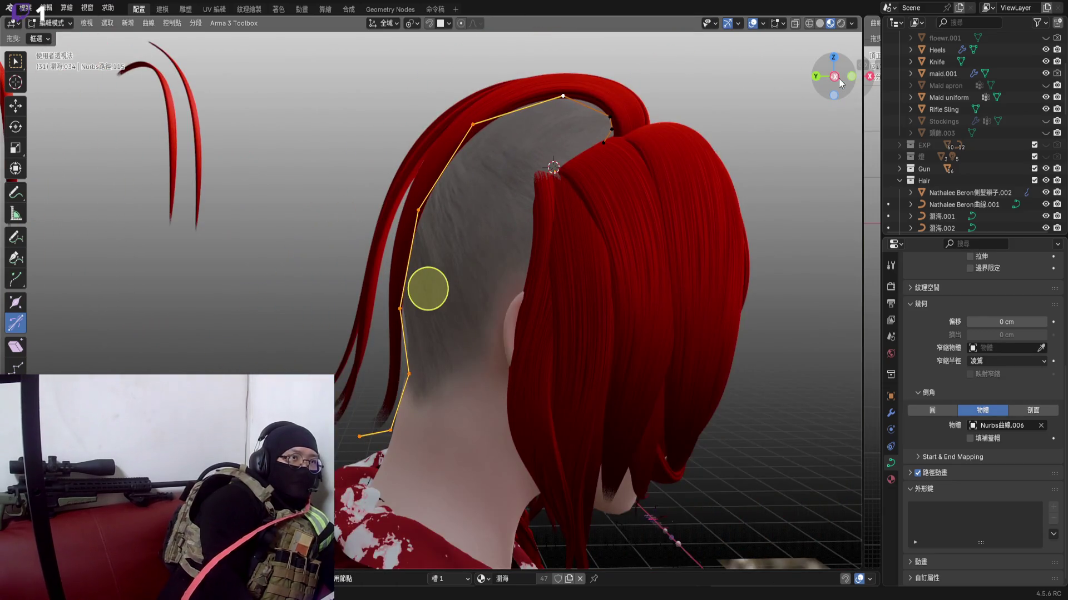
In Right Ortho view, move one control point so the strand runs down toward the neck
click(834, 78)
scroll(455, 430, up, 2)
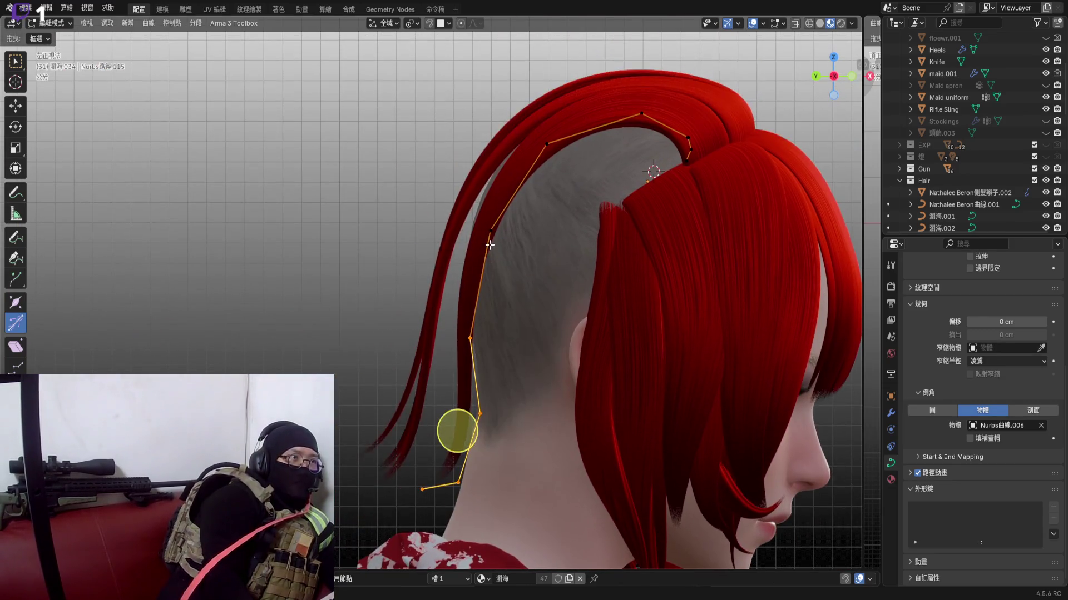
click(478, 350)
key(g)
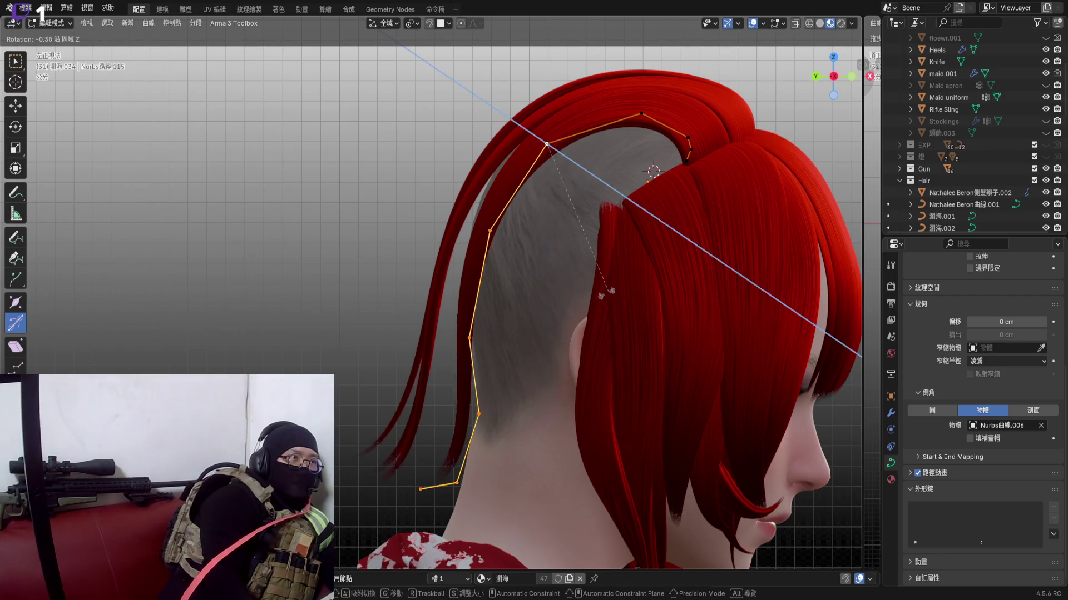
click(600, 300)
scroll(419, 242, down, 3)
middle_drag(419, 241, 434, 293)
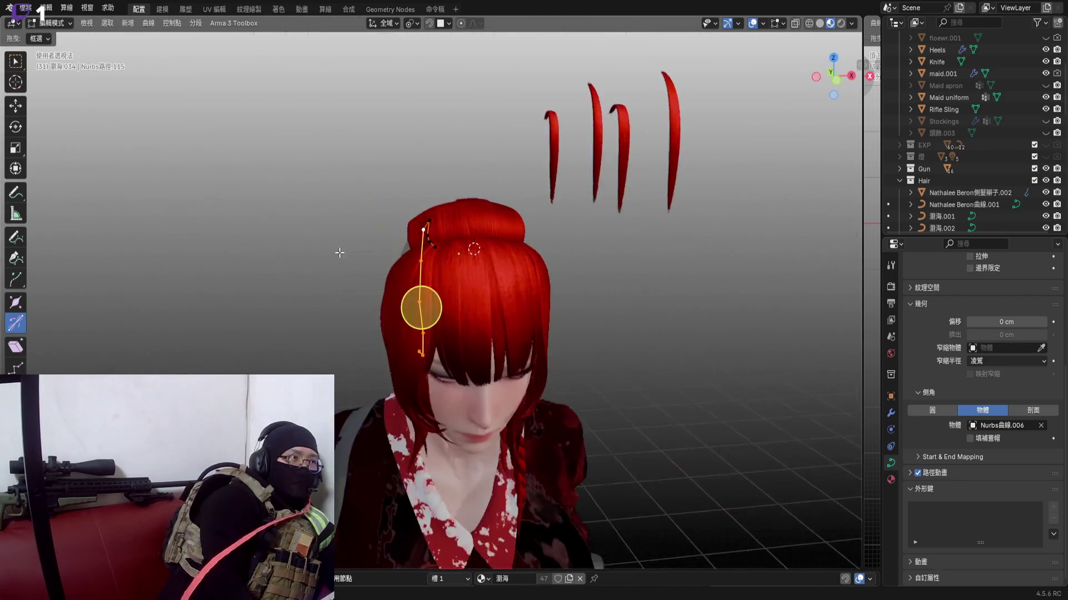
scroll(434, 275, up, 3)
In Object Mode, set pivot to 3D Cursor, snap the strand onto the hair top, then pivot to Active Element
key(Tab)
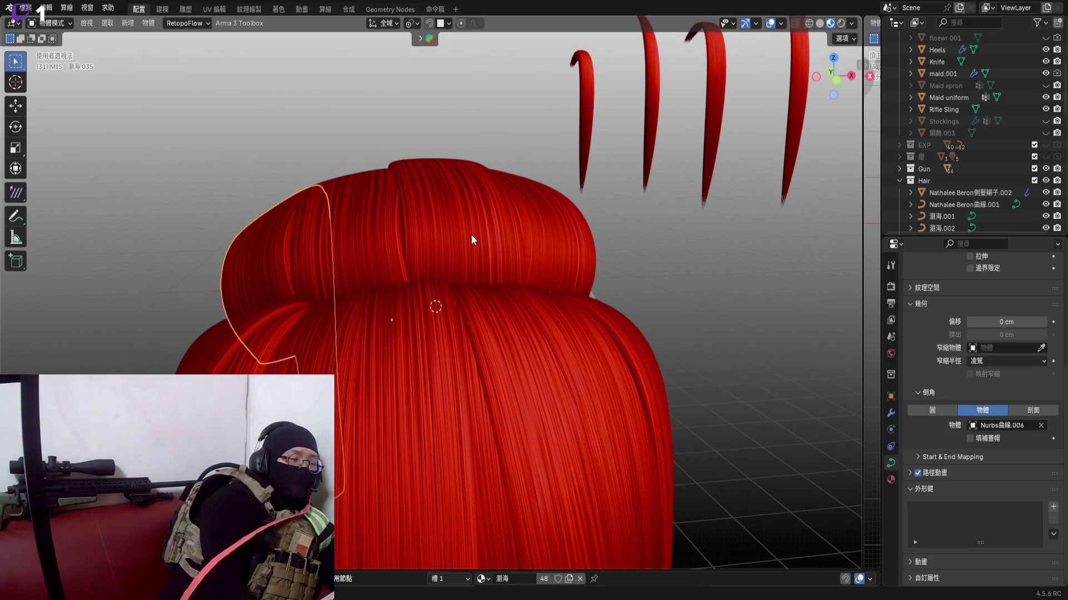
click(412, 24)
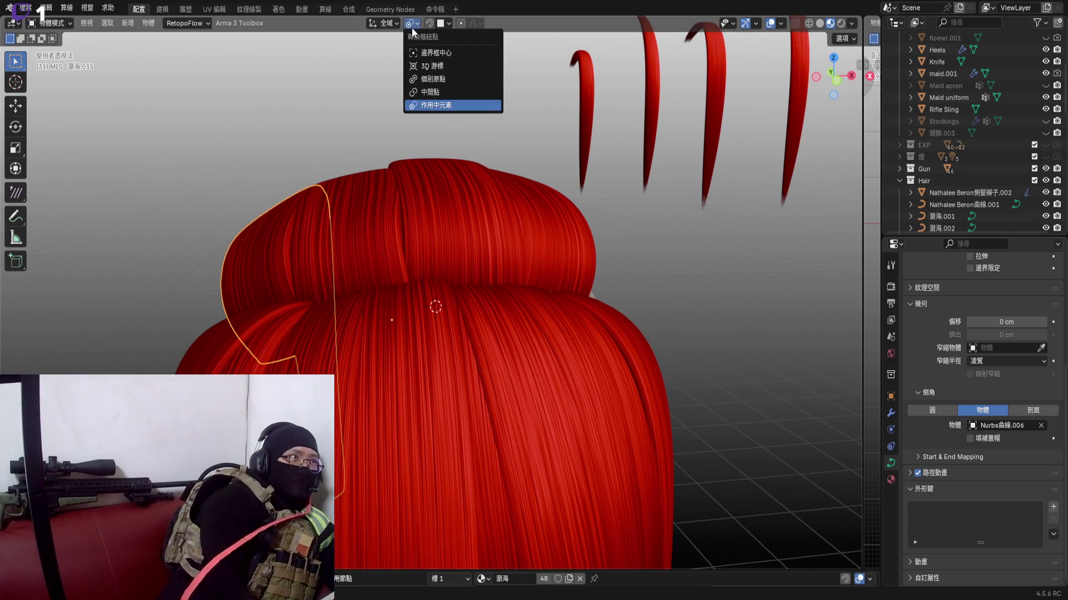
click(433, 67)
key(shift+s)
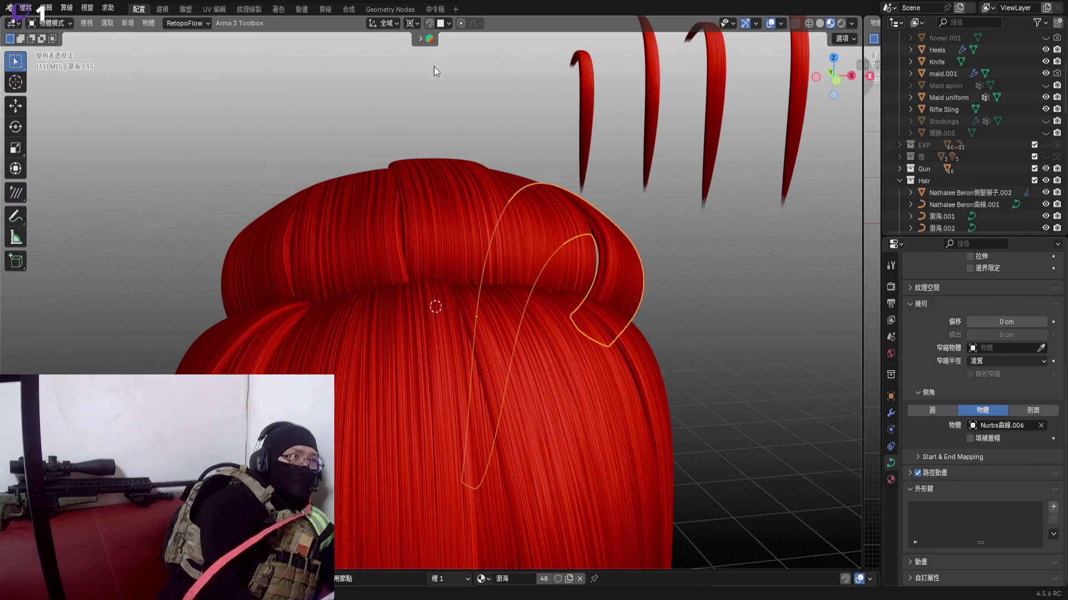
click(412, 24)
click(443, 96)
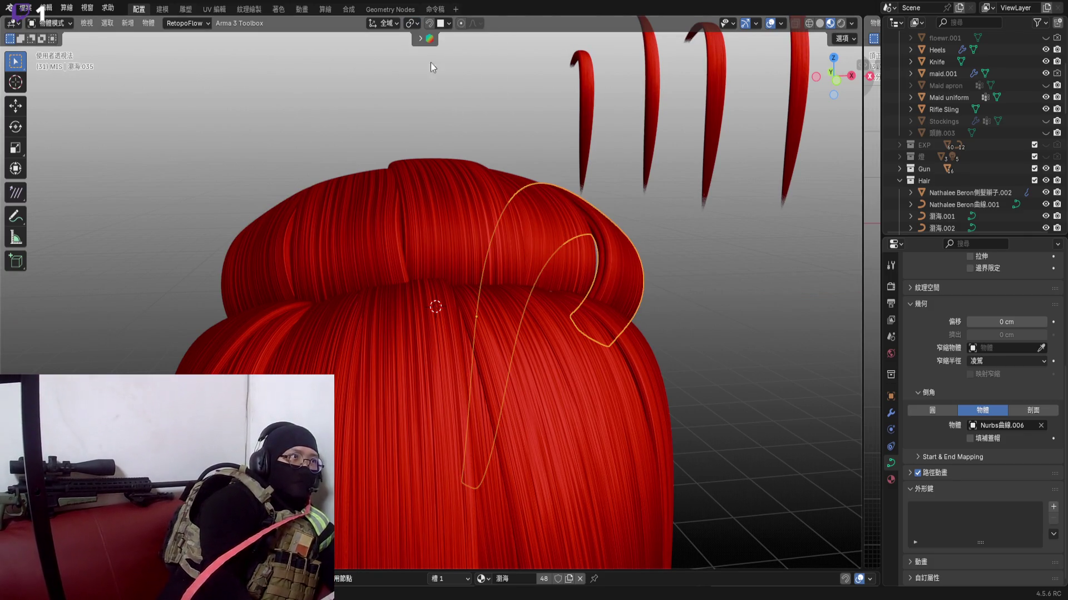
click(413, 22)
click(446, 107)
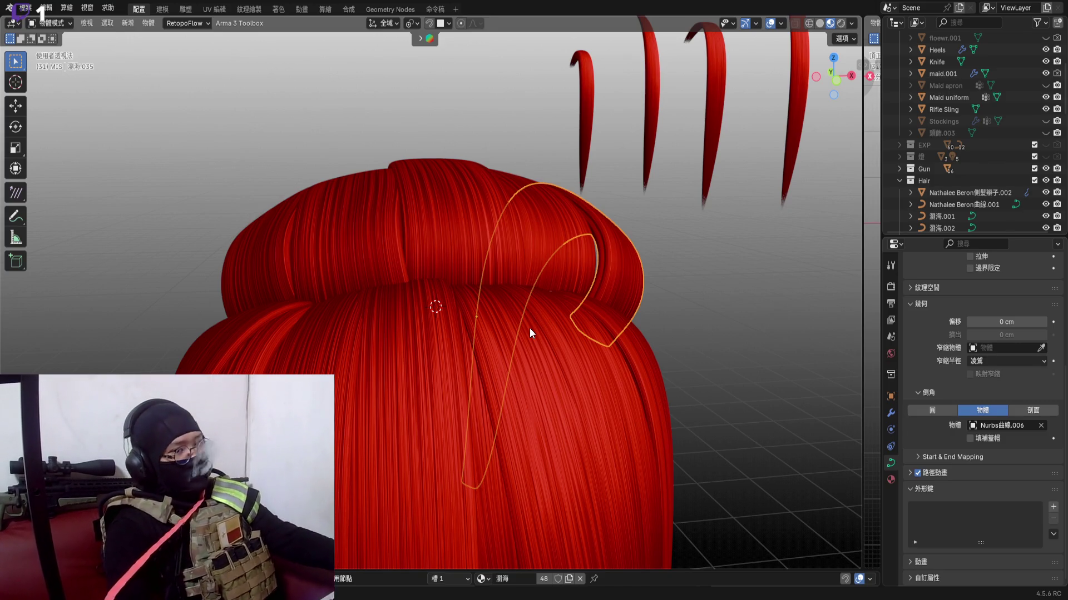
scroll(537, 301, down, 1)
scroll(550, 288, down, 1)
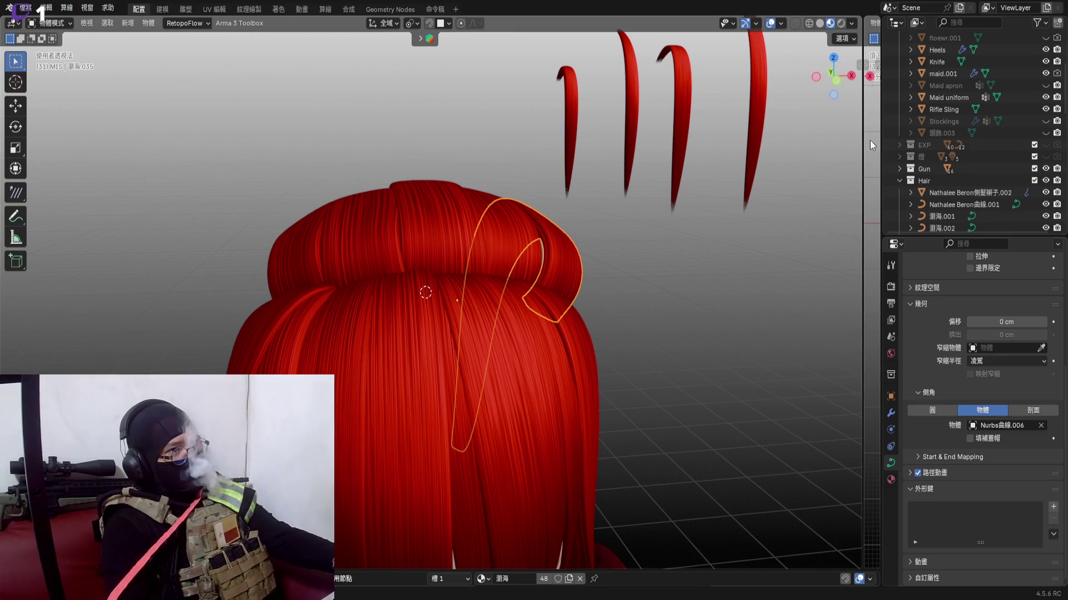
Grab the whole strand and shift it twice so it arches over the crown
middle_drag(634, 317, 587, 305)
scroll(534, 265, up, 3)
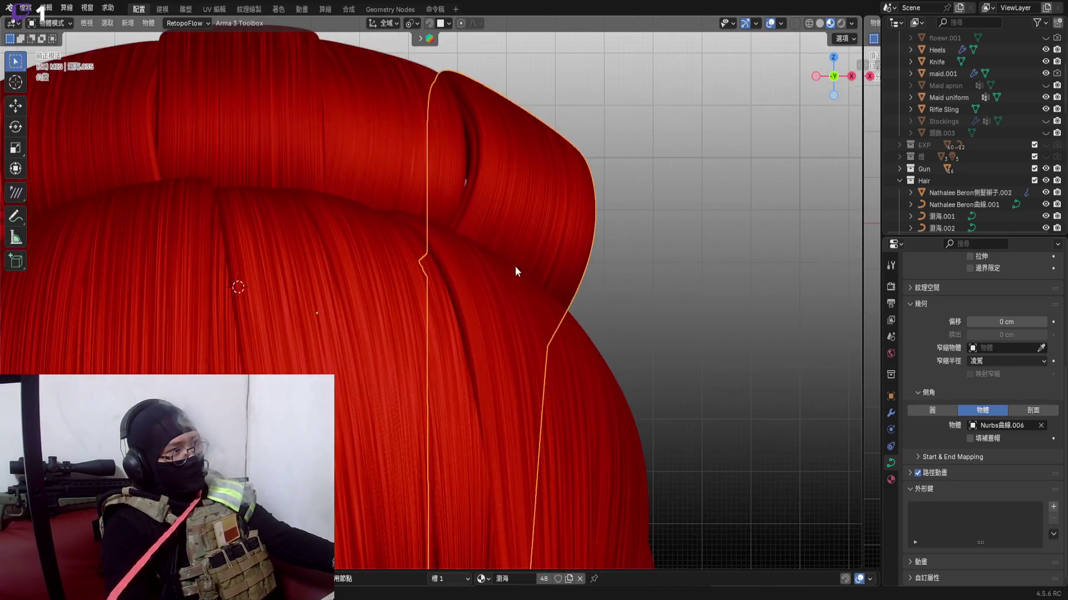
mouse_move(515, 266)
middle_down()
mouse_move(432, 266)
mouse_move(426, 323)
middle_up()
key(Tab)
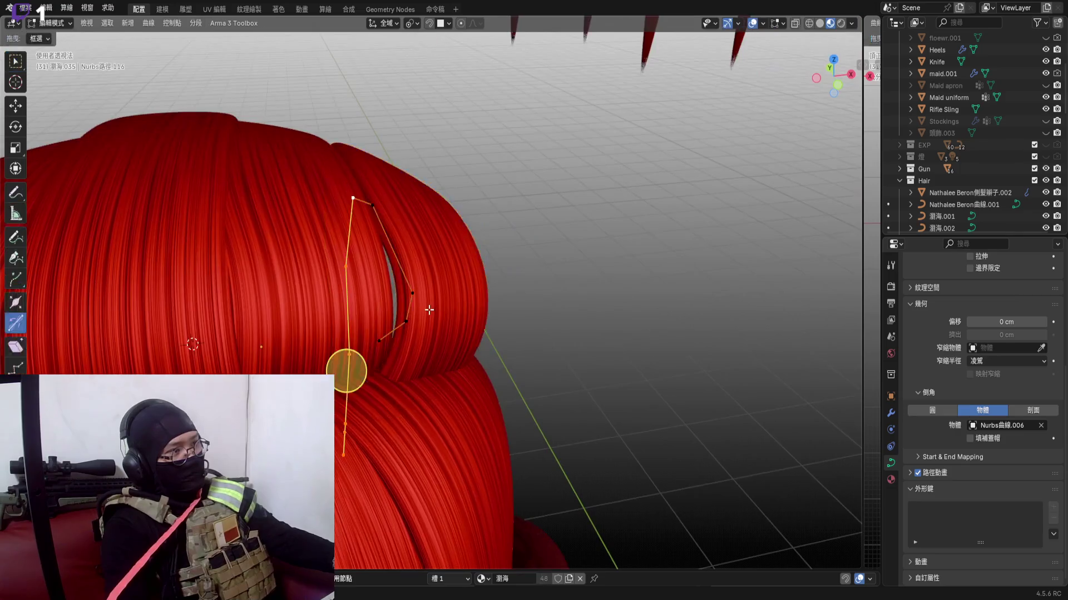
key(Tab)
scroll(464, 295, up, 3)
key(g)
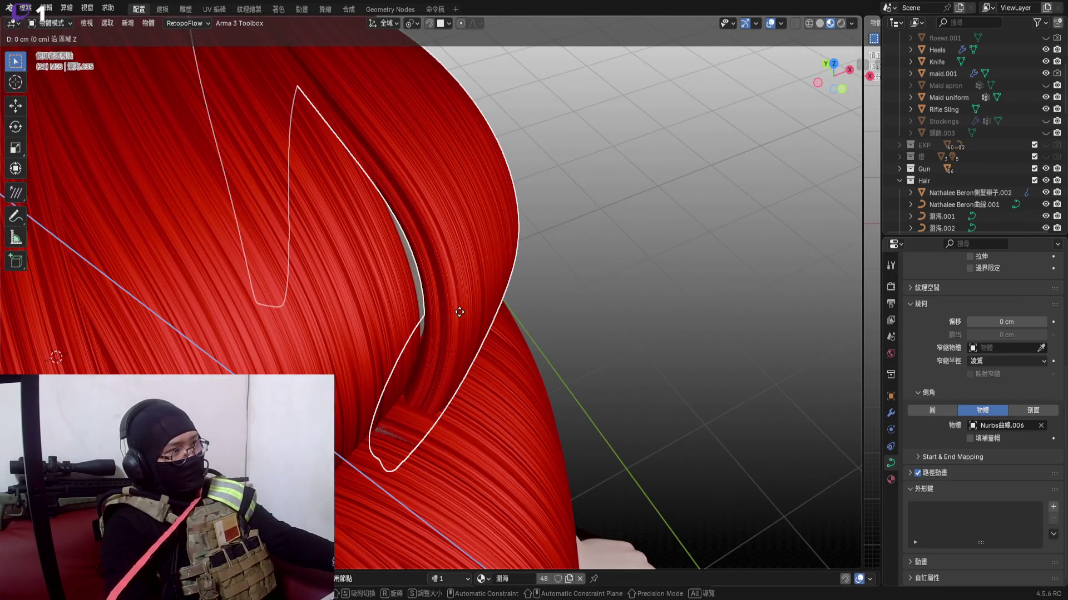
click(481, 298)
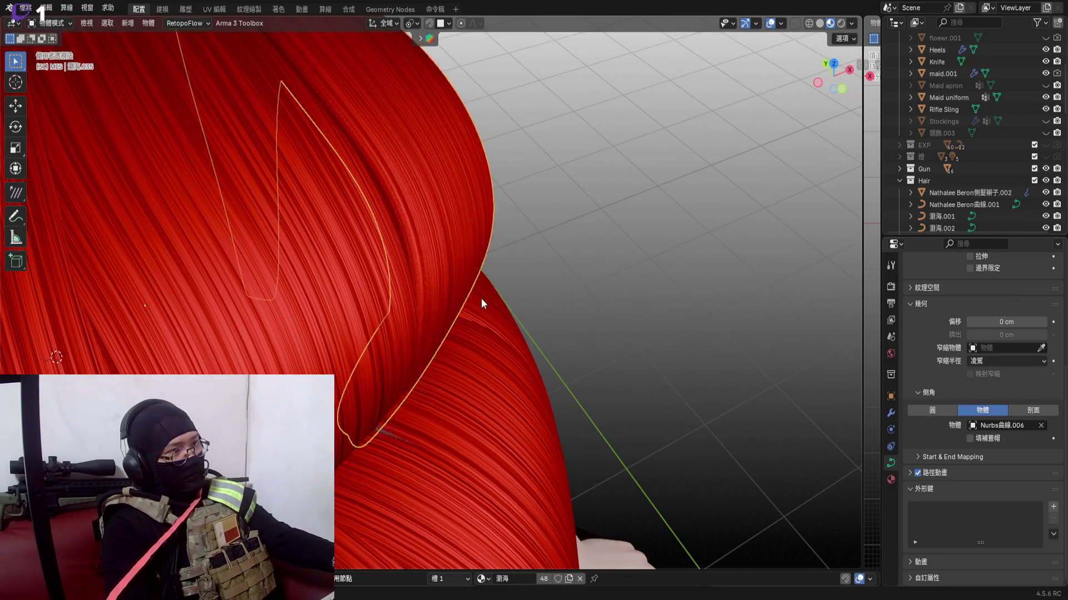
mouse_move(481, 298)
middle_down()
mouse_move(371, 272)
mouse_move(393, 267)
mouse_move(421, 328)
mouse_move(576, 367)
mouse_move(519, 312)
mouse_move(403, 239)
mouse_move(493, 269)
mouse_move(408, 230)
mouse_move(479, 282)
mouse_move(455, 290)
mouse_move(490, 287)
middle_up()
scroll(393, 267, up, 3)
key(g)
click(584, 359)
scroll(520, 312, down, 4)
scroll(505, 263, down, 3)
scroll(561, 252, up, 4)
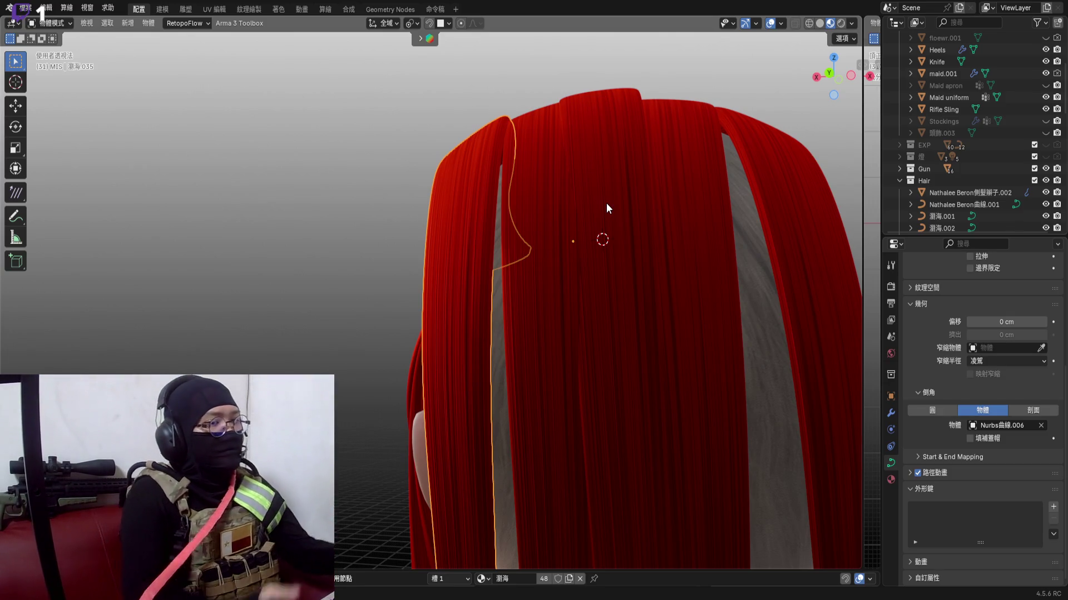
mouse_move(553, 272)
middle_down()
mouse_move(625, 255)
mouse_move(709, 260)
mouse_move(610, 227)
mouse_move(688, 263)
mouse_move(528, 260)
mouse_move(528, 210)
mouse_move(617, 201)
mouse_move(454, 170)
mouse_move(499, 188)
mouse_move(464, 195)
middle_up()
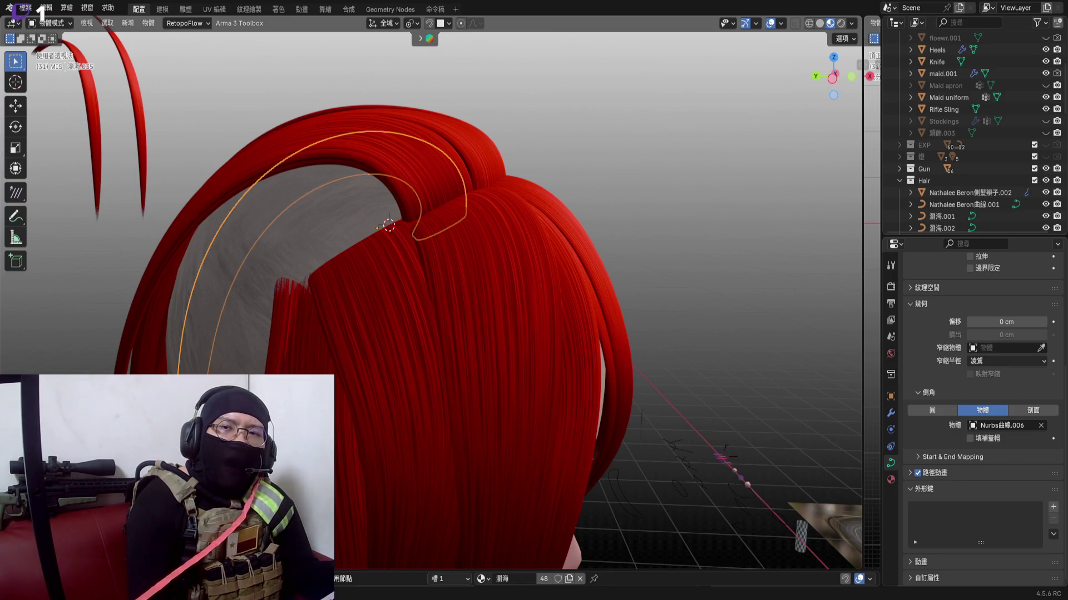
scroll(450, 224, down, 3)
middle_drag(466, 270, 450, 252)
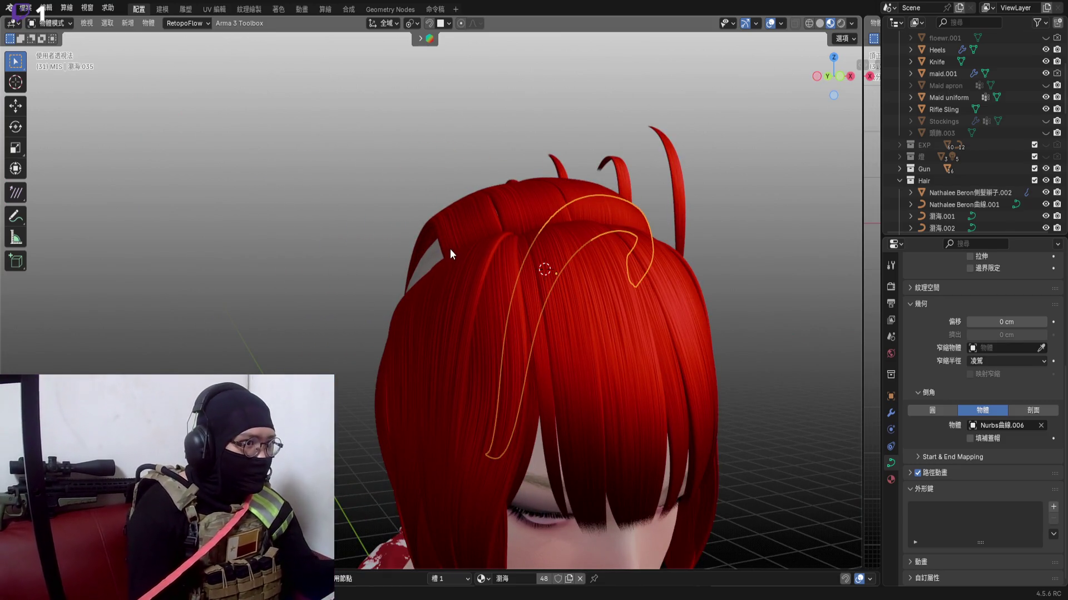
middle_drag(450, 249, 541, 293)
scroll(411, 233, up, 3)
mouse_move(396, 242)
middle_down()
mouse_move(468, 257)
mouse_move(363, 248)
mouse_move(416, 251)
mouse_move(378, 264)
mouse_move(387, 242)
mouse_move(471, 303)
mouse_move(438, 258)
mouse_move(351, 262)
mouse_move(457, 246)
middle_up()
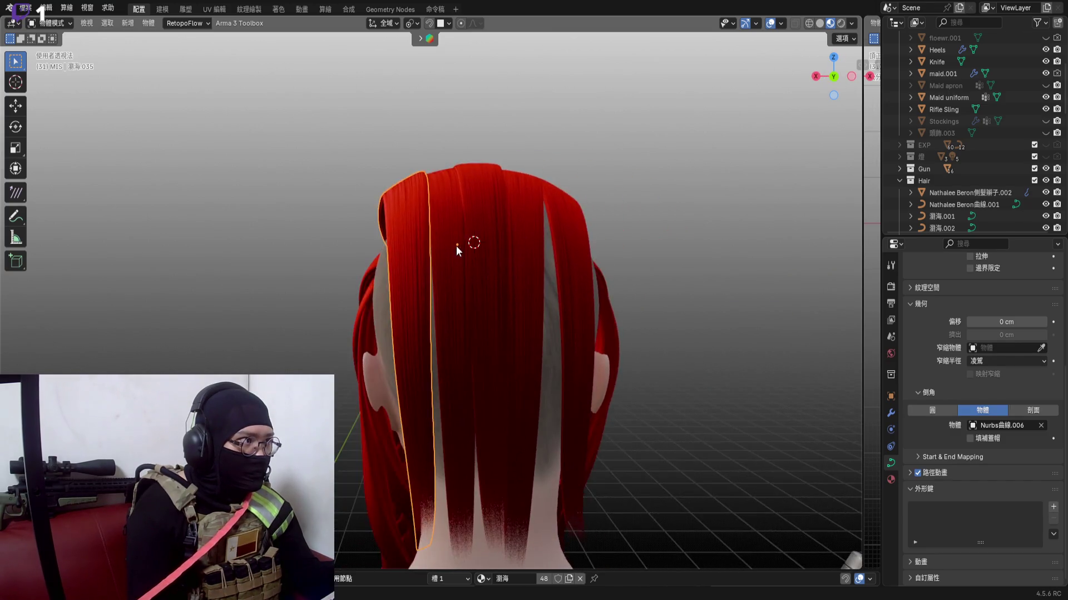
scroll(456, 246, up, 3)
mouse_move(428, 205)
middle_down()
mouse_move(467, 211)
mouse_move(410, 211)
mouse_move(511, 211)
mouse_move(468, 201)
mouse_move(408, 150)
mouse_move(467, 168)
middle_up()
Rotate the strand's points in Edit Mode, then rotate the whole strand in Object Mode
key(Tab)
key(r)
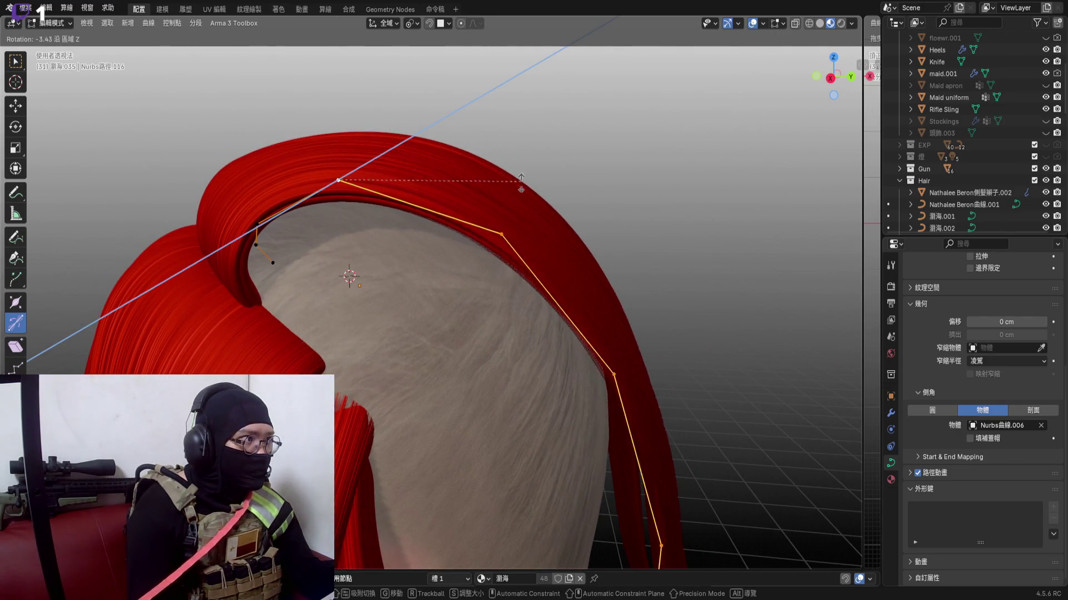
click(528, 199)
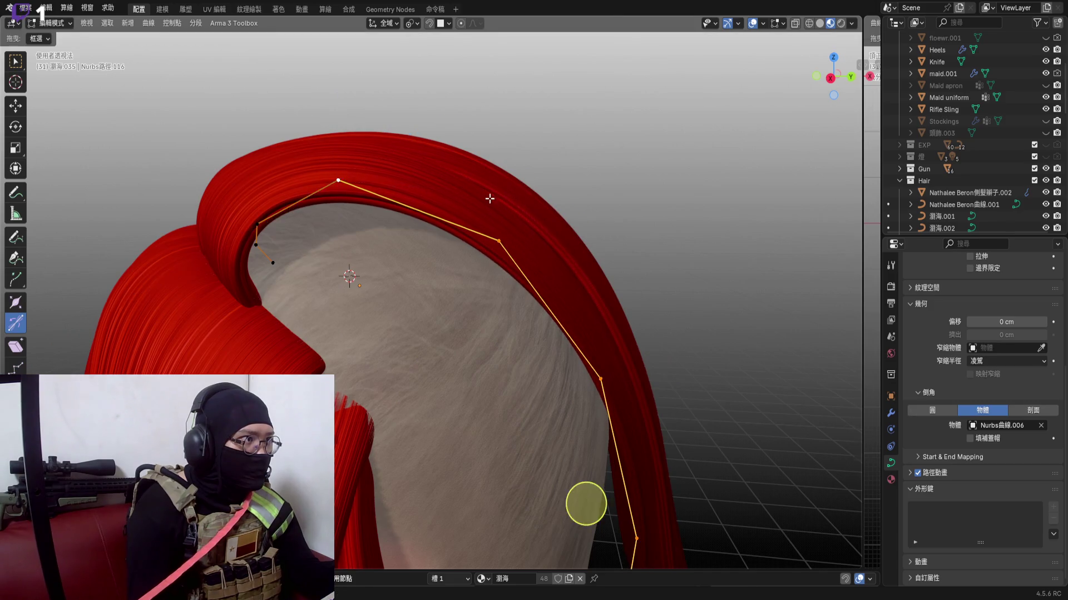
mouse_move(500, 209)
middle_down()
mouse_move(467, 275)
mouse_move(495, 199)
mouse_move(475, 199)
mouse_move(480, 311)
middle_up()
scroll(479, 216, down, 4)
key(Tab)
key(Tab)
click(509, 353)
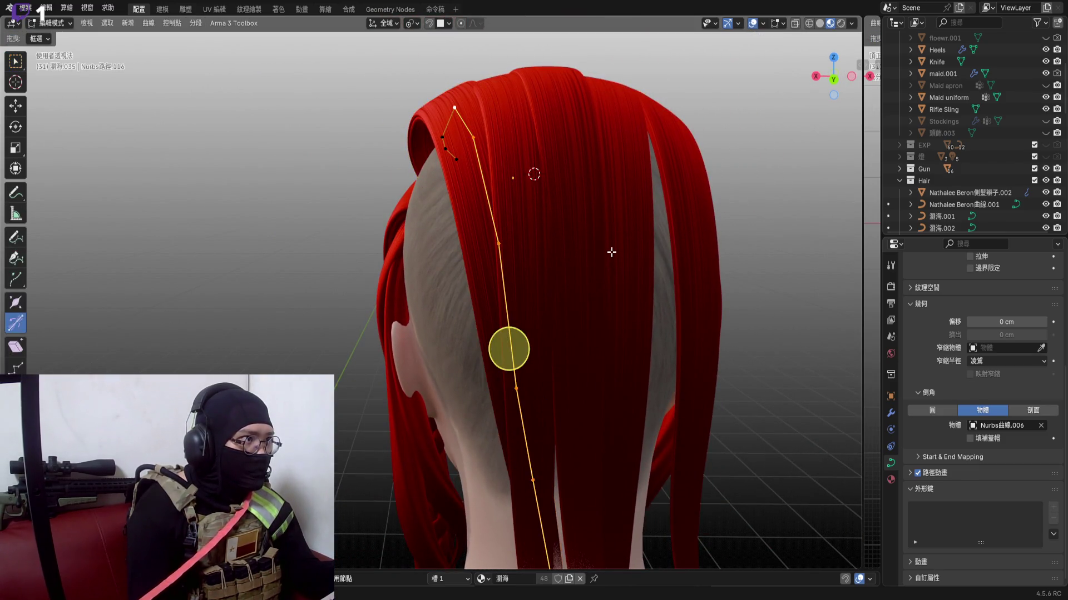
key(r)
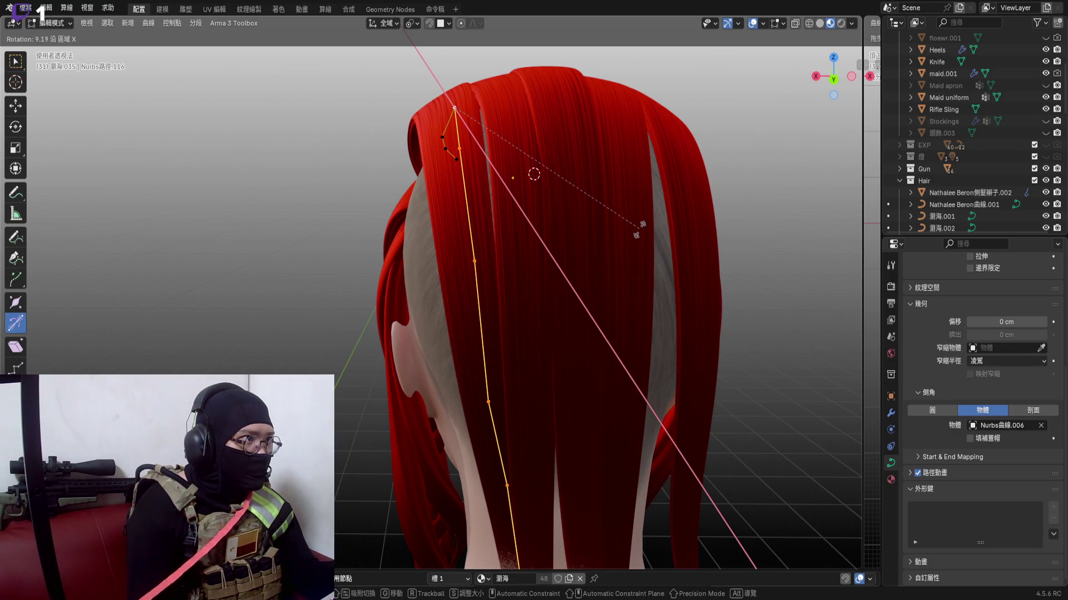
click(635, 236)
scroll(576, 251, down, 3)
mouse_move(567, 267)
middle_down()
mouse_move(600, 199)
mouse_move(602, 233)
middle_up()
Re-enter Edit Mode and tilt the strand twice more to hug the shaved scalp
key(Tab)
scroll(595, 225, up, 5)
key(Tab)
click(488, 387)
key(r)
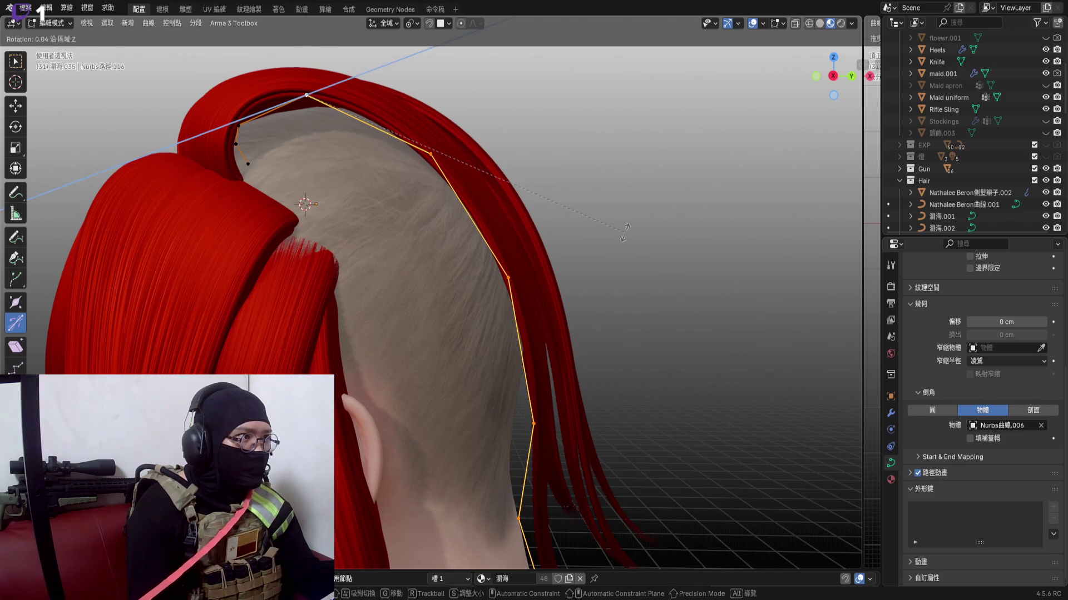
click(636, 218)
middle_drag(508, 381, 534, 379)
key(r)
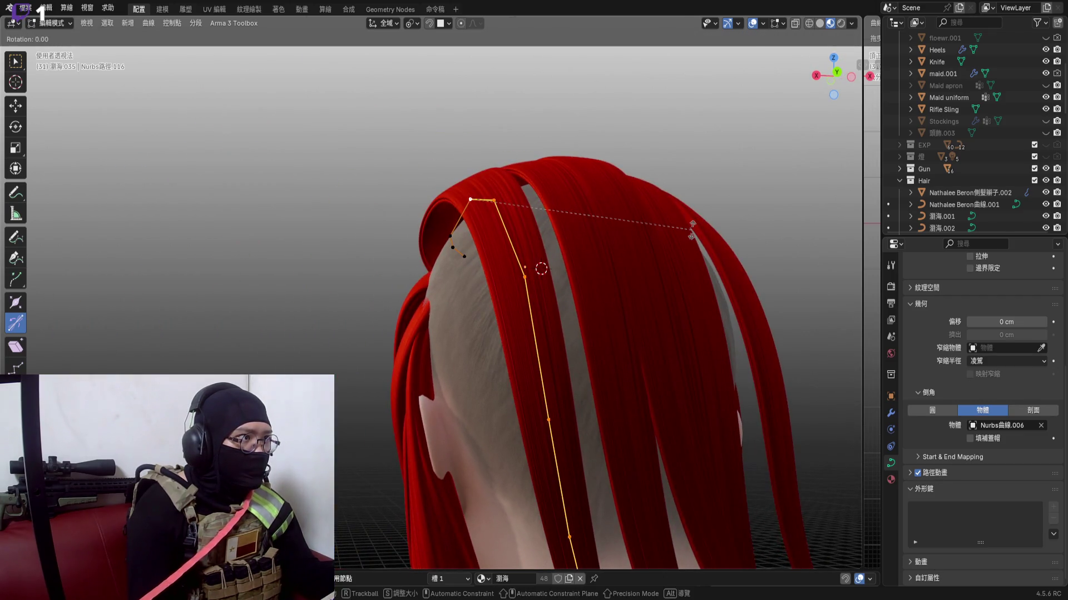
click(686, 226)
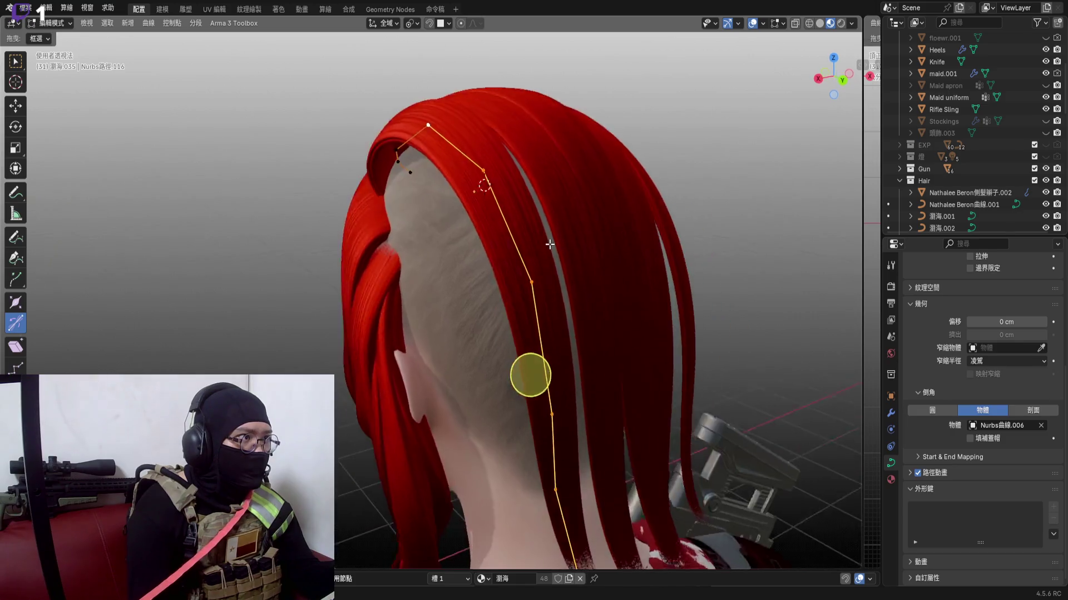
Rotate the strand about global Z so it sweeps toward the neck, then return to Object Mode
middle_drag(542, 275, 530, 227)
key(r)
key(x)
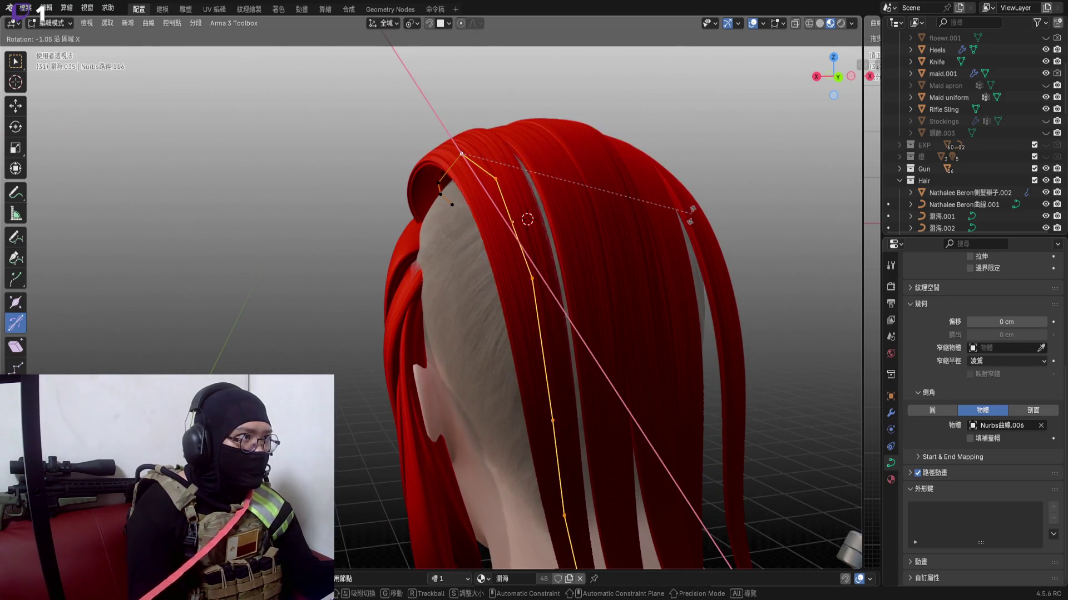
key(z)
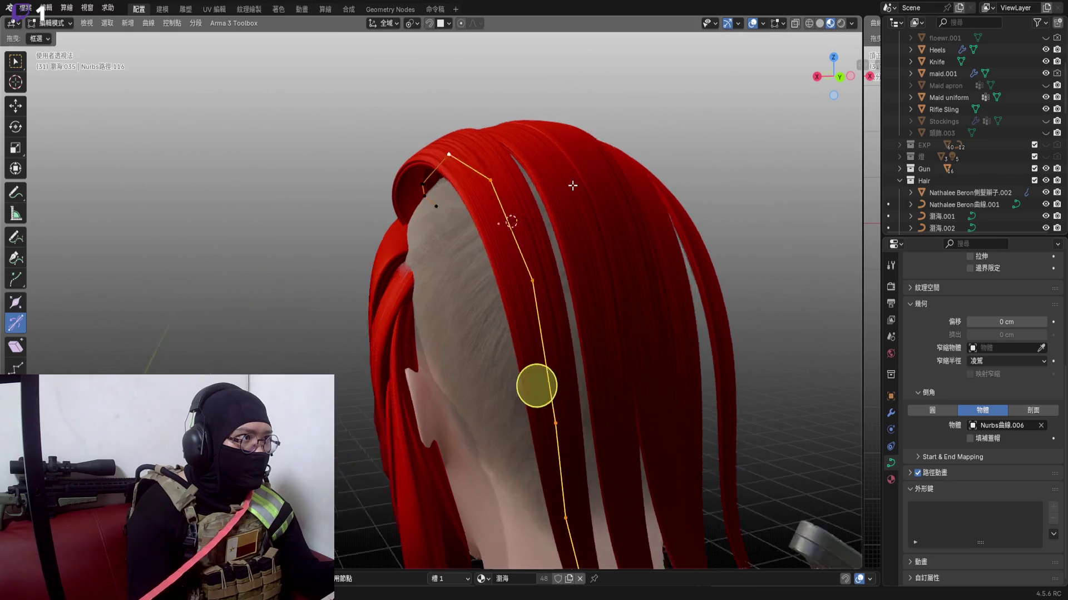
middle_drag(513, 377, 585, 250)
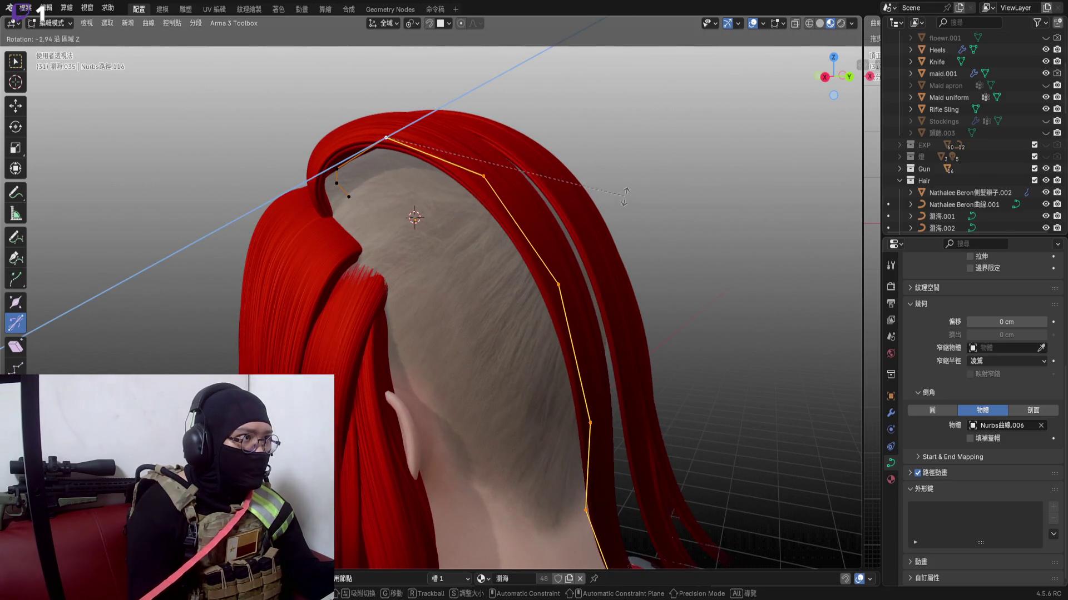
click(624, 194)
key(Tab)
scroll(551, 367, down, 3)
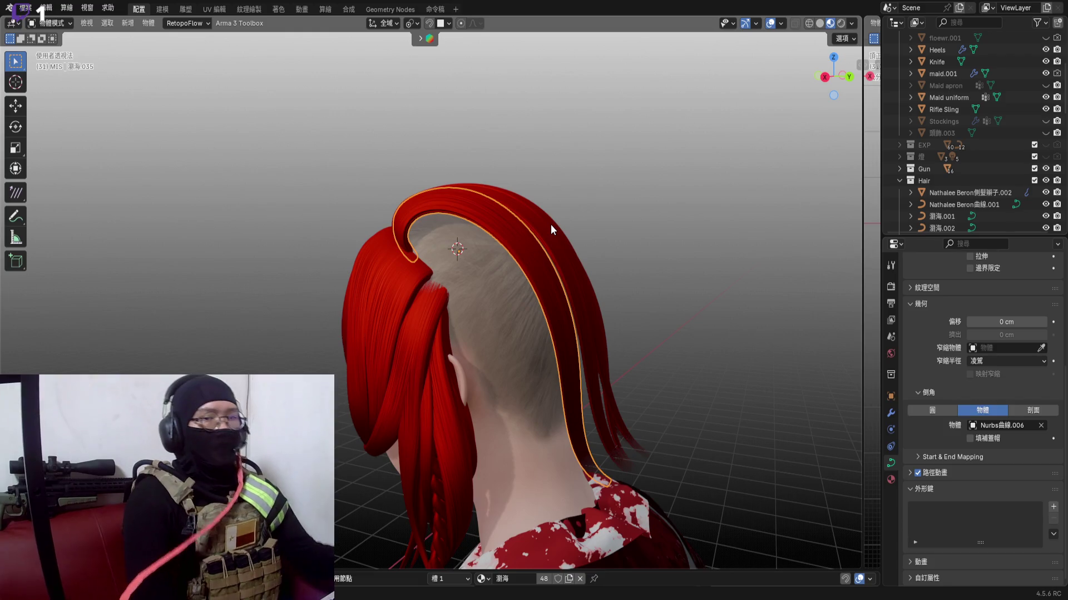
scroll(550, 229, down, 2)
scroll(551, 237, down, 5)
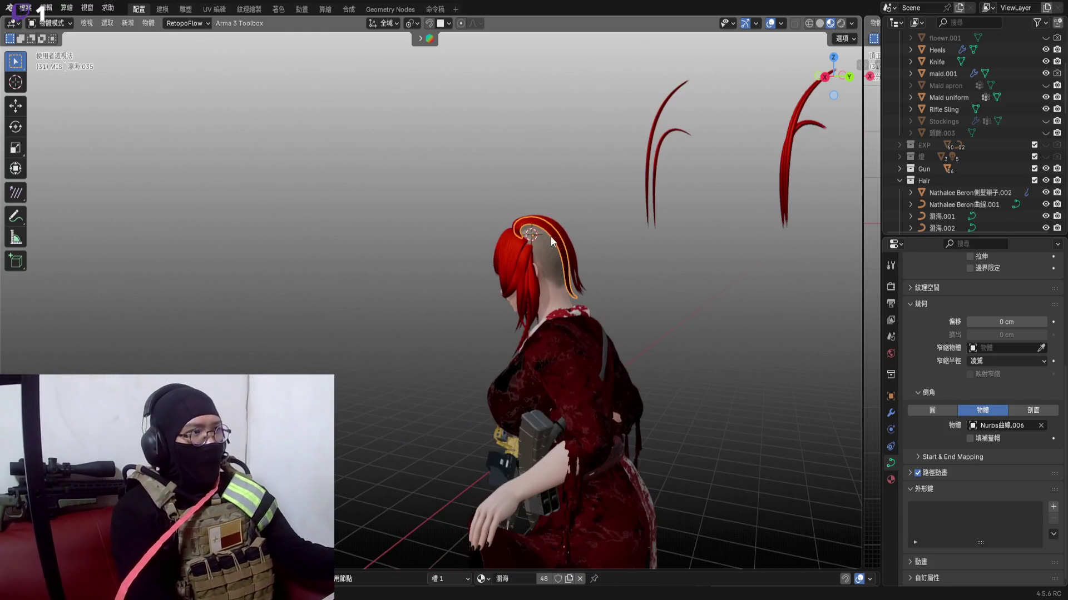
scroll(613, 203, up, 3)
scroll(643, 220, up, 4)
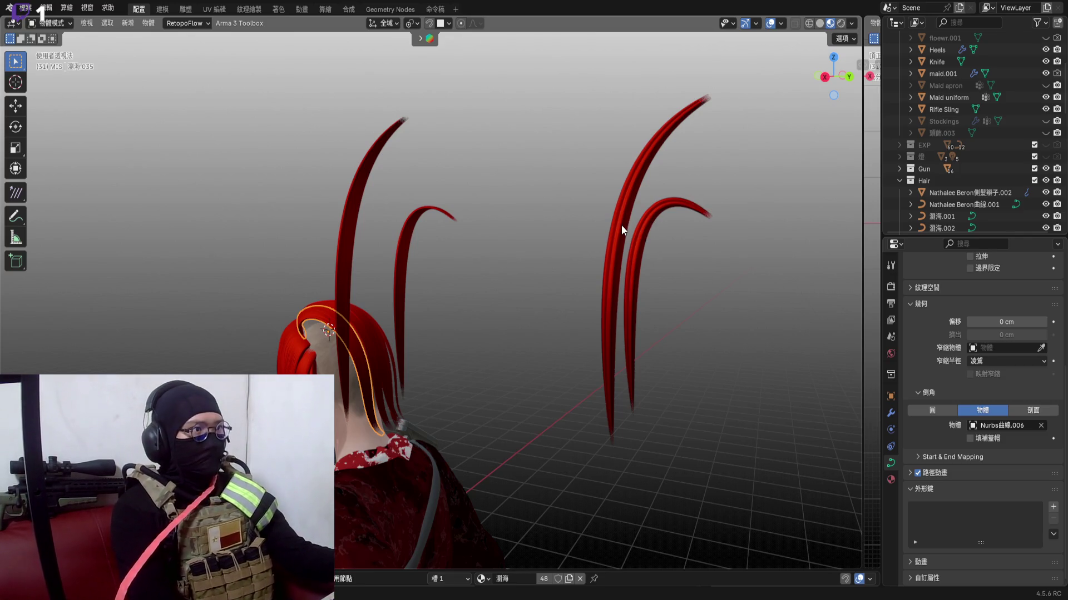
Select the spare strand, flip it 180° about Z in side view, then tilt it freely
click(638, 229)
scroll(621, 224, up, 3)
scroll(517, 238, down, 4)
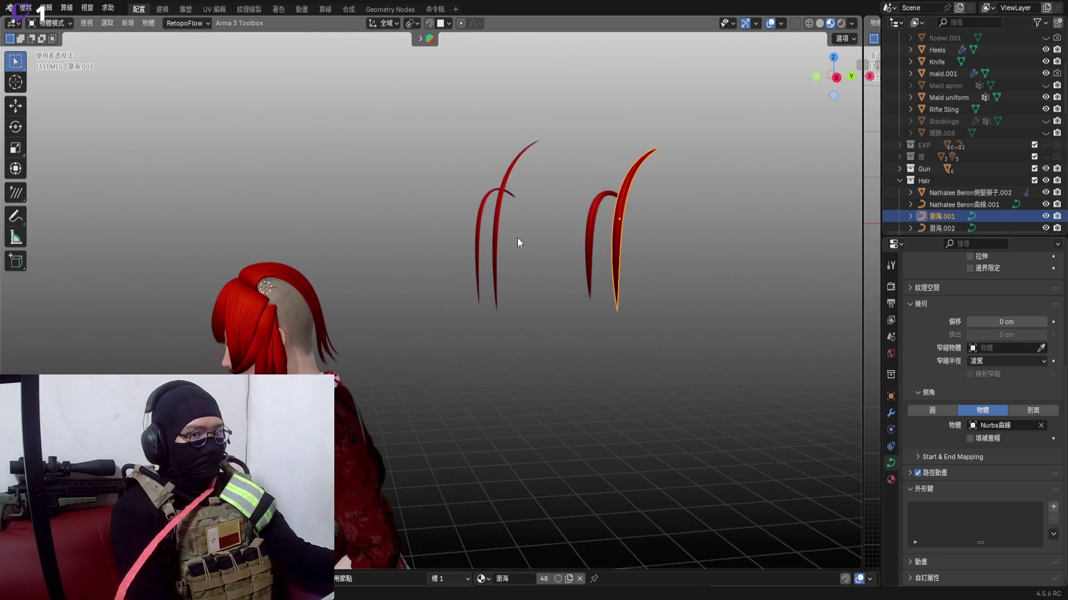
shift+middle_drag(405, 274, 436, 298)
scroll(436, 298, up, 2)
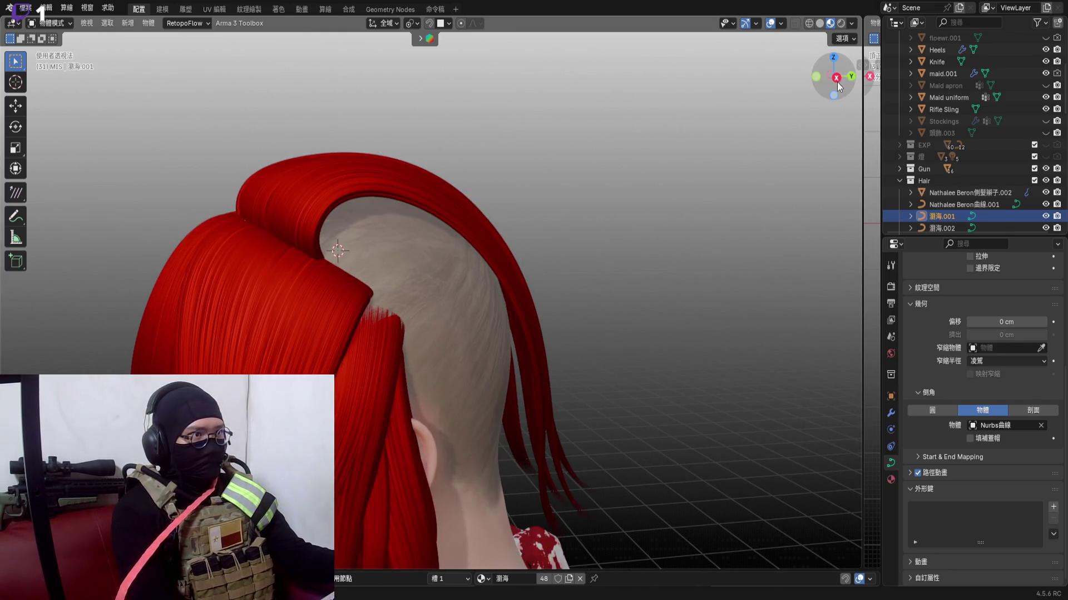
click(836, 78)
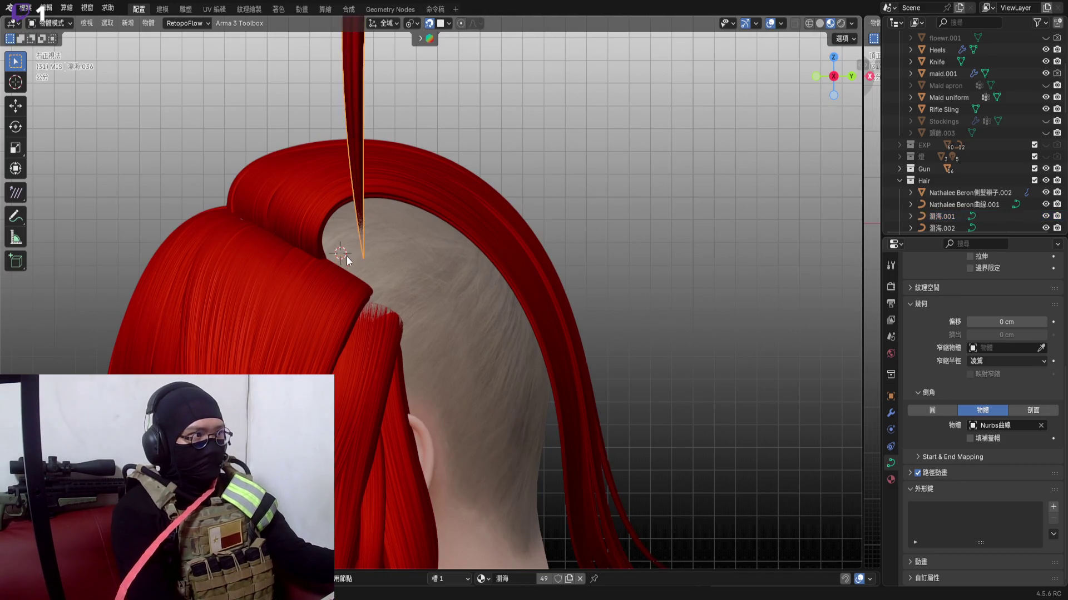
scroll(399, 216, down, 2)
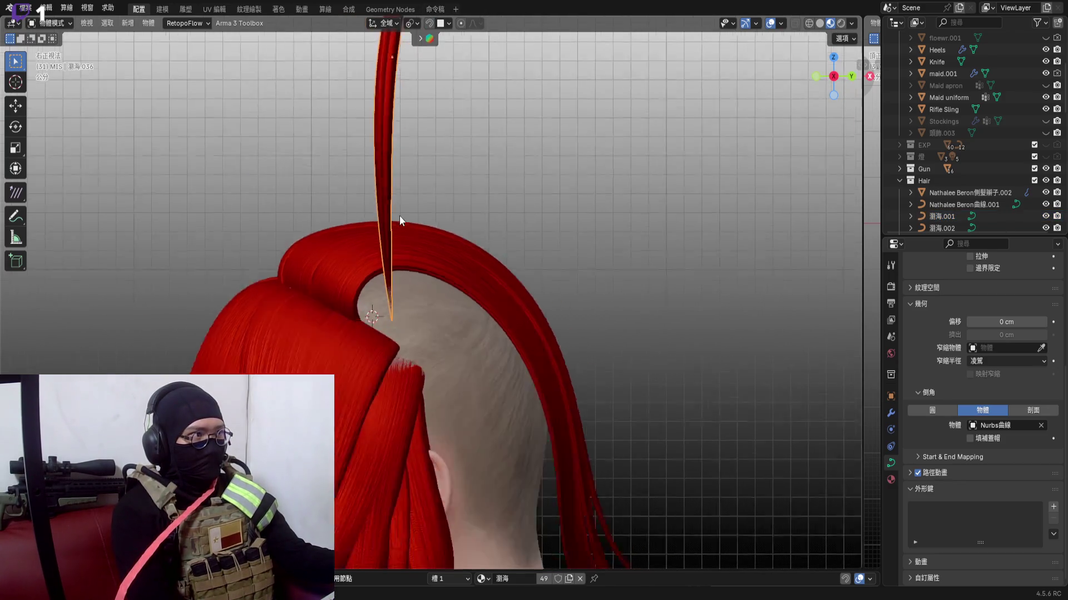
scroll(402, 220, down, 2)
scroll(403, 220, down, 3)
scroll(397, 225, up, 5)
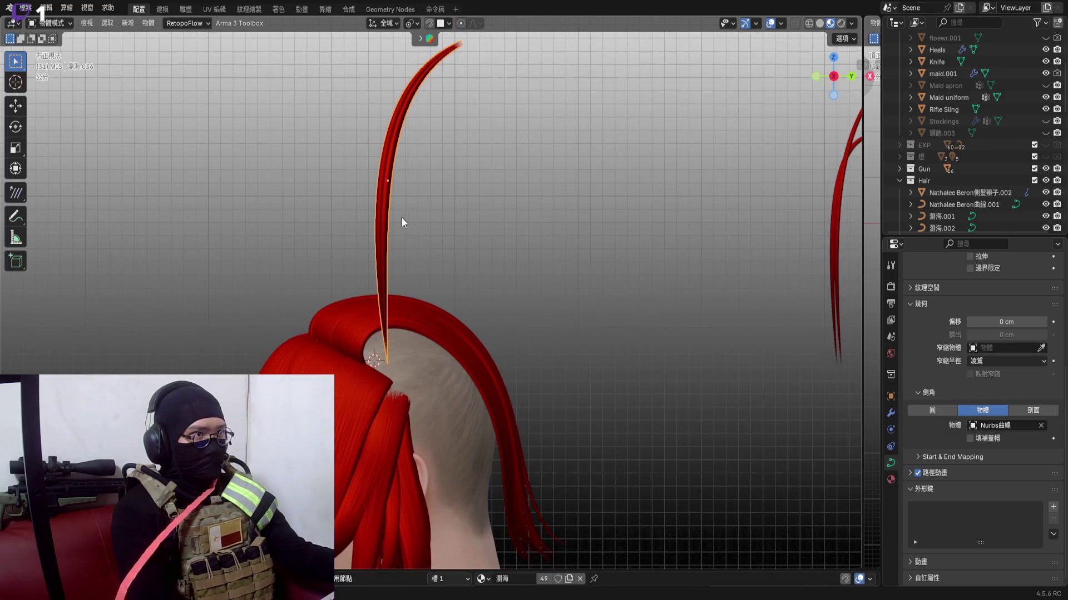
key(r)
key(z)
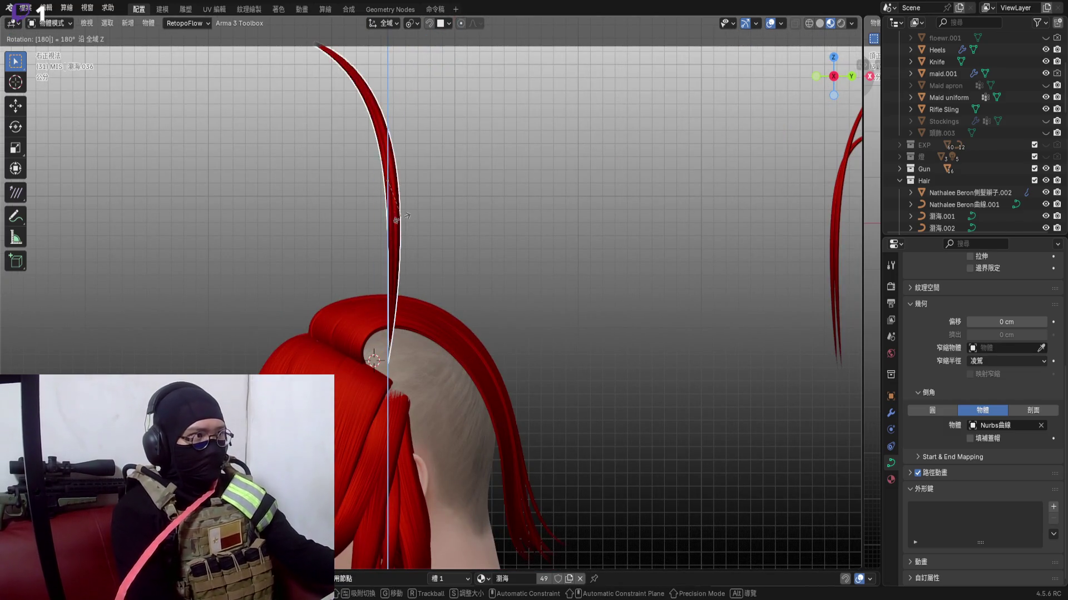
key(Return)
scroll(402, 218, down, 3)
key(r)
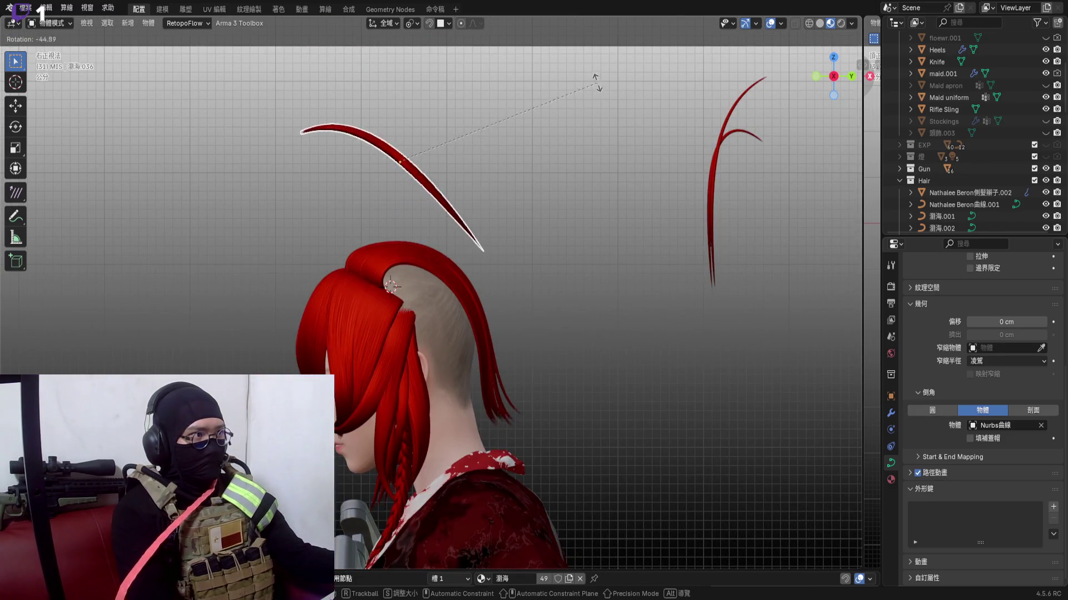
click(596, 79)
middle_drag(696, 122, 750, 100)
scroll(797, 89, up, 3)
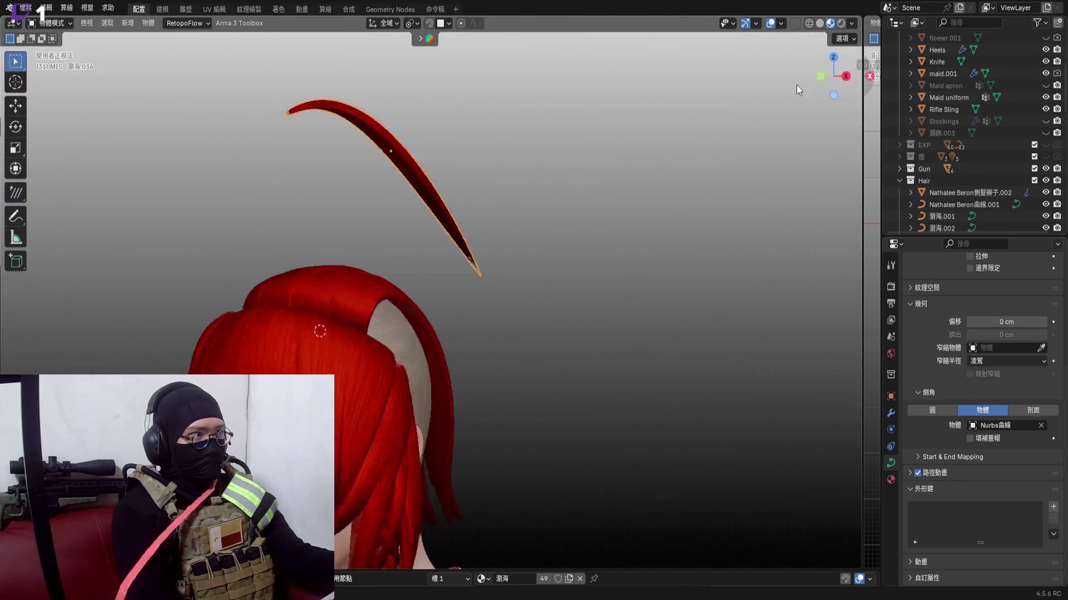
From the front view, rotate the strand about X and then about Z to align with the head
key(KP_1)
scroll(510, 176, up, 1)
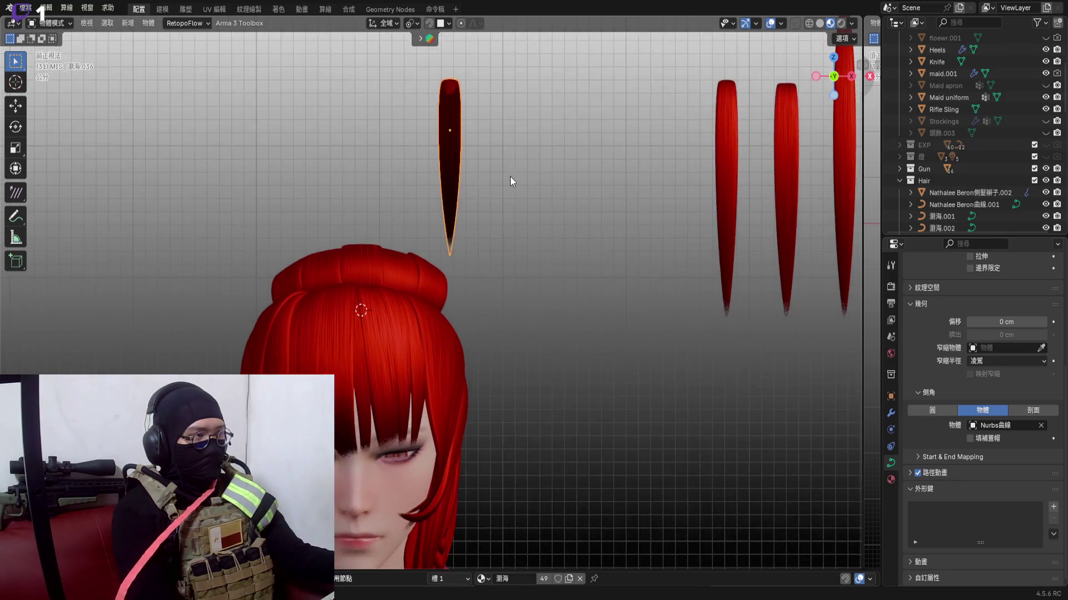
mouse_move(509, 176)
middle_down()
mouse_move(417, 250)
mouse_move(471, 359)
middle_up()
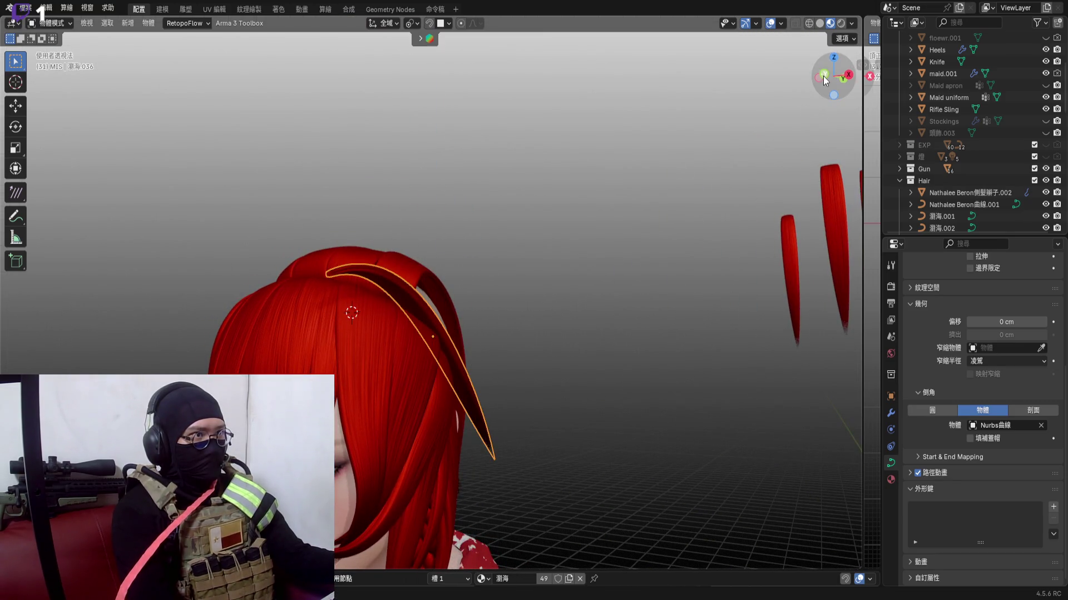
click(823, 76)
scroll(471, 264, up, 3)
scroll(569, 267, up, 2)
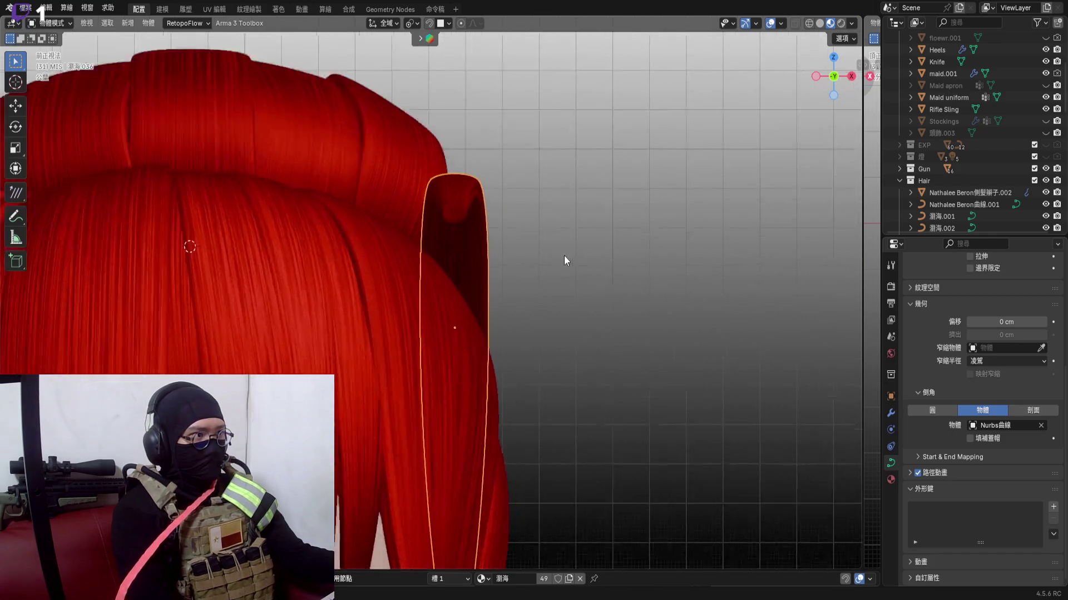
key(r)
key(x)
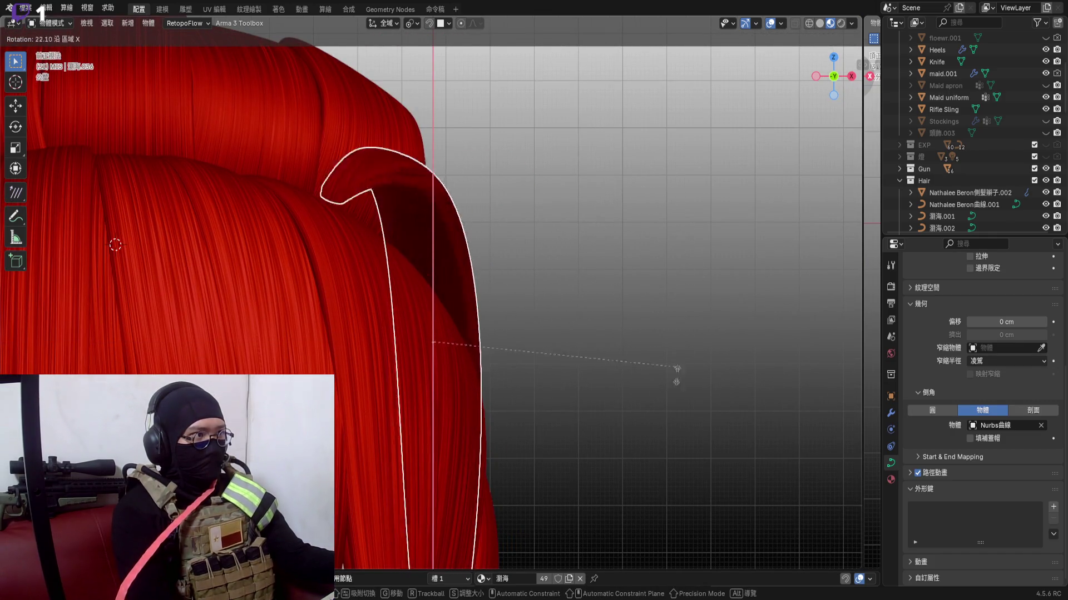
click(561, 417)
middle_drag(501, 334, 468, 308)
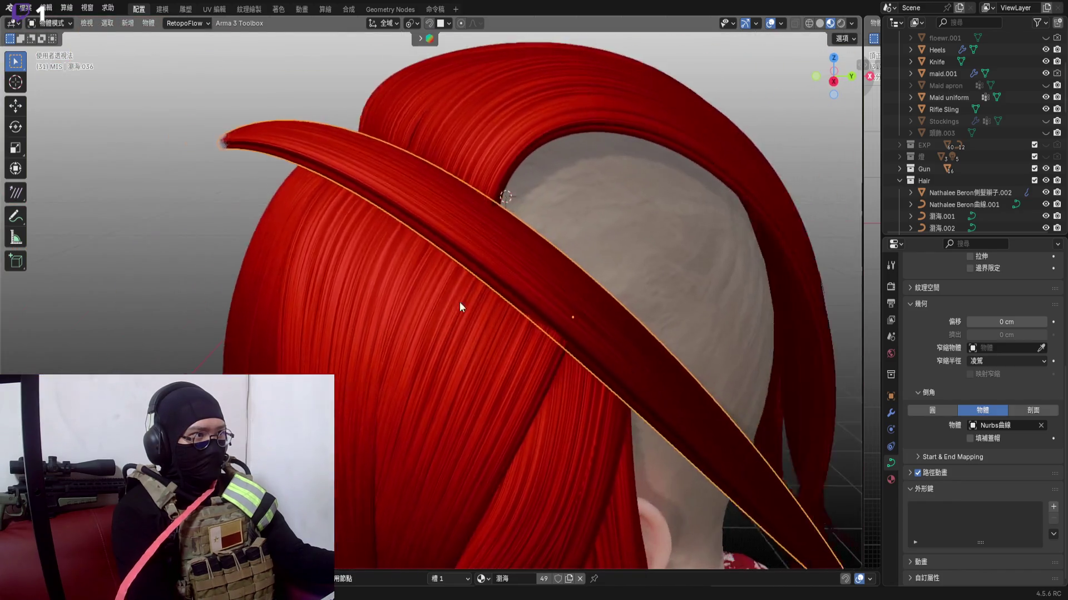
key(r)
key(z)
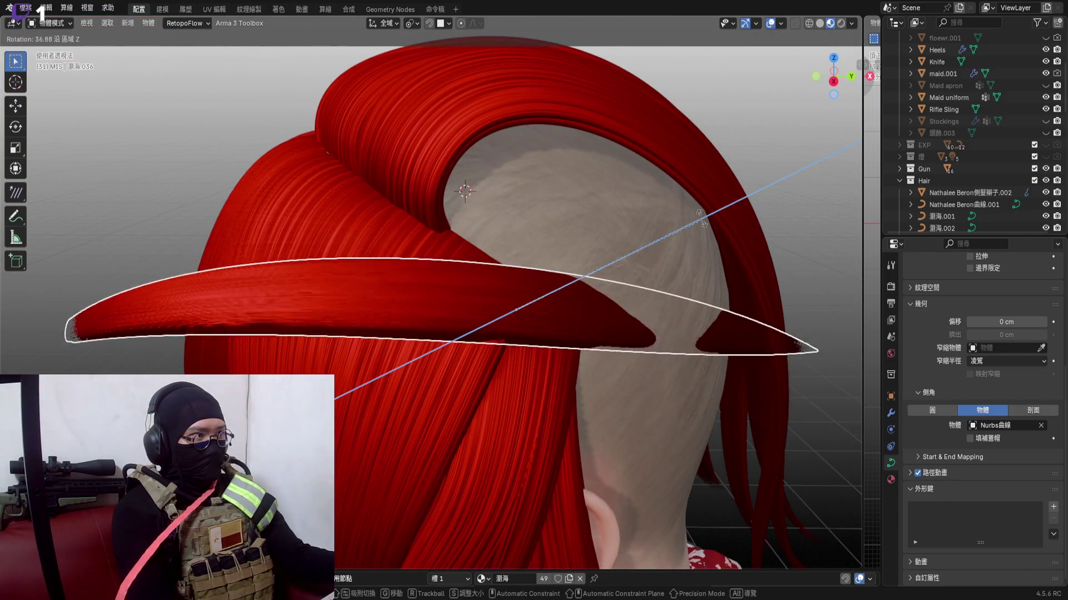
click(700, 143)
Move the strand along X and then freely until it lies across the shaved side
middle_drag(700, 143, 814, 110)
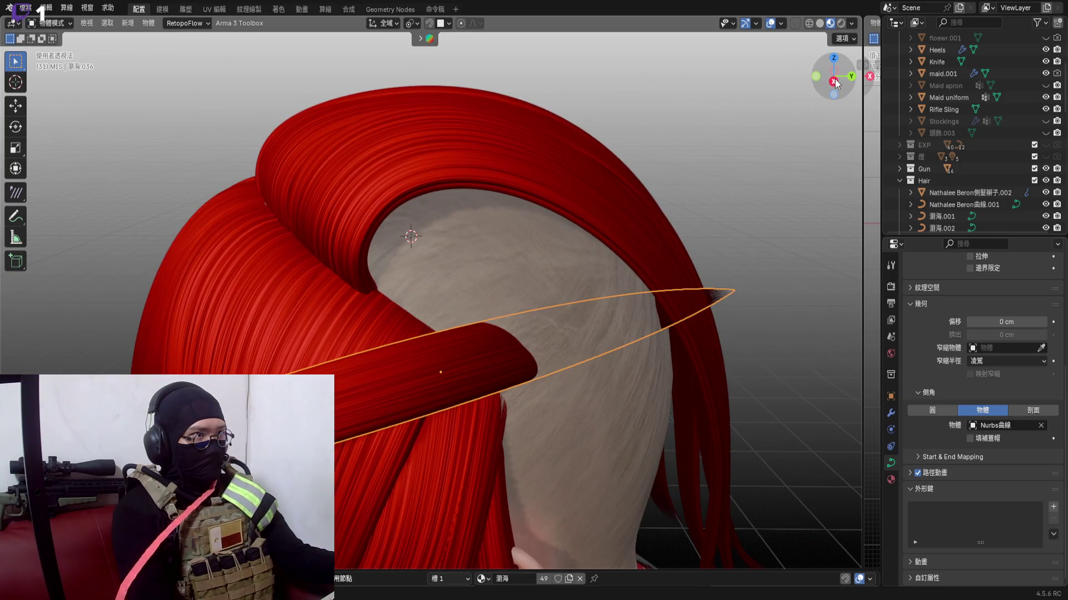
mouse_move(585, 248)
middle_down()
mouse_move(374, 260)
mouse_move(416, 298)
middle_up()
key(g)
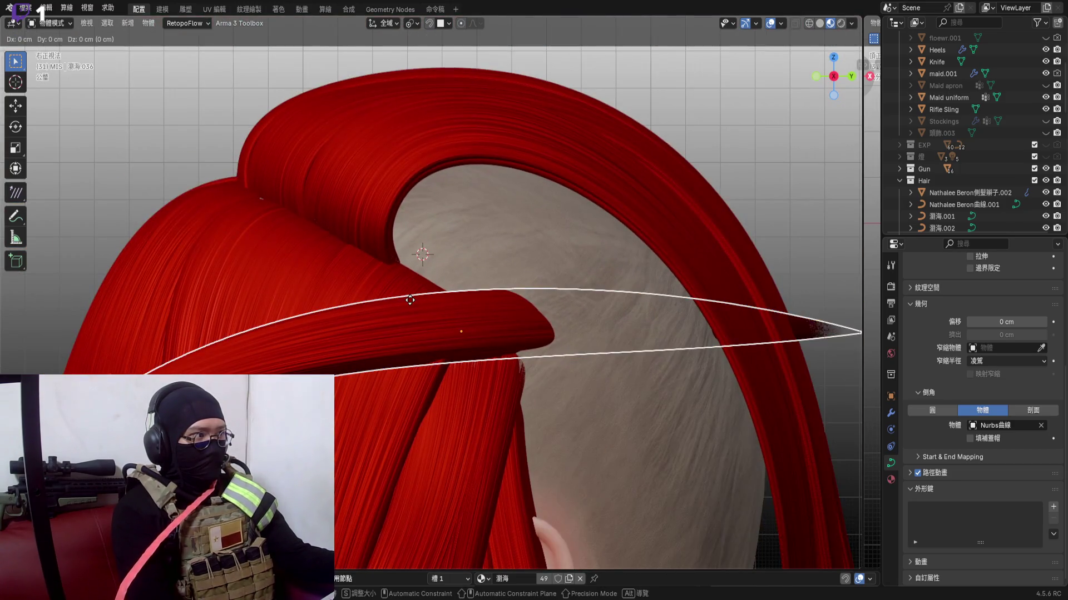
key(x)
click(648, 228)
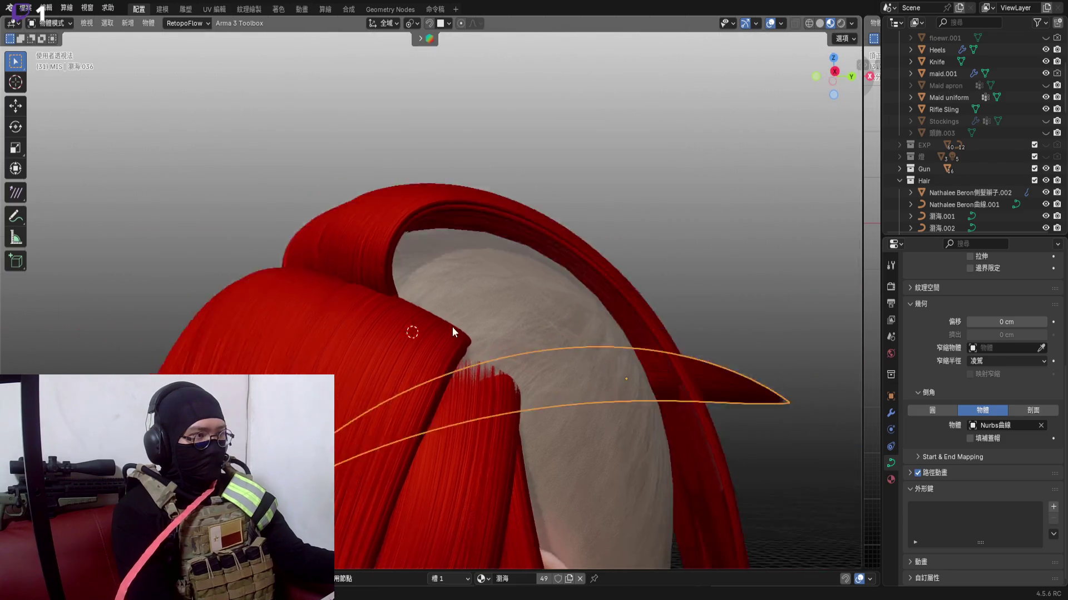
middle_drag(453, 328, 501, 250)
key(g)
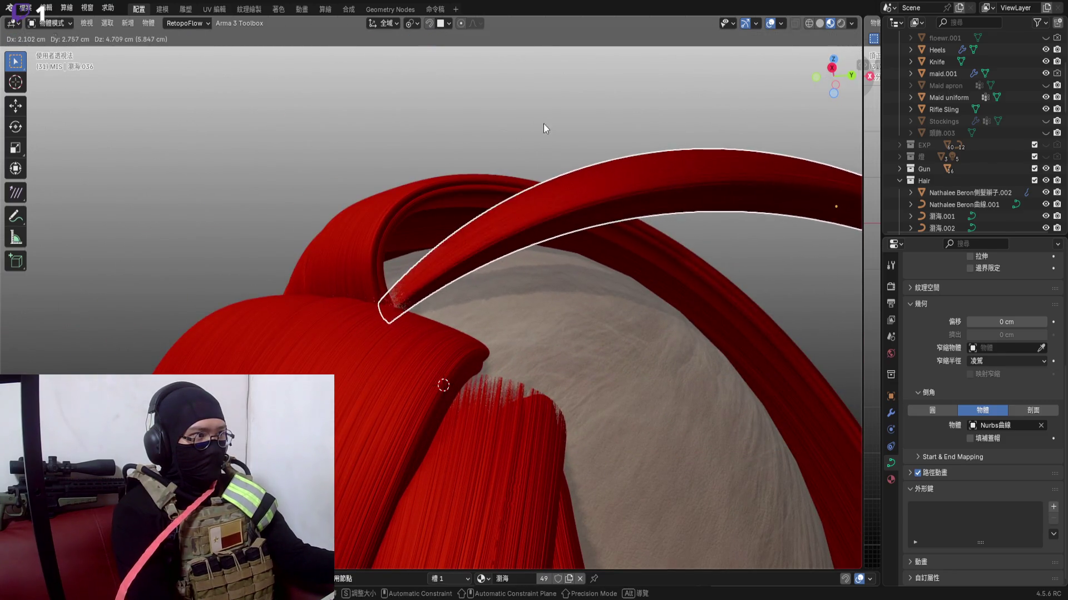
click(543, 129)
middle_drag(480, 321, 438, 283)
key(g)
click(548, 281)
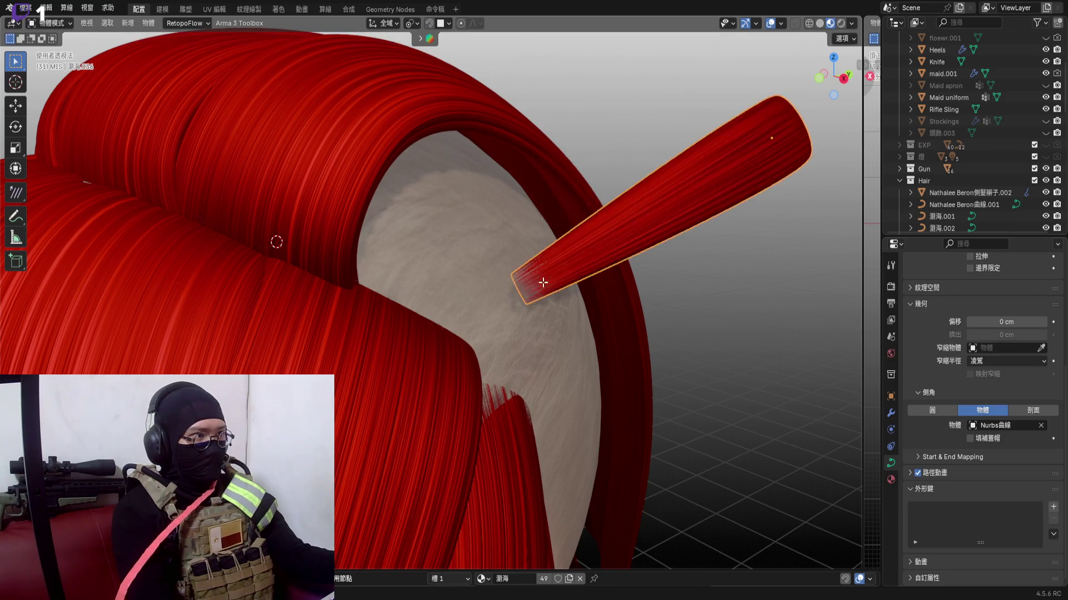
Enter Edit Mode and begin fattening the strand's end point with Alt+S
key(Tab)
key(alt+s)
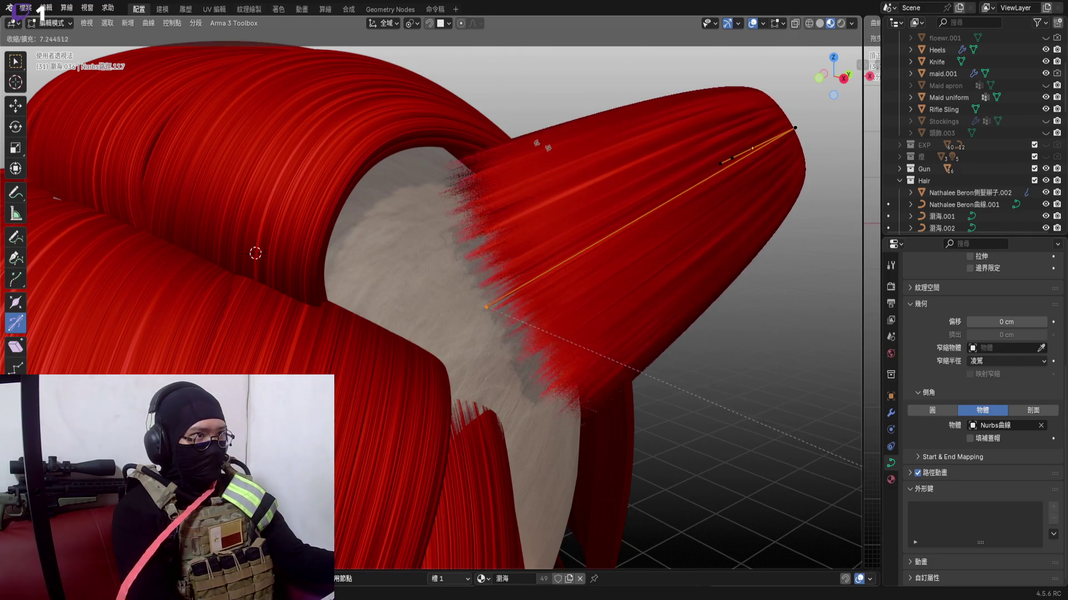
Confirm the thicker end, subdivide the curve segment and rotate the new point about Y
click(501, 114)
mouse_move(484, 304)
middle_down()
mouse_move(417, 204)
mouse_move(422, 144)
mouse_move(435, 169)
mouse_move(429, 231)
mouse_move(384, 257)
mouse_move(437, 295)
mouse_move(368, 222)
mouse_move(403, 204)
mouse_move(414, 213)
middle_up()
right_click(414, 217)
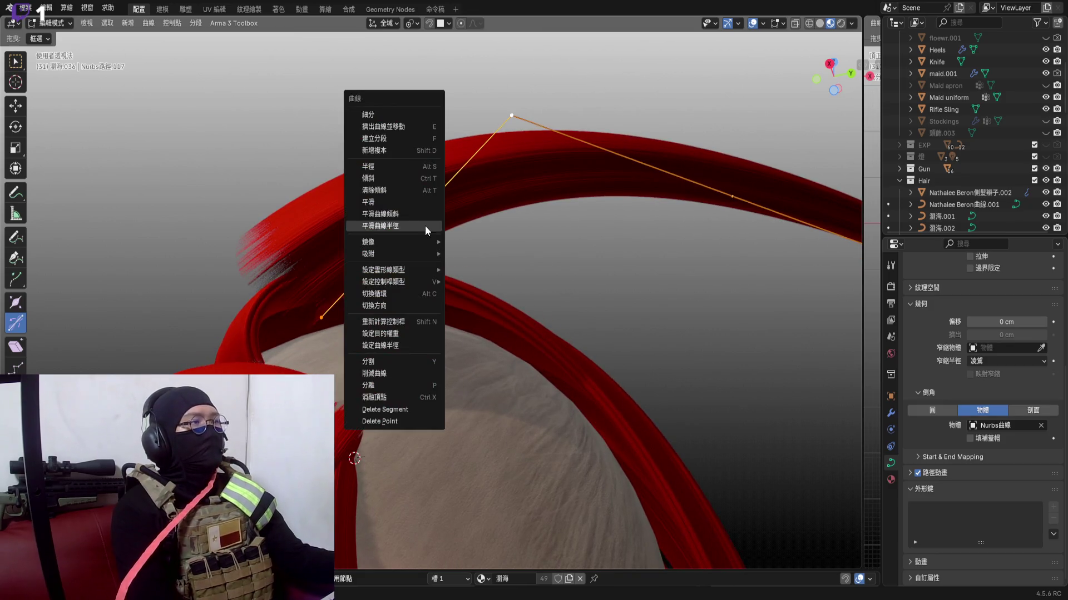
click(421, 115)
key(r)
key(y)
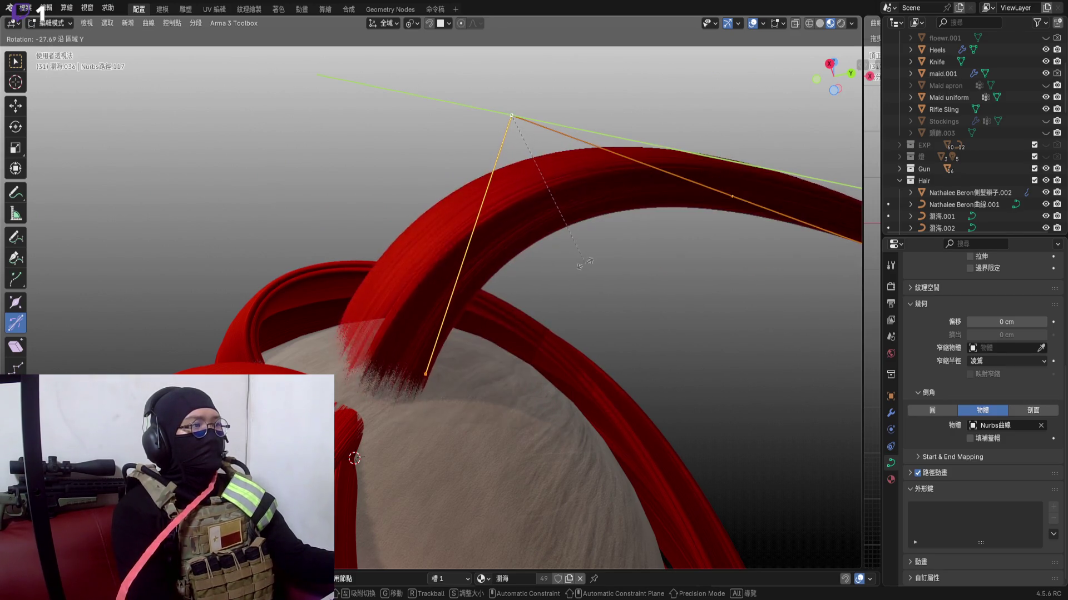
click(584, 263)
mouse_move(588, 265)
middle_down()
mouse_move(604, 275)
mouse_move(352, 249)
mouse_move(376, 233)
middle_up()
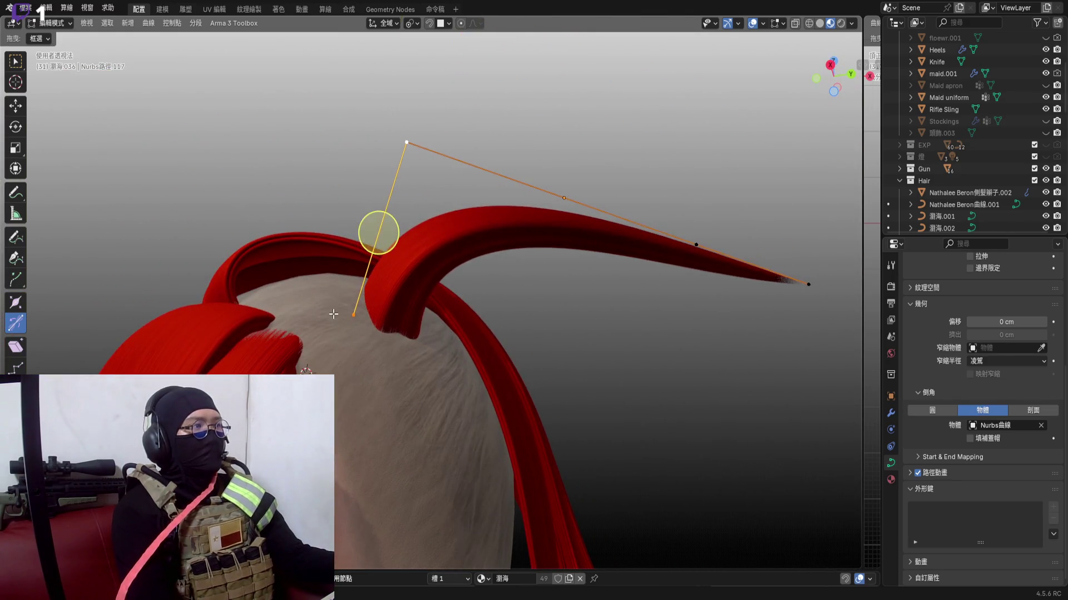
Shorten the handles and rotate the end point into a downward hooked curl, then leave Edit Mode
key(s)
click(355, 214)
scroll(409, 154, up, 3)
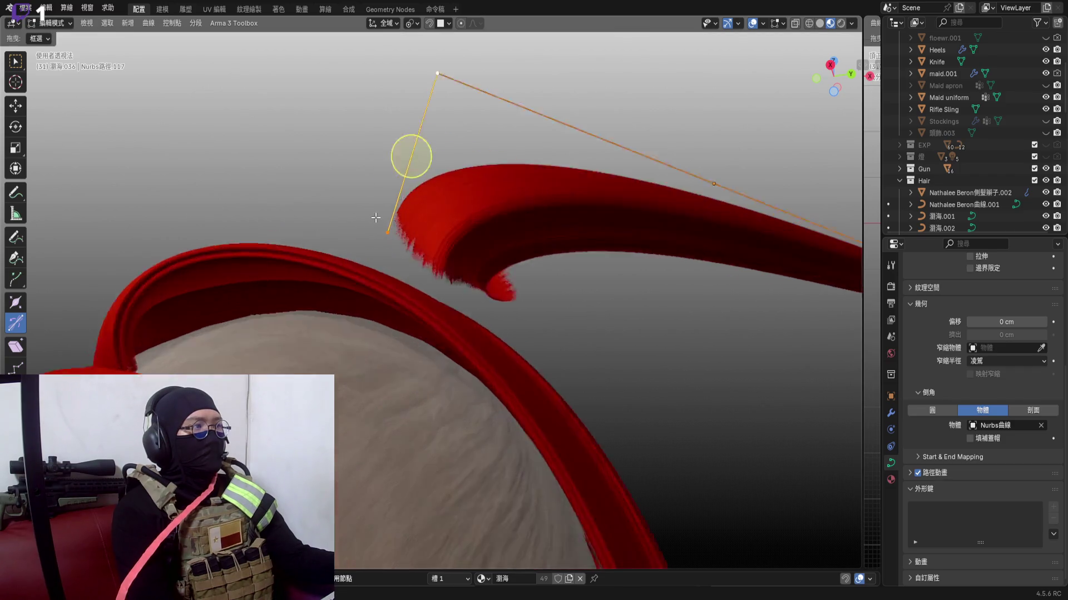
key(r)
scroll(417, 134, up, 2)
click(570, 277)
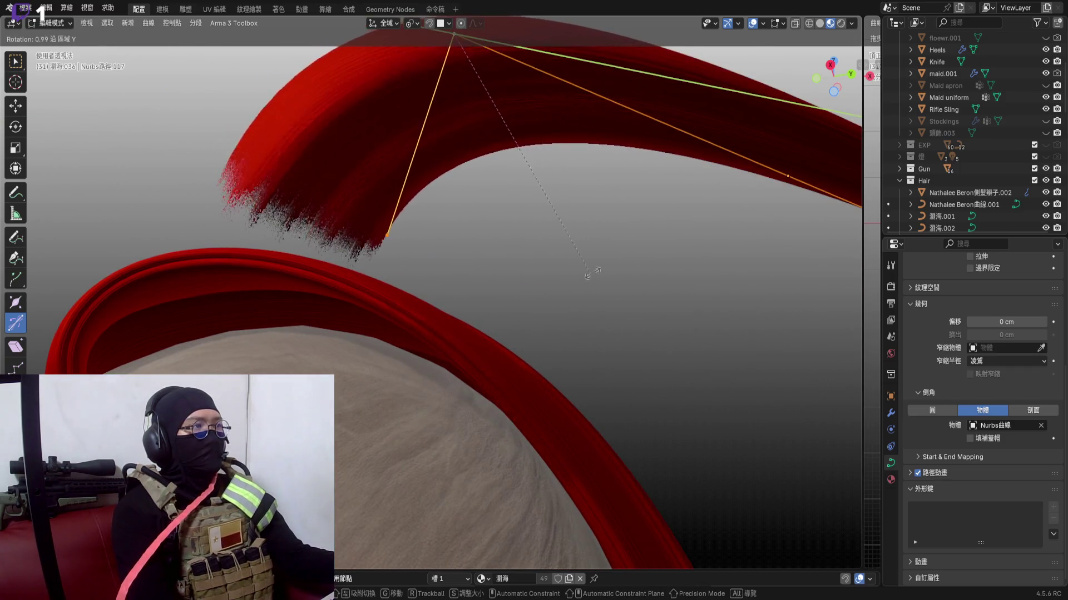
mouse_move(570, 275)
middle_down()
mouse_move(611, 232)
mouse_move(417, 259)
mouse_move(505, 250)
mouse_move(535, 218)
middle_up()
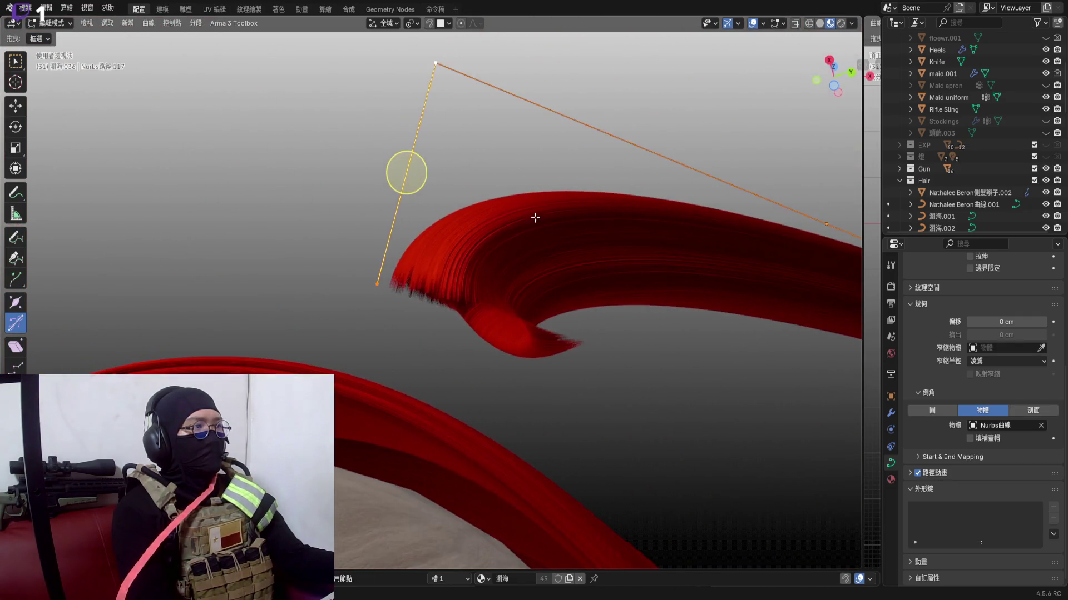
key(r)
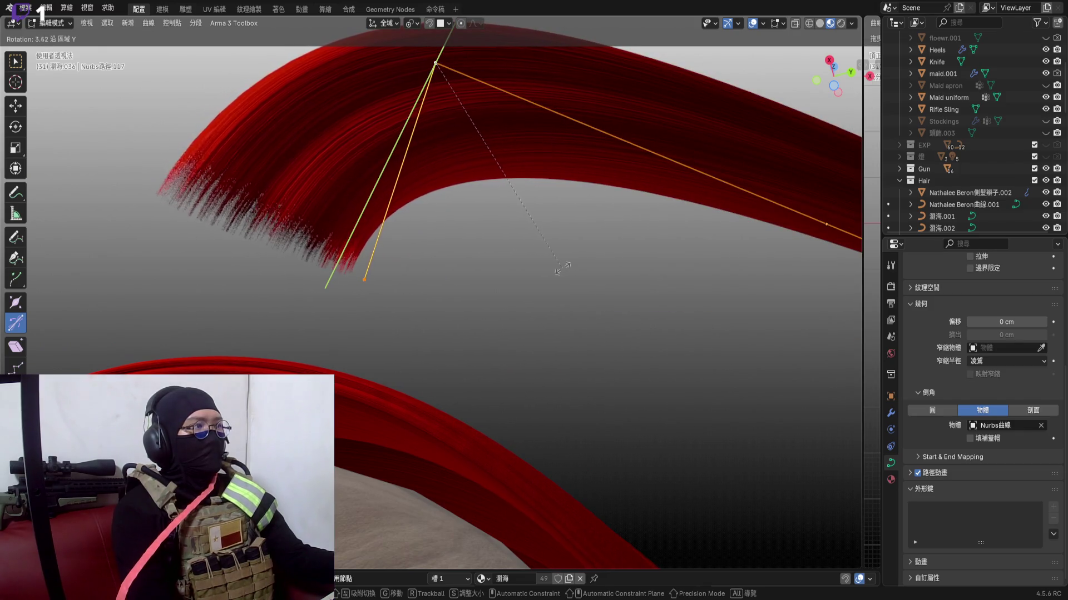
click(566, 266)
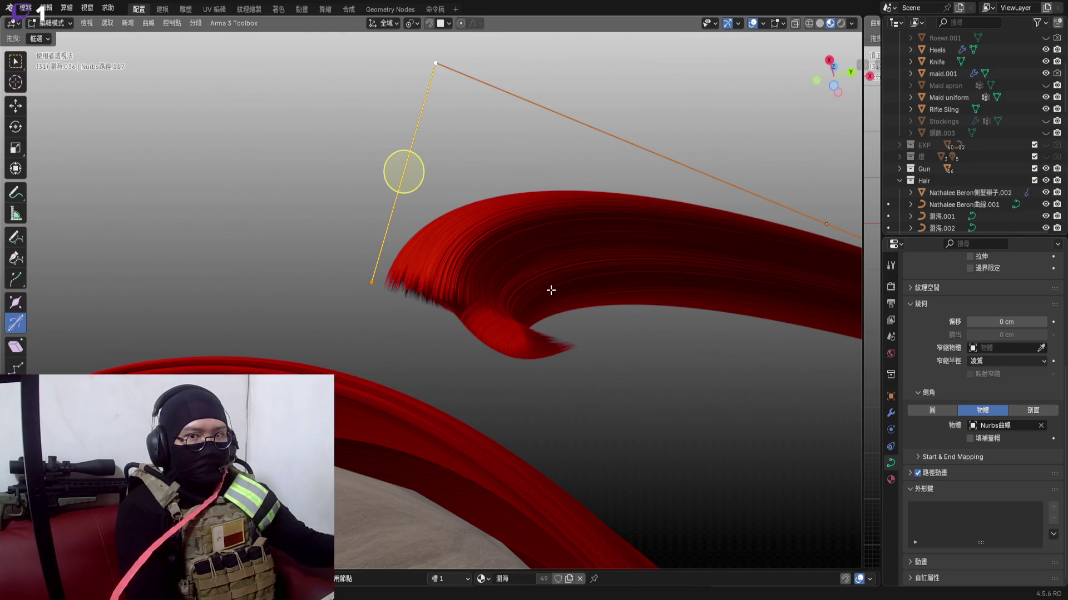
scroll(550, 290, down, 3)
mouse_move(551, 291)
middle_down()
mouse_move(531, 260)
mouse_move(500, 290)
middle_up()
key(Tab)
scroll(510, 252, down, 3)
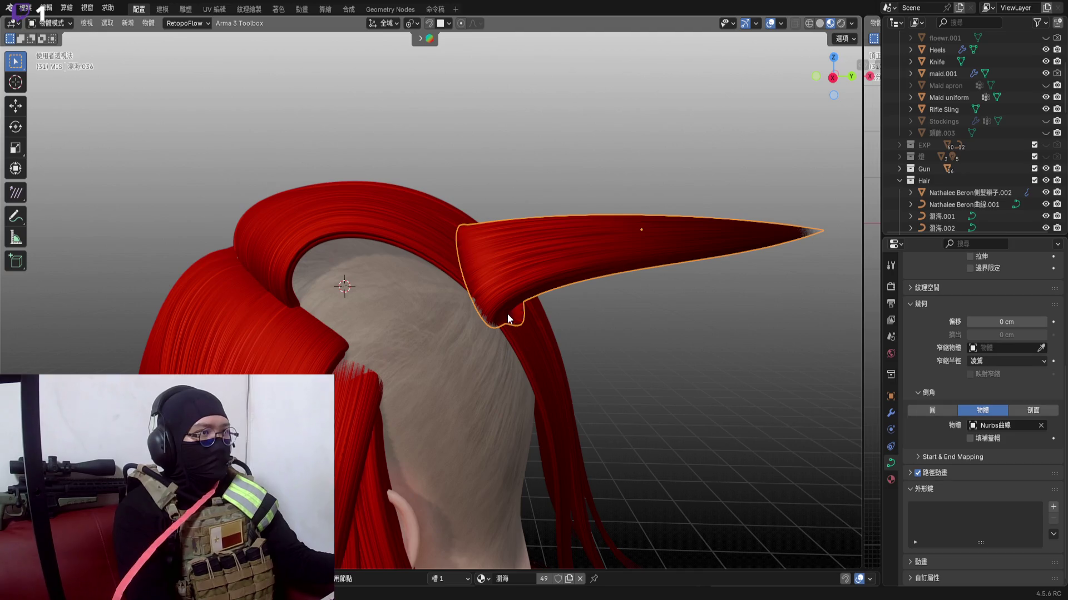
Move the pointed strand along X, then sink it down along Z into the main hair mass
key(g)
key(y)
key(y)
key(y)
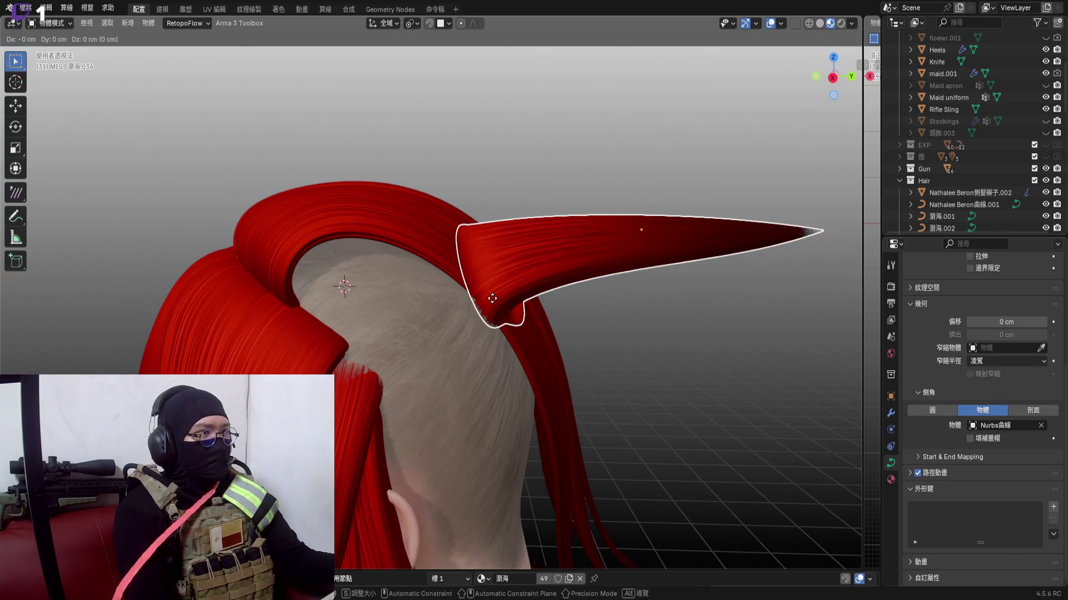
key(x)
key(x)
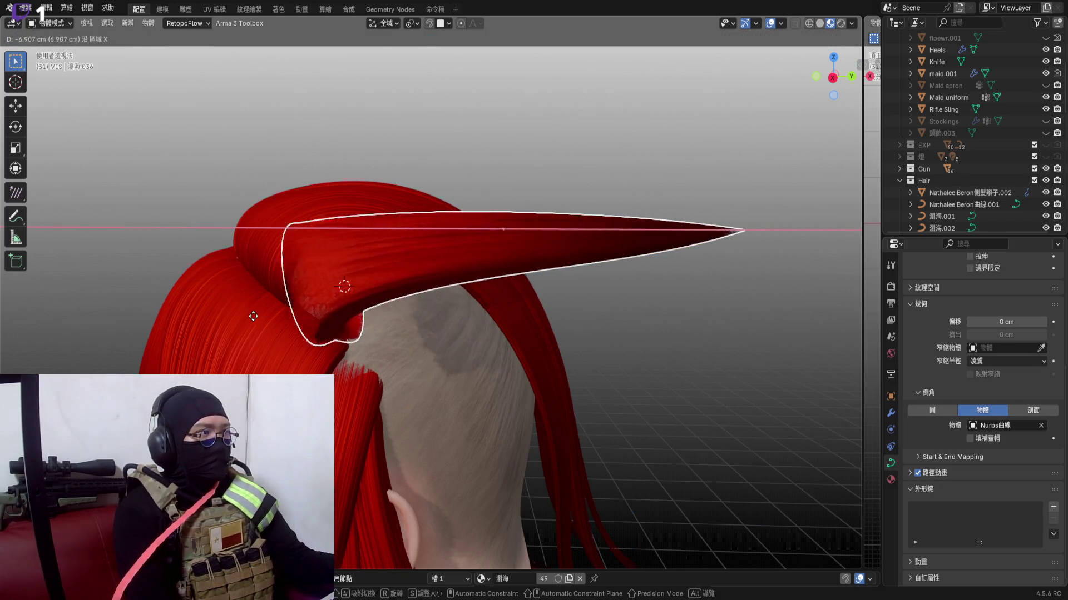
click(254, 316)
mouse_move(264, 311)
middle_down()
mouse_move(394, 300)
mouse_move(395, 317)
middle_up()
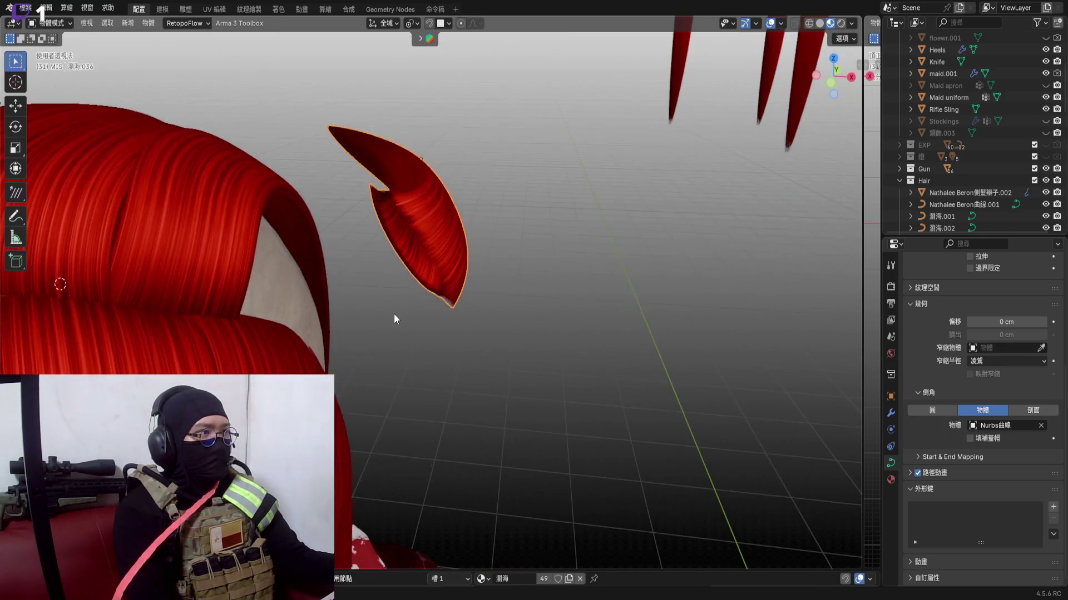
key(g)
key(x)
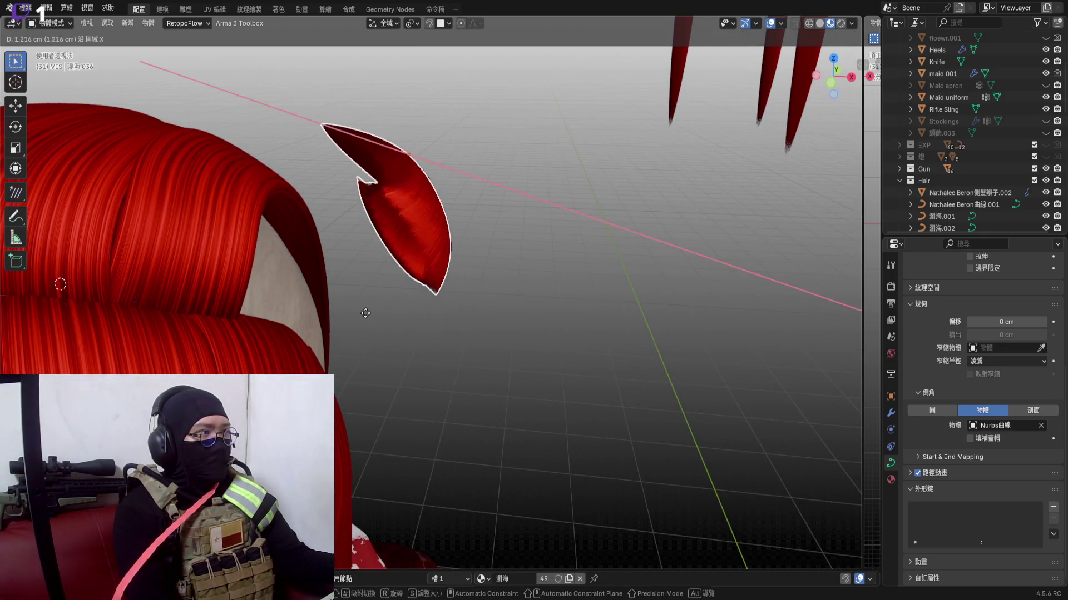
key(z)
click(276, 309)
mouse_move(275, 308)
middle_down()
mouse_move(301, 294)
mouse_move(231, 272)
middle_up()
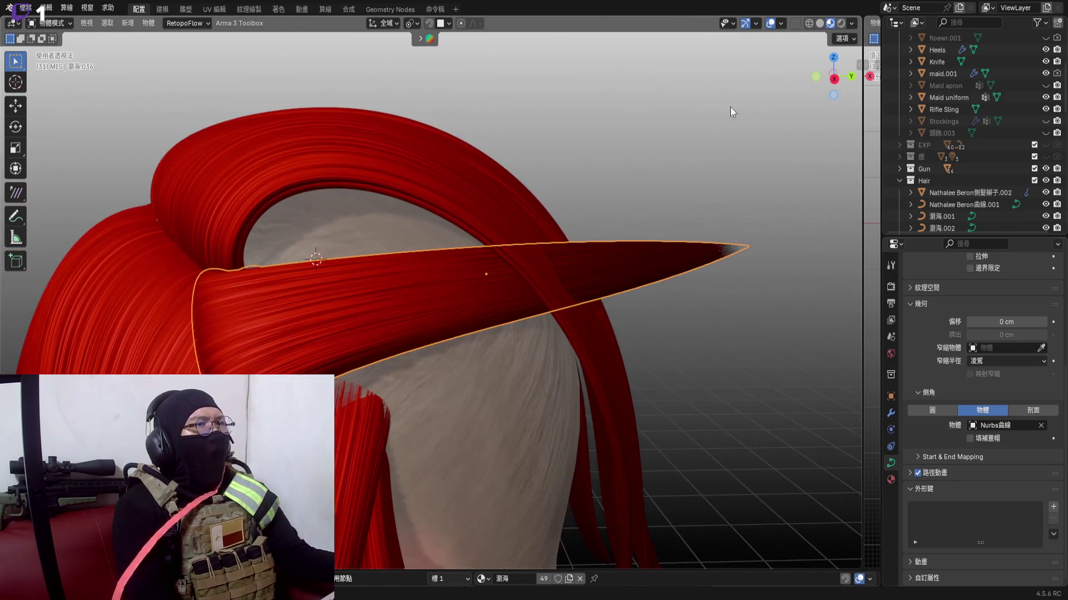
scroll(348, 238, up, 3)
scroll(278, 259, up, 3)
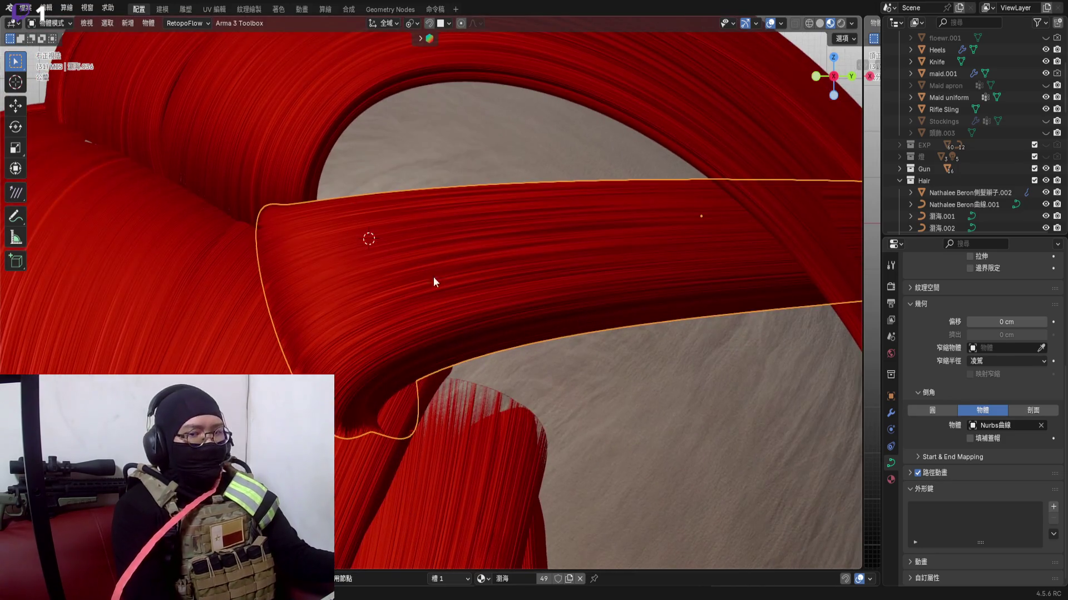
scroll(374, 275, down, 1)
scroll(372, 275, up, 1)
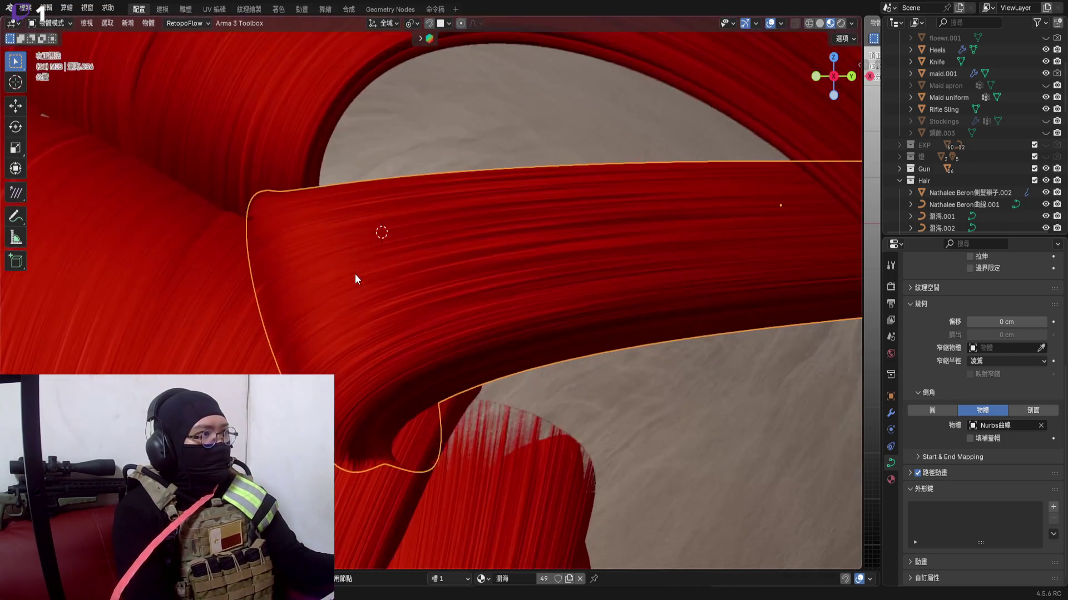
mouse_move(354, 274)
shift+middle_down()
mouse_move(338, 306)
mouse_move(384, 259)
mouse_move(295, 189)
mouse_move(432, 258)
mouse_move(302, 294)
shift+middle_up()
scroll(390, 250, down, 5)
scroll(301, 294, down, 3)
Tilt the strand about its local Y, then about Z, so its tip sweeps upward over the shaved side
key(r)
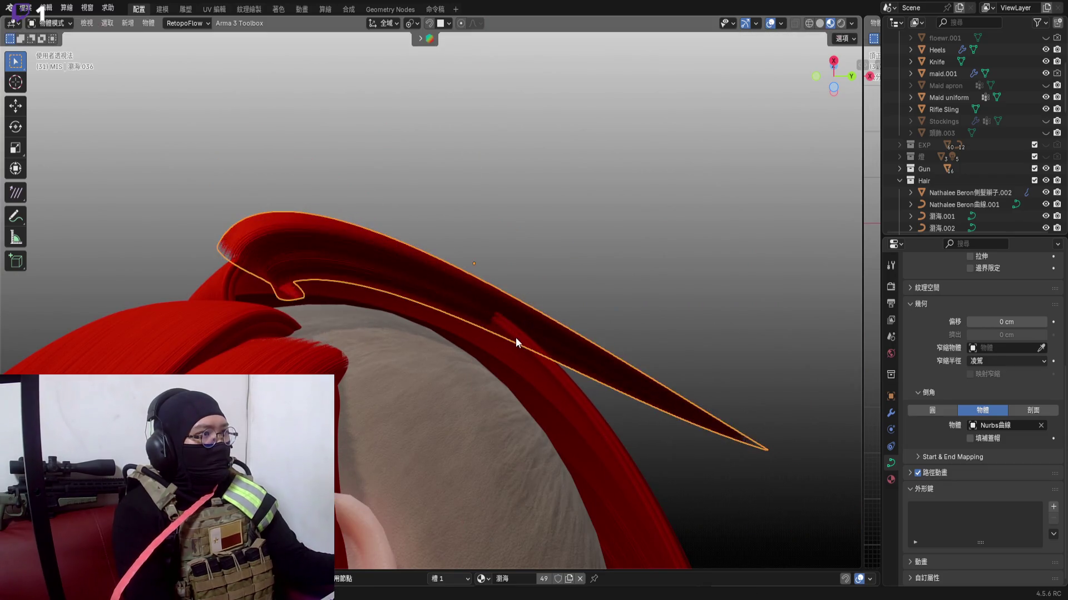
key(z)
key(y)
key(y)
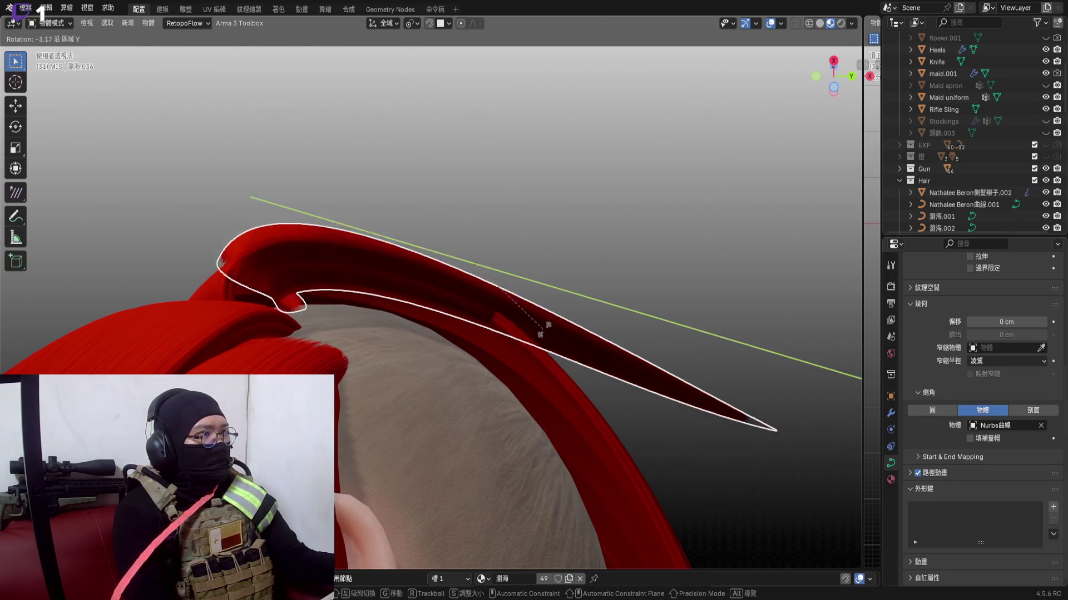
click(360, 400)
mouse_move(359, 400)
middle_down()
mouse_move(313, 286)
mouse_move(402, 291)
mouse_move(316, 245)
mouse_move(389, 318)
mouse_move(575, 348)
mouse_move(492, 288)
mouse_move(394, 324)
middle_up()
scroll(313, 286, up, 5)
scroll(492, 287, down, 2)
key(r)
key(x)
key(z)
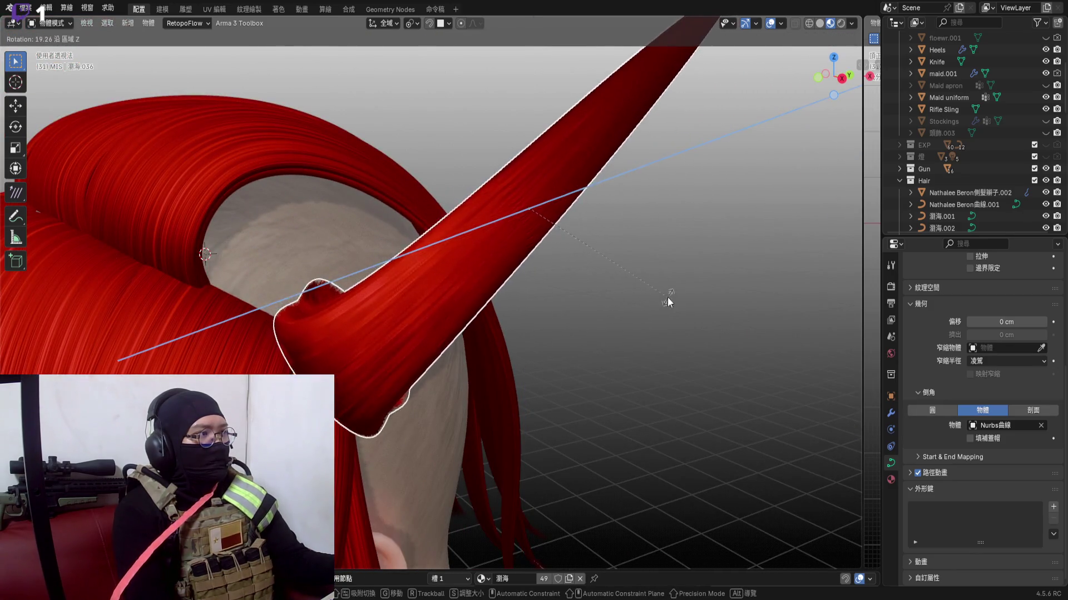
From a flat side view, slide the strand along Y toward the hair beside the shaved scalp
click(668, 297)
middle_drag(462, 329, 496, 338)
key(g)
right_click(367, 269)
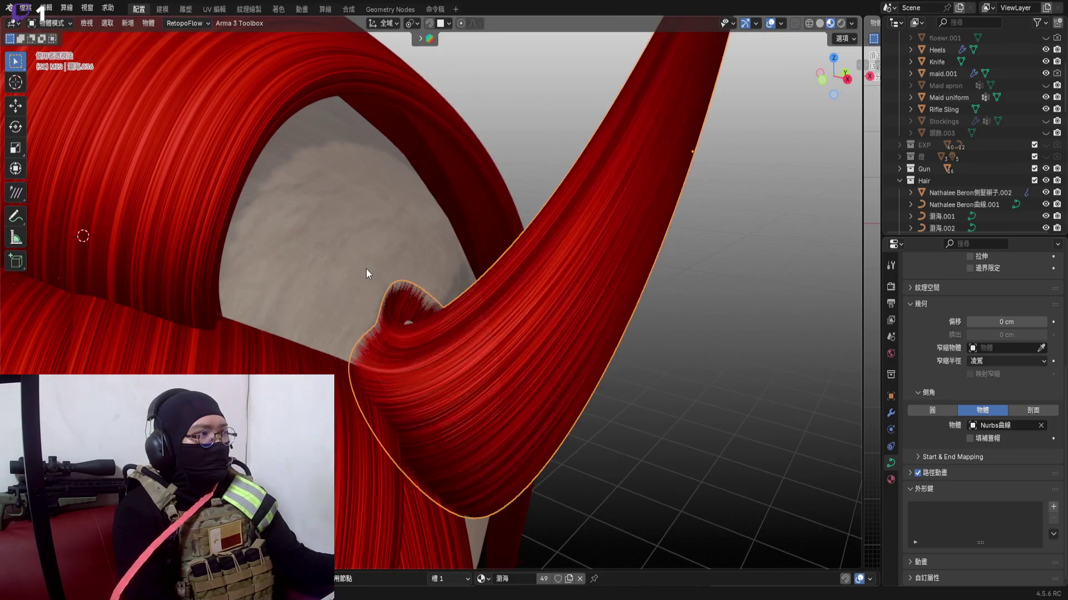
middle_drag(366, 269, 581, 209)
drag(822, 81, 768, 109)
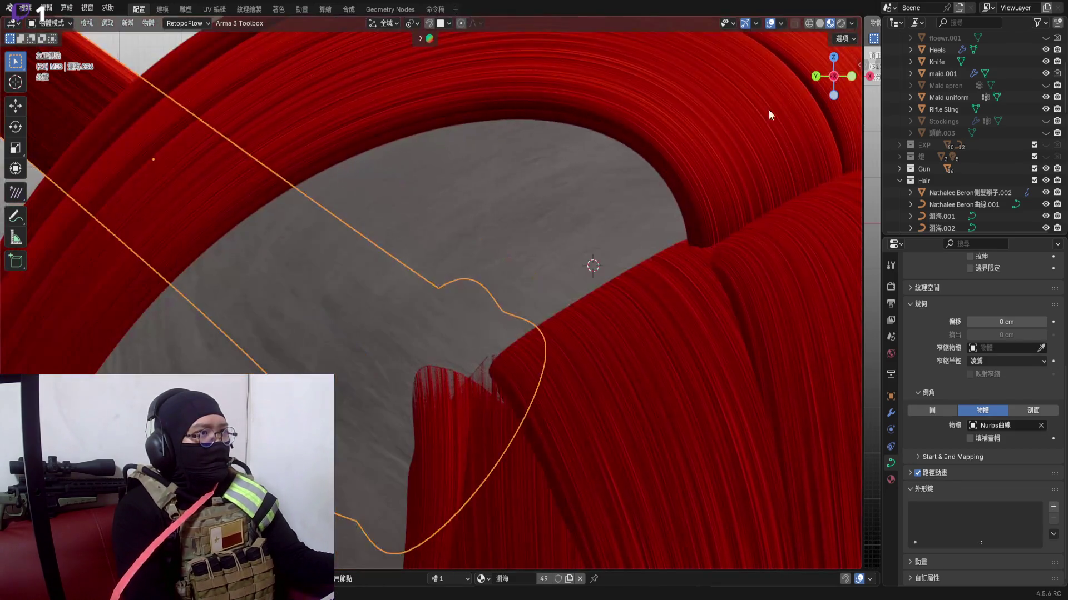
click(834, 76)
scroll(539, 206, down, 3)
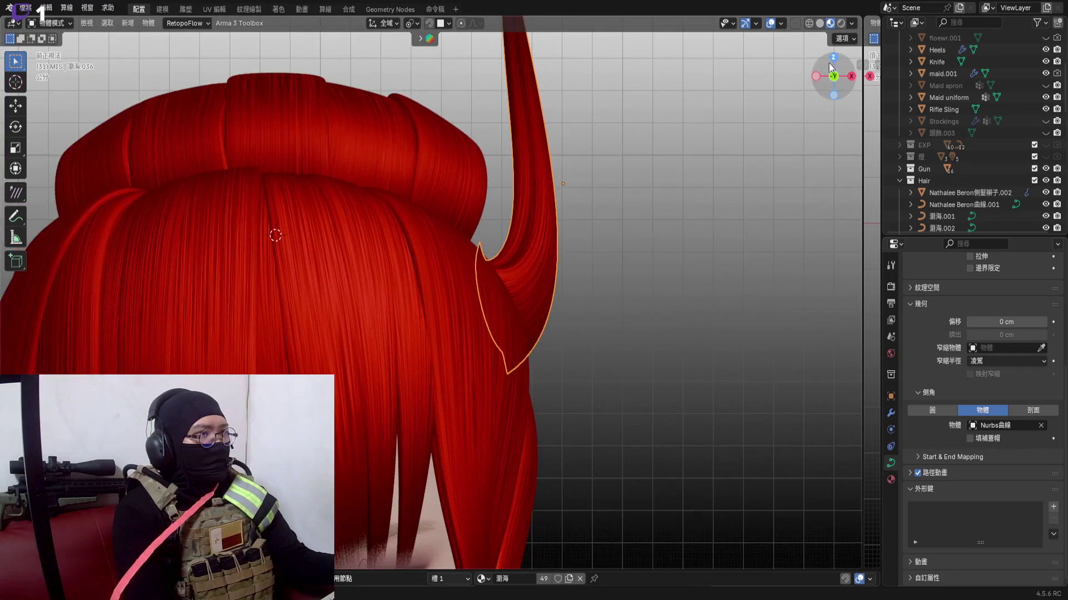
click(851, 77)
key(g)
key(y)
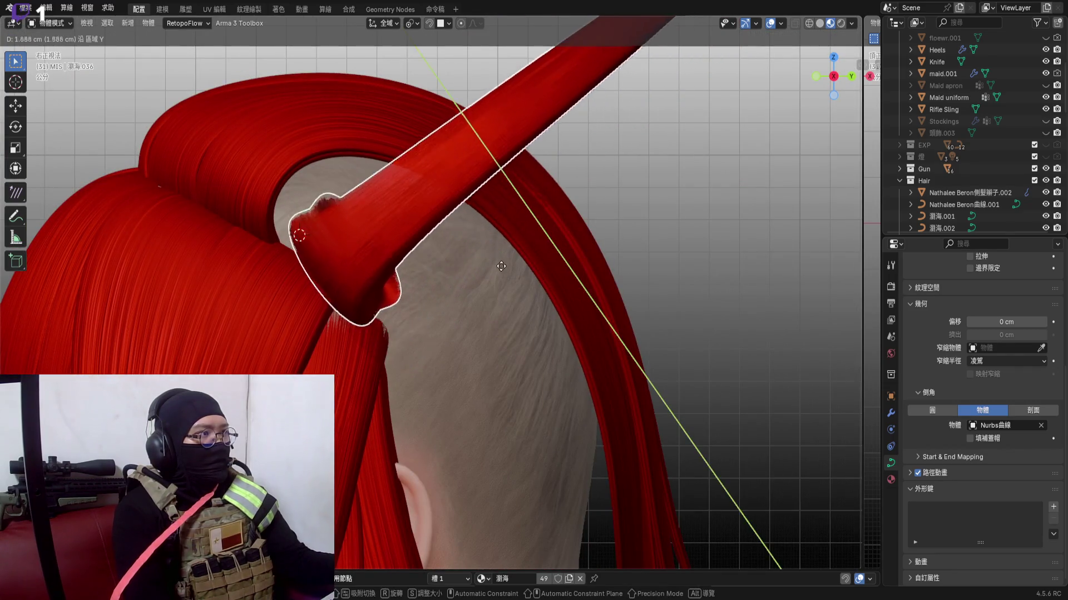
click(478, 239)
Rotate the strand about Z and nudge it freely so its root hugs the hair's edge
mouse_move(367, 238)
middle_down()
mouse_move(452, 229)
mouse_move(442, 258)
middle_up()
scroll(442, 259, down, 3)
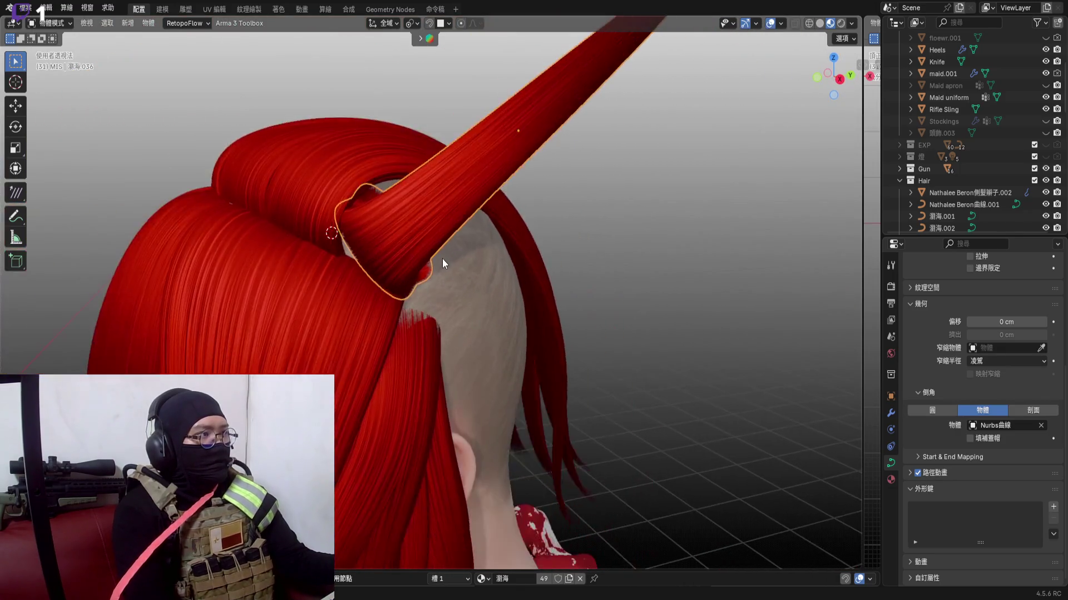
key(r)
key(z)
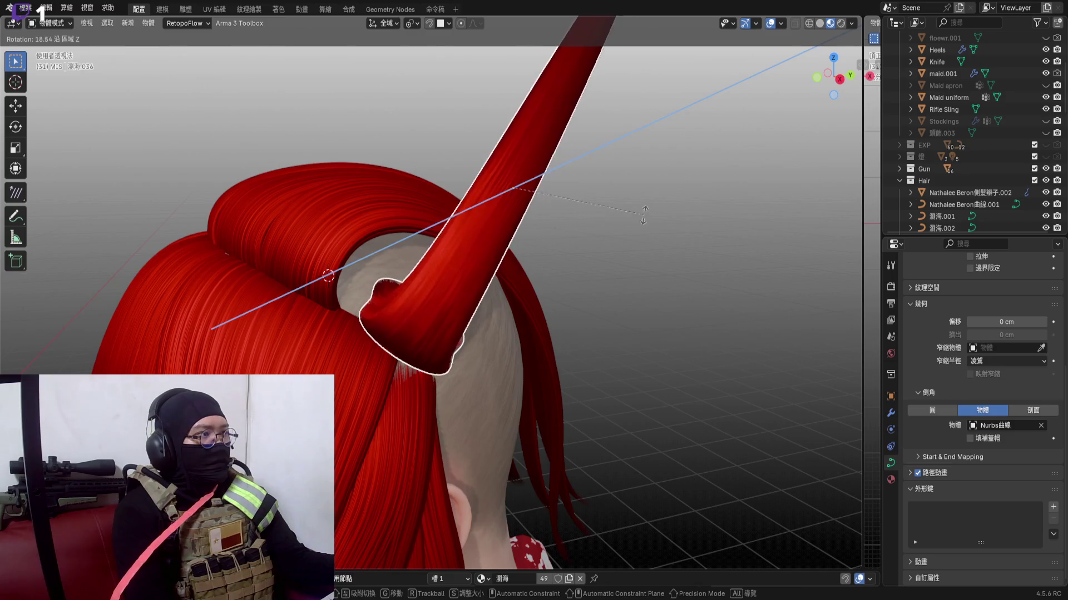
click(644, 215)
scroll(469, 298, up, 3)
scroll(584, 313, up, 3)
scroll(540, 324, up, 2)
key(g)
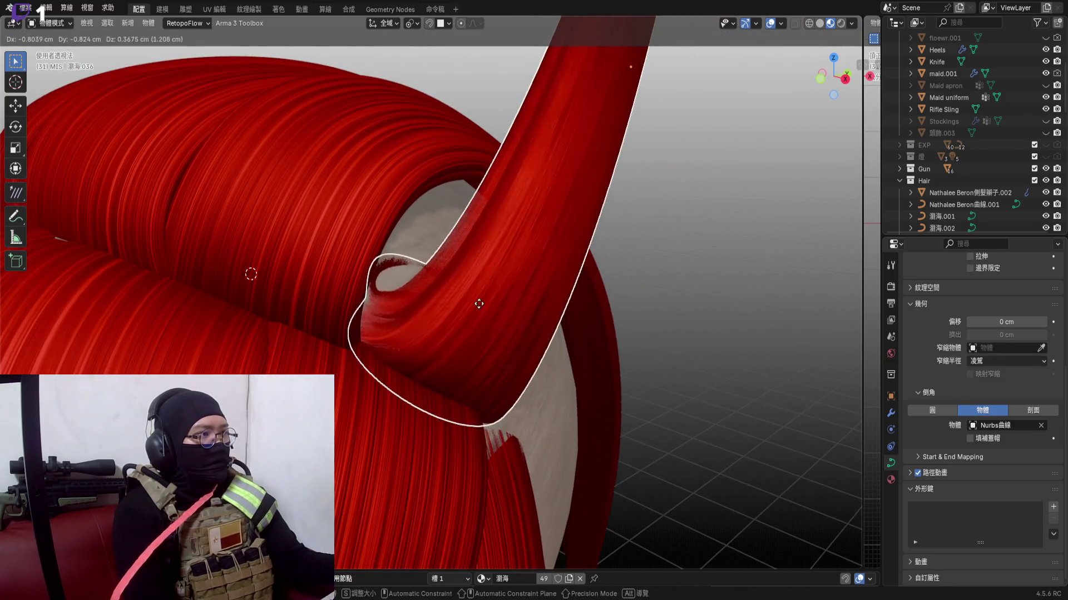
click(507, 321)
mouse_move(506, 321)
middle_down()
mouse_move(498, 375)
mouse_move(440, 222)
mouse_move(448, 278)
mouse_move(430, 283)
mouse_move(556, 332)
mouse_move(530, 267)
mouse_move(538, 276)
middle_up()
key(g)
click(431, 276)
scroll(430, 282, up, 2)
Give the strand root a final nudge into place and enter Edit Mode on its curve
key(g)
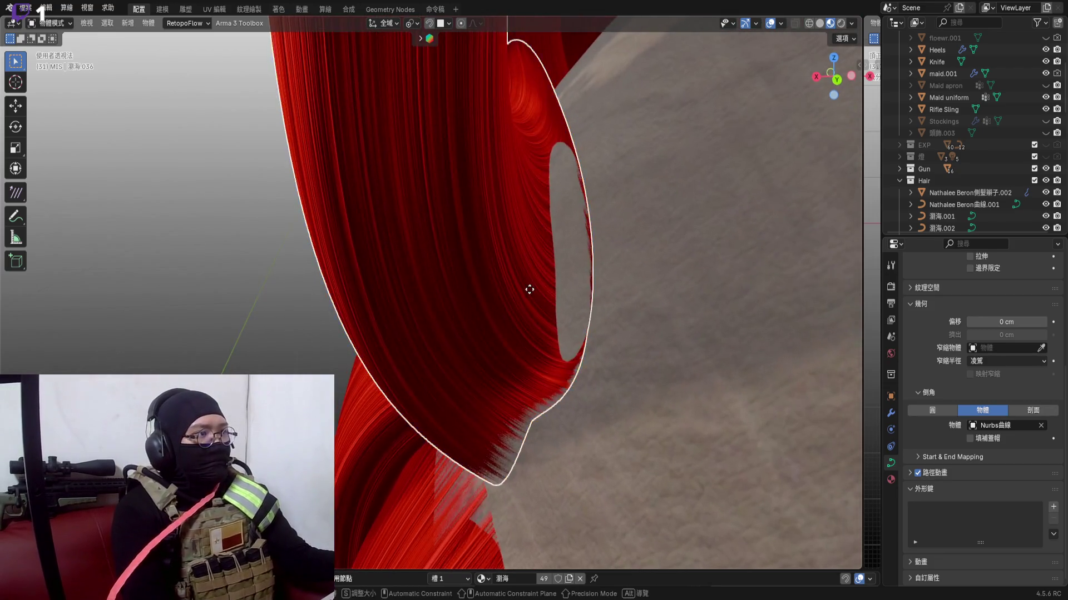
click(415, 354)
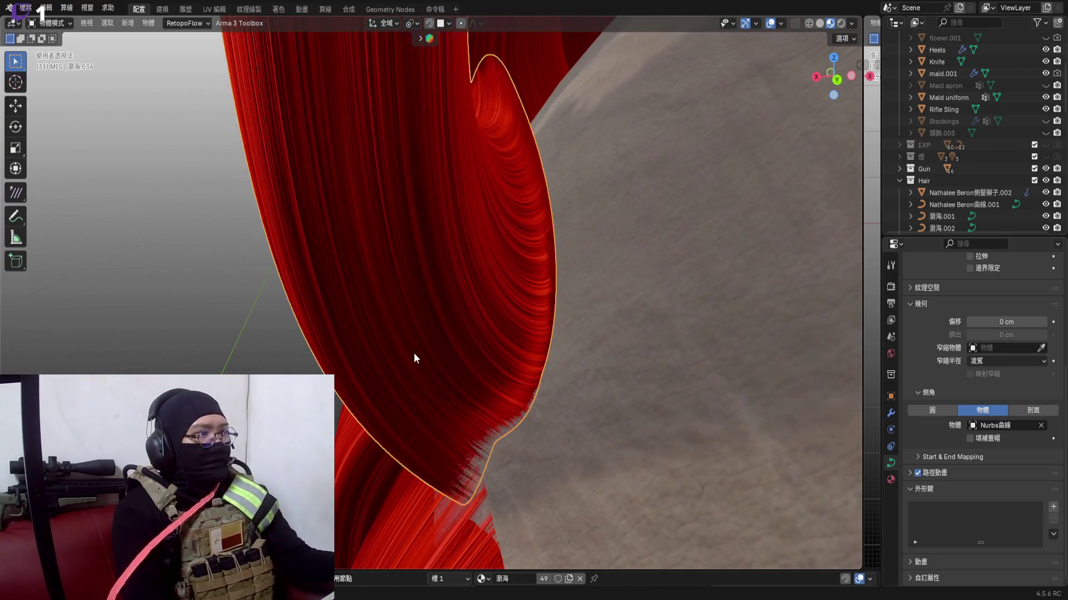
mouse_move(414, 353)
middle_down()
mouse_move(531, 265)
mouse_move(539, 221)
middle_up()
key(Tab)
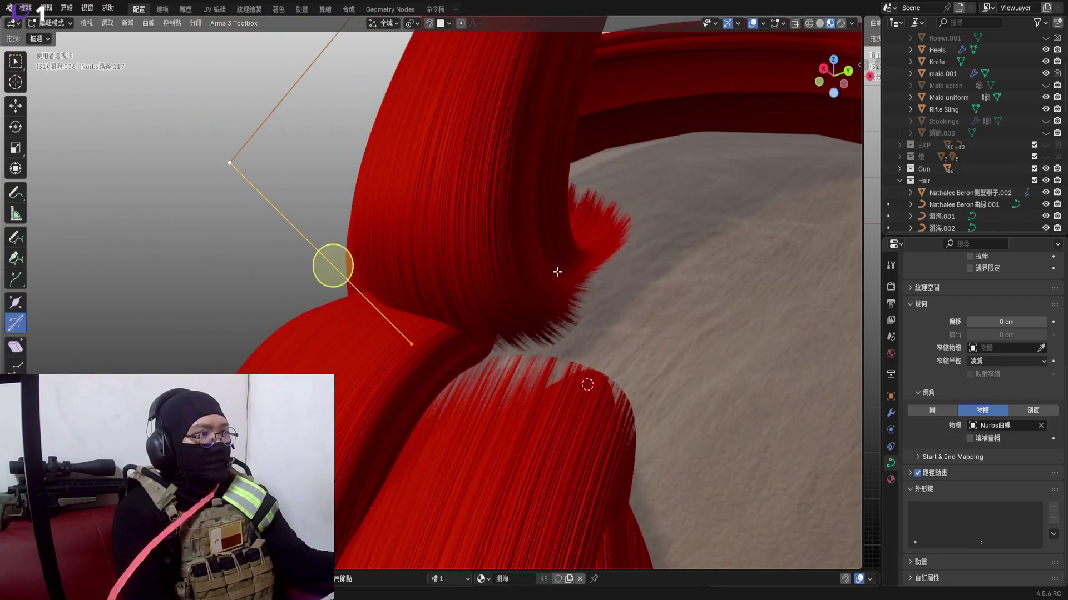
Scale up the selected control point to flare one end of the strand, then return to Object Mode
middle_drag(558, 271, 447, 305)
key(s)
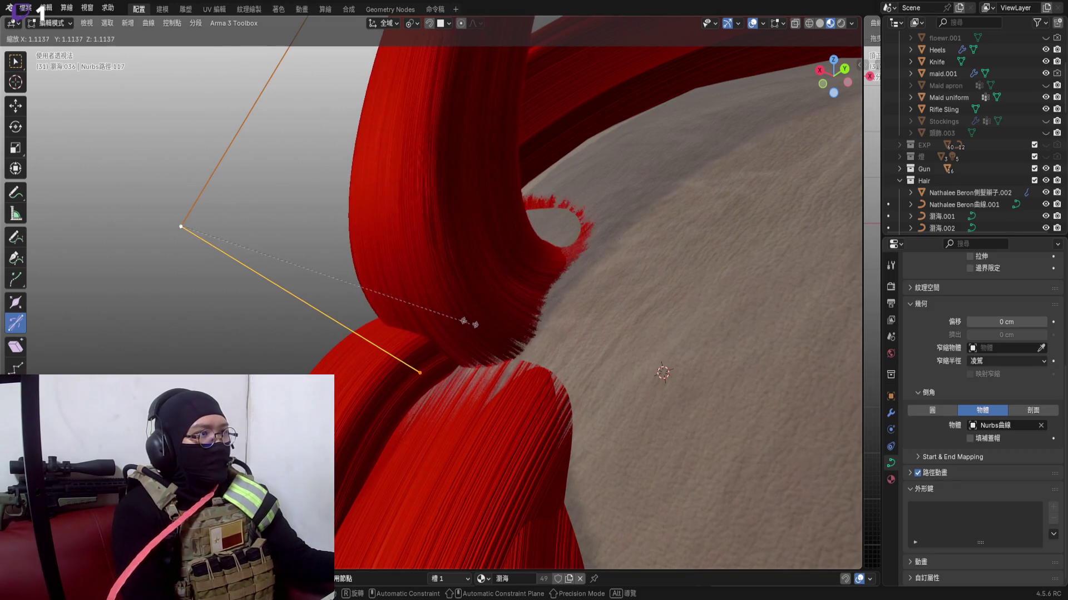
click(465, 322)
mouse_move(464, 321)
middle_down()
mouse_move(499, 376)
mouse_move(517, 351)
mouse_move(551, 342)
middle_up()
key(Tab)
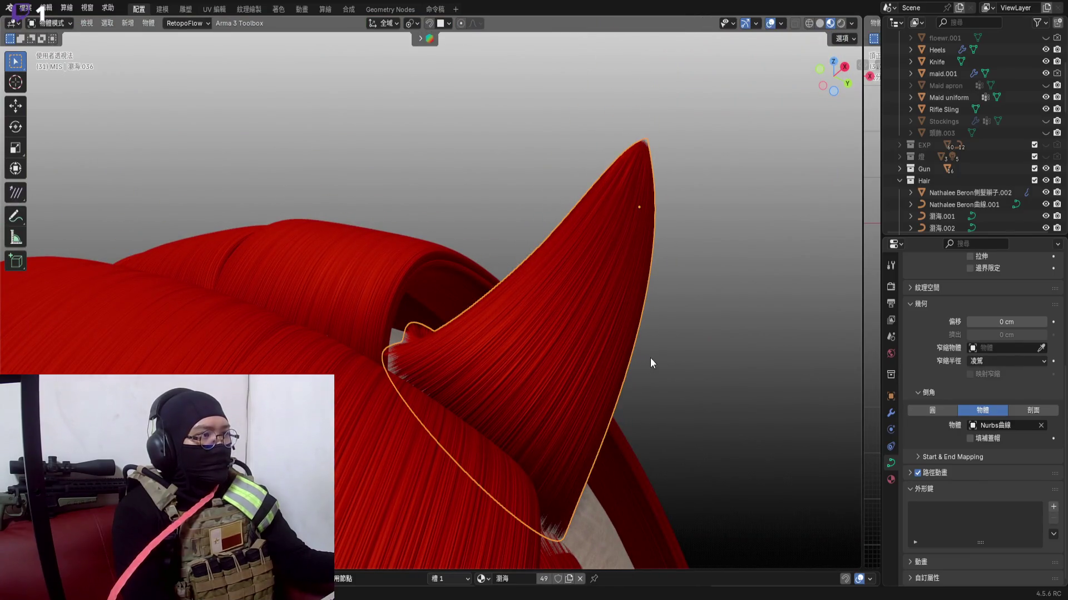
Tilt the cone-shaped strand upward with rotations about Y, Z and X
key(r)
key(z)
right_click(649, 350)
key(r)
key(z)
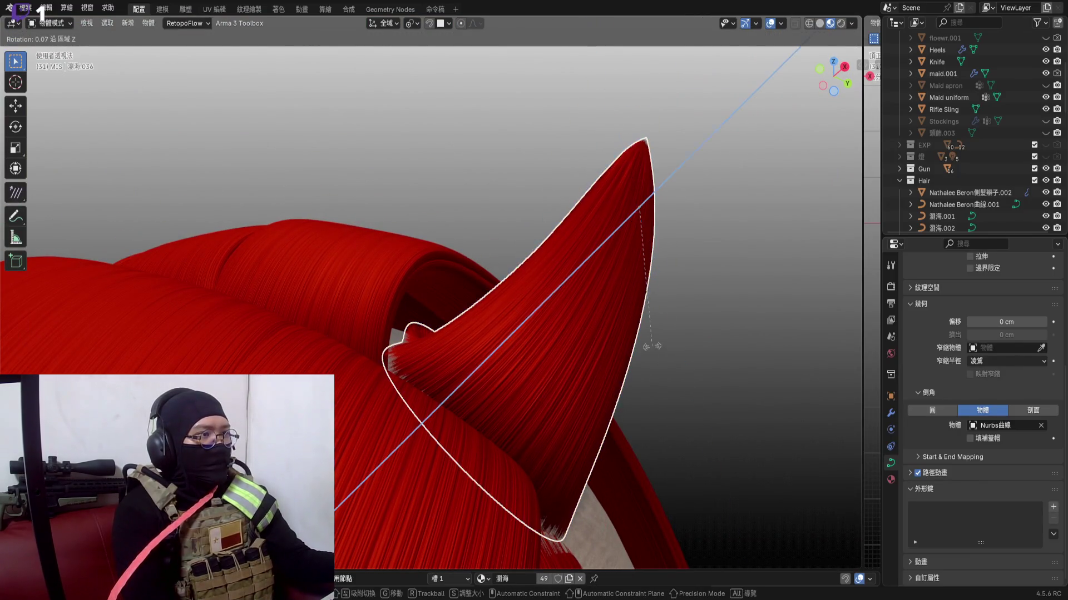
key(y)
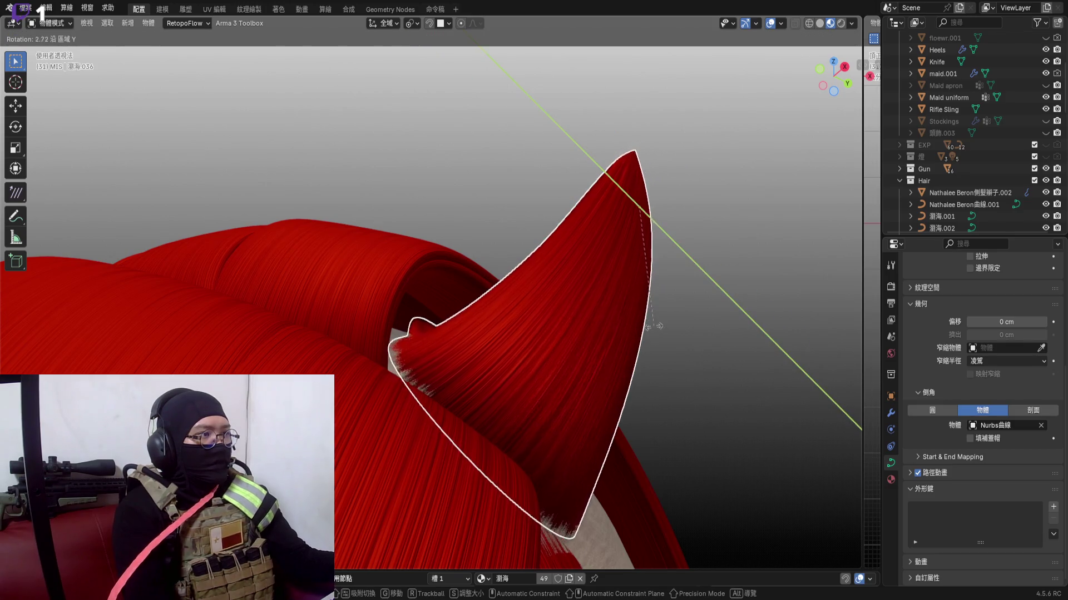
click(658, 325)
key(r)
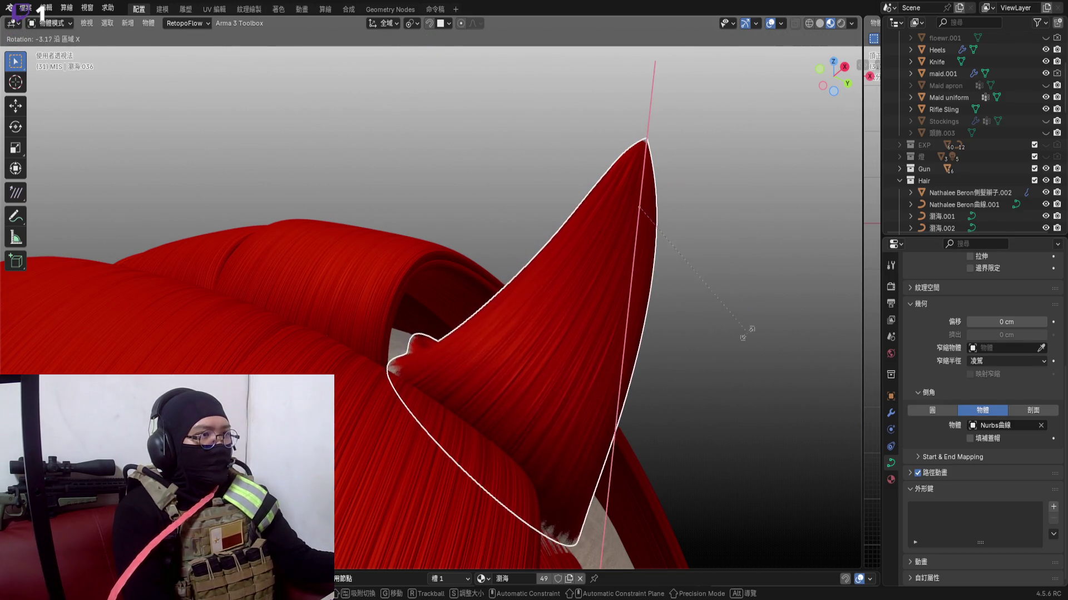
key(z)
click(580, 304)
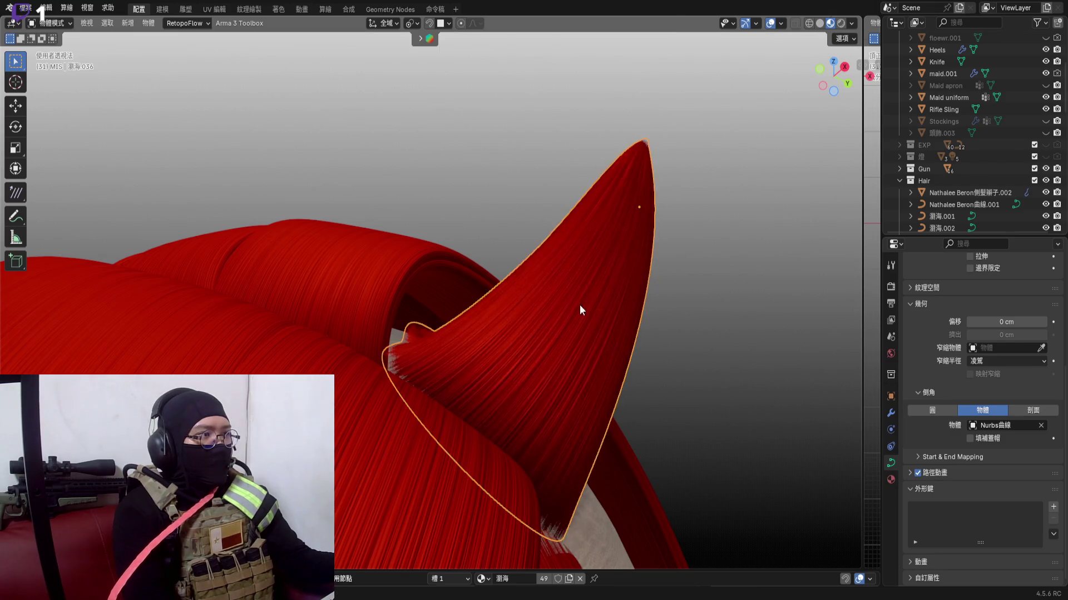
middle_drag(580, 304, 567, 264)
key(r)
key(x)
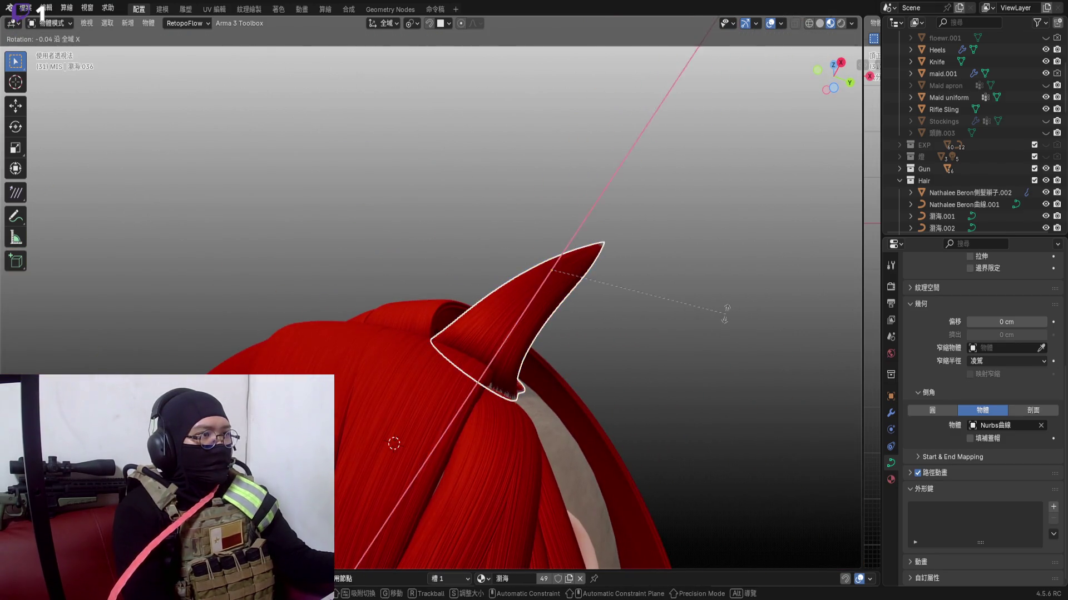
click(708, 275)
Move and nudge the cone strand so its flared root tucks against the hair arch
middle_drag(531, 356, 656, 305)
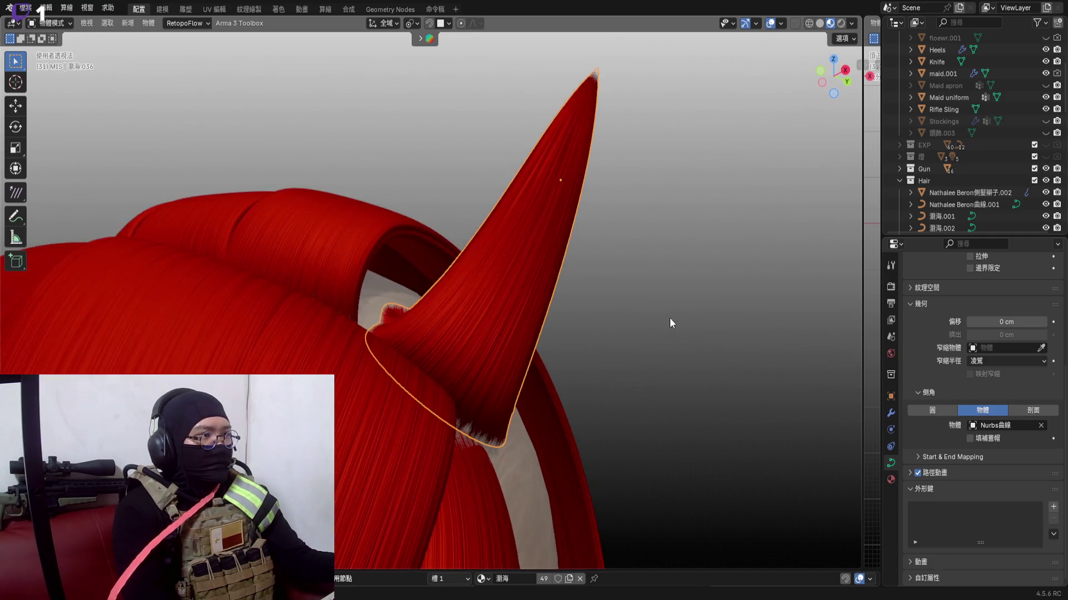
key(g)
click(627, 283)
mouse_move(578, 296)
middle_down()
mouse_move(478, 333)
mouse_move(649, 353)
mouse_move(612, 327)
middle_up()
scroll(584, 333, down, 3)
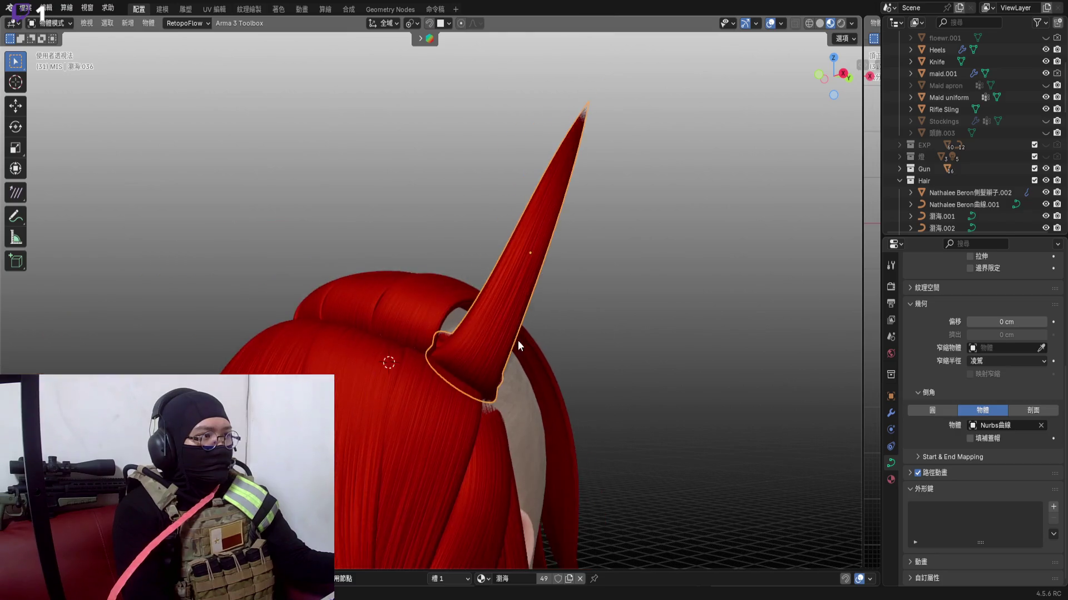
scroll(518, 341, up, 3)
middle_drag(474, 410, 425, 380)
key(g)
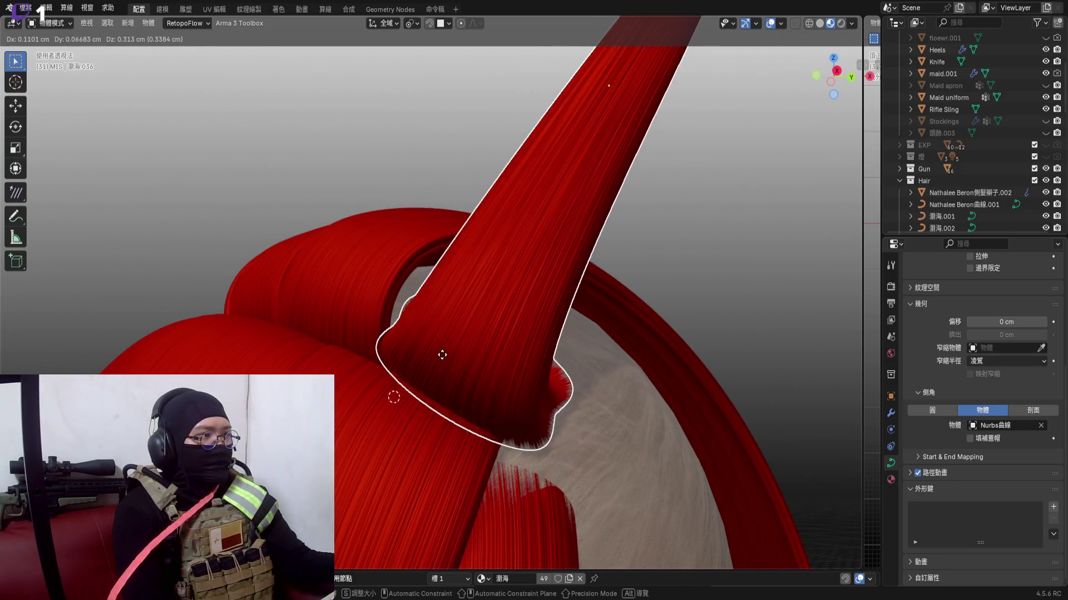
click(449, 354)
mouse_move(499, 345)
middle_down()
mouse_move(423, 380)
mouse_move(435, 367)
middle_up()
key(g)
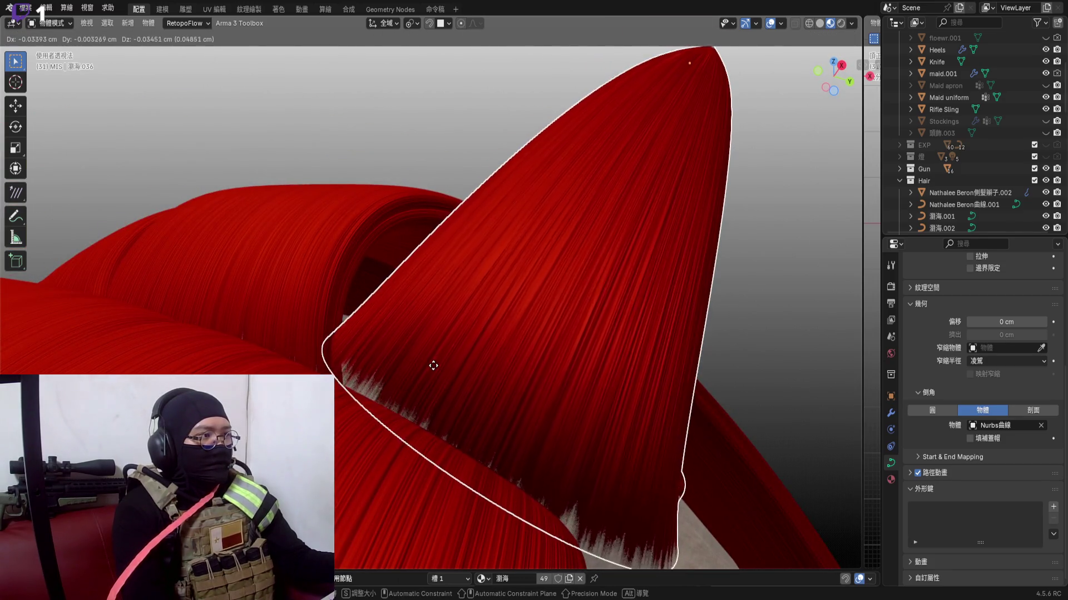
click(430, 369)
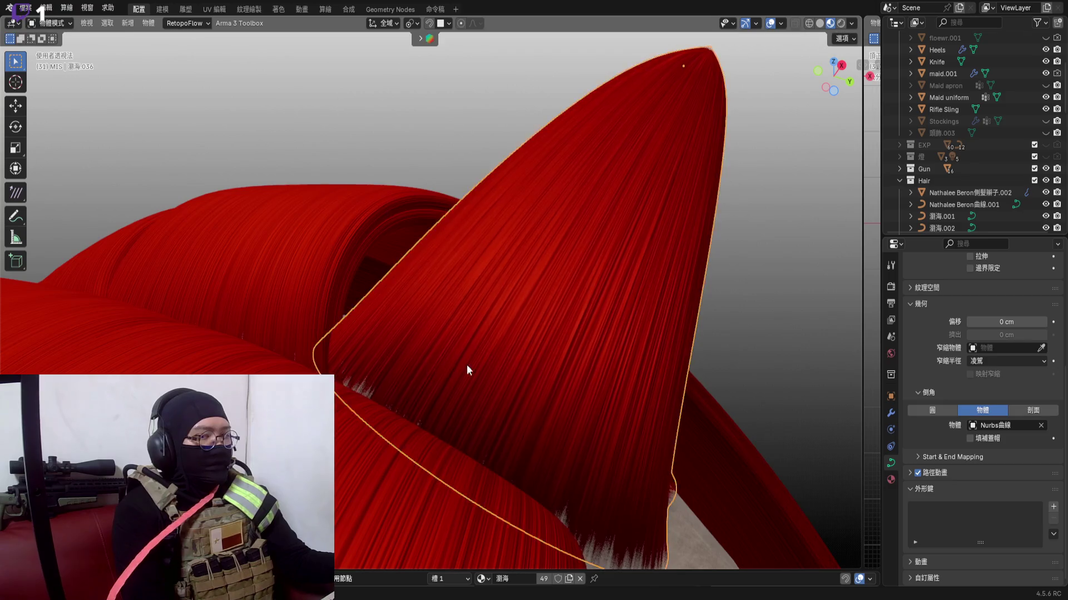
Reopen the strand's curve points for editing and view it straight from the side
mouse_move(466, 365)
middle_down()
mouse_move(518, 360)
mouse_move(335, 393)
middle_up()
key(Tab)
mouse_move(417, 350)
middle_down()
mouse_move(509, 276)
mouse_move(542, 281)
middle_up()
click(837, 78)
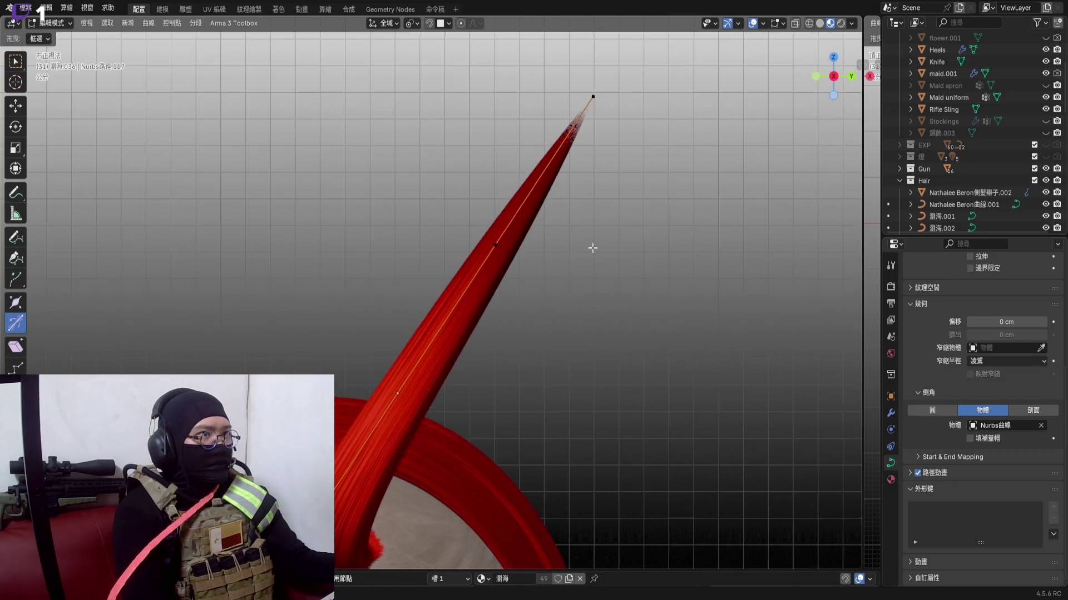
Box-select the strand's tip points and rotate them so the strand bends toward the side
drag(494, 56, 636, 159)
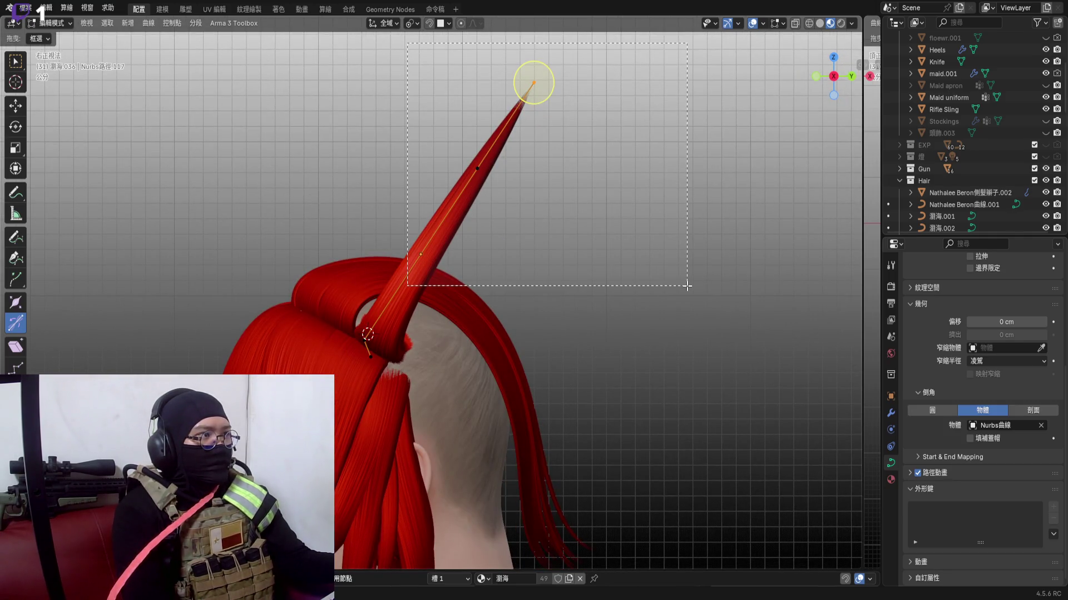
scroll(502, 319, up, 3)
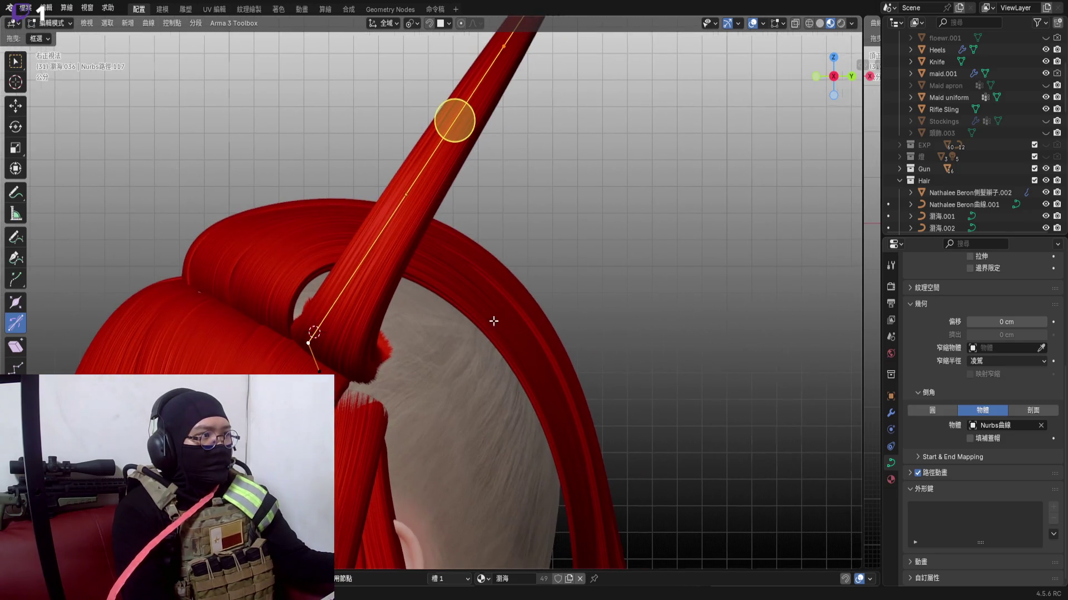
key(r)
click(716, 458)
middle_drag(500, 292, 530, 190)
click(372, 393)
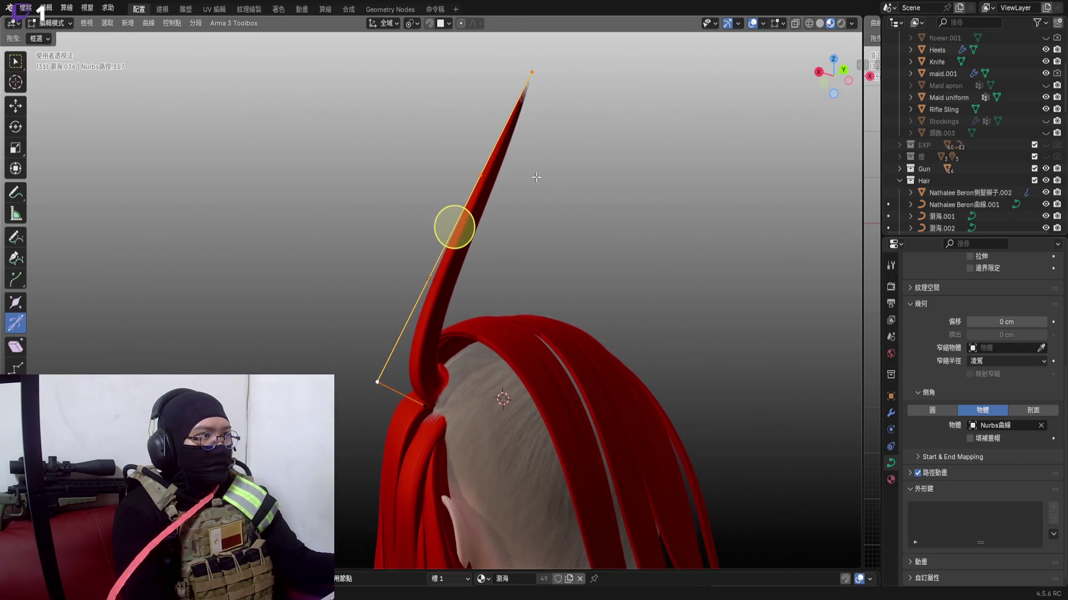
key(r)
key(y)
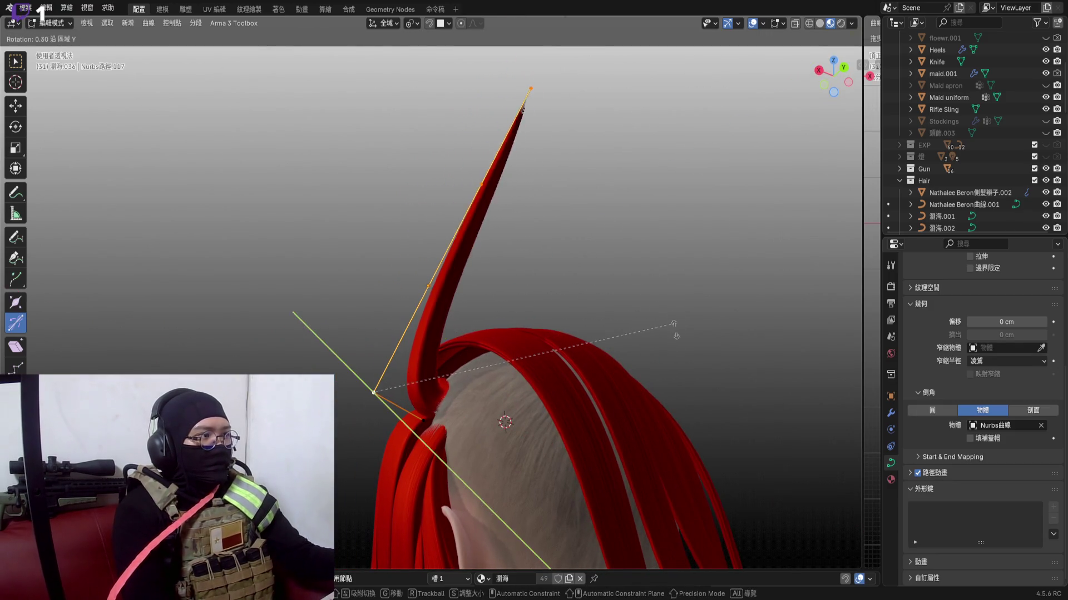
right_click(653, 489)
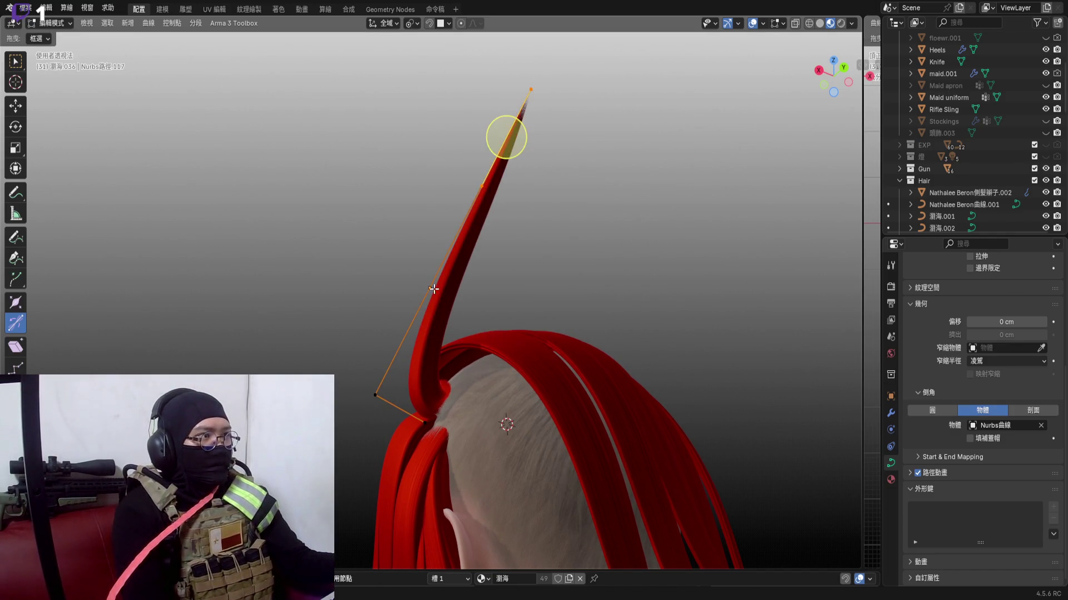
key(r)
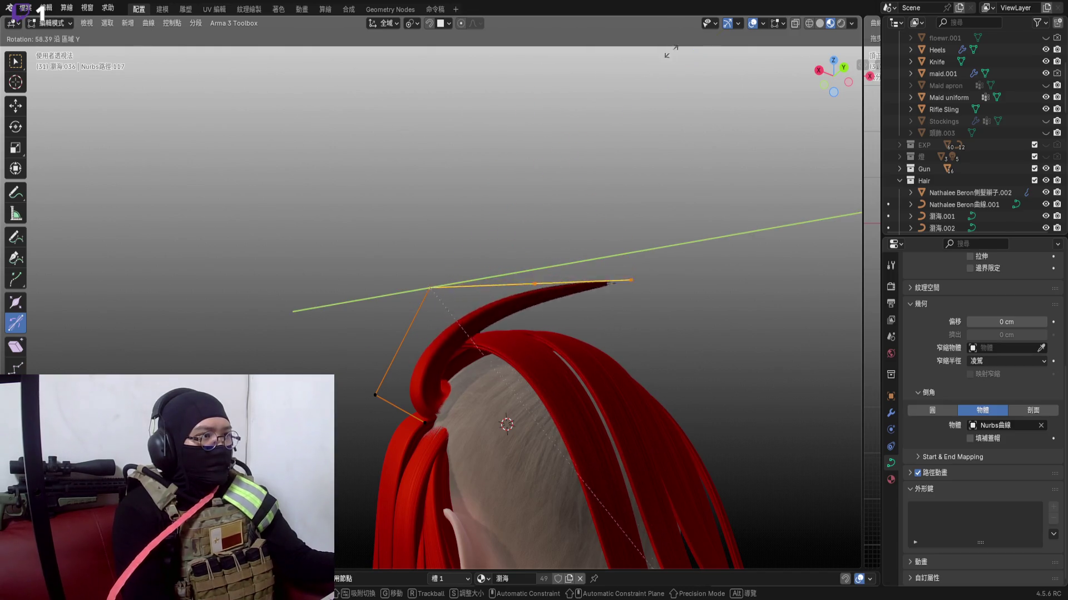
click(681, 252)
Rotate the tip about Y, Z and freely so the strand arches down over the top of the head
middle_drag(534, 318, 591, 291)
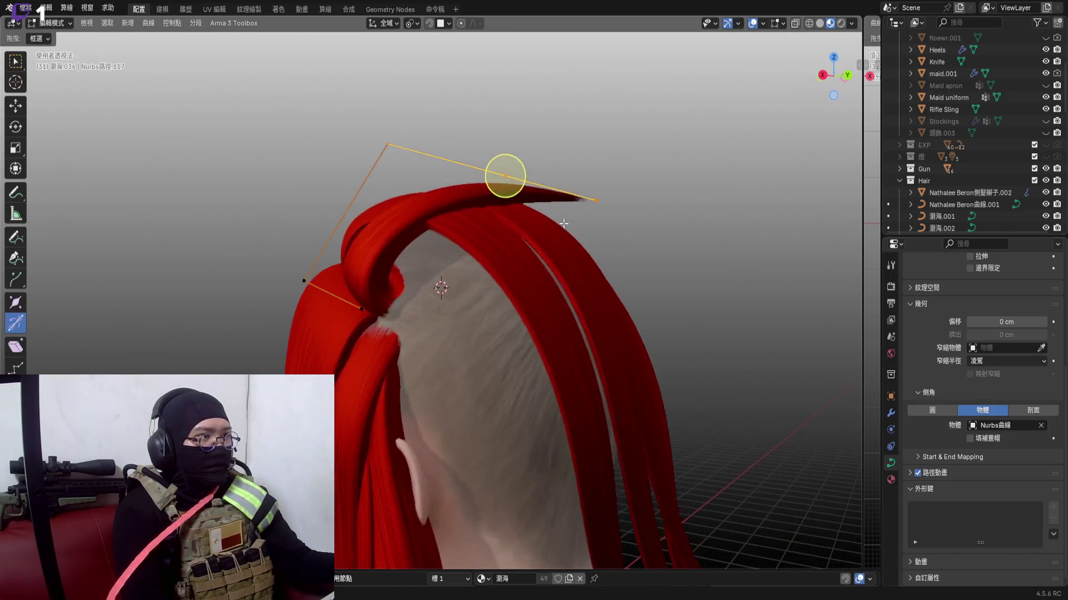
scroll(591, 290, up, 2)
key(r)
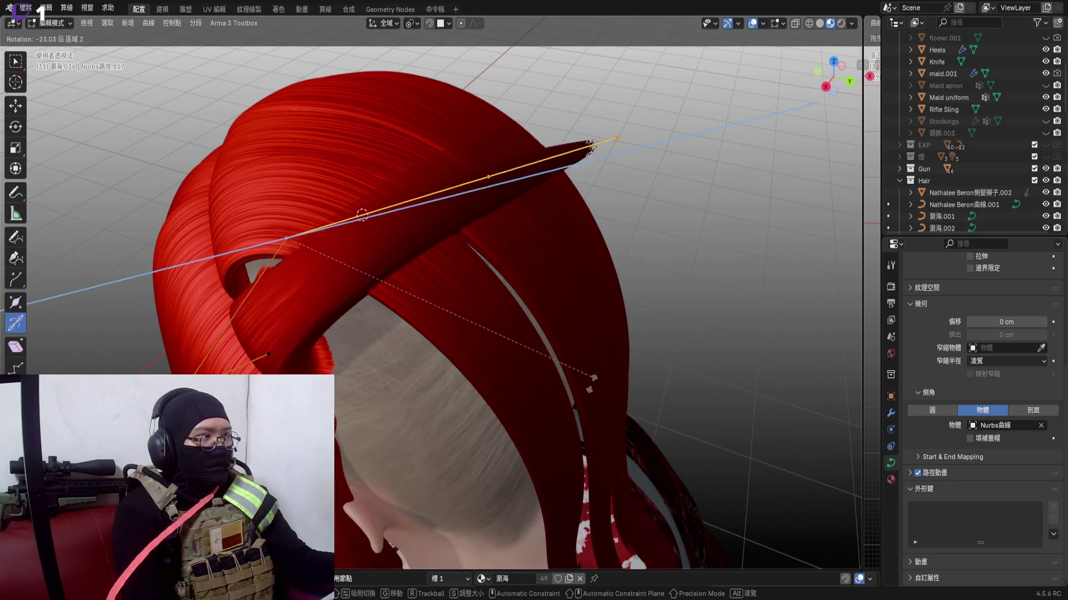
key(y)
click(644, 211)
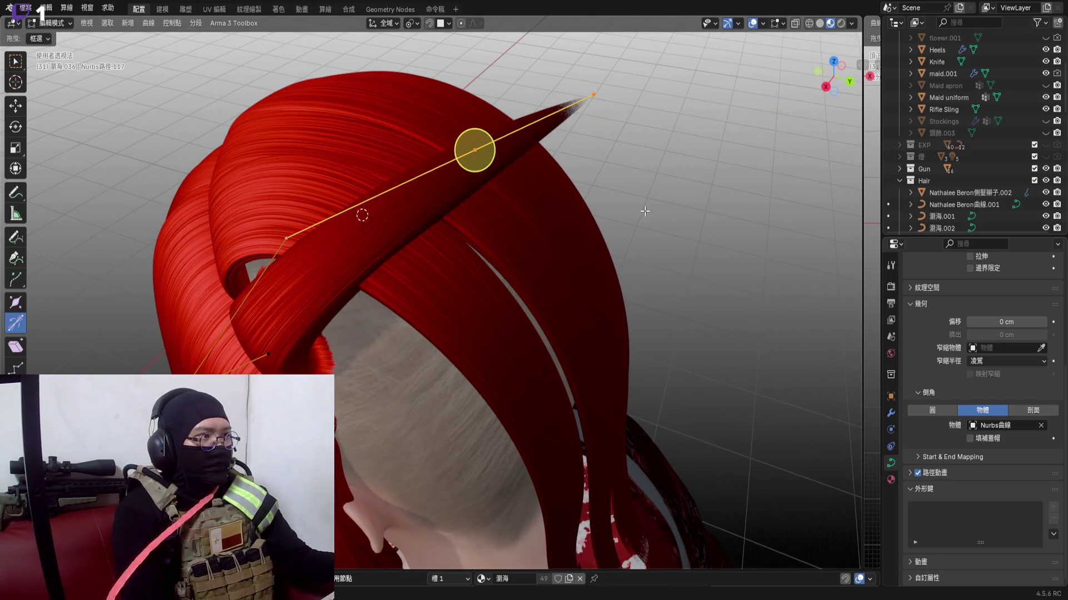
key(r)
key(z)
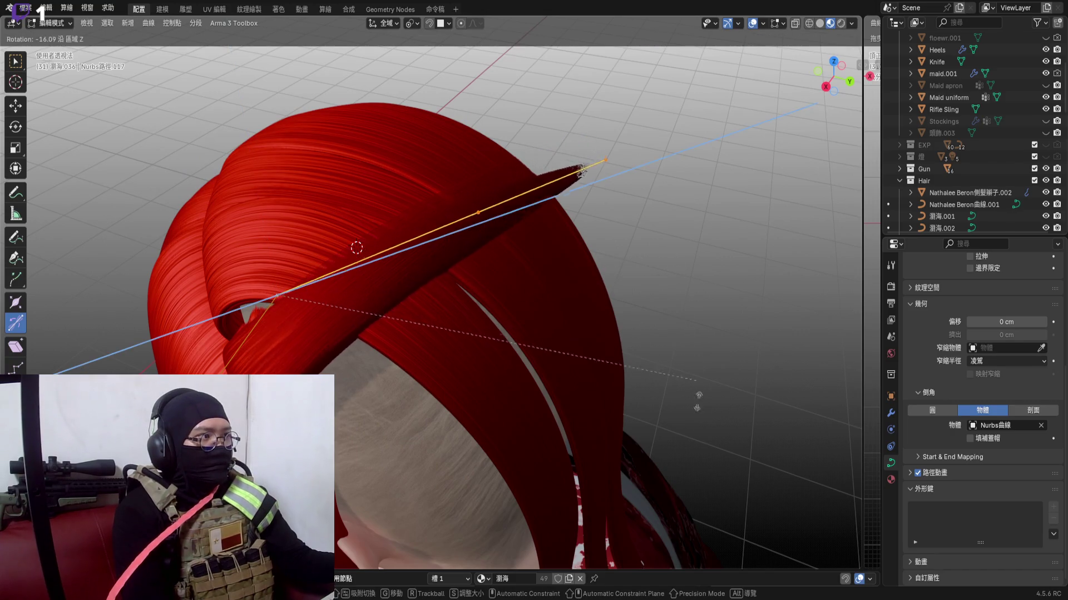
click(608, 254)
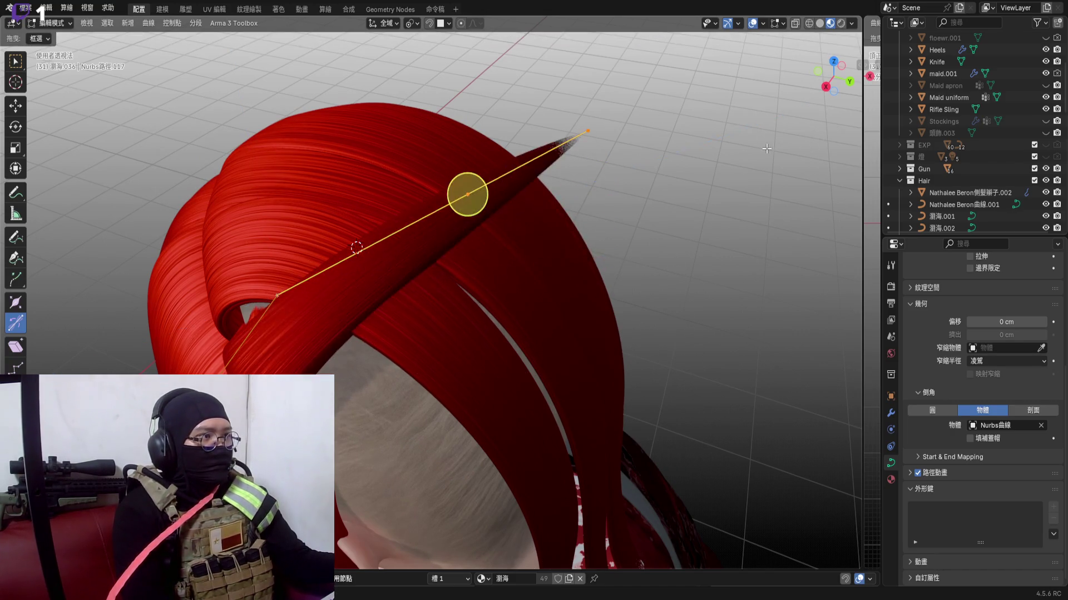
mouse_move(467, 183)
middle_down()
mouse_move(498, 218)
mouse_move(543, 234)
middle_up()
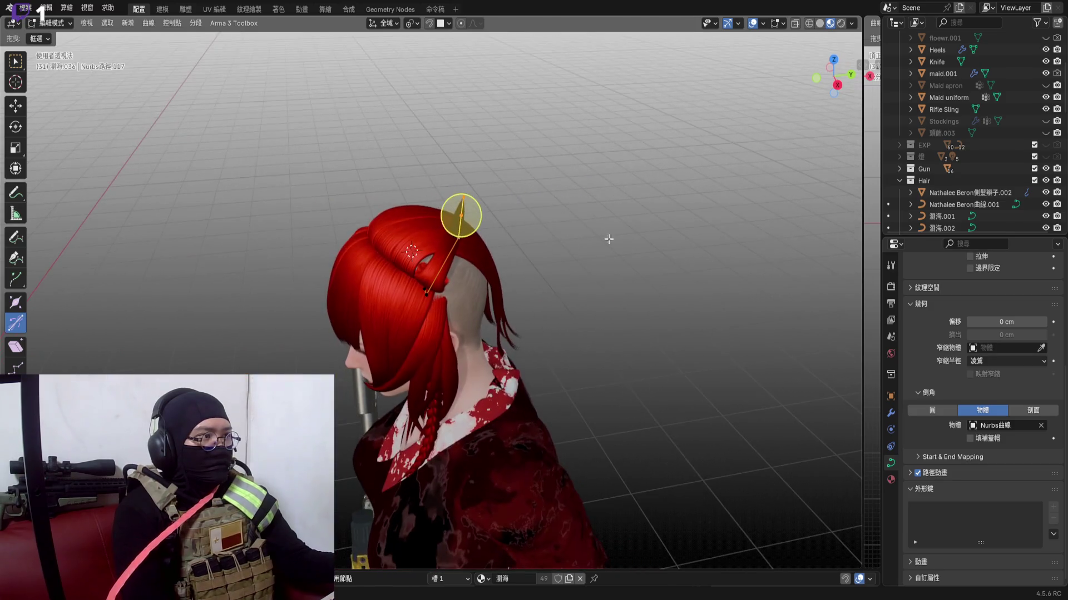
key(r)
key(y)
key(Escape)
key(r)
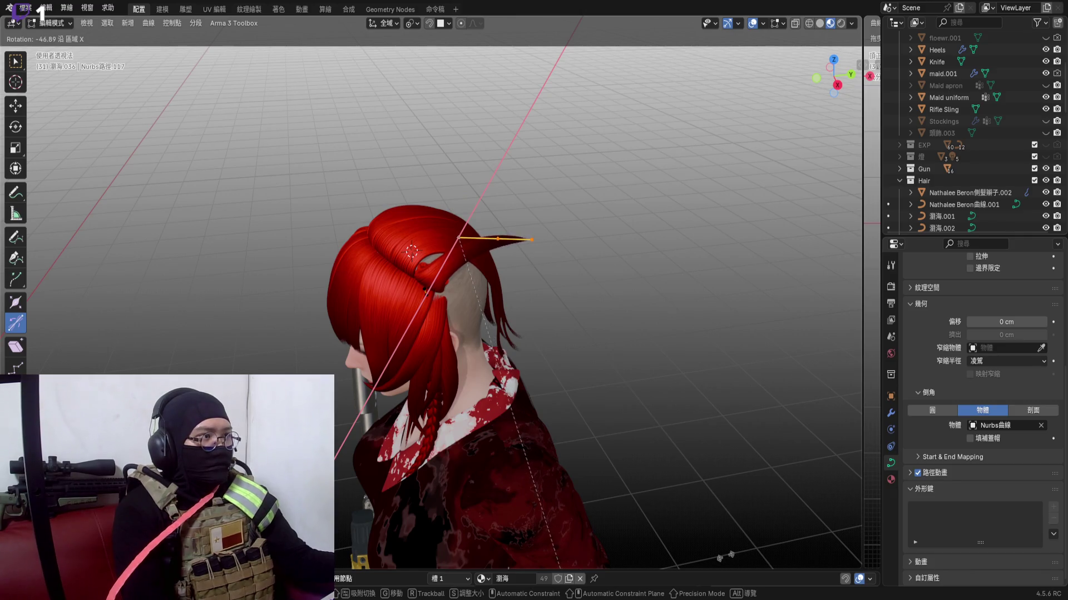
click(659, 177)
scroll(500, 193, up, 6)
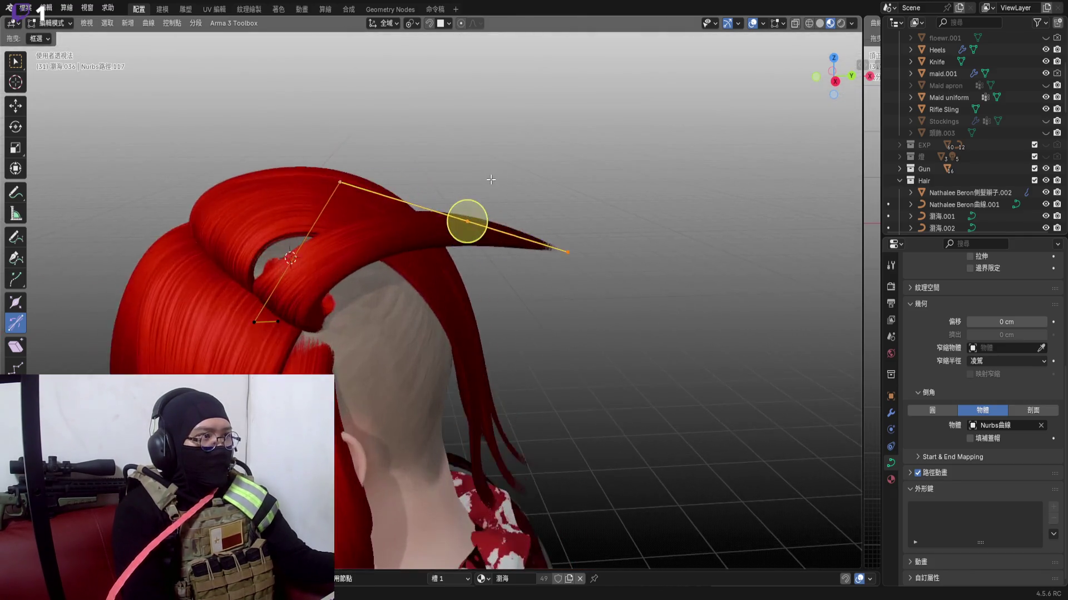
Adjust the strand's thickness at the selected points with Alt+S
middle_drag(501, 194, 504, 203)
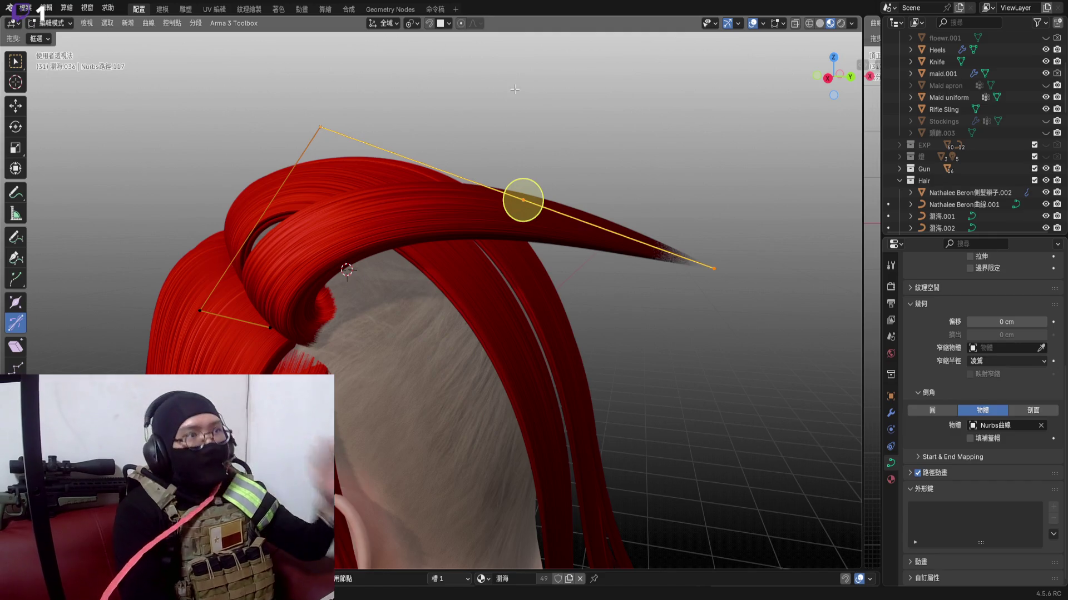
middle_drag(523, 198, 476, 266)
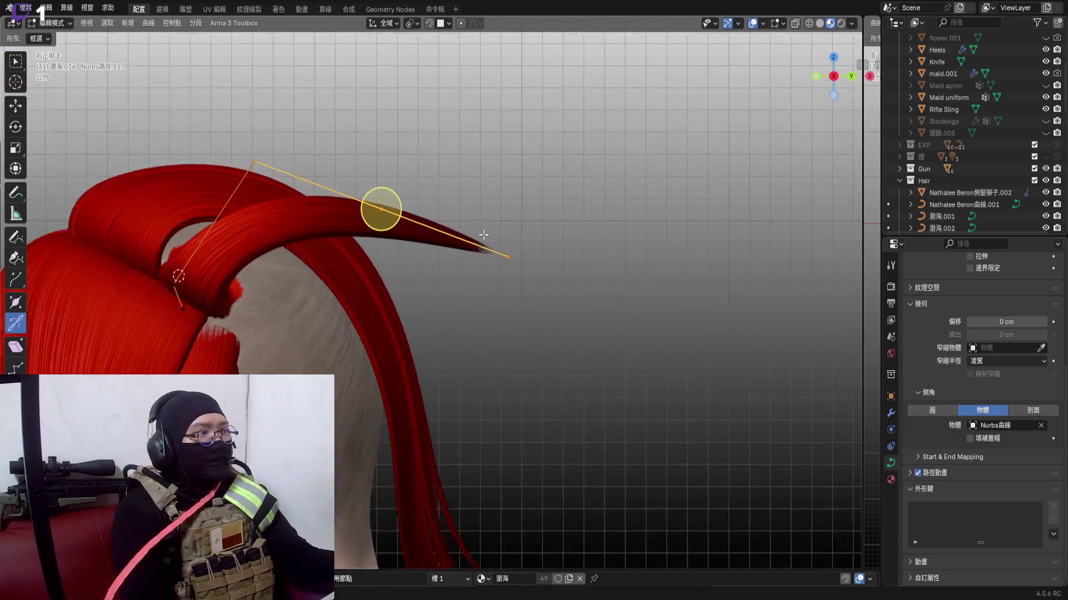
key(alt+s)
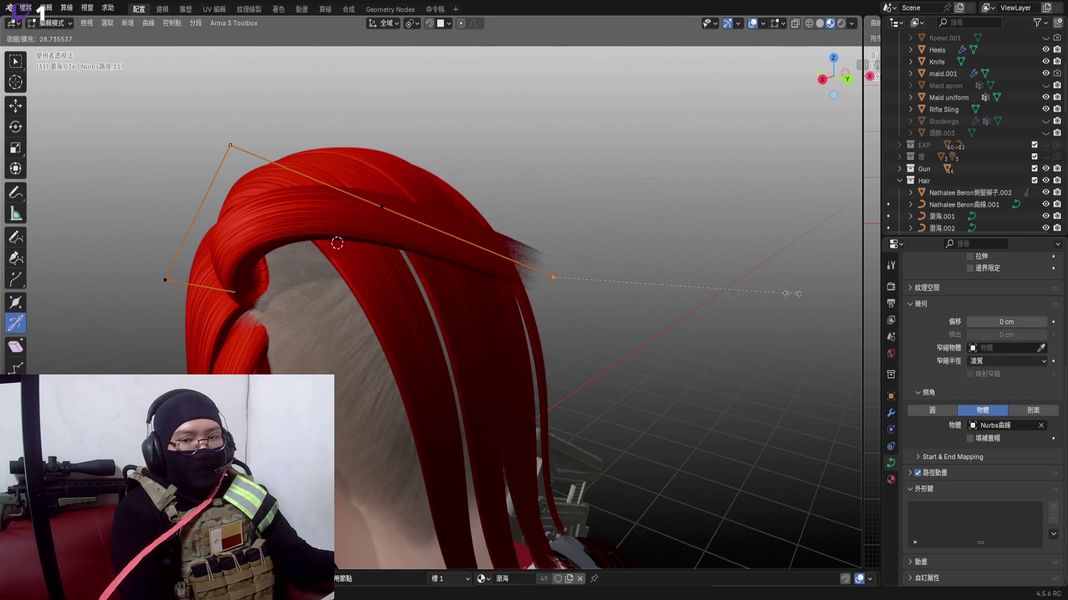
click(553, 278)
scroll(553, 277, up, 3)
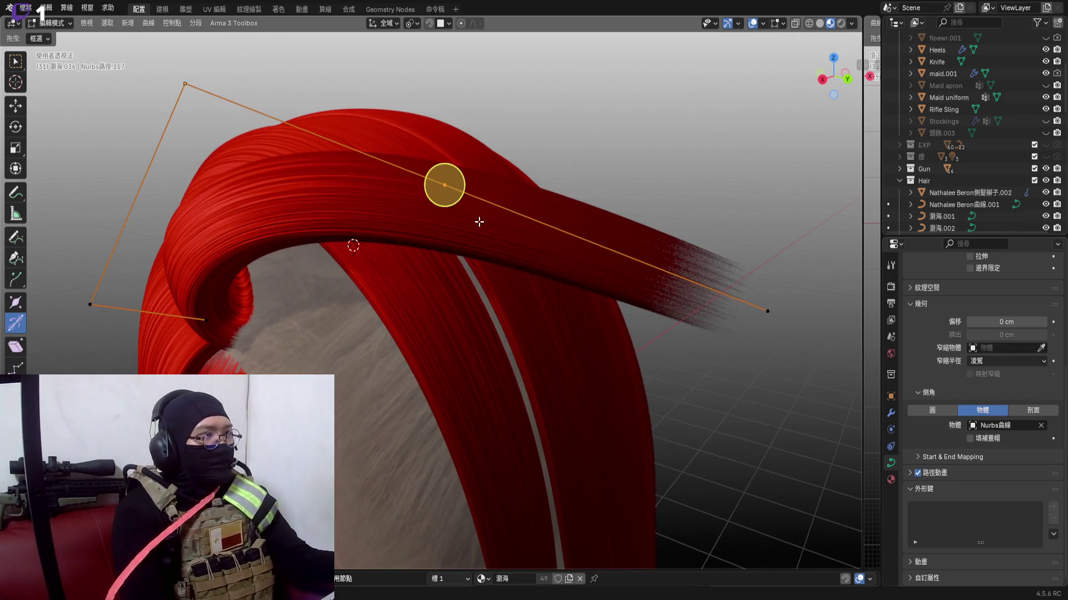
scroll(479, 221, up, 2)
middle_drag(500, 226, 480, 182)
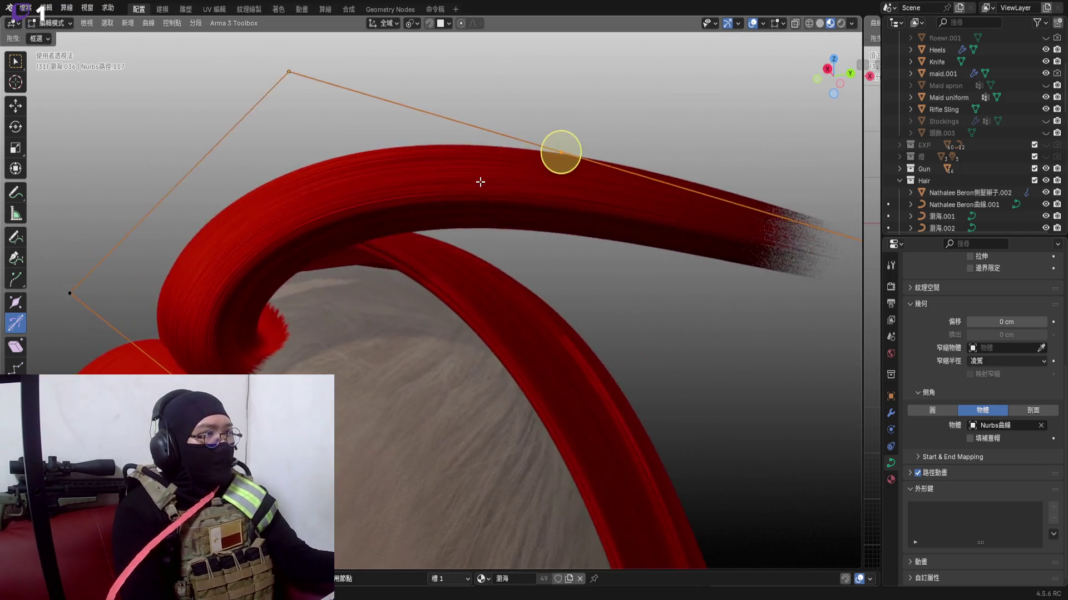
scroll(481, 182, down, 2)
scroll(483, 151, up, 1)
scroll(491, 147, down, 2)
scroll(500, 150, down, 1)
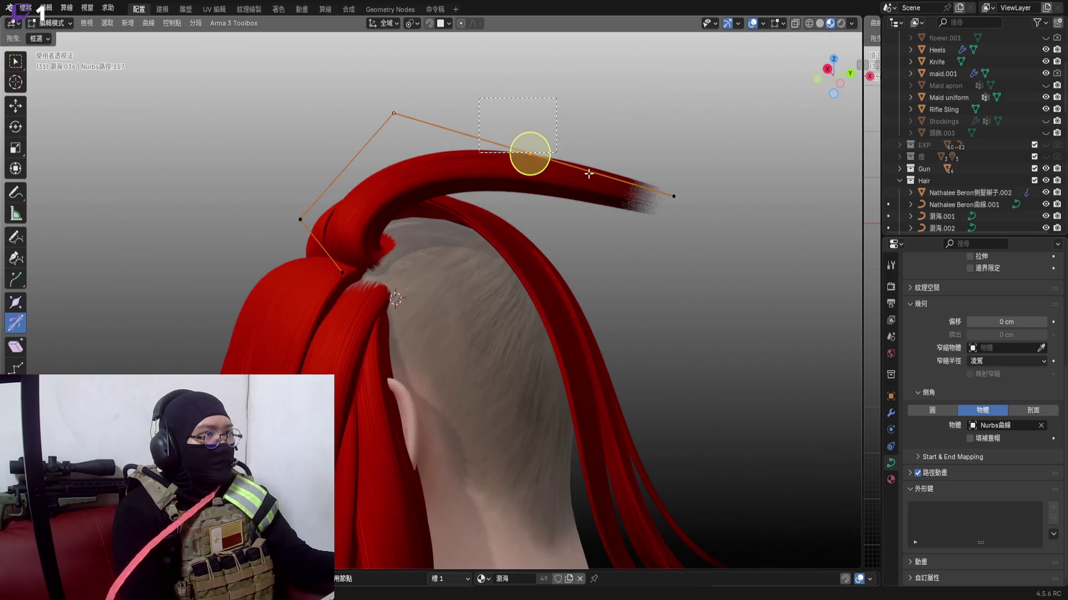
Select the strand's end points and swing them downward past the shaved side, then begin another thickness tweak
shift+middle_drag(601, 173, 599, 155)
key(r)
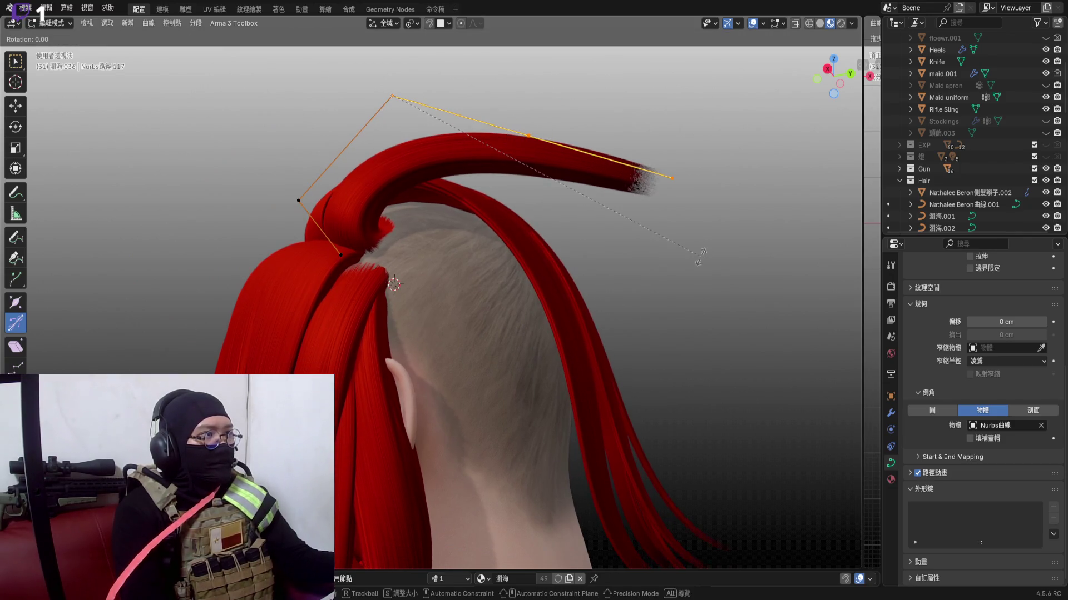
click(539, 142)
middle_drag(539, 143, 584, 191)
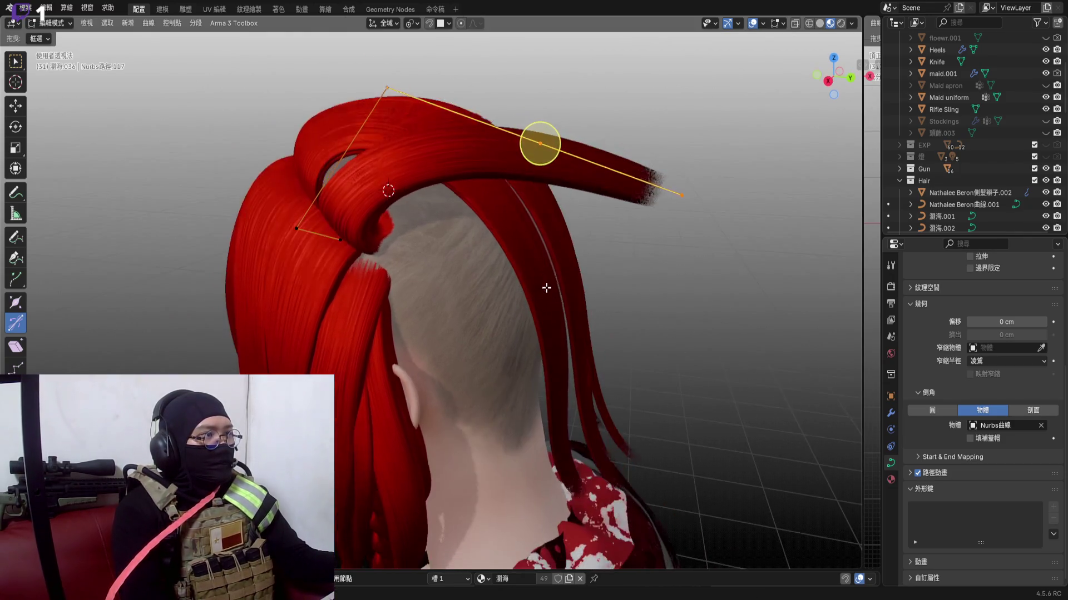
key(r)
click(696, 359)
middle_drag(634, 334, 659, 250)
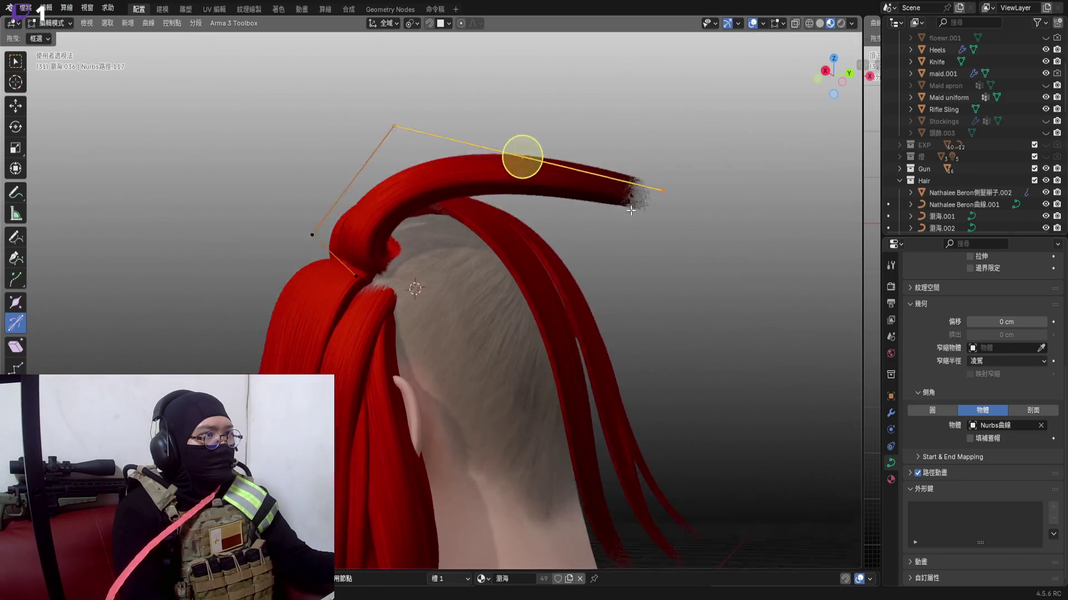
key(r)
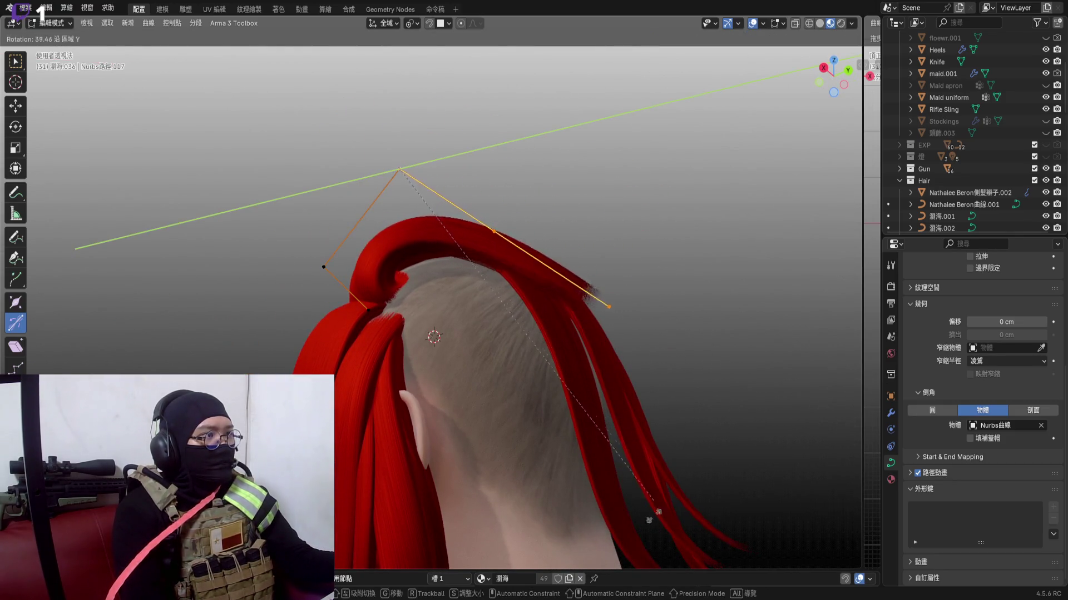
click(627, 100)
mouse_move(479, 238)
middle_down()
mouse_move(384, 226)
mouse_move(619, 298)
middle_up()
mouse_move(496, 265)
middle_down()
mouse_move(473, 205)
mouse_move(541, 104)
middle_up()
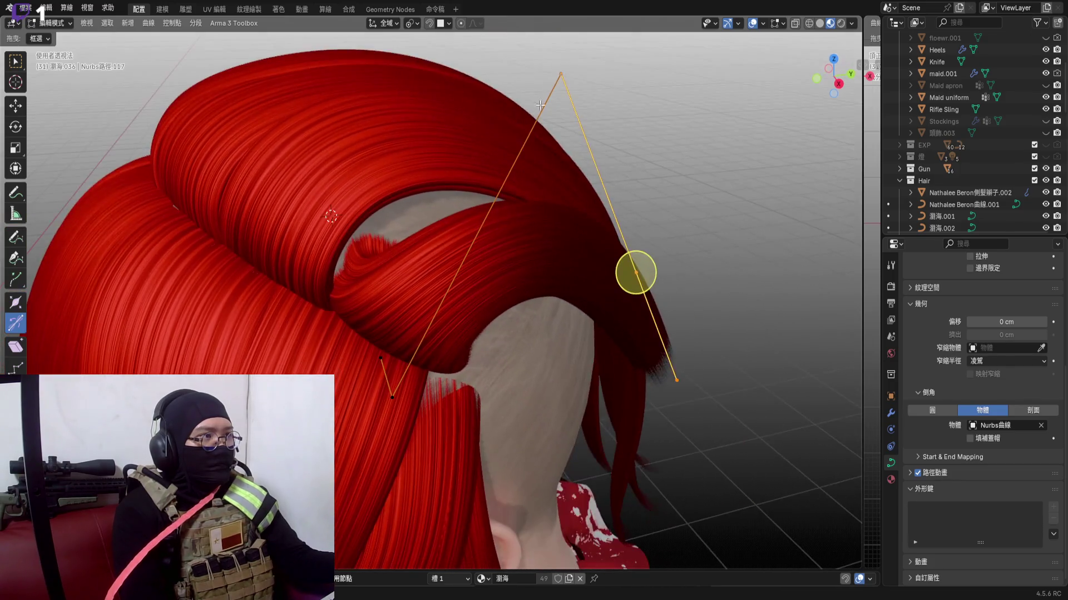
key(alt+s)
Adjust the strand's thickness at the curve points around the curl with Shrink/Fatten
click(670, 229)
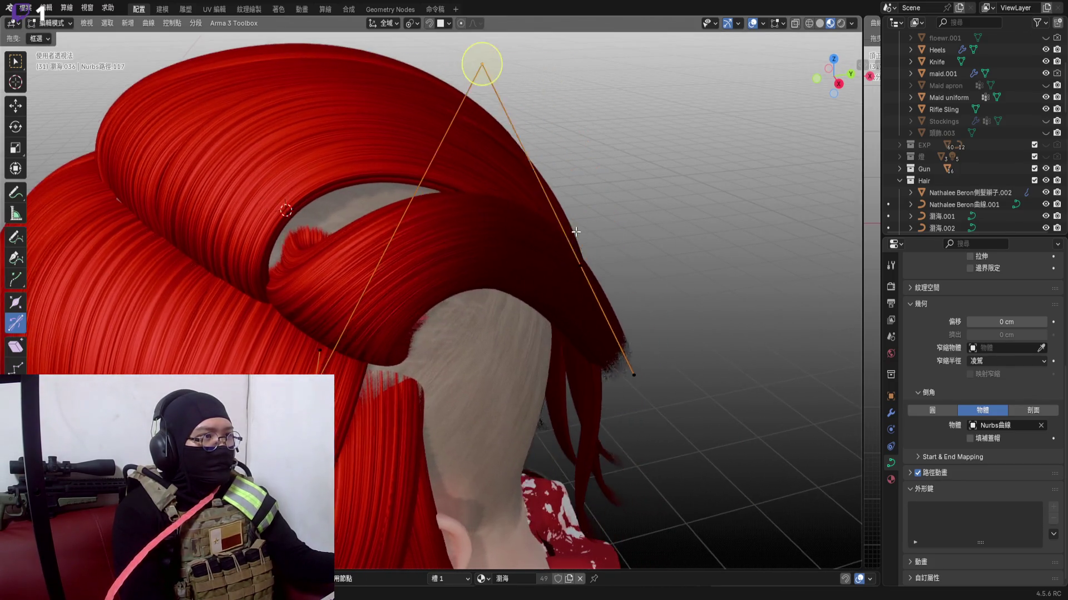
middle_drag(634, 230, 535, 223)
drag(506, 94, 790, 434)
key(alt+s)
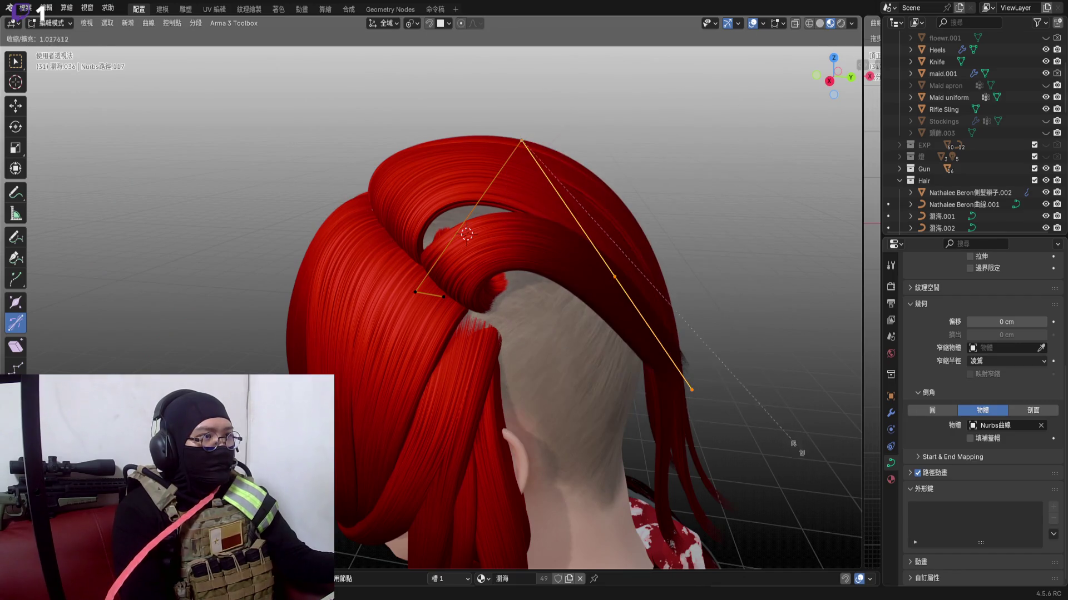
click(756, 434)
Reposition two curve points from a close side view to start shaping the curl
mouse_move(618, 275)
middle_down()
mouse_move(551, 251)
mouse_move(567, 283)
mouse_move(585, 124)
middle_up()
key(g)
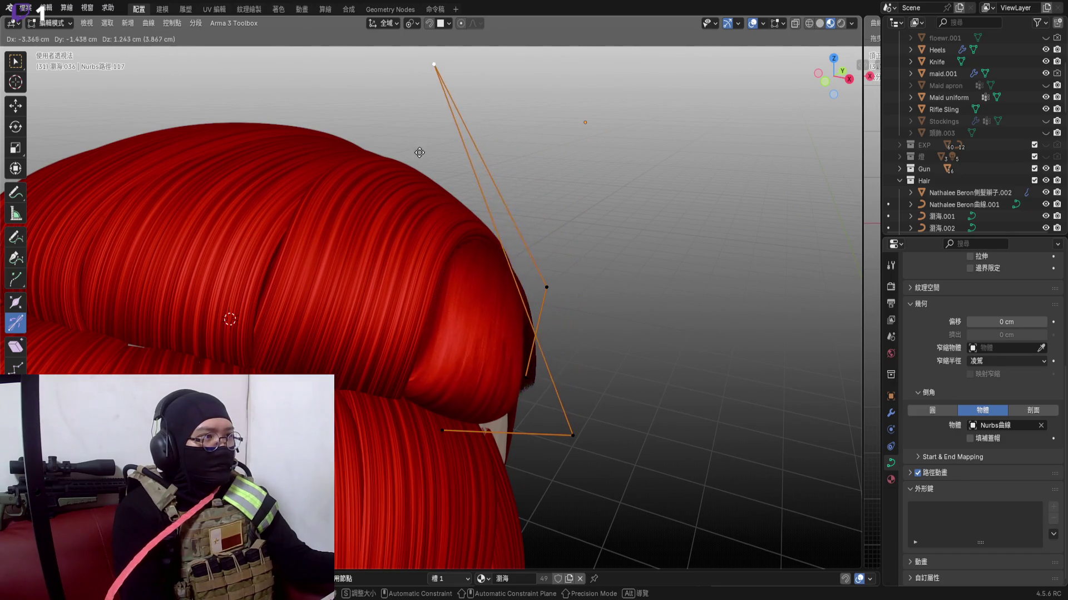
click(441, 148)
mouse_move(450, 167)
middle_down()
mouse_move(468, 217)
mouse_move(417, 250)
middle_up()
scroll(467, 225, down, 2)
scroll(471, 234, up, 3)
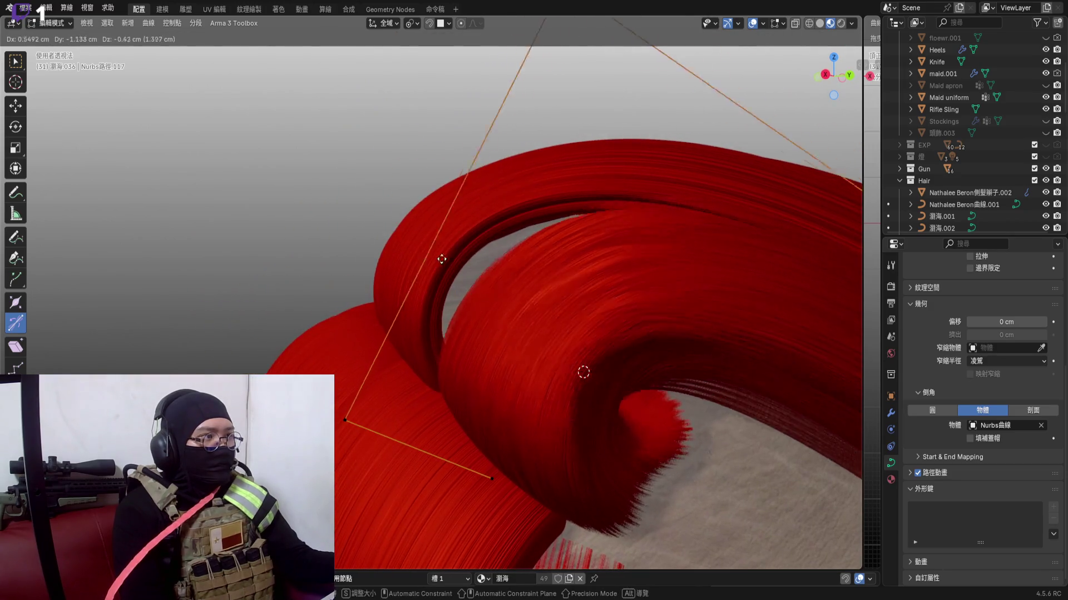
key(g)
click(302, 179)
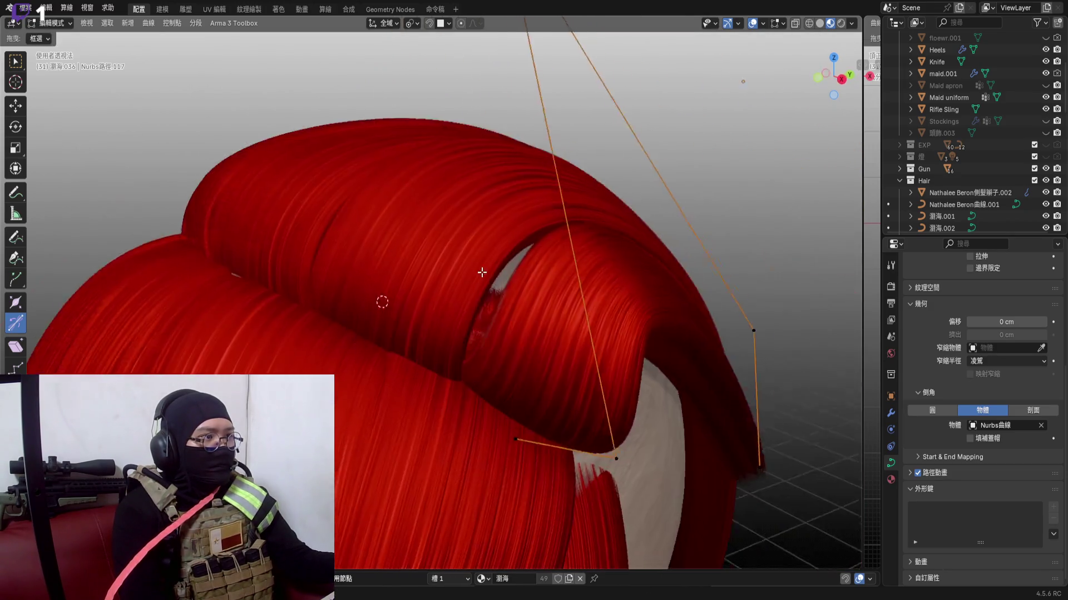
mouse_move(375, 251)
middle_down()
mouse_move(521, 290)
mouse_move(500, 317)
mouse_move(539, 389)
mouse_move(500, 321)
middle_up()
scroll(500, 317, up, 2)
scroll(539, 389, down, 3)
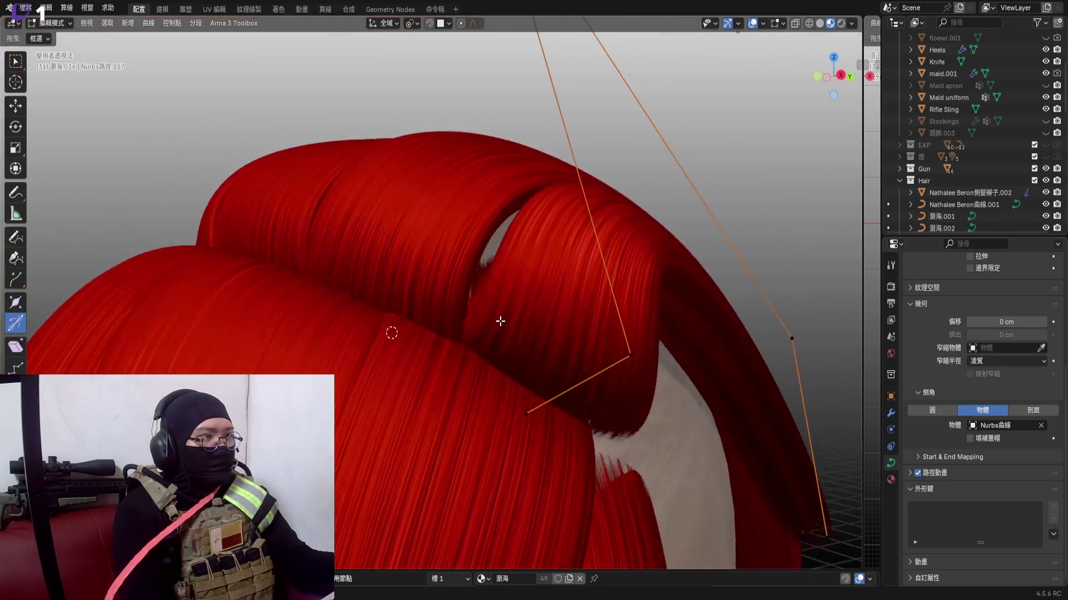
Twist the strand at the selected point with Tilt and reposition it into the curl
key(ctrl+t)
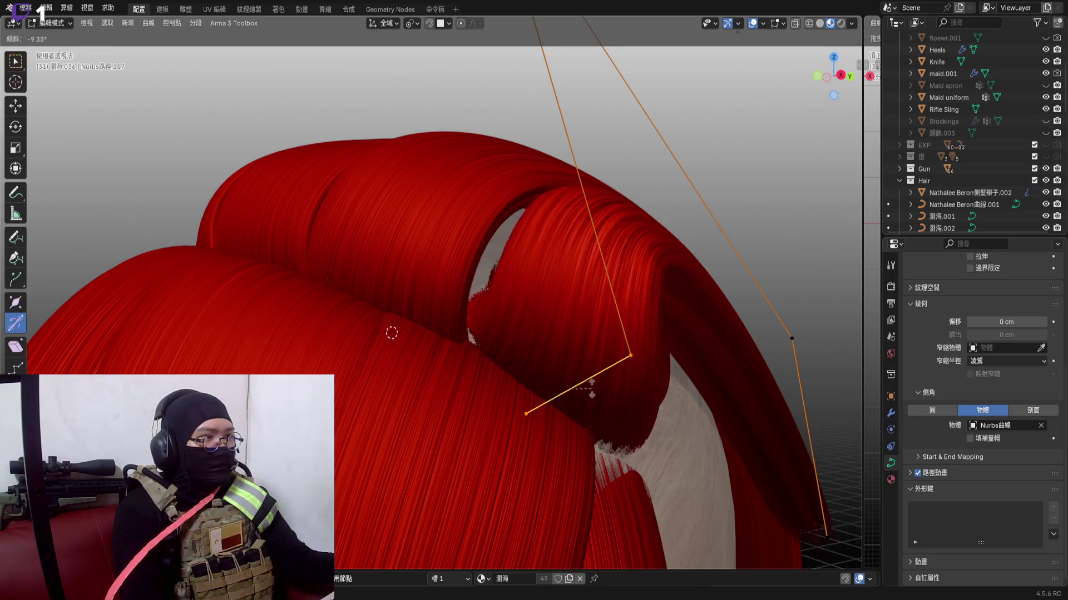
click(597, 385)
key(g)
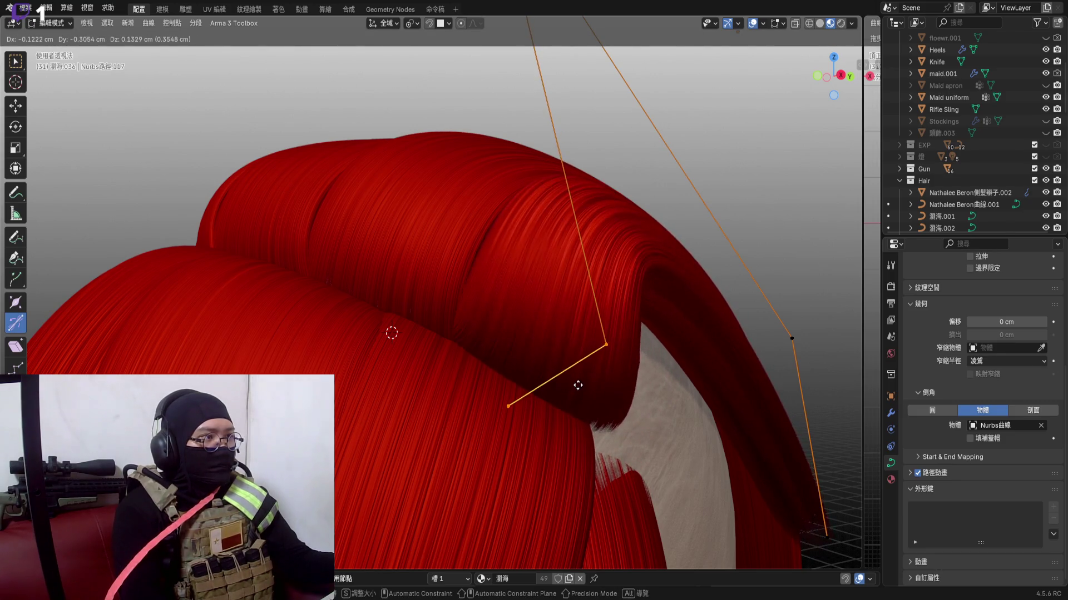
mouse_move(588, 379)
middle_down()
mouse_move(536, 305)
mouse_move(457, 326)
middle_up()
click(582, 367)
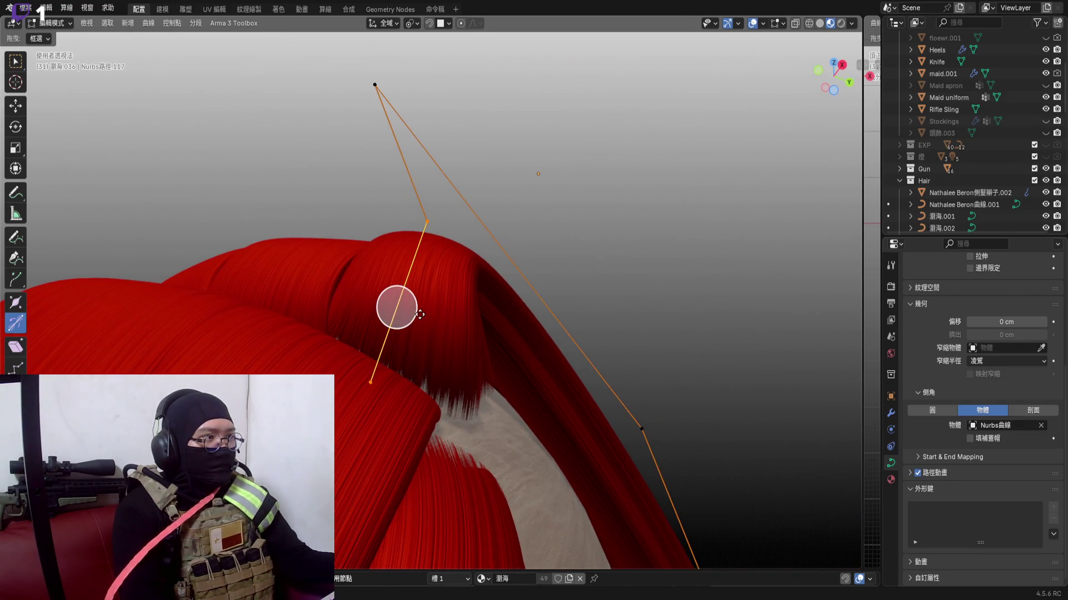
Move the top curve point so the strand rises into a taller arch over the head
mouse_move(420, 314)
middle_down()
mouse_move(404, 372)
mouse_move(375, 358)
middle_up()
click(351, 129)
key(g)
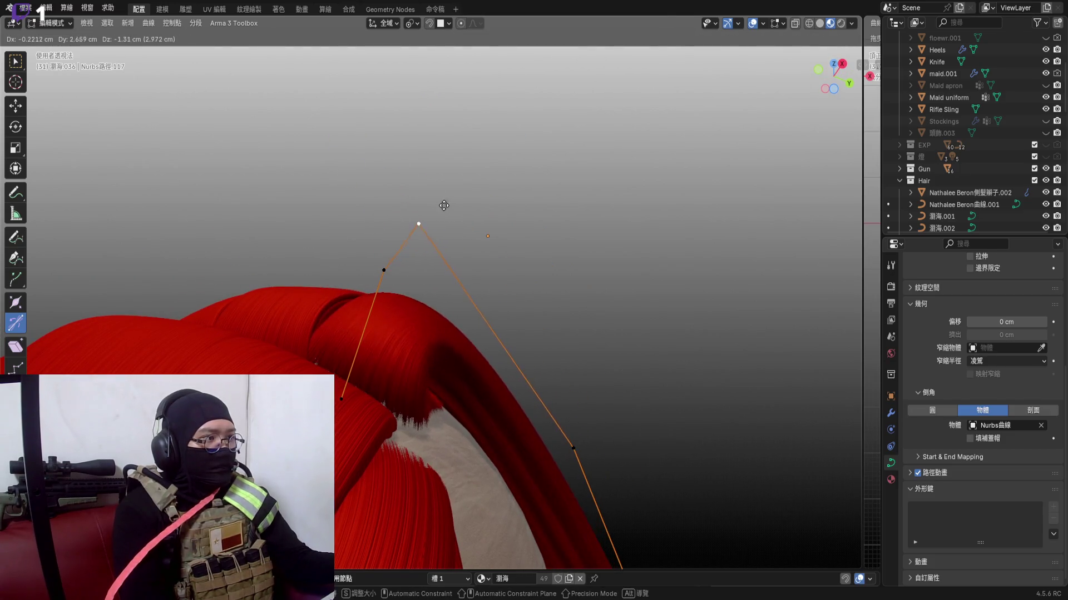
middle_drag(416, 197, 400, 261)
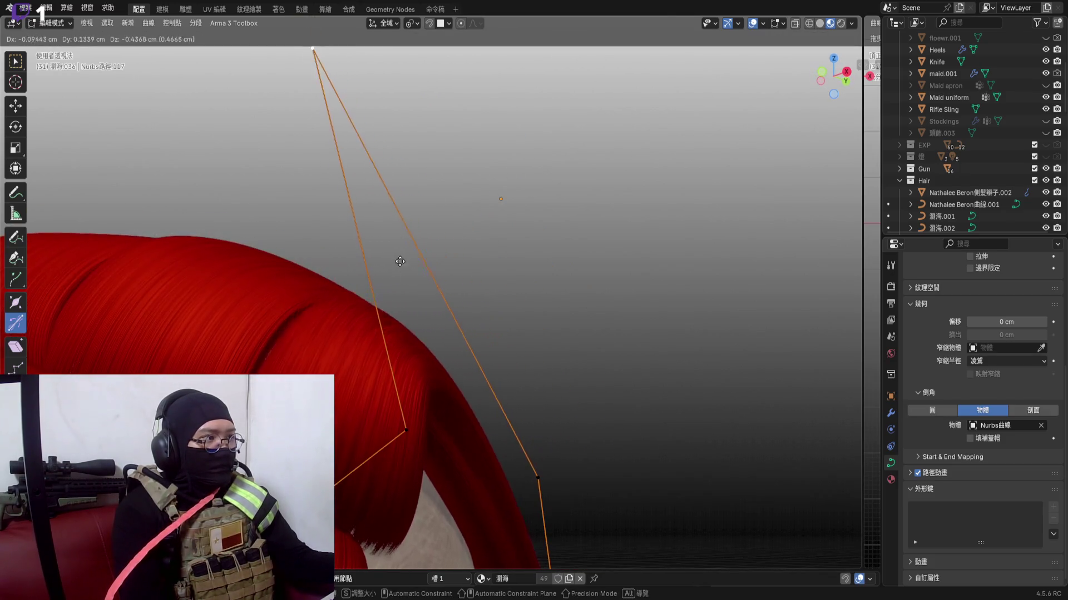
click(369, 263)
scroll(370, 263, down, 4)
mouse_move(417, 192)
middle_down()
mouse_move(330, 234)
mouse_move(366, 218)
mouse_move(376, 250)
mouse_move(493, 233)
mouse_move(299, 273)
middle_up()
scroll(299, 273, up, 3)
Rotate the curl's left and inner points to tighten the curl at the root
middle_drag(438, 250, 501, 242)
click(282, 273)
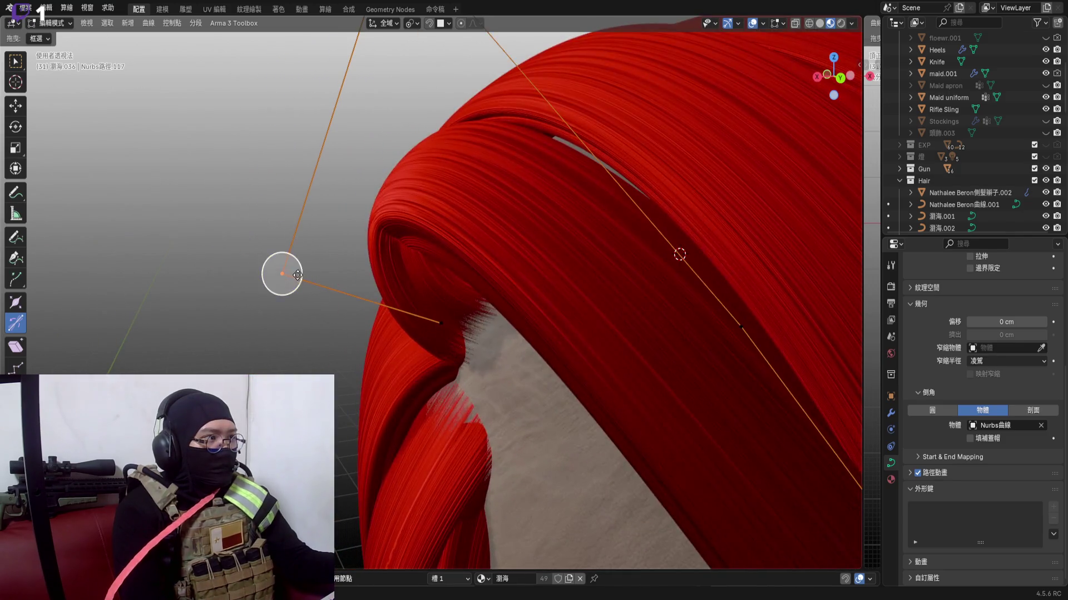
key(r)
click(290, 291)
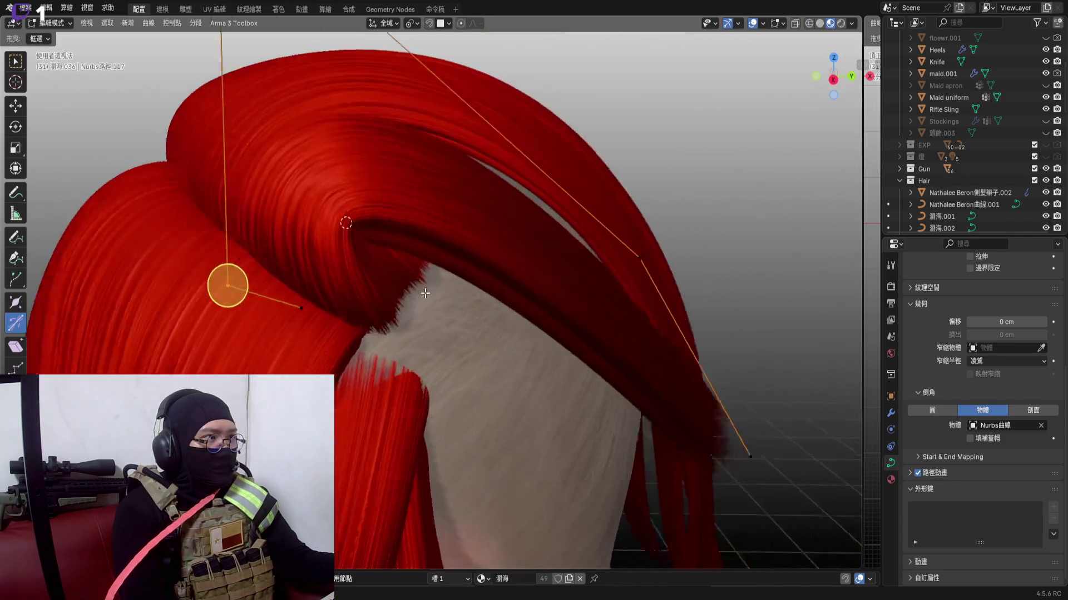
middle_drag(333, 283, 392, 309)
click(392, 316)
key(r)
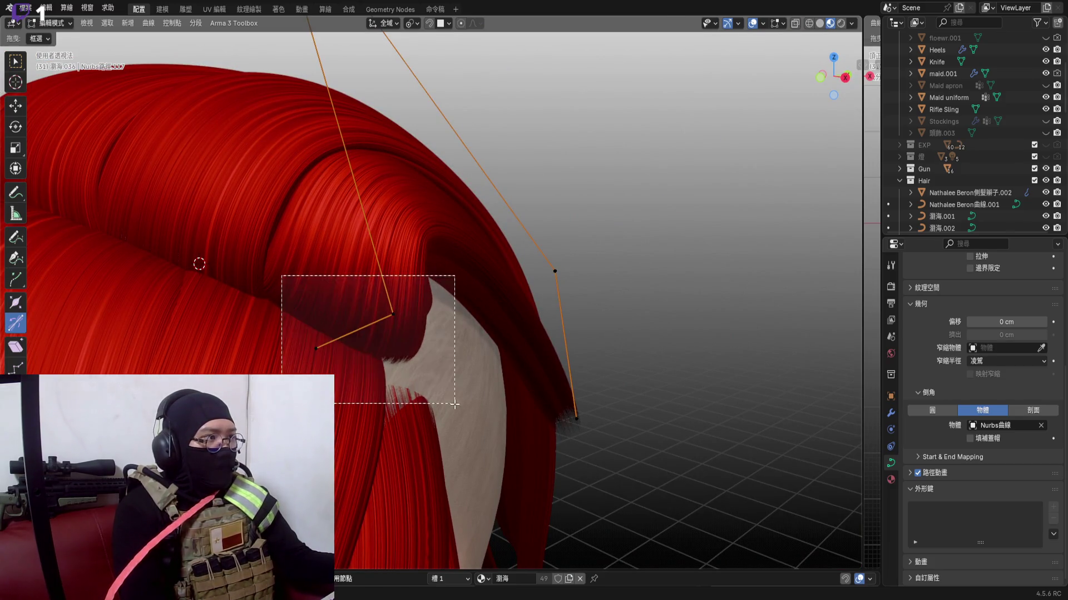
key(r)
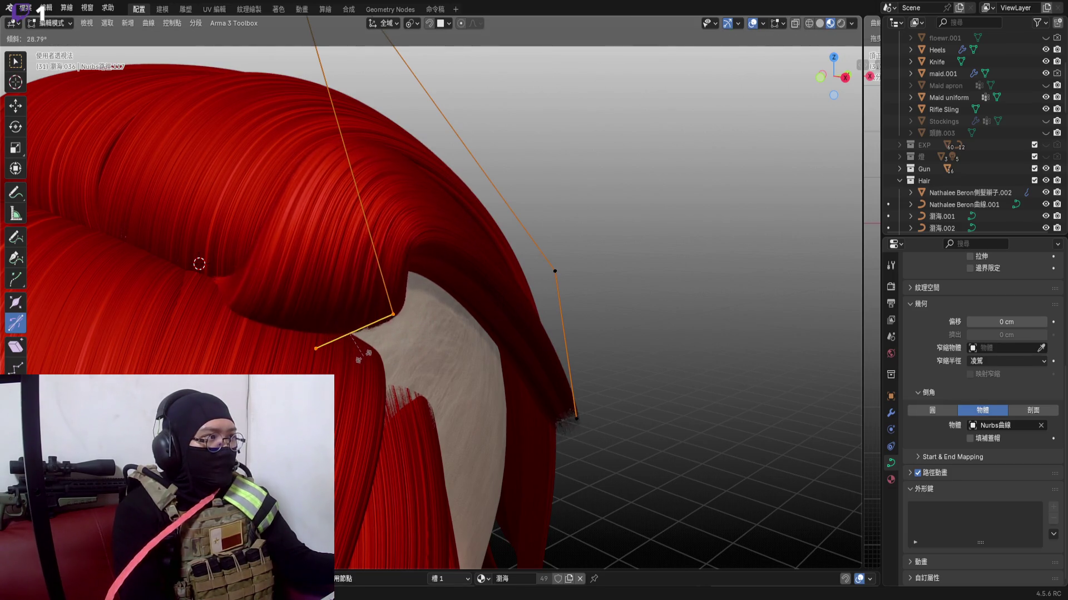
click(367, 361)
Move the top point again and rotate it so the arch flows into a downward sweep
middle_drag(345, 319, 359, 375)
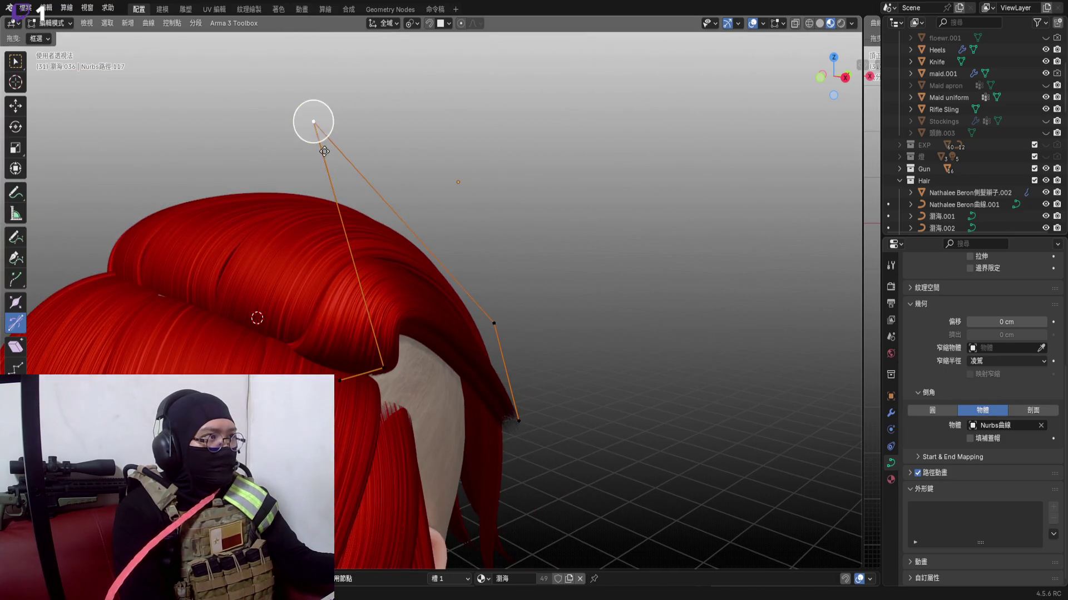
key(g)
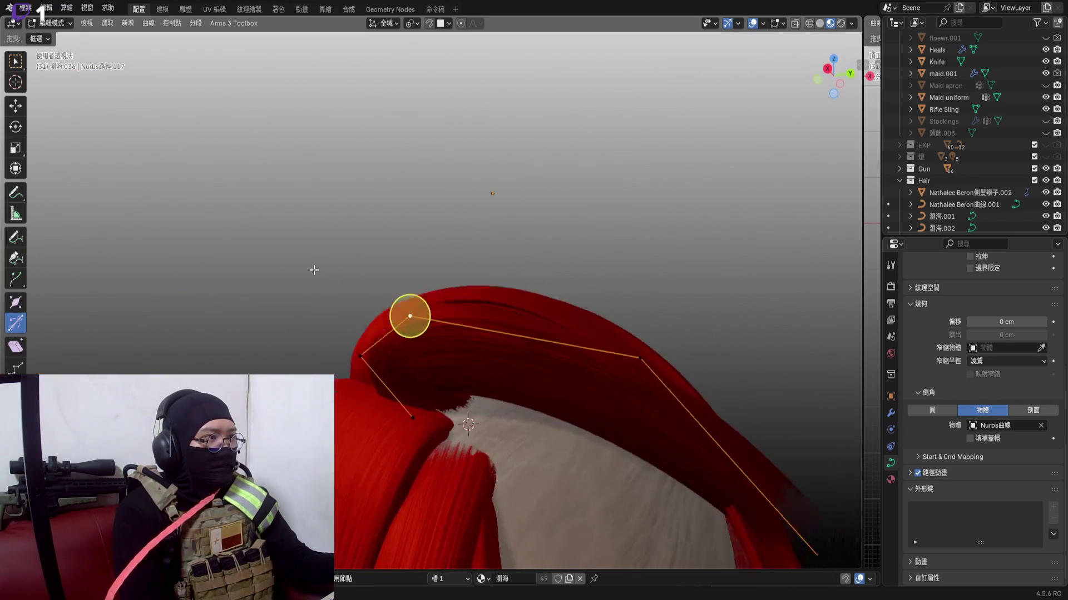
middle_drag(448, 369, 395, 300)
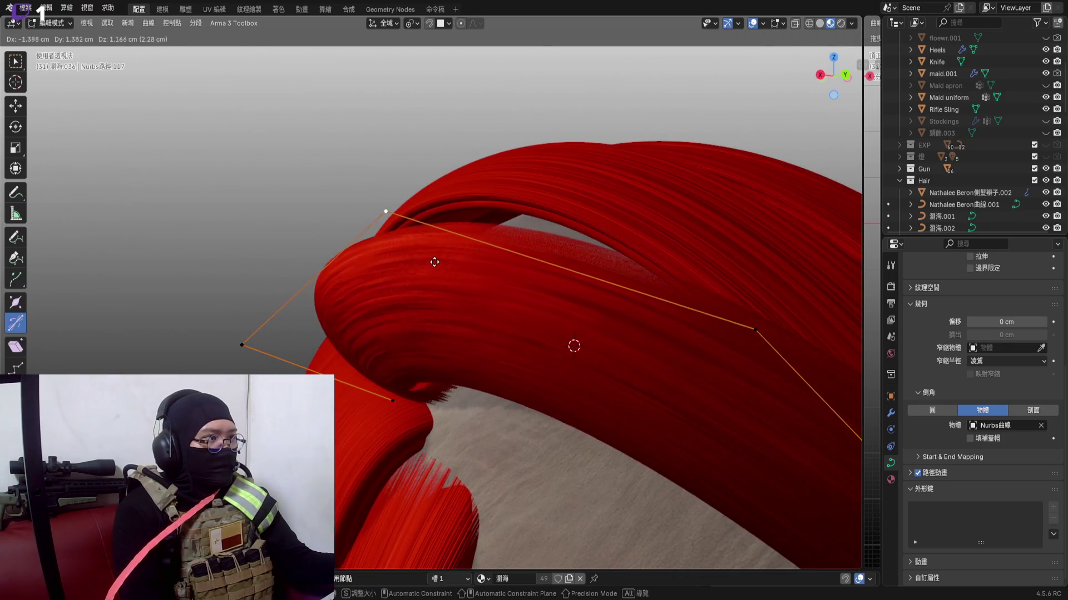
click(434, 262)
middle_drag(435, 262, 409, 263)
middle_drag(343, 173, 337, 185)
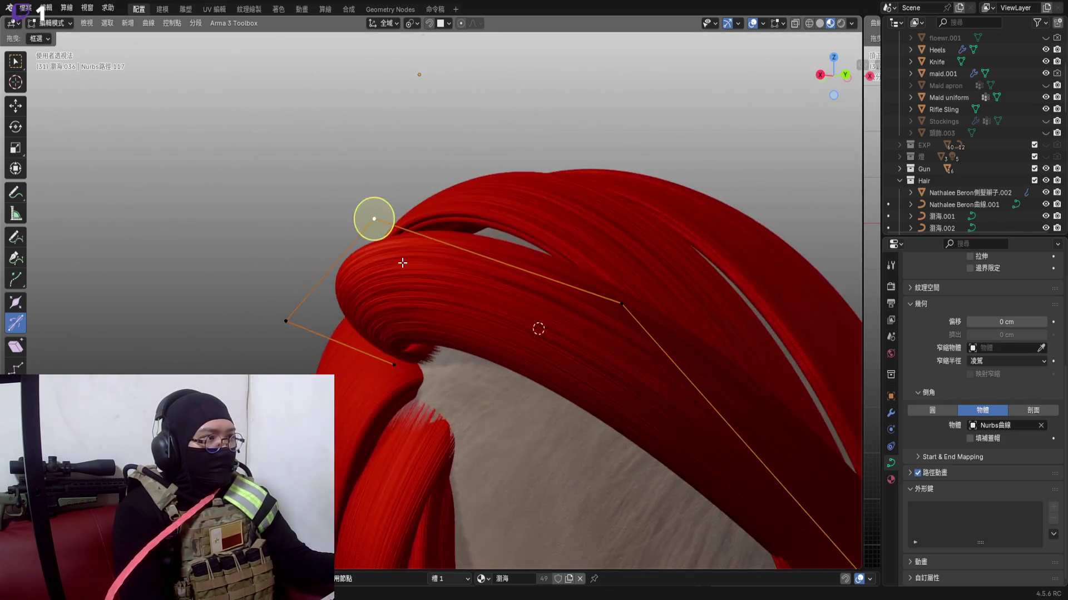
key(r)
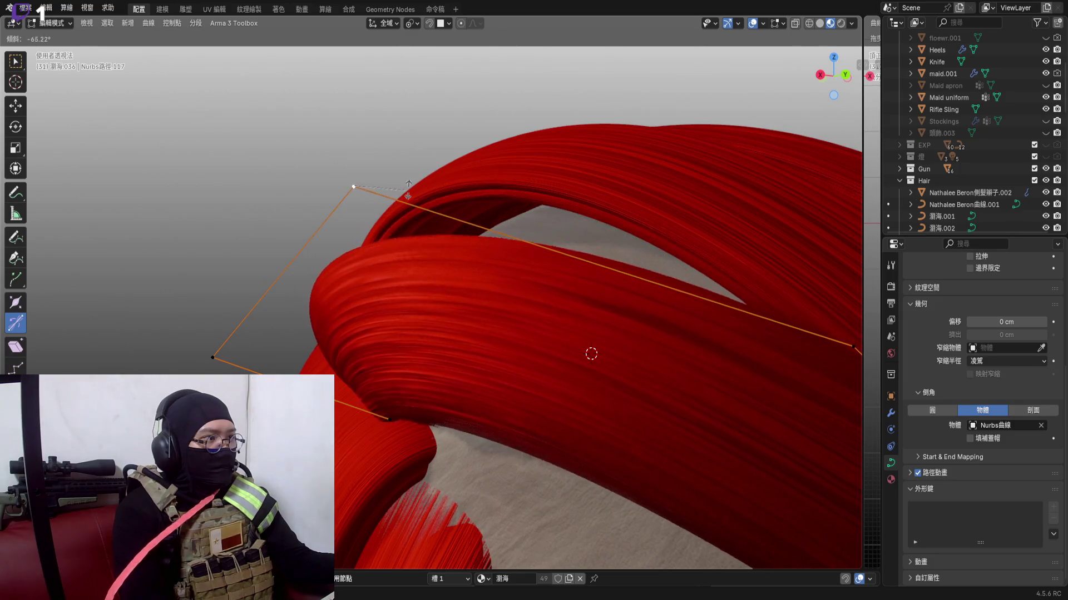
click(412, 192)
scroll(350, 179, up, 3)
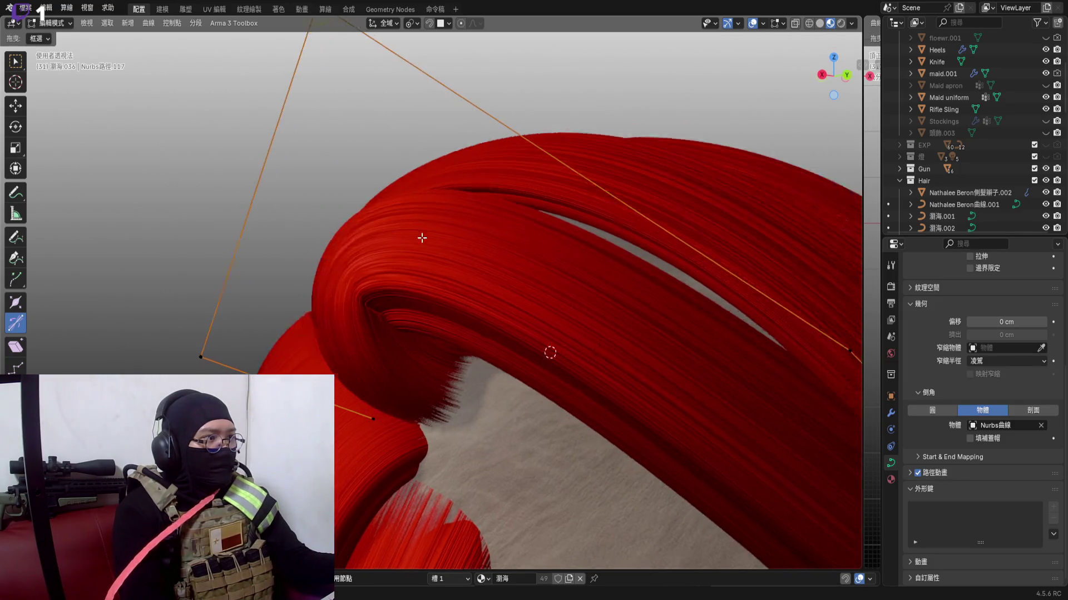
Nudge a curl point into place and inspect the strand's shape from around the head
mouse_move(400, 234)
middle_down()
mouse_move(388, 205)
mouse_move(334, 251)
middle_up()
key(g)
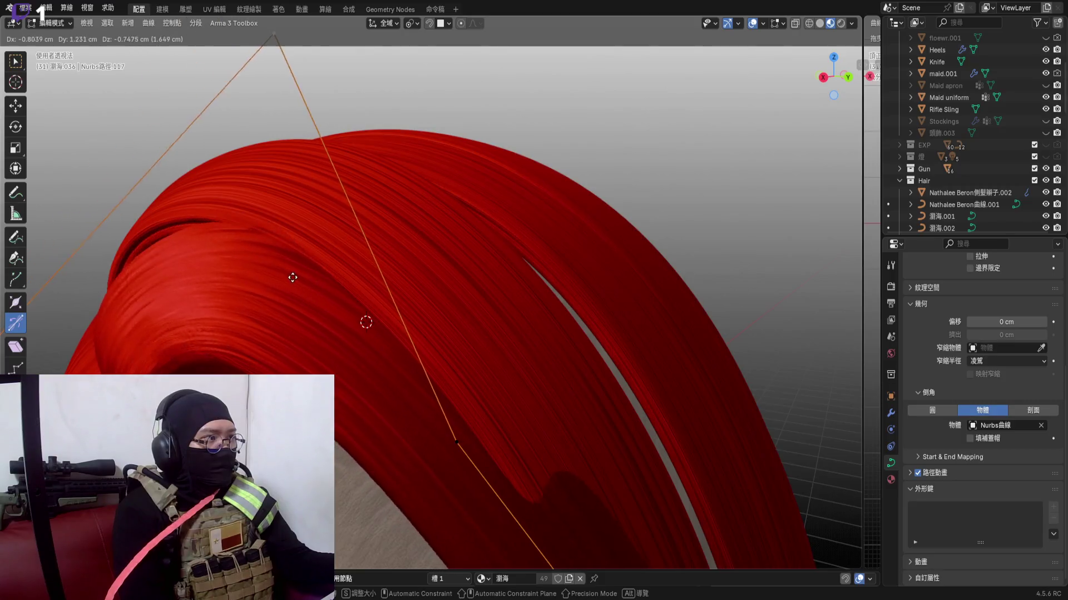
click(325, 286)
mouse_move(233, 50)
middle_down()
mouse_move(288, 266)
mouse_move(327, 273)
middle_up()
middle_drag(354, 316, 383, 282)
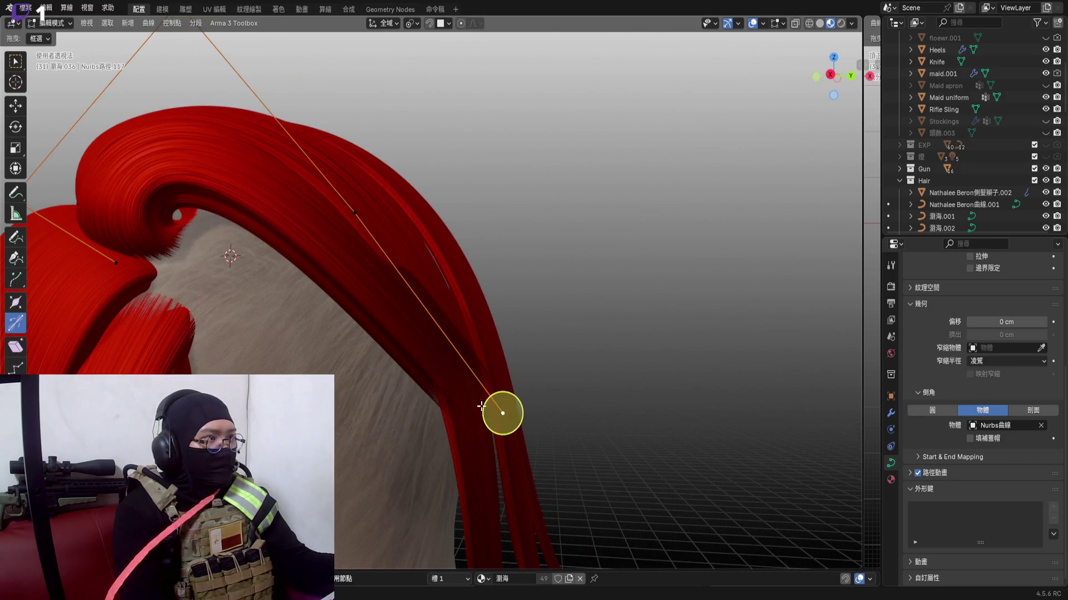
scroll(482, 406, down, 3)
scroll(467, 284, down, 3)
Pull the strand's end point lower down the neck and shift the point beside the shaved side
middle_drag(468, 284, 548, 230)
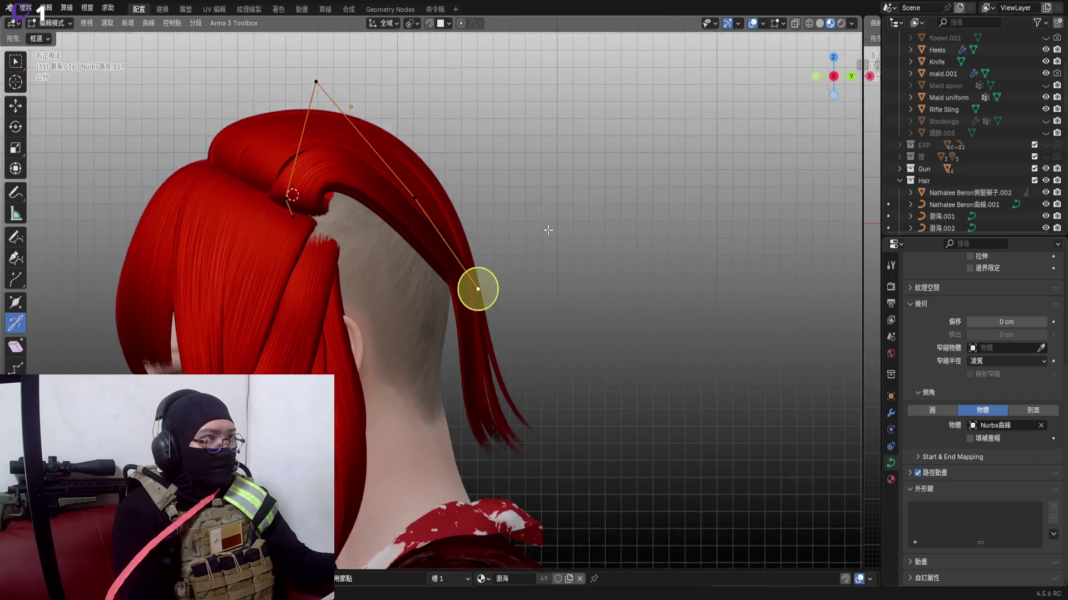
scroll(548, 229, up, 3)
key(g)
click(431, 141)
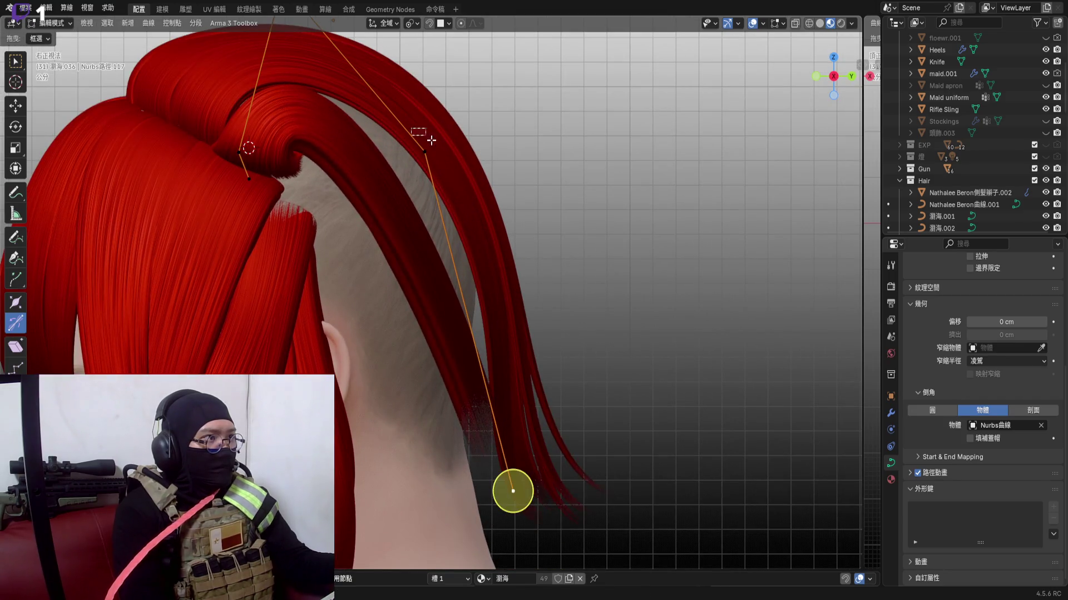
key(g)
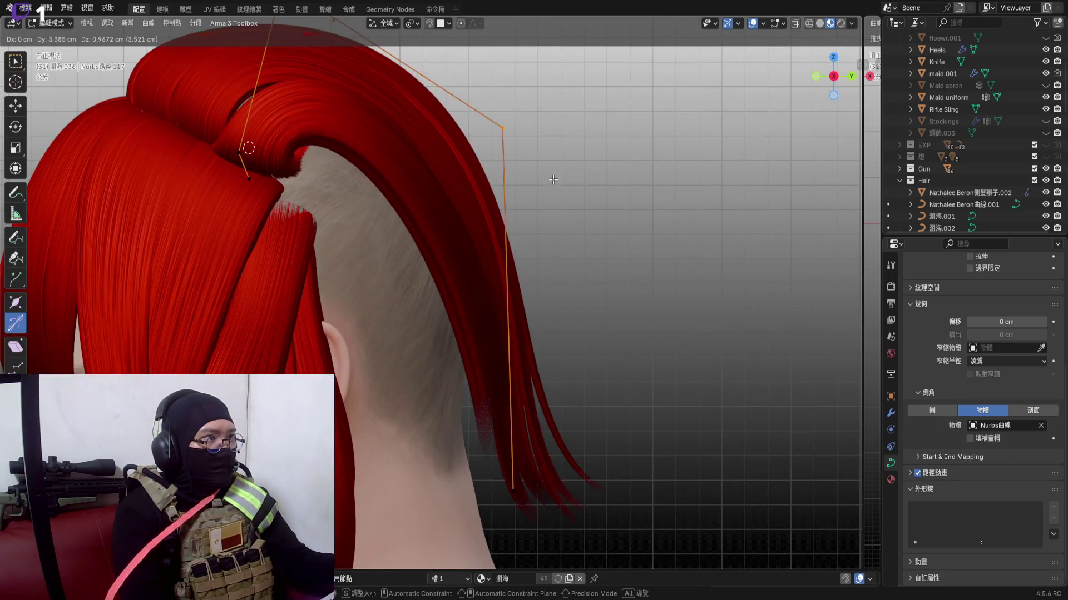
click(553, 180)
scroll(553, 179, down, 3)
scroll(545, 259, up, 3)
scroll(545, 260, up, 3)
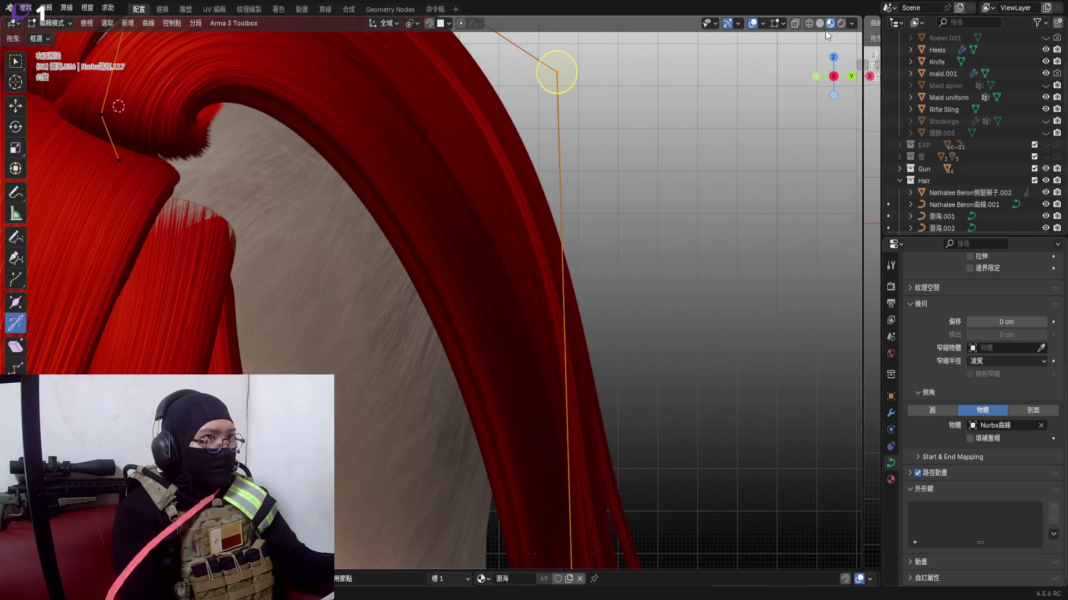
From a straight side angle, move a control point so the strand drops cleanly down the shaved side
click(833, 76)
scroll(488, 289, down, 3)
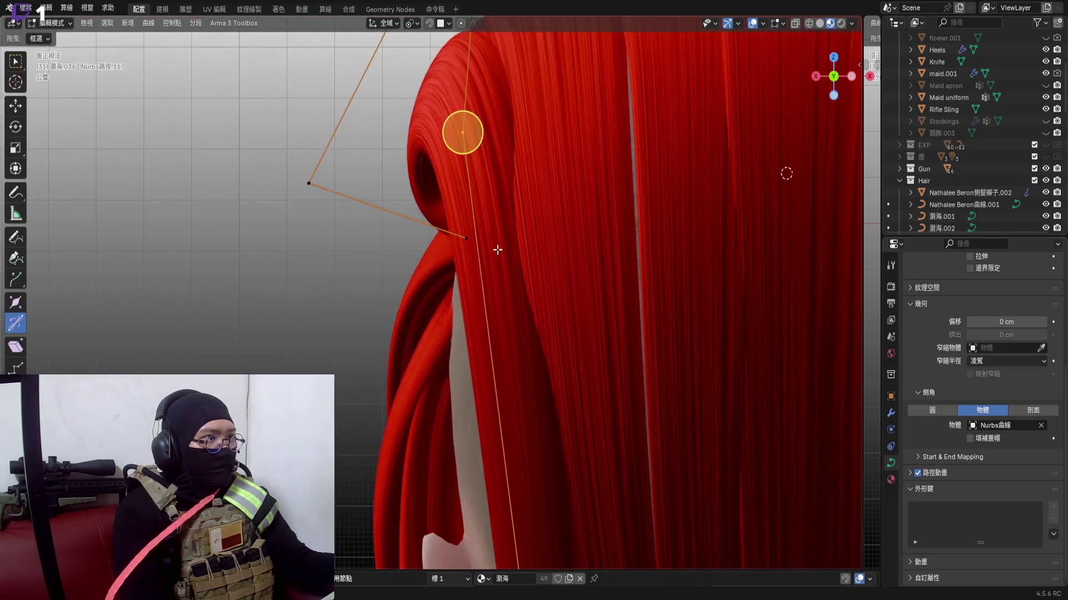
mouse_move(489, 290)
middle_down()
mouse_move(517, 250)
mouse_move(481, 262)
mouse_move(500, 300)
mouse_move(518, 275)
middle_up()
key(g)
click(464, 266)
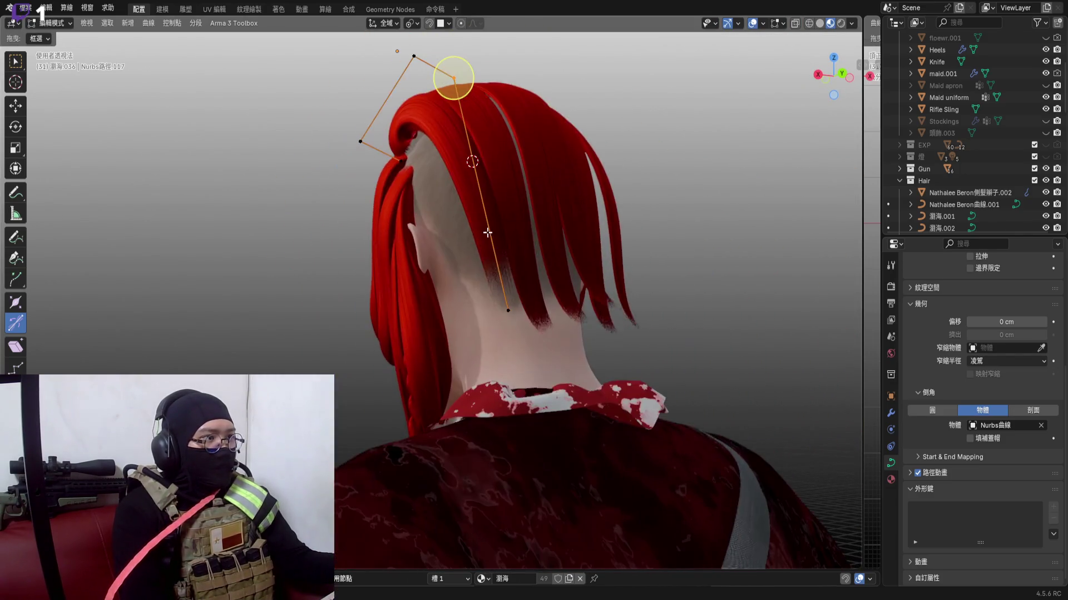
Thin the strand at the neck point, fatten it back slightly, and reposition the upper point
click(522, 313)
mouse_move(522, 313)
middle_down()
mouse_move(592, 336)
mouse_move(534, 317)
mouse_move(537, 234)
middle_up()
key(alt+s)
click(657, 392)
key(alt+s)
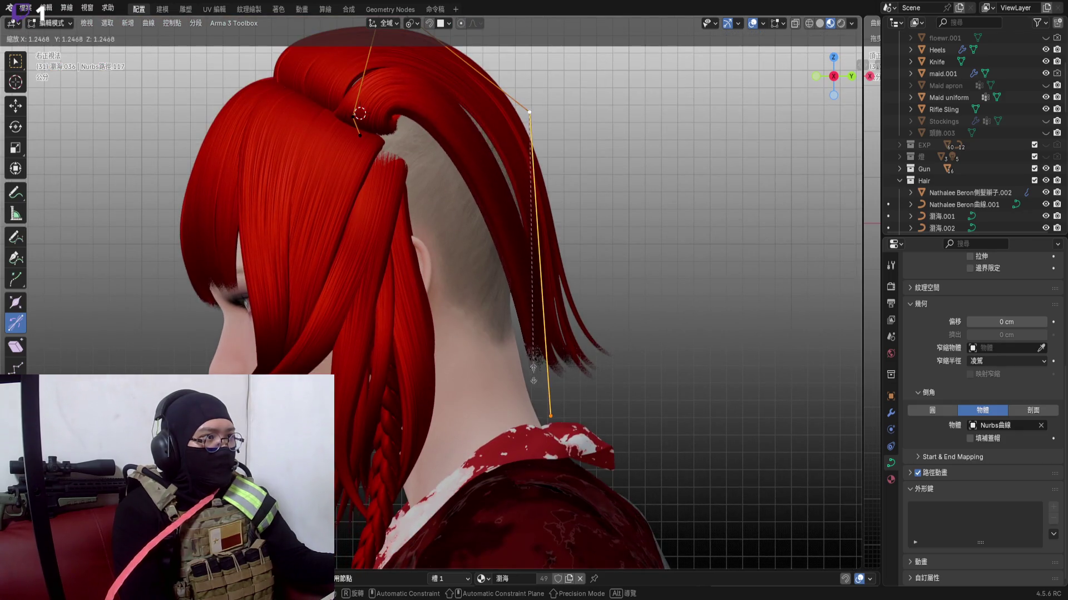
click(543, 358)
scroll(537, 233, up, 2)
scroll(573, 242, up, 3)
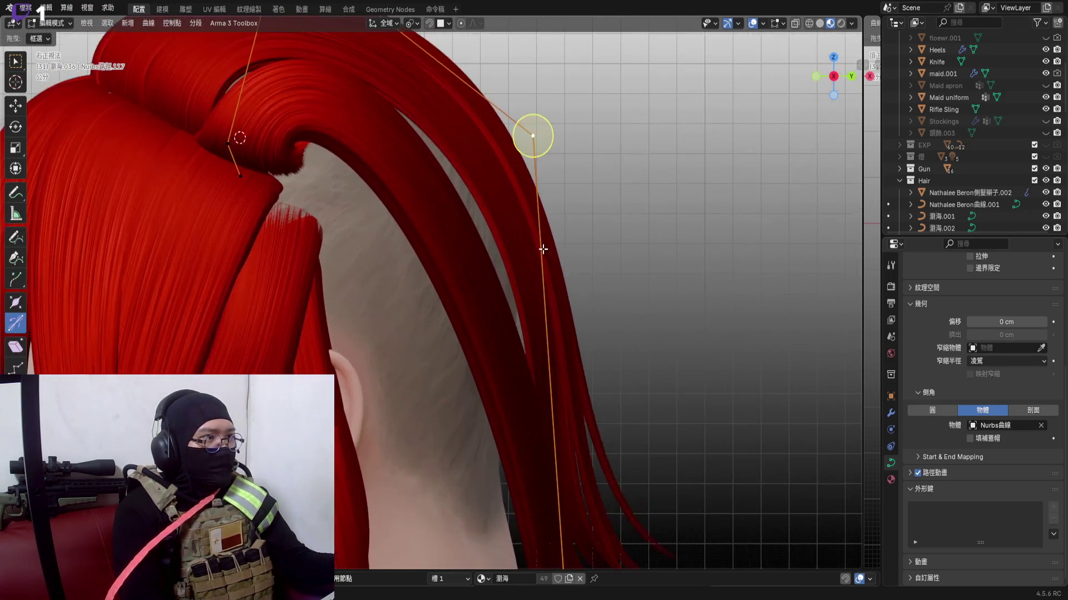
key(g)
click(577, 223)
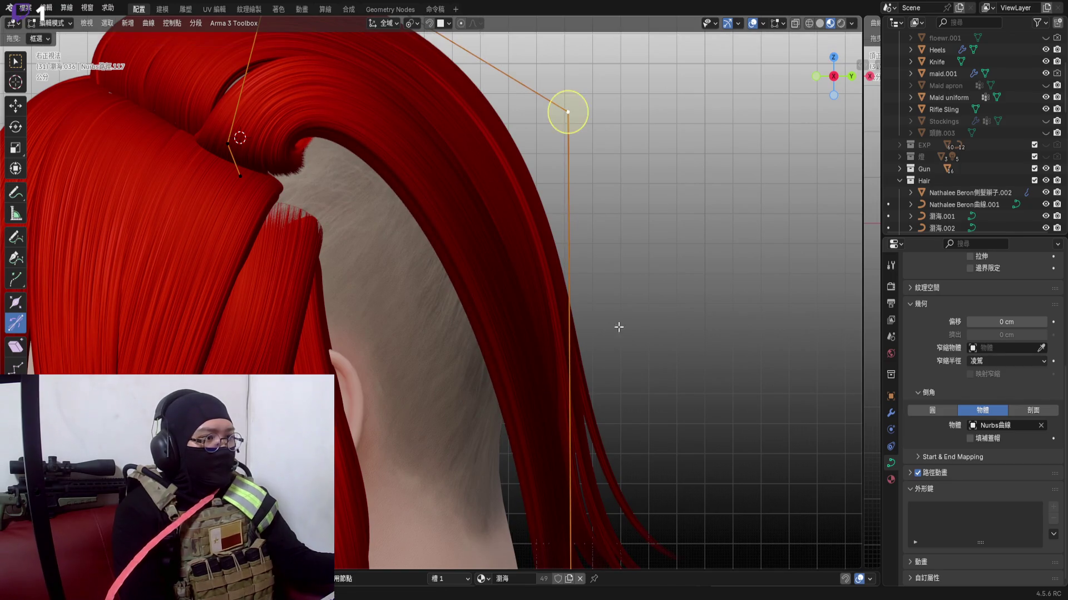
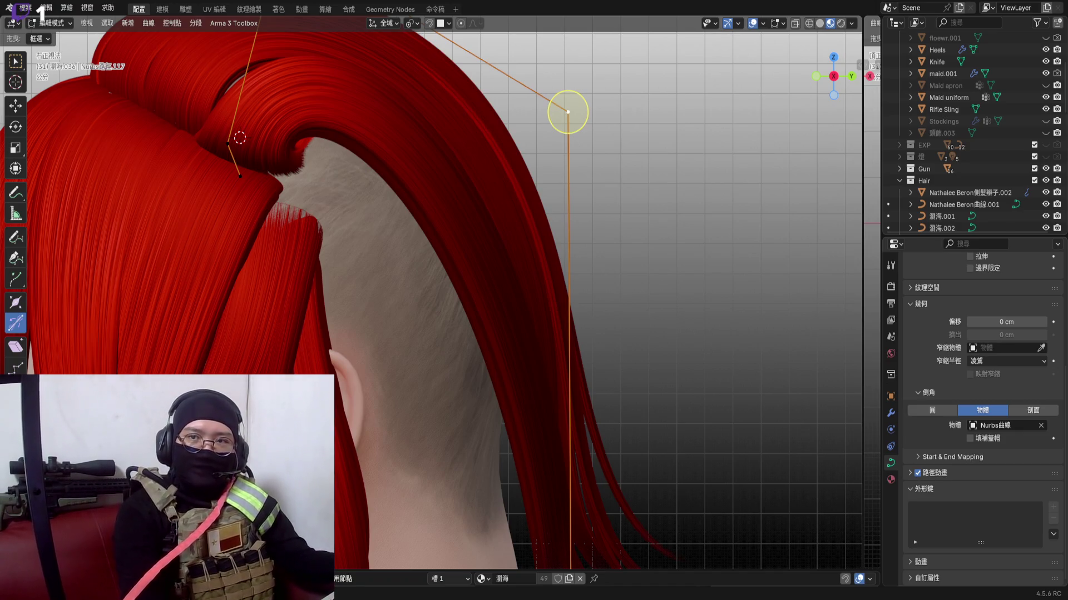
scroll(567, 250, down, 3)
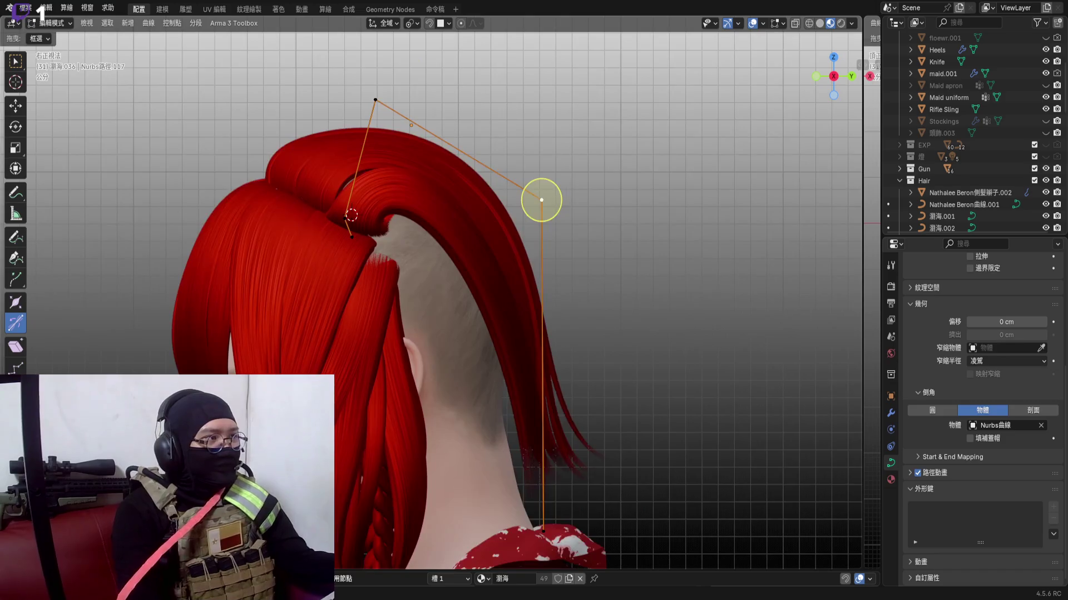
In a side view, select a segment of the ponytail guide curve and bring up its curve context menu
mouse_move(838, 72)
mouse_down()
mouse_move(831, 82)
mouse_move(838, 76)
mouse_up()
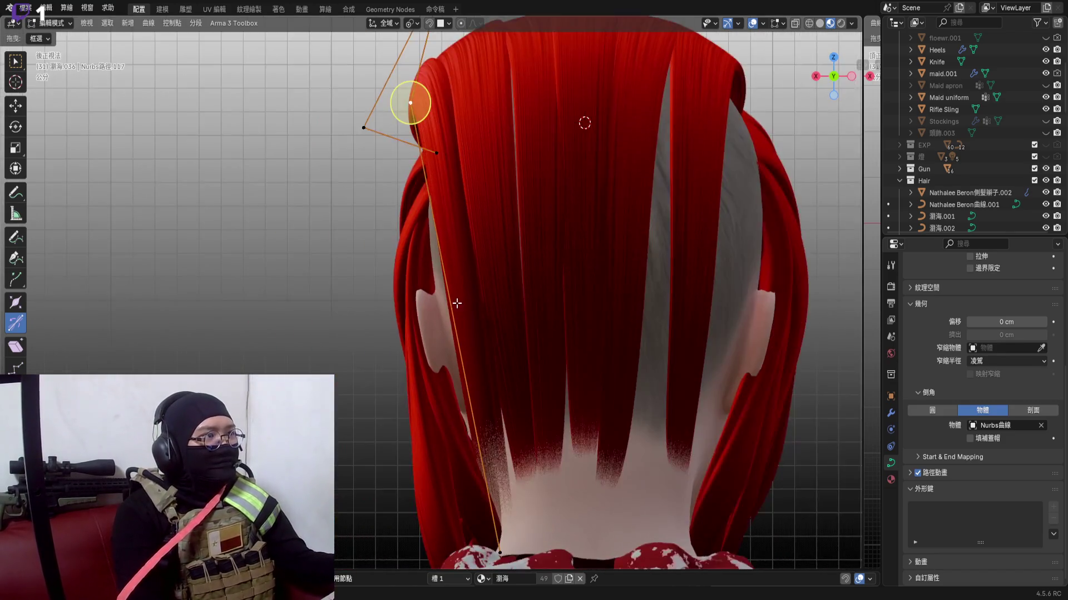
middle_drag(500, 209, 543, 251)
scroll(568, 268, up, 3)
scroll(568, 268, up, 2)
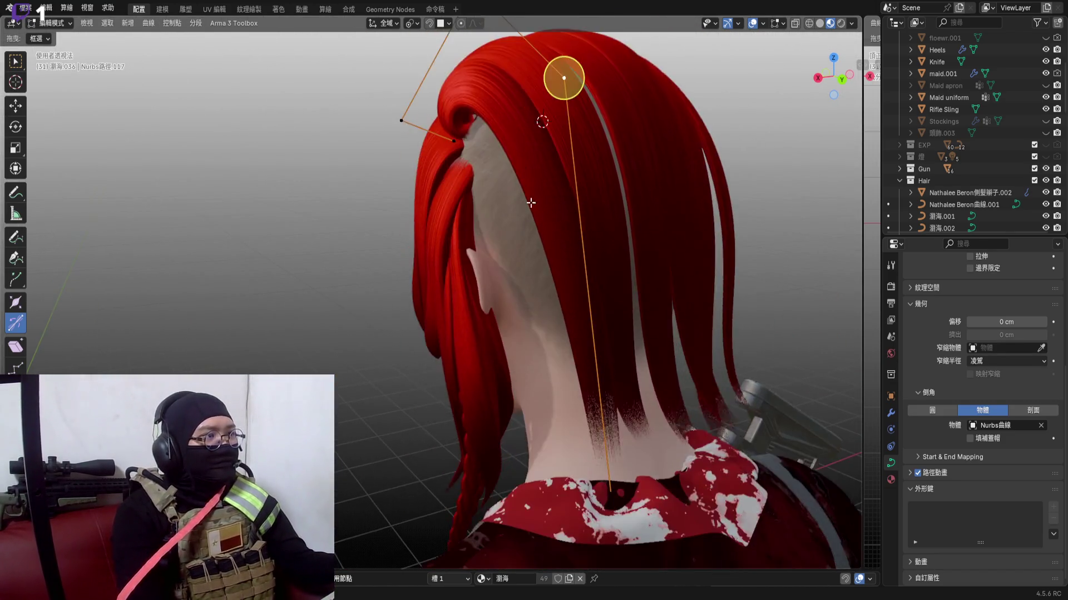
shift+middle_drag(568, 167, 520, 324)
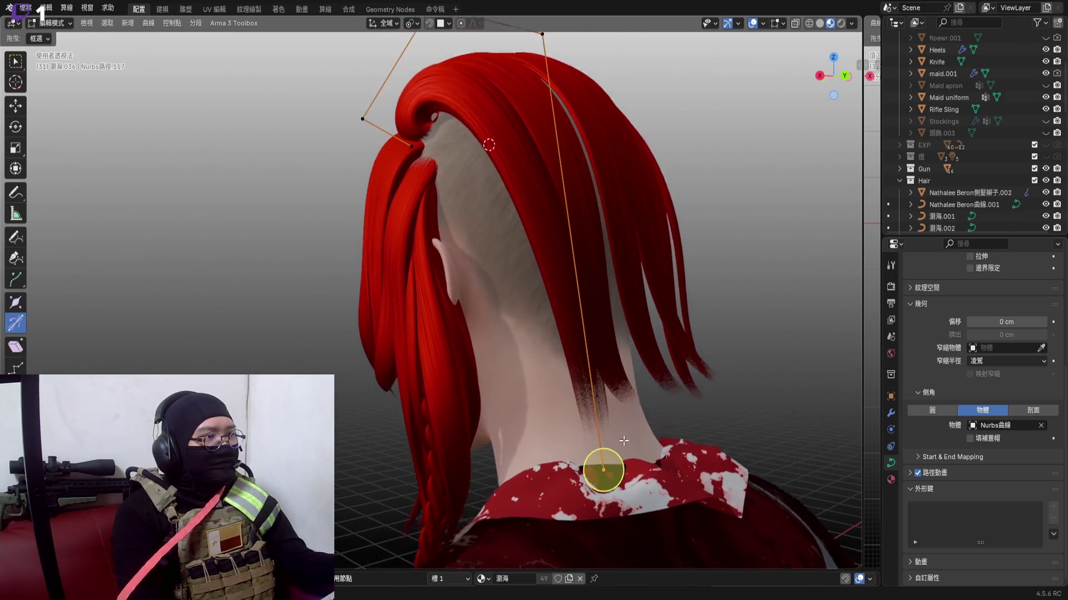
shift+middle_drag(592, 429, 607, 477)
click(844, 76)
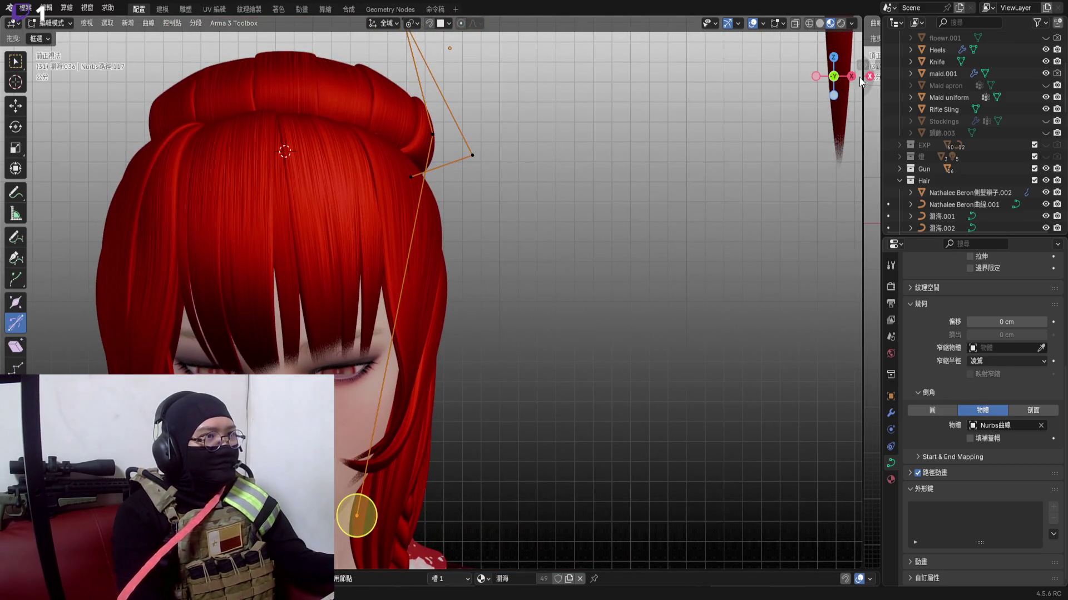
click(851, 76)
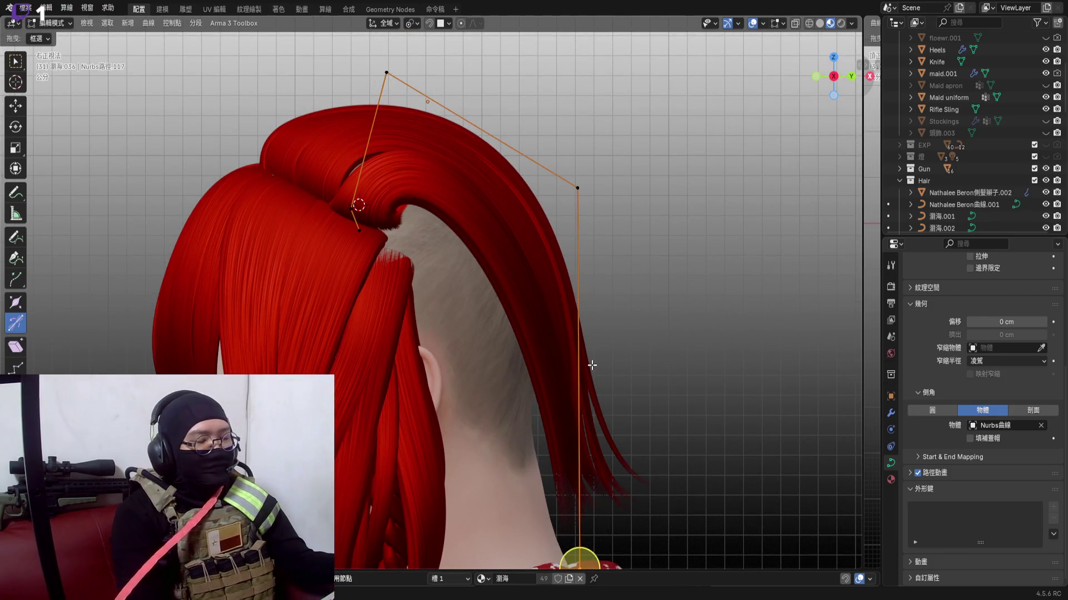
scroll(576, 463, up, 2)
click(572, 280)
right_click(626, 108)
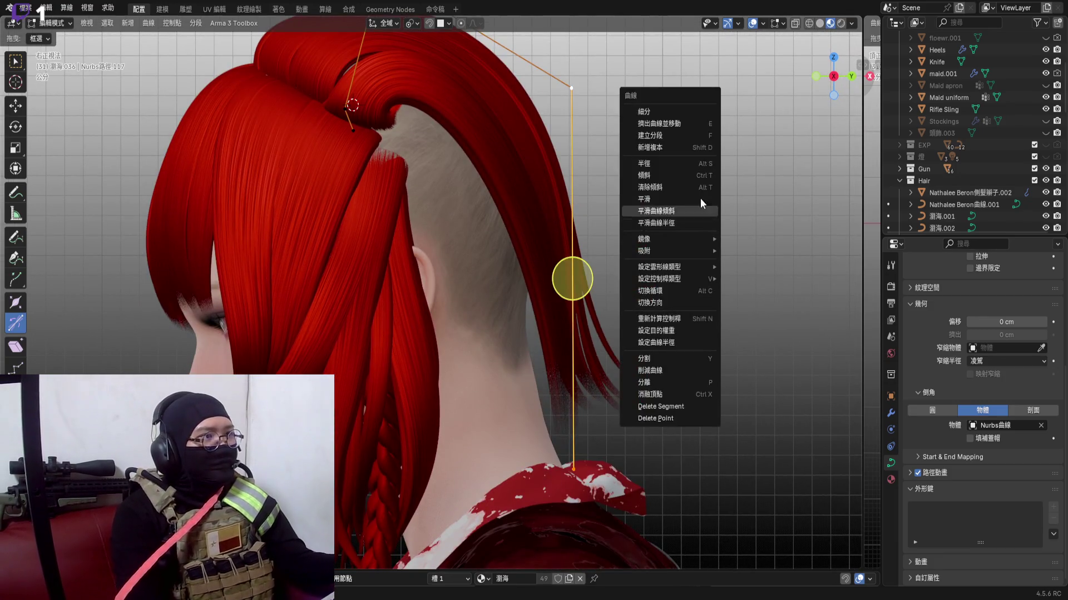
Subdivide the selected segment, then move a control point near the bun along Z only
click(693, 111)
scroll(345, 213, up, 5)
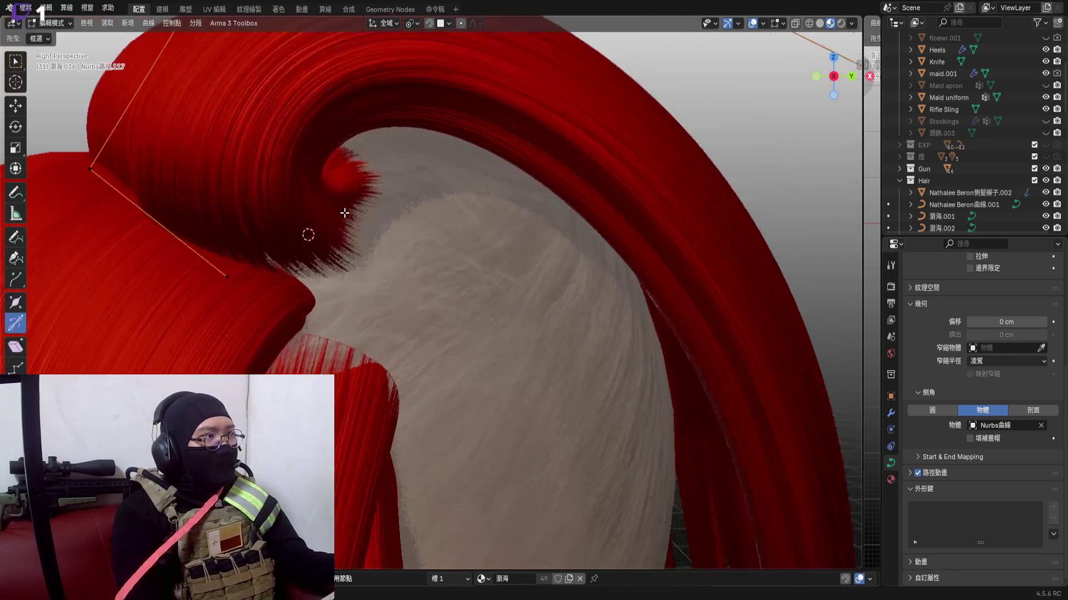
middle_drag(344, 214, 401, 191)
click(204, 250)
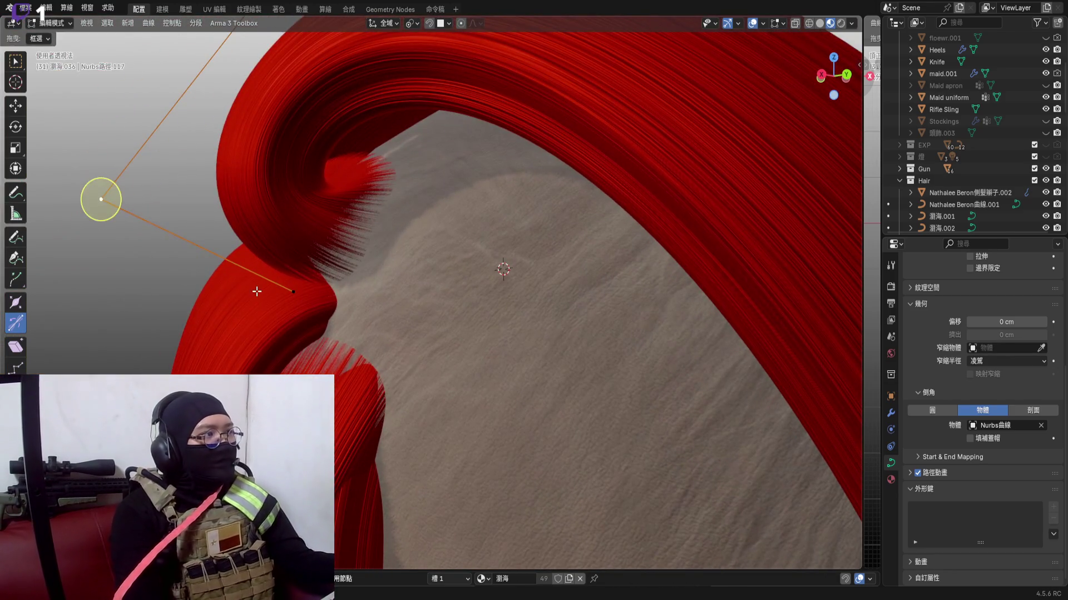
mouse_move(250, 266)
middle_down()
mouse_move(300, 286)
mouse_move(288, 268)
middle_up()
key(g)
key(z)
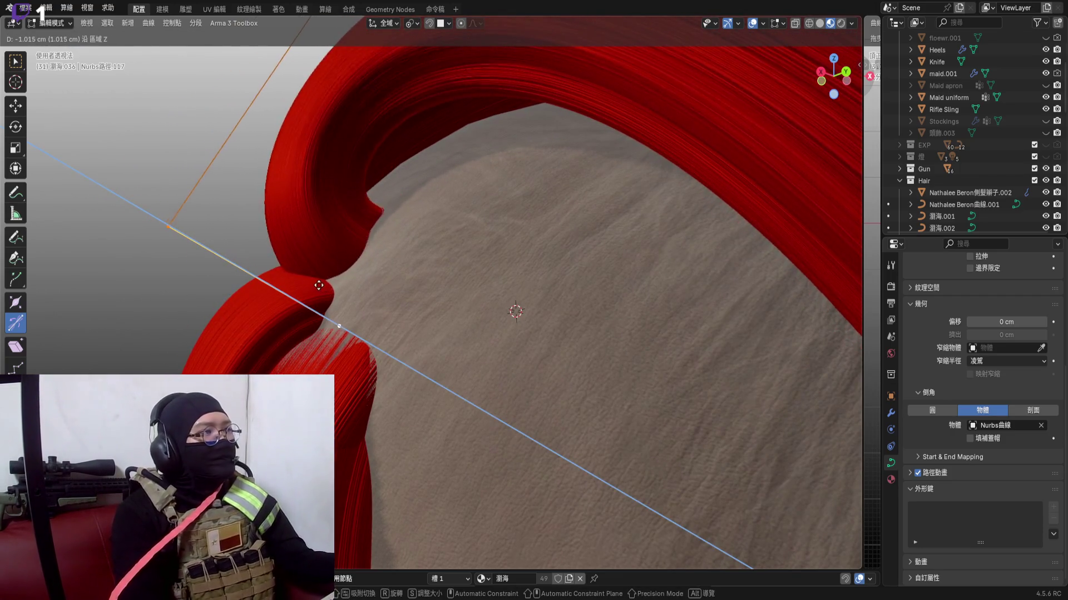
click(296, 274)
scroll(334, 250, down, 4)
mouse_move(335, 250)
middle_down()
mouse_move(424, 319)
mouse_move(409, 225)
middle_up()
scroll(409, 225, down, 2)
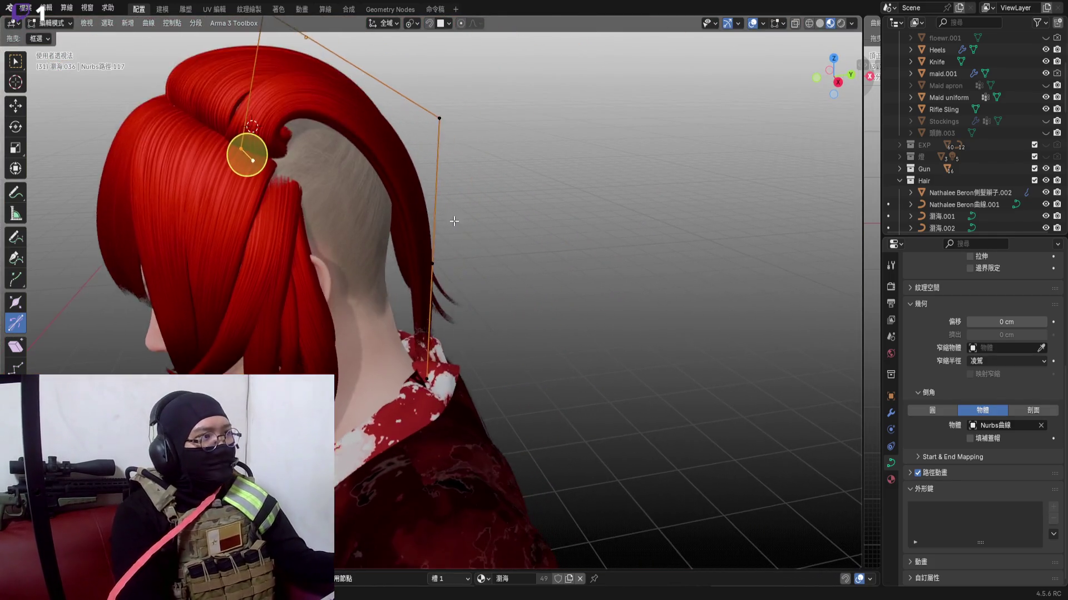
mouse_move(475, 244)
middle_down()
mouse_move(390, 192)
mouse_move(315, 199)
middle_up()
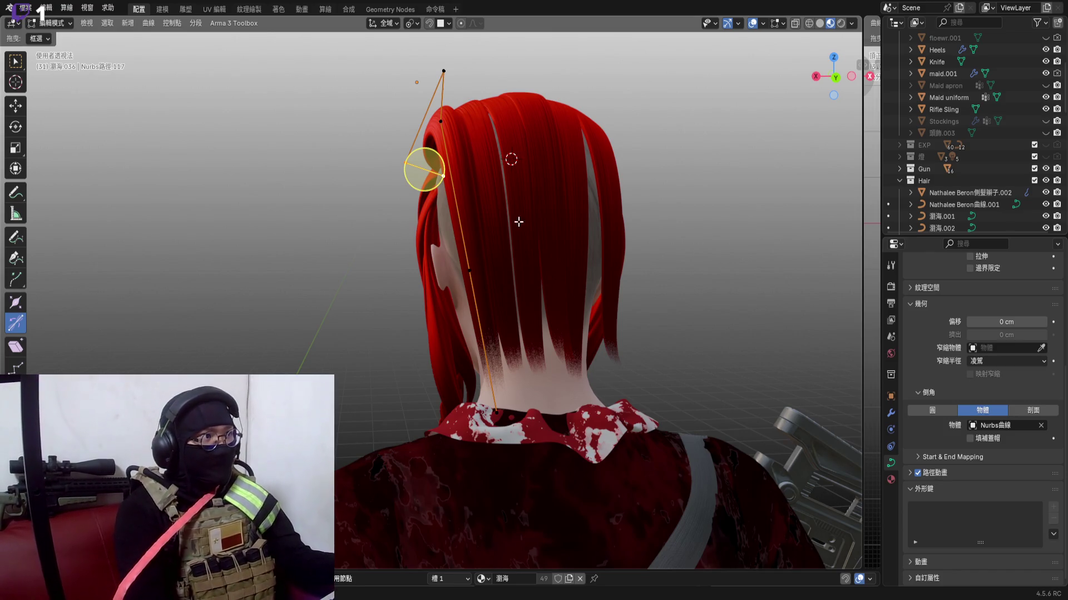
Move two control points near the crown with G so the strand arches higher over the top of the head
middle_drag(443, 120, 732, 102)
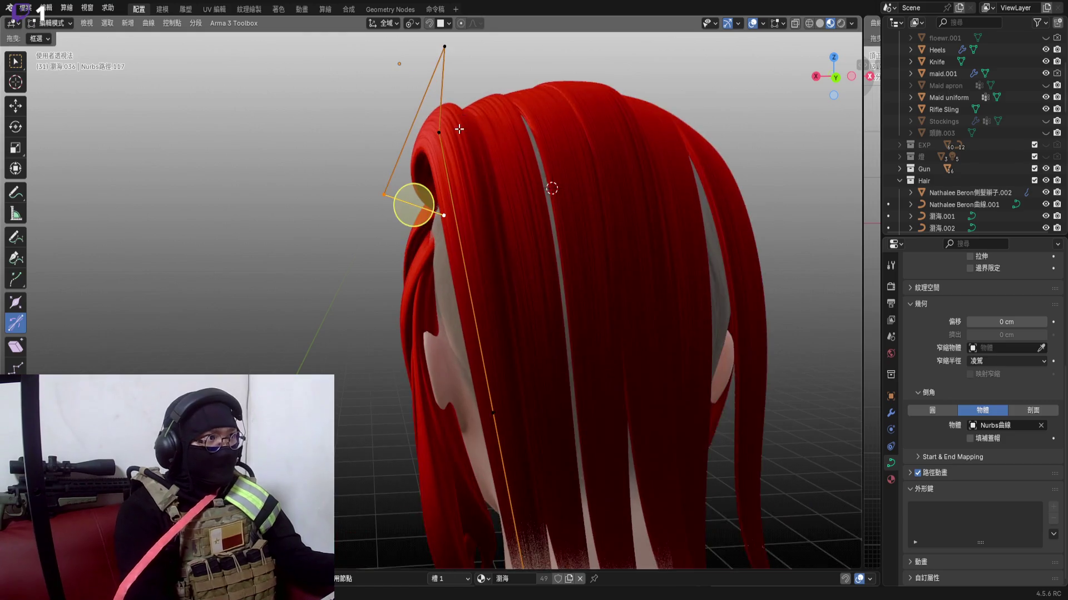
scroll(618, 208, down, 3)
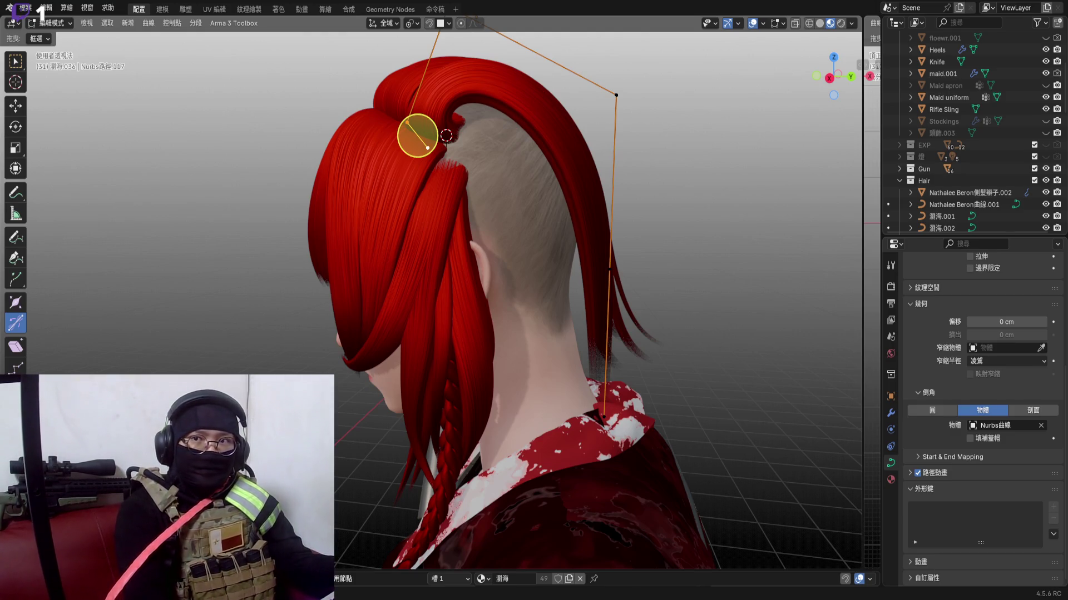
click(833, 75)
scroll(591, 236, down, 2)
scroll(613, 199, down, 1)
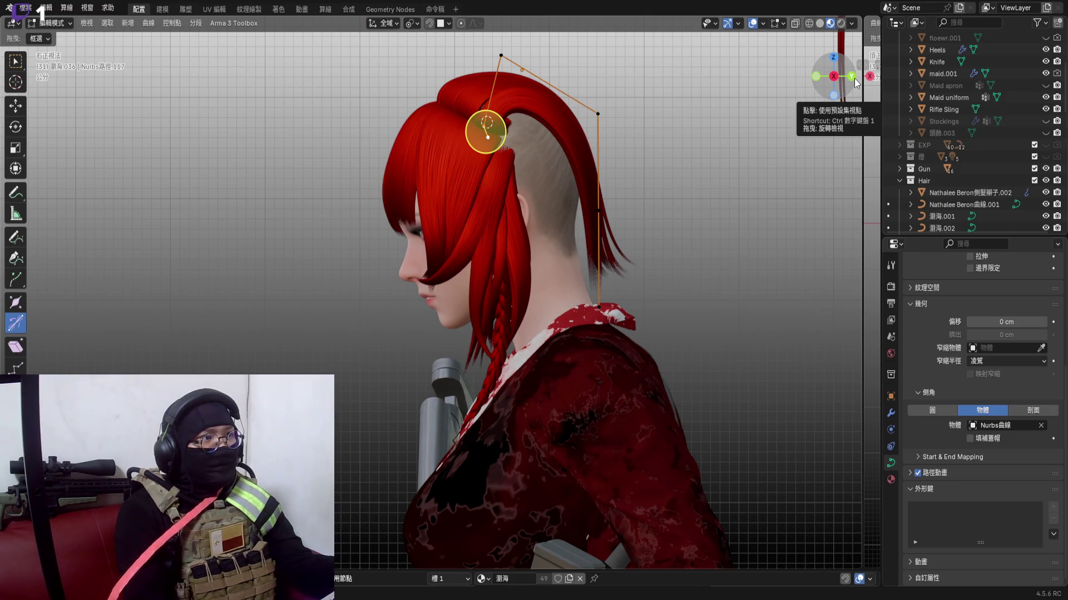
mouse_move(584, 250)
middle_down()
mouse_move(413, 173)
mouse_move(464, 262)
mouse_move(499, 165)
middle_up()
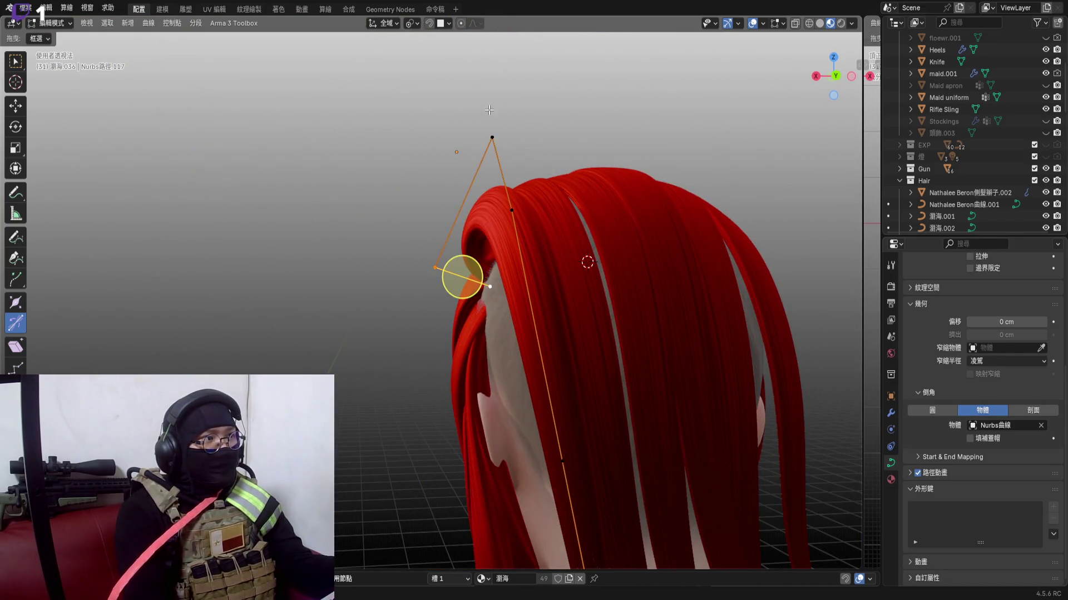
scroll(500, 165, down, 2)
mouse_move(508, 176)
middle_down()
mouse_move(534, 310)
mouse_move(484, 551)
middle_up()
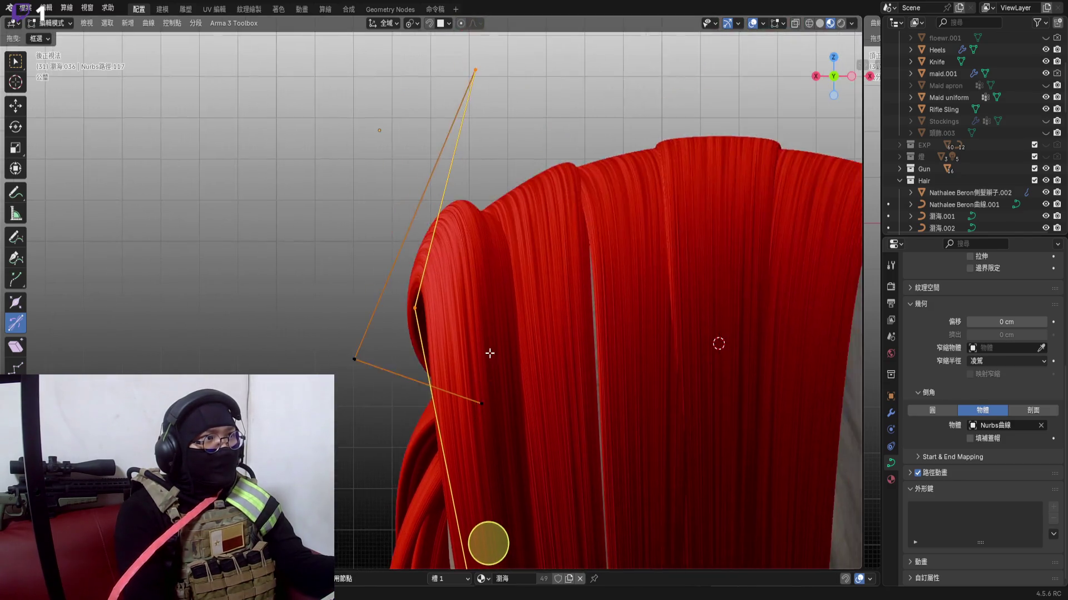
key(g)
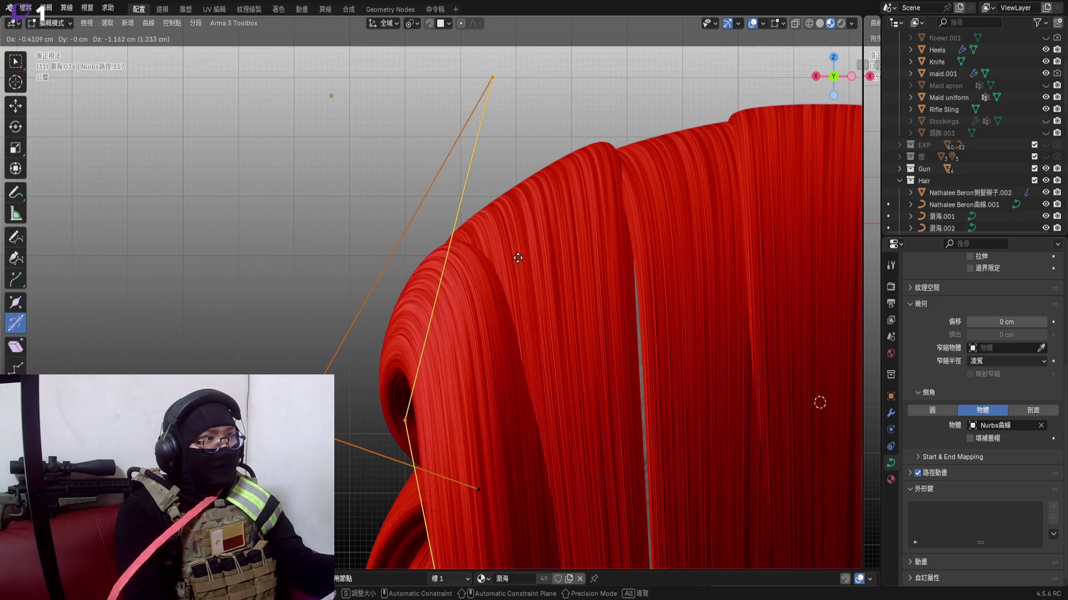
click(519, 256)
middle_drag(519, 257, 512, 202)
middle_drag(500, 421, 763, 524)
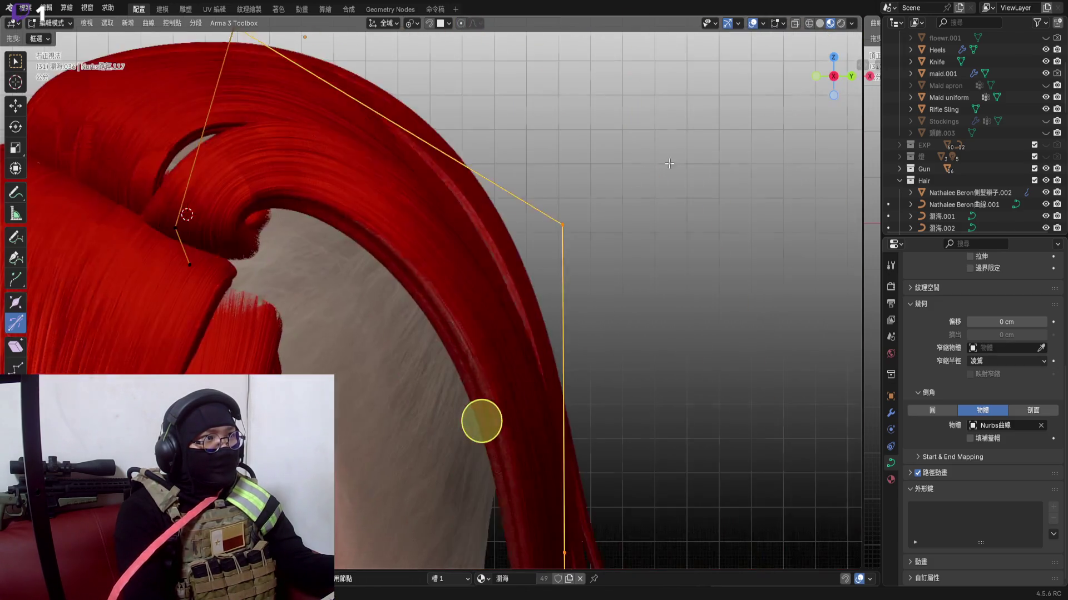
key(g)
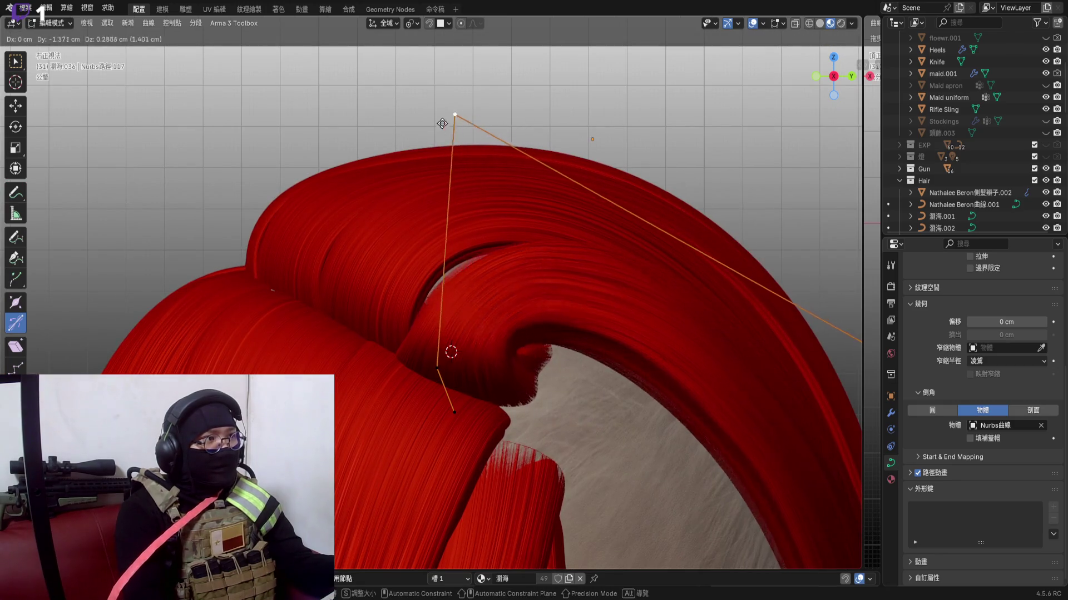
click(418, 65)
mouse_move(416, 74)
middle_down()
mouse_move(405, 229)
mouse_move(489, 167)
mouse_move(603, 517)
middle_up()
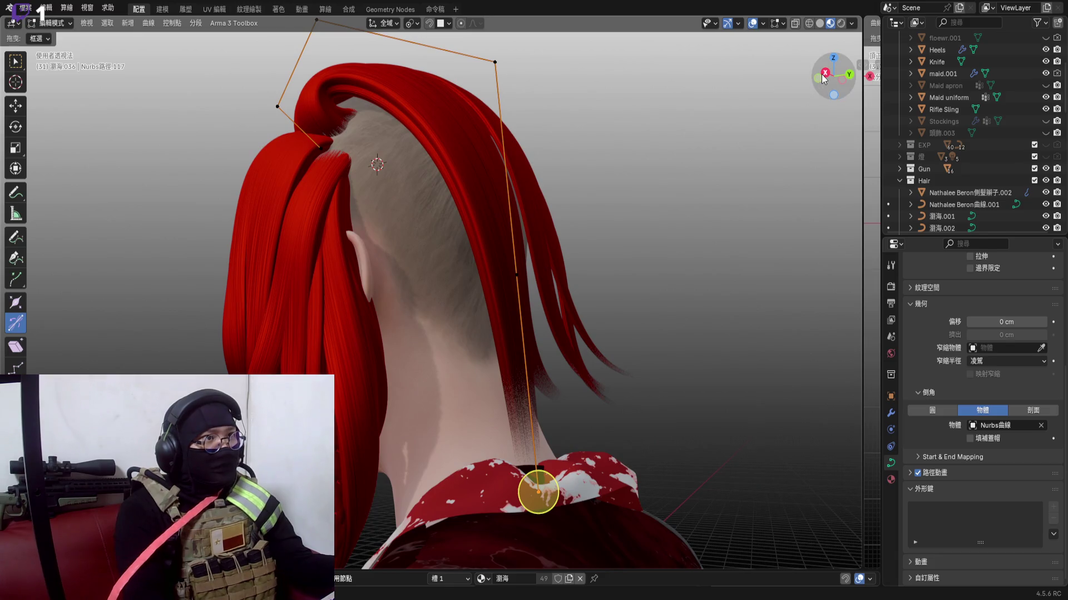
Reposition the strand's endpoint near the collar and its neighbouring control point
click(823, 76)
key(g)
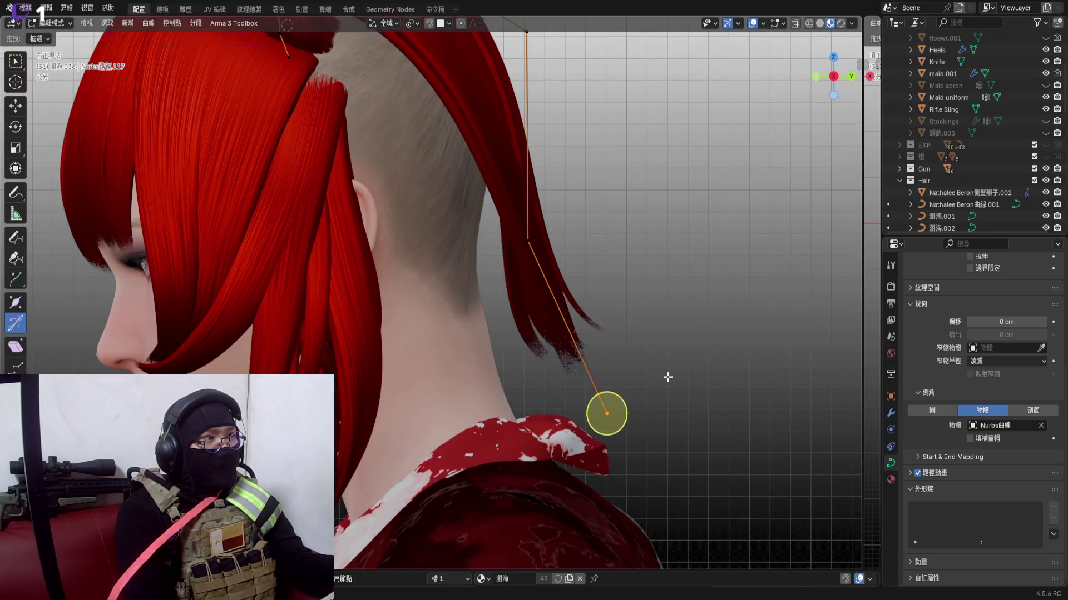
middle_drag(609, 290, 517, 417)
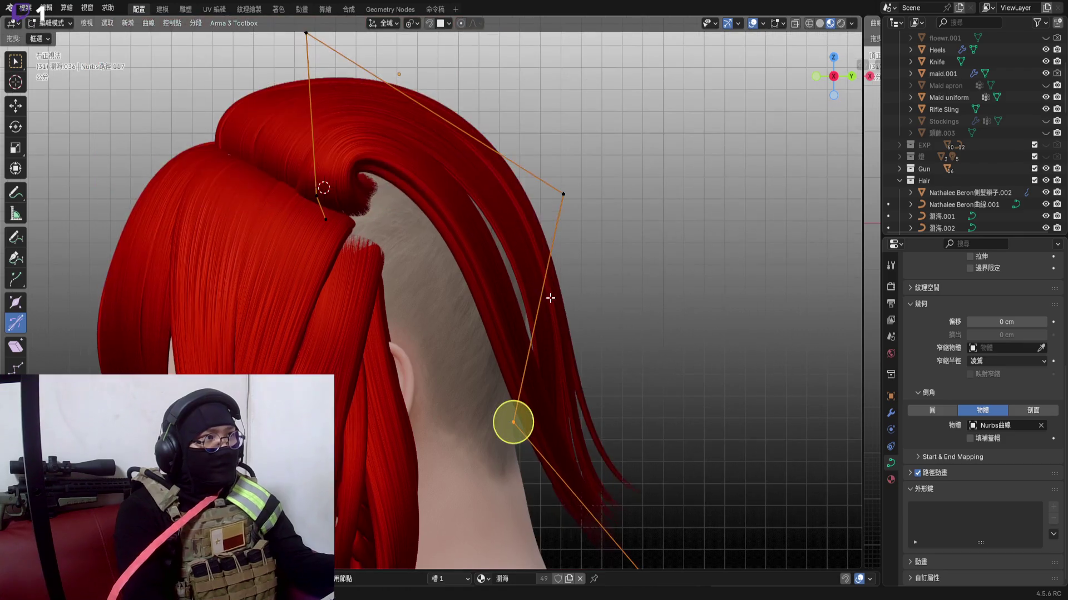
middle_drag(564, 194, 556, 307)
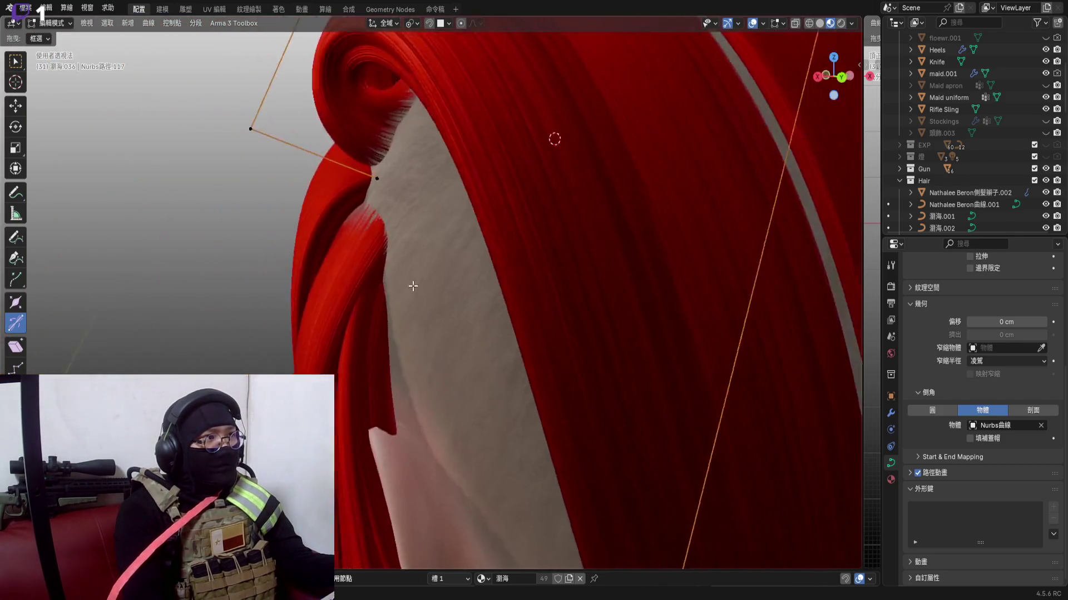
scroll(556, 307, down, 4)
middle_drag(584, 250, 753, 136)
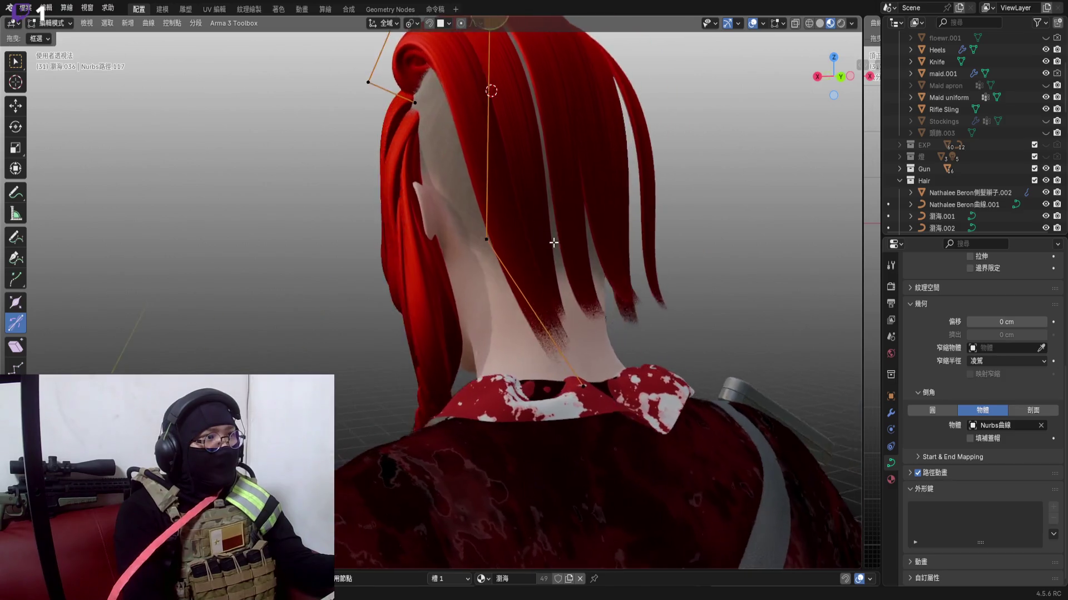
scroll(549, 298, up, 4)
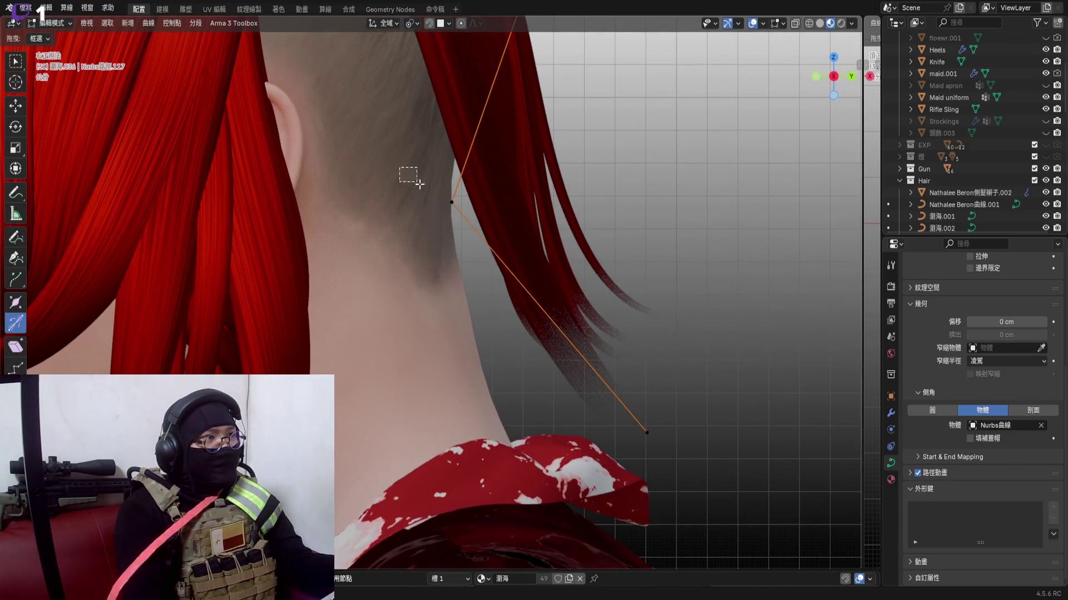
click(647, 432)
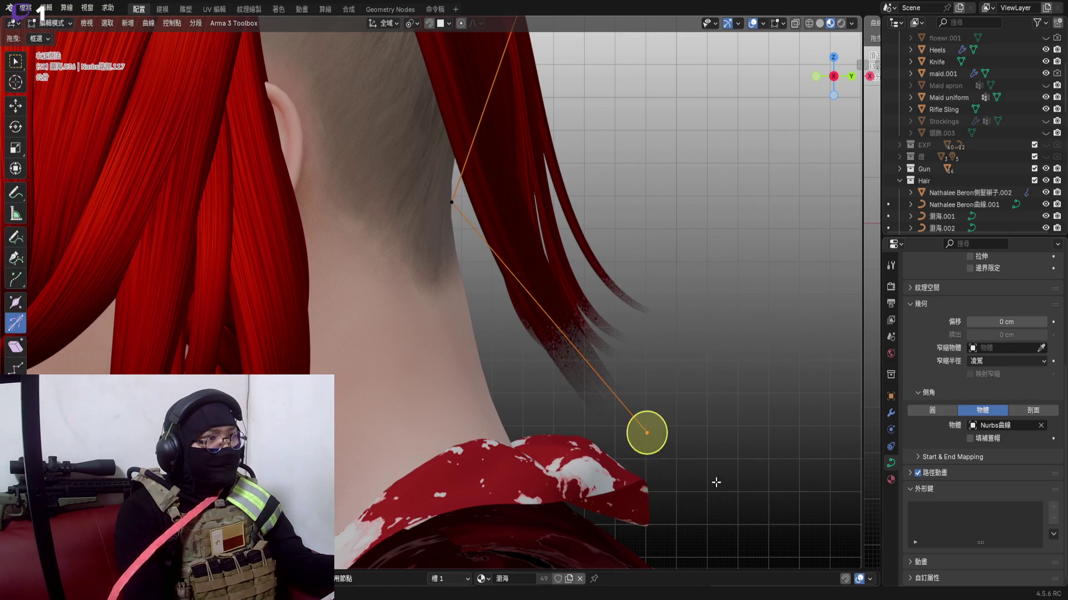
key(g)
click(736, 403)
click(450, 202)
key(g)
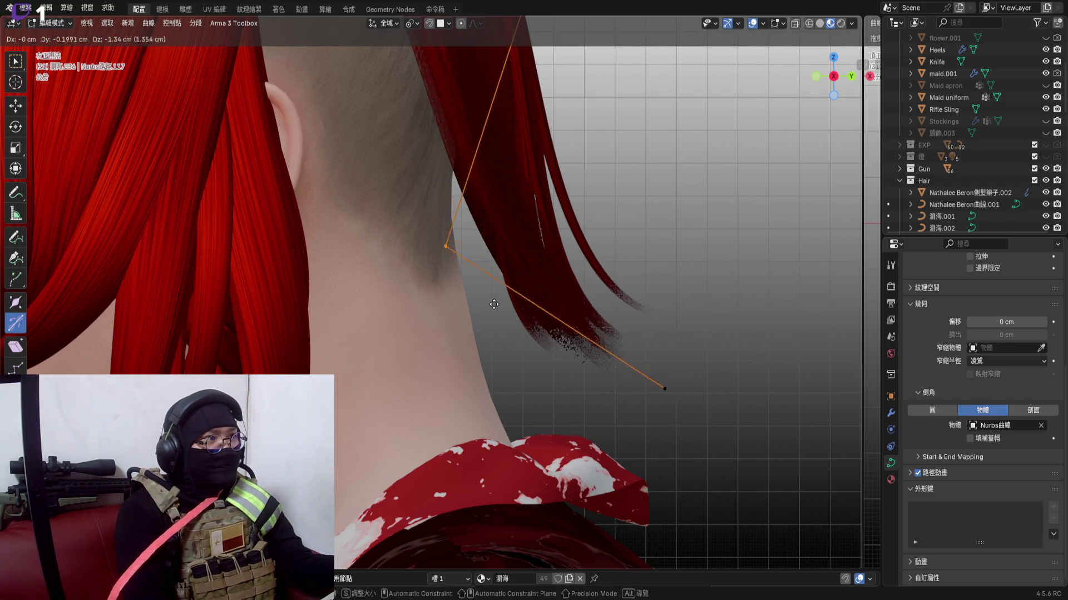
click(451, 242)
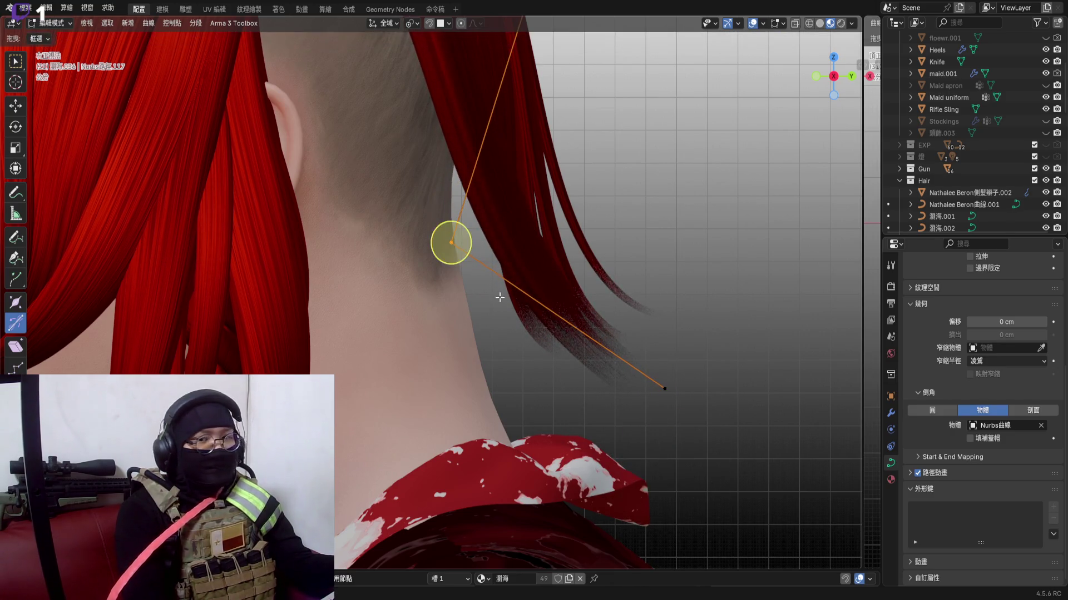
scroll(451, 250, down, 4)
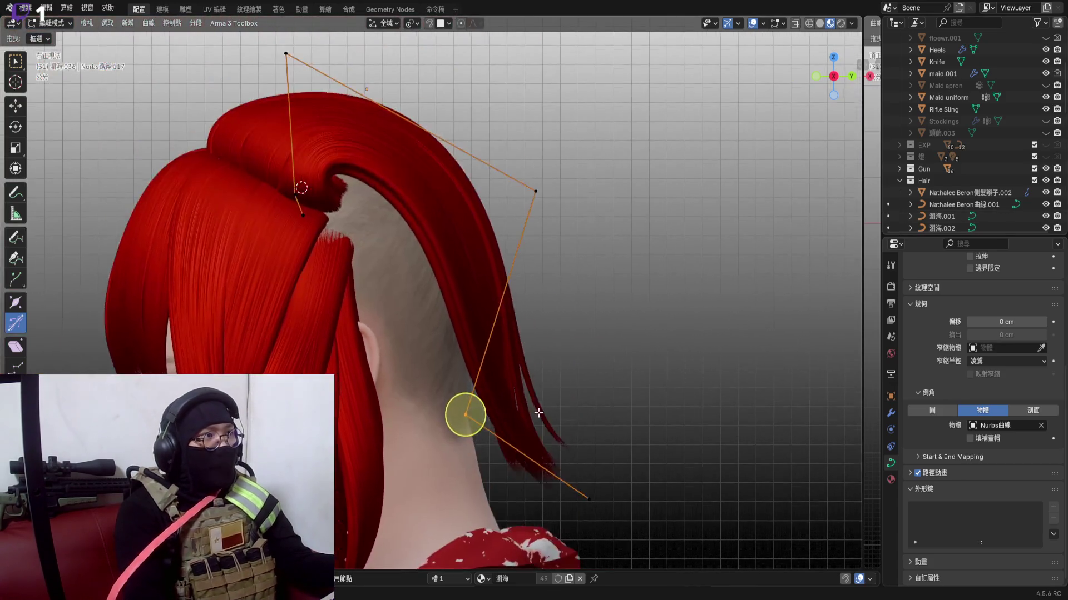
scroll(500, 317, up, 4)
Adjust the strand's end point, then tilt its control points with two Ctrl+T twists near the nape
mouse_move(523, 333)
middle_down()
mouse_move(375, 302)
mouse_move(544, 339)
middle_up()
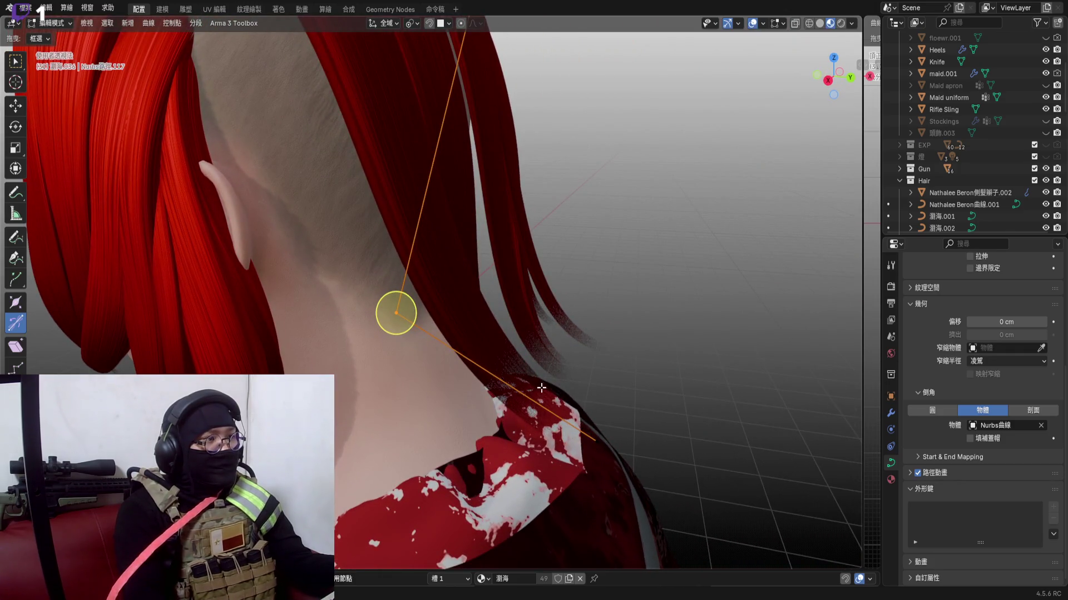
key(s)
click(670, 465)
middle_drag(584, 376, 463, 311)
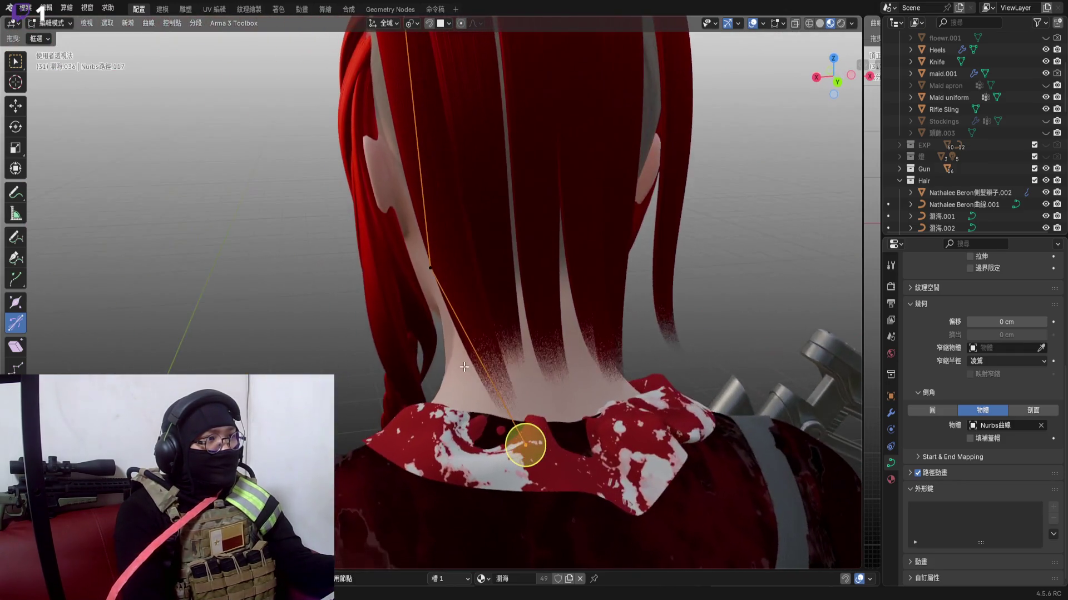
key(ctrl+t)
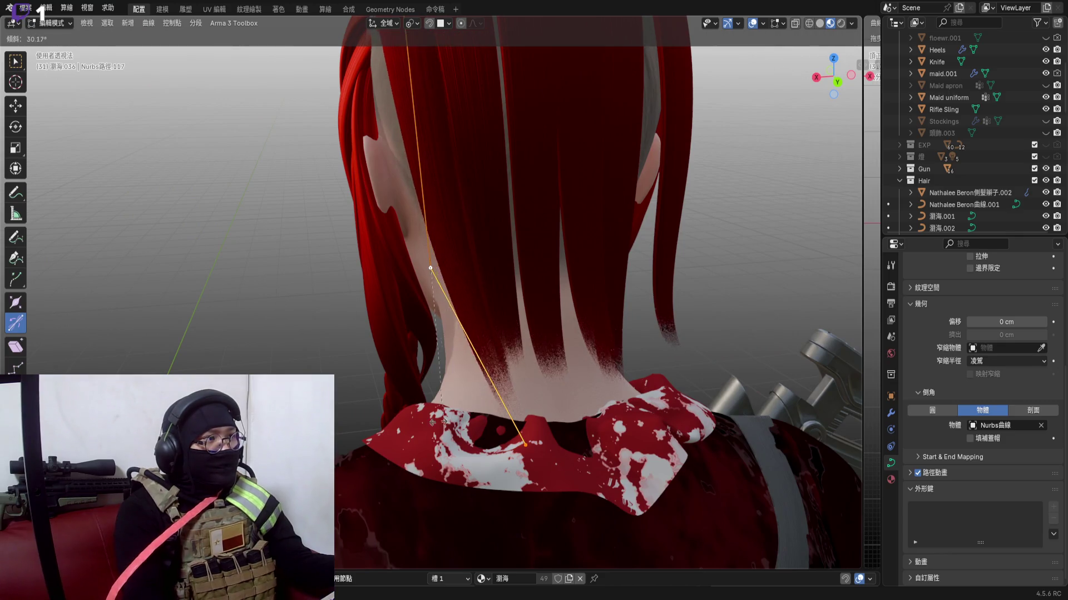
mouse_move(517, 367)
middle_down()
mouse_move(488, 393)
mouse_move(497, 385)
middle_up()
click(488, 384)
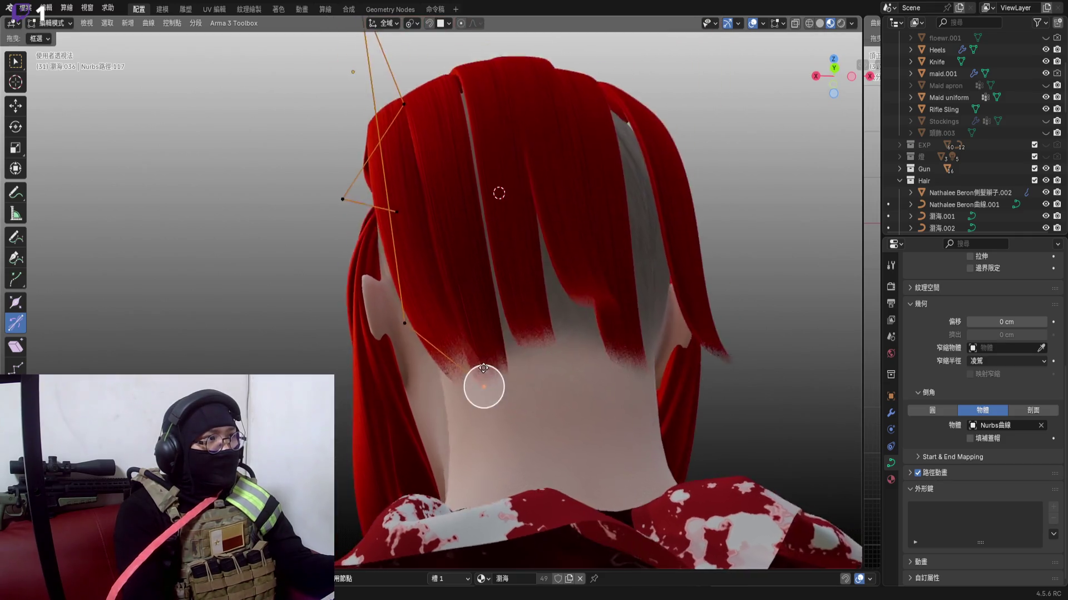
key(ctrl+t)
click(492, 437)
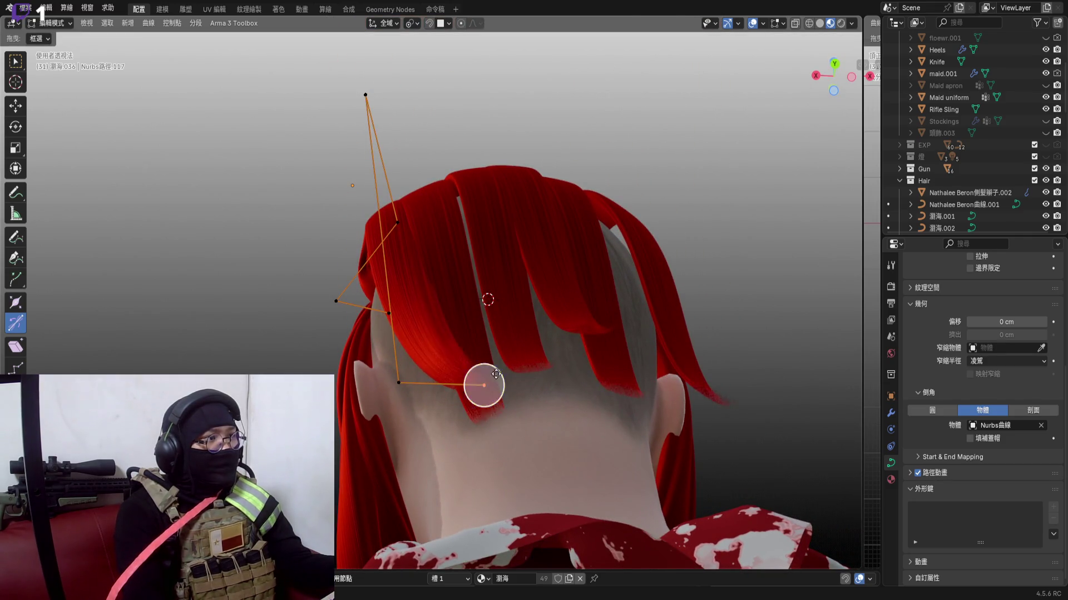
middle_drag(488, 384, 501, 434)
middle_drag(574, 423, 793, 302)
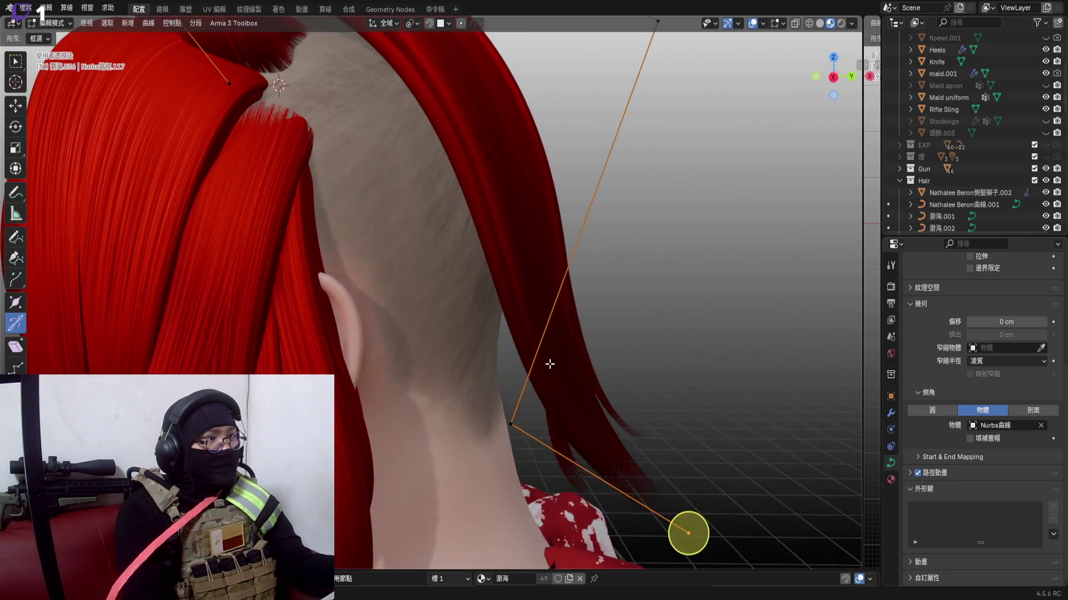
scroll(686, 500, up, 3)
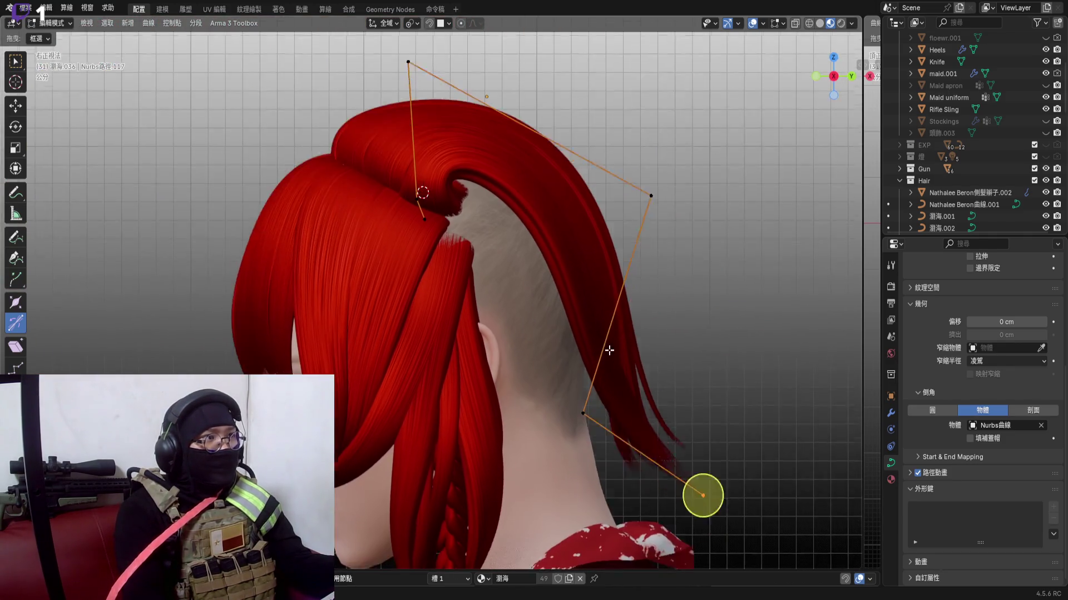
scroll(584, 367, up, 3)
Move a lower control point and pull the strand's upper control point outward from the head
key(g)
click(630, 375)
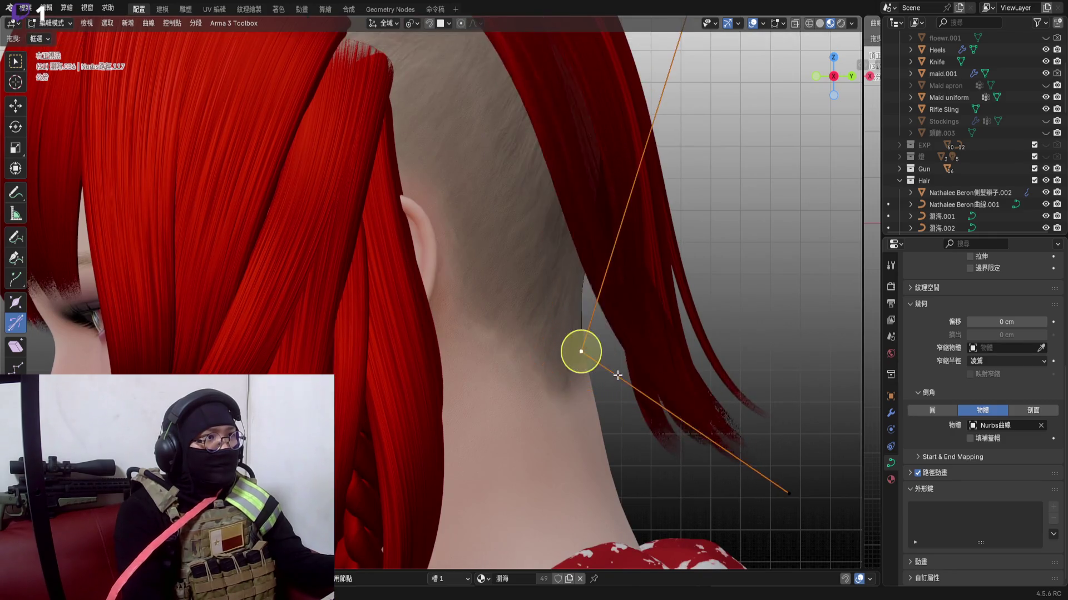
shift+middle_drag(584, 350, 575, 492)
click(691, 119)
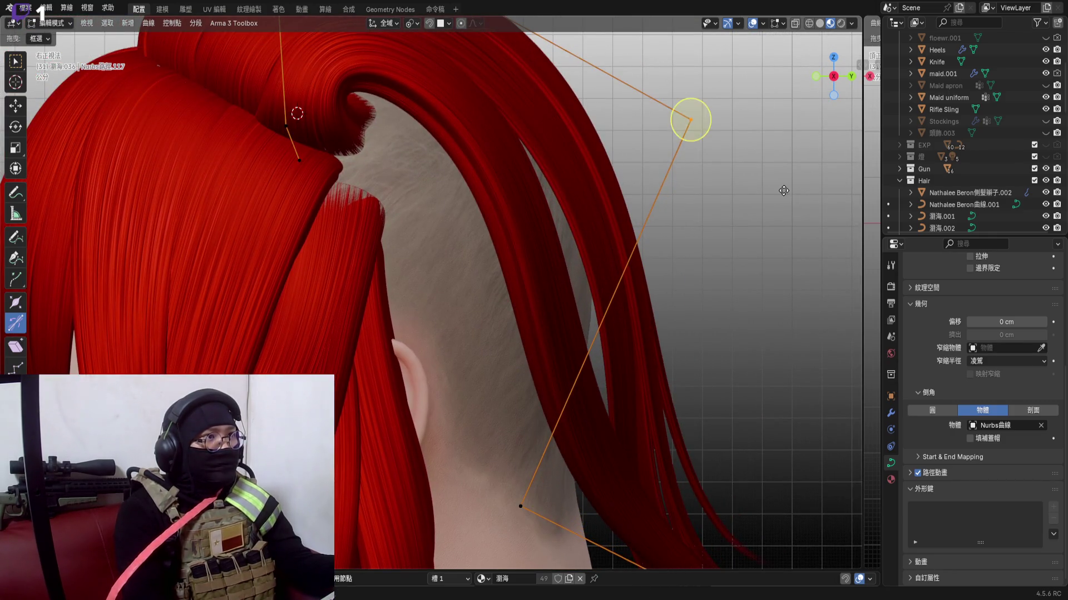
key(g)
click(763, 189)
middle_drag(763, 190, 590, 387)
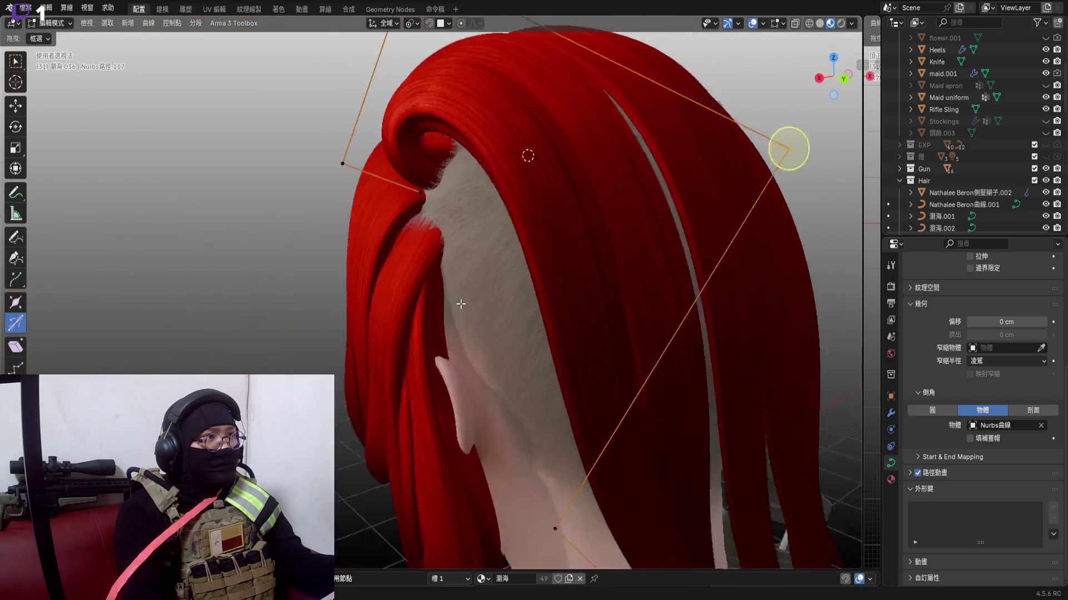
scroll(591, 387, down, 3)
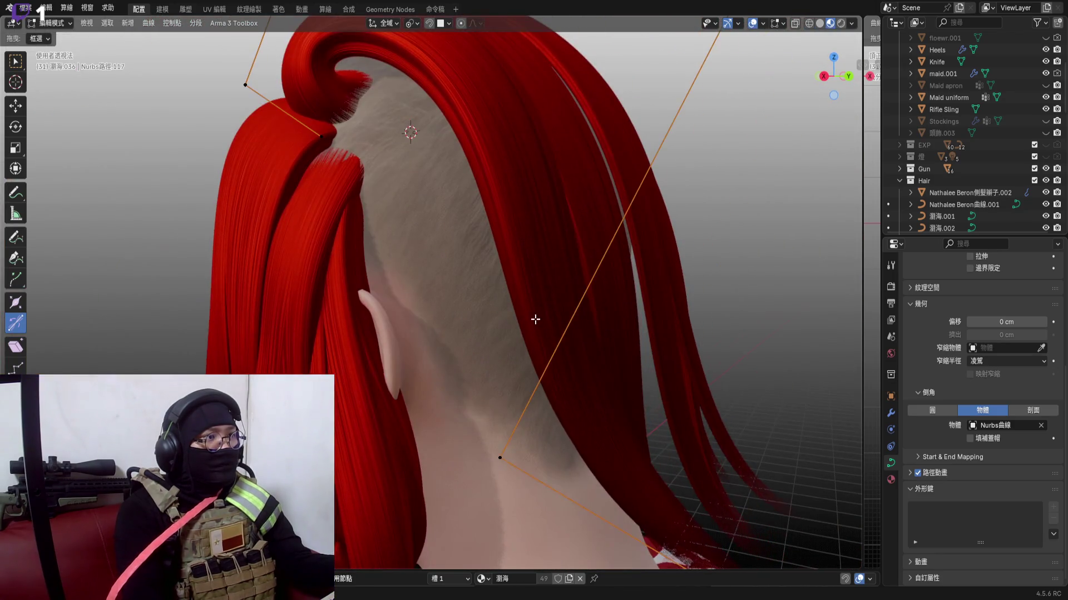
mouse_move(591, 387)
middle_down()
mouse_move(564, 346)
mouse_move(641, 416)
middle_up()
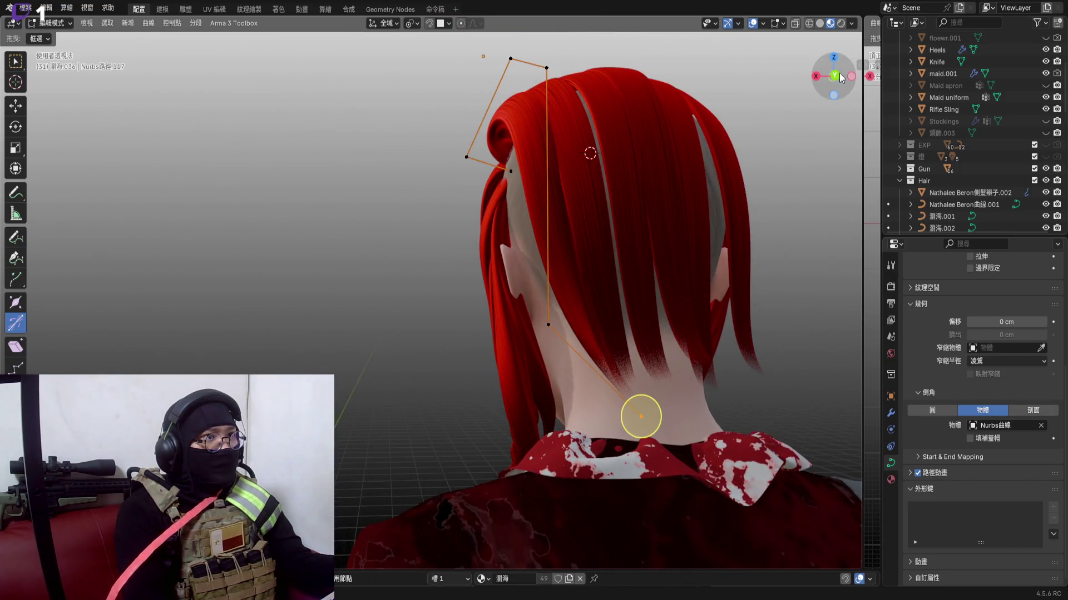
From a back view, shift the strand's lower control point left and adjust another point
click(842, 78)
key(g)
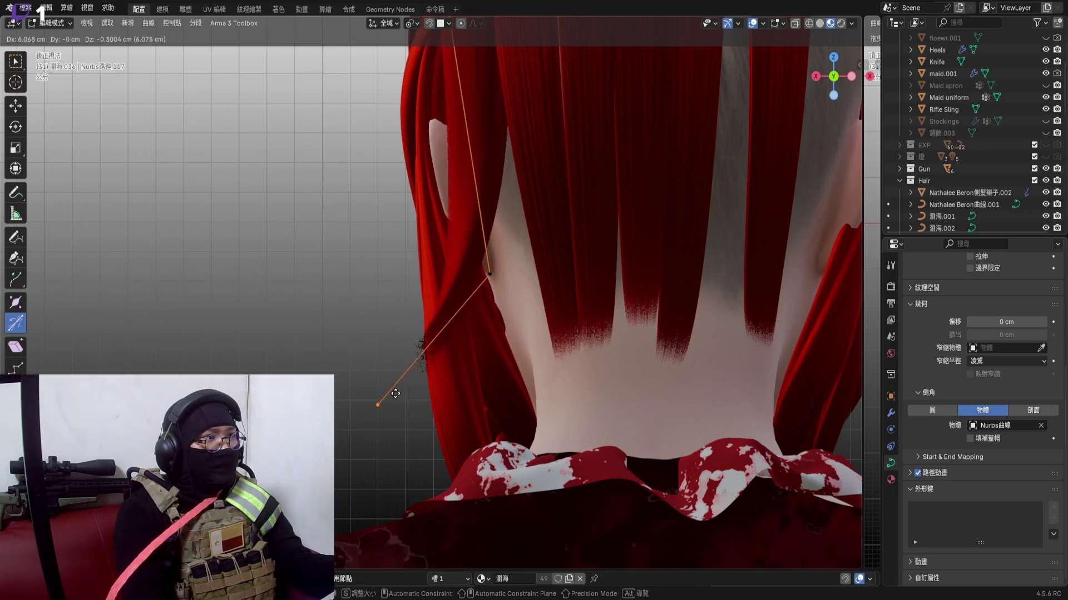
click(484, 250)
key(g)
click(571, 301)
mouse_move(571, 301)
middle_down()
mouse_move(551, 334)
mouse_move(613, 282)
middle_up()
mouse_move(728, 247)
middle_down()
mouse_move(576, 192)
mouse_move(475, 250)
mouse_move(576, 326)
mouse_move(663, 284)
mouse_move(717, 342)
middle_up()
scroll(718, 342, up, 2)
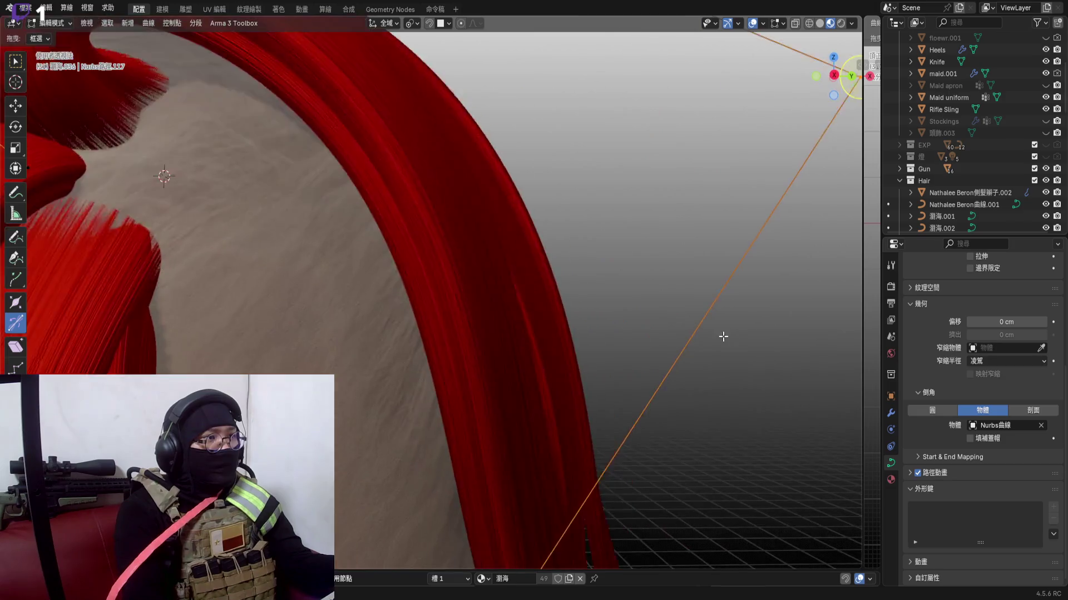
click(657, 215)
mouse_move(600, 317)
middle_down()
mouse_move(575, 326)
mouse_move(609, 307)
mouse_move(550, 412)
middle_up()
scroll(608, 307, up, 3)
key(g)
scroll(617, 298, down, 4)
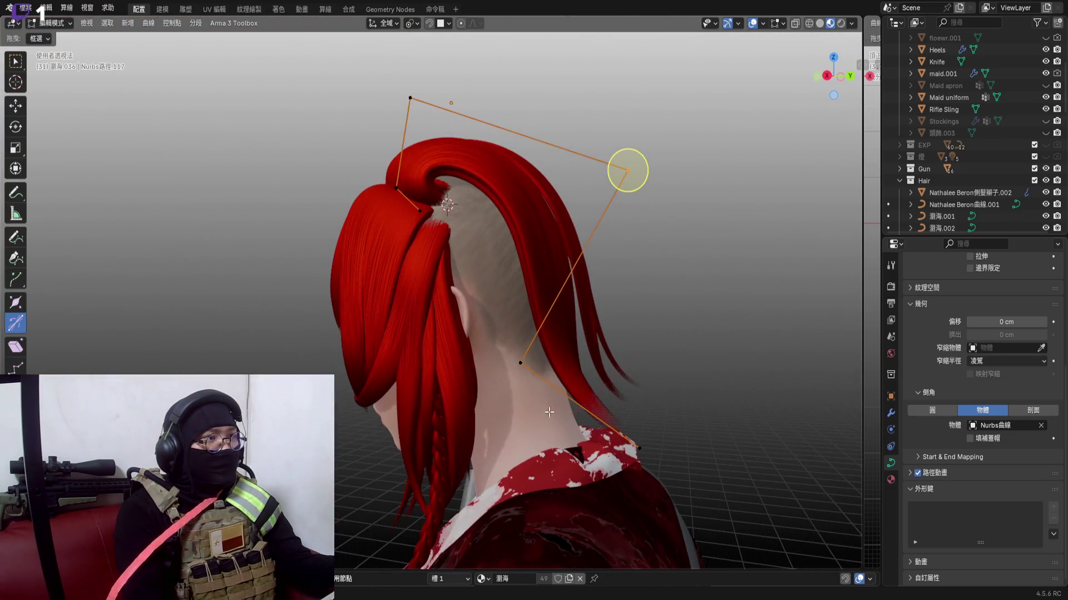
scroll(571, 344, up, 4)
Nudge a control point in orthographic views, toggle edit mode and review the strand from behind
middle_drag(571, 344, 599, 299)
scroll(585, 335, down, 4)
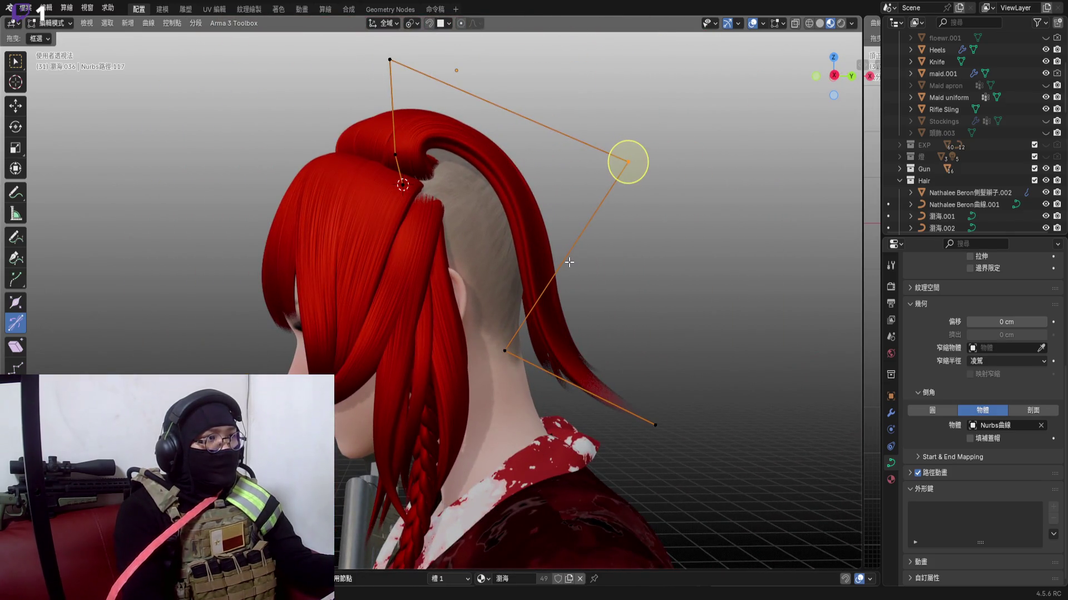
mouse_move(569, 262)
middle_down()
mouse_move(675, 249)
mouse_move(461, 246)
mouse_move(584, 242)
mouse_move(500, 251)
mouse_move(501, 292)
middle_up()
click(834, 79)
click(834, 80)
key(Tab)
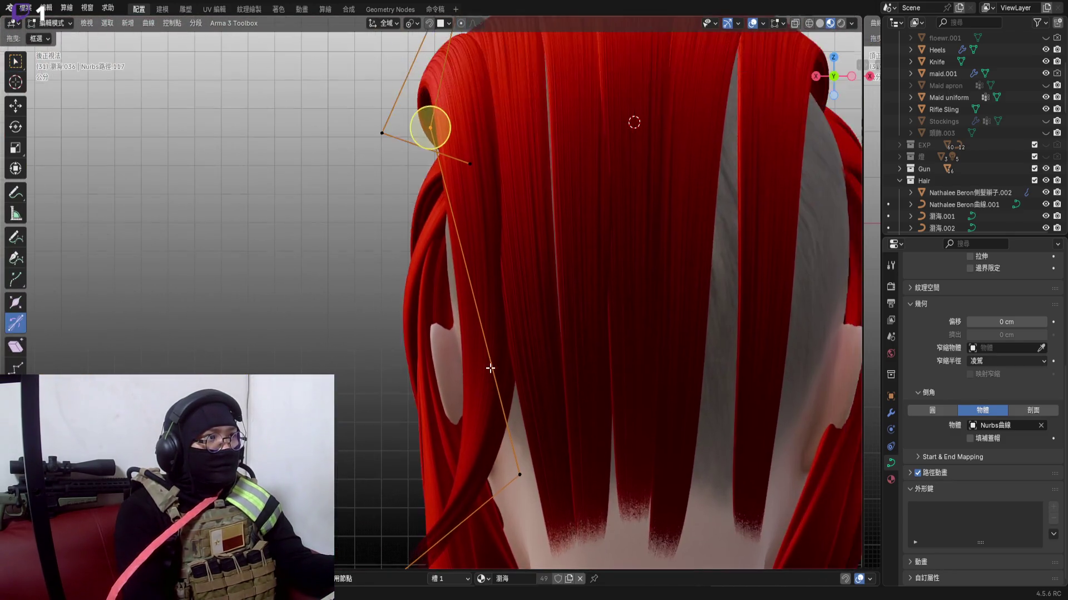
scroll(491, 368, up, 3)
key(g)
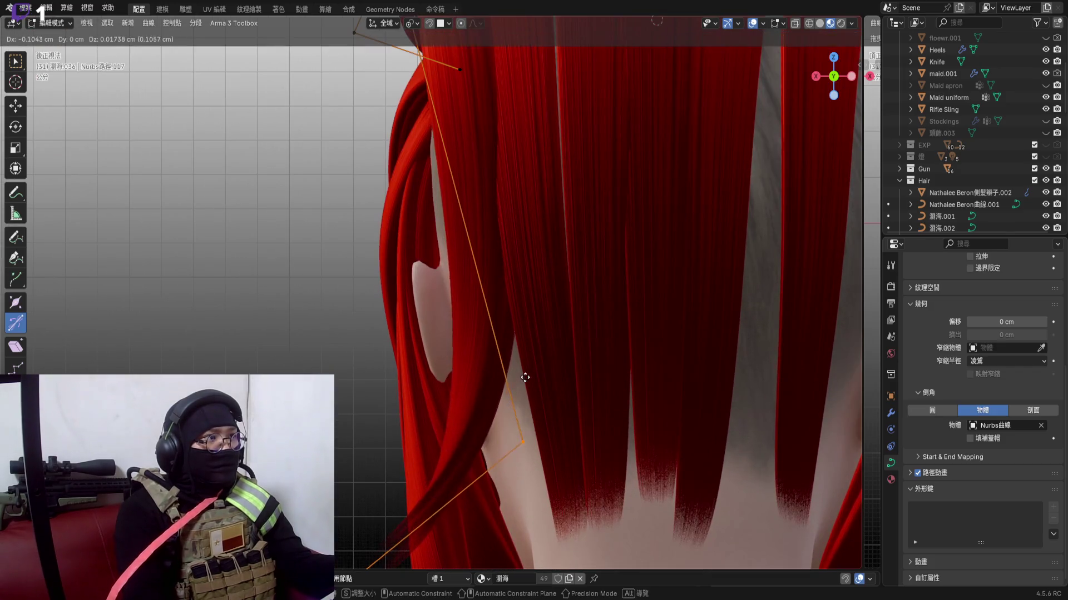
click(559, 373)
scroll(567, 384, down, 3)
key(c)
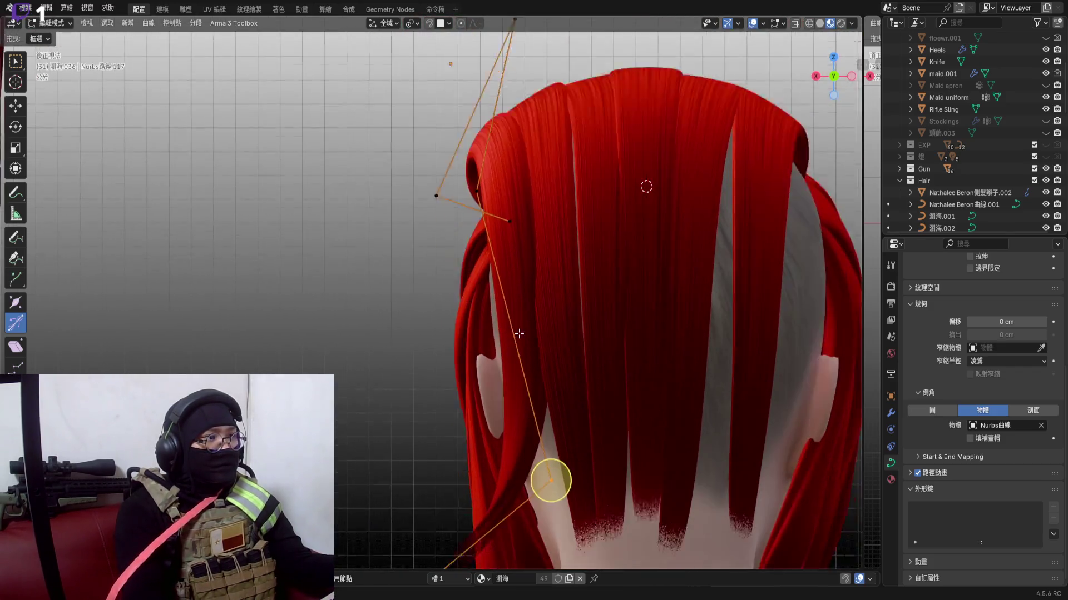
scroll(572, 392, up, 2)
scroll(572, 391, up, 2)
key(g)
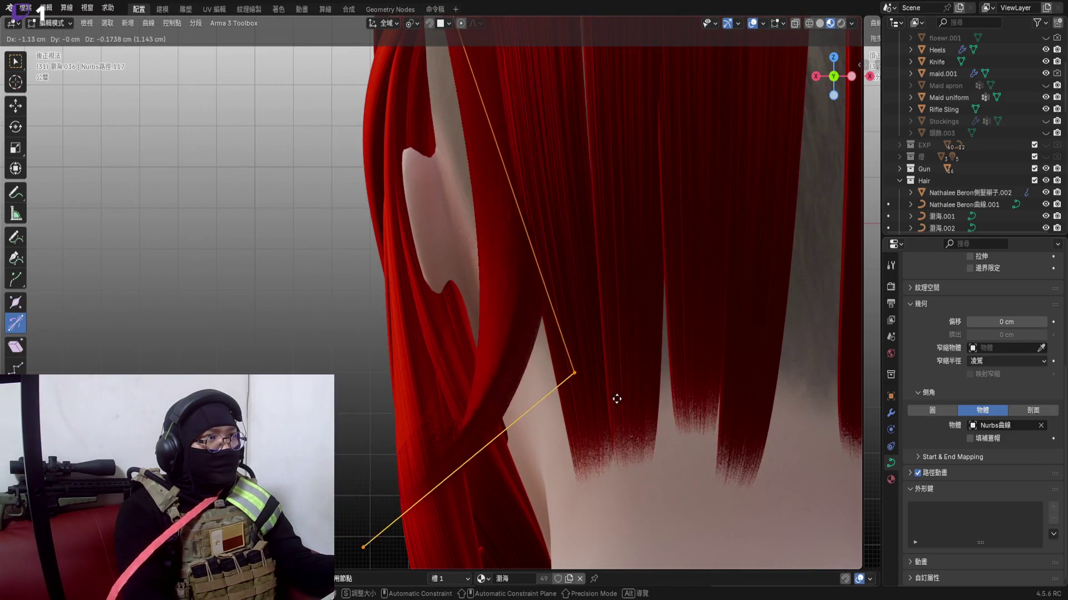
scroll(641, 359, down, 3)
mouse_move(621, 399)
middle_down()
mouse_move(641, 359)
mouse_move(569, 336)
mouse_move(544, 310)
middle_up()
click(846, 80)
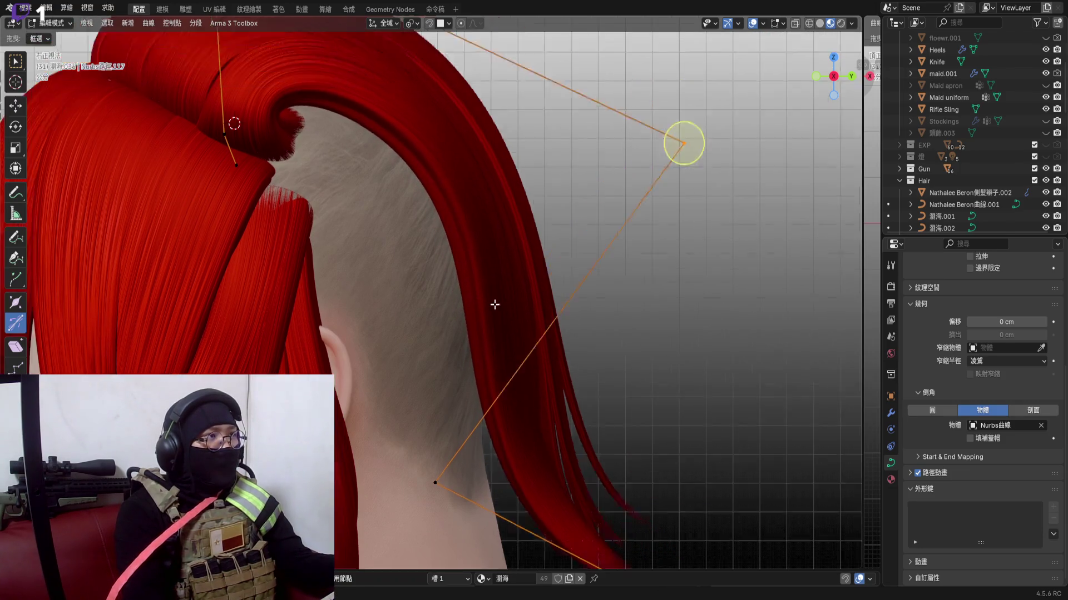
mouse_move(715, 150)
middle_down()
mouse_move(734, 259)
mouse_move(501, 358)
mouse_move(550, 341)
mouse_move(550, 108)
mouse_move(583, 242)
mouse_move(609, 251)
mouse_move(833, 98)
middle_up()
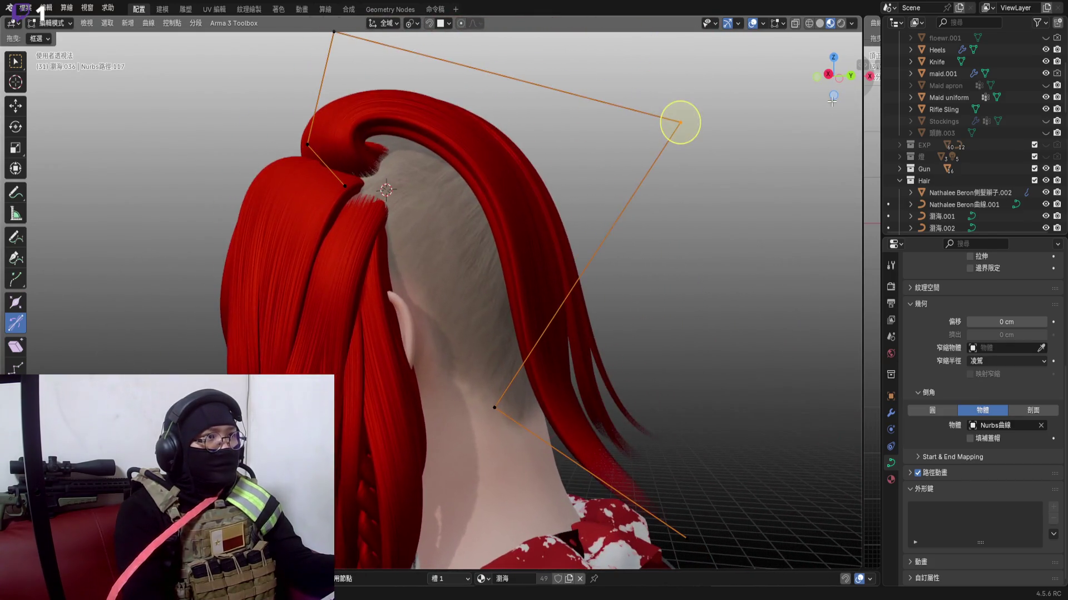
mouse_move(567, 282)
middle_down()
mouse_move(594, 326)
mouse_move(495, 316)
mouse_move(651, 314)
mouse_move(605, 306)
mouse_move(588, 332)
middle_up()
scroll(555, 313, down, 3)
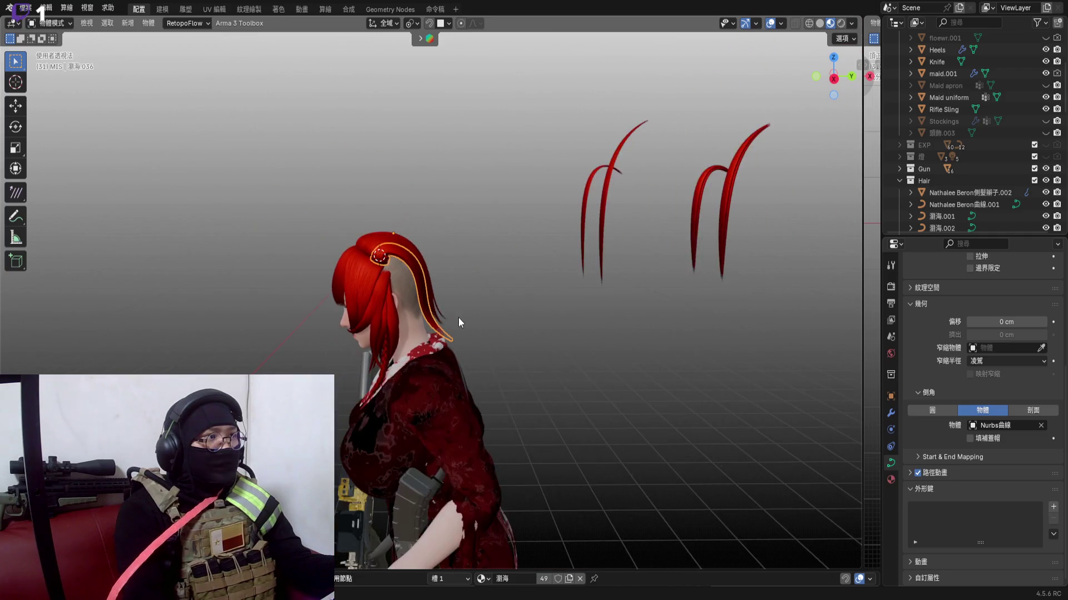
scroll(426, 300, up, 2)
scroll(423, 279, up, 3)
With a bounding-box-centre pivot, mirror the strand with Ctrl+M and move the mirrored copy into place
mouse_move(423, 284)
middle_down()
mouse_move(548, 296)
mouse_move(460, 269)
mouse_move(458, 62)
middle_up()
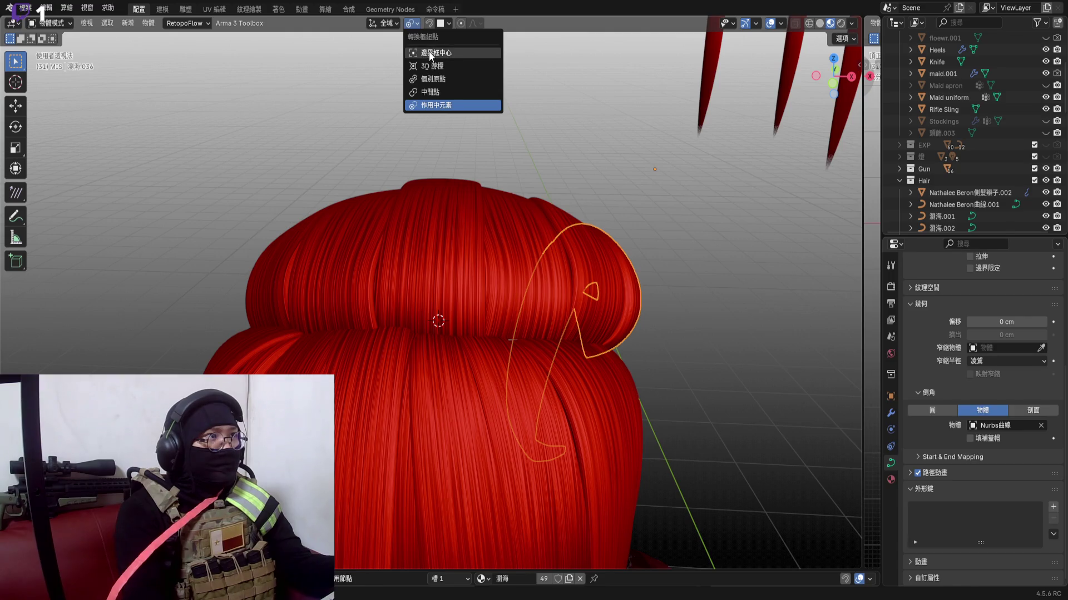
click(431, 53)
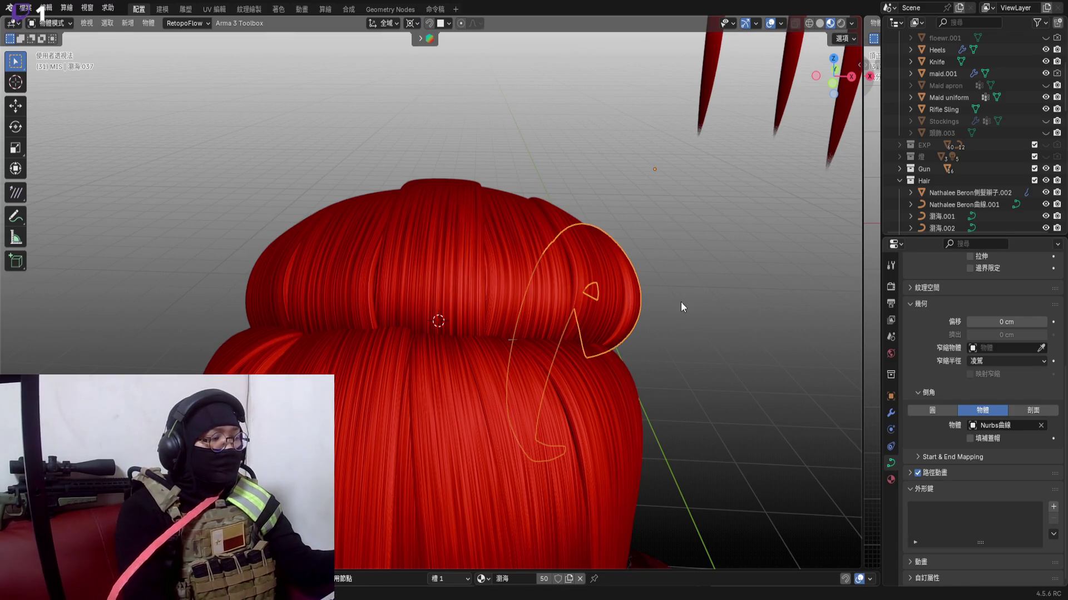
key(ctrl+m)
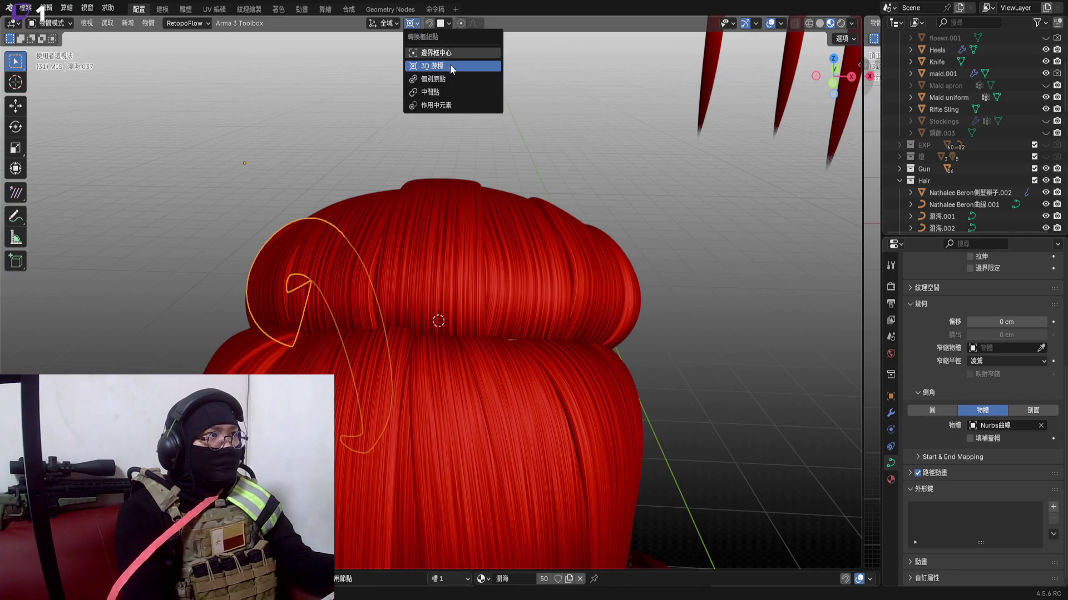
click(464, 106)
mouse_move(368, 261)
middle_down()
mouse_move(416, 229)
mouse_move(296, 248)
mouse_move(398, 225)
mouse_move(430, 251)
mouse_move(431, 227)
mouse_move(410, 278)
mouse_move(352, 278)
mouse_move(493, 256)
mouse_move(453, 331)
mouse_move(418, 296)
mouse_move(499, 224)
mouse_move(472, 293)
middle_up()
key(g)
click(417, 268)
scroll(517, 322, up, 3)
Set the strand onto the crown and inspect its loop from side and rear angles
middle_drag(553, 321, 530, 406)
key(g)
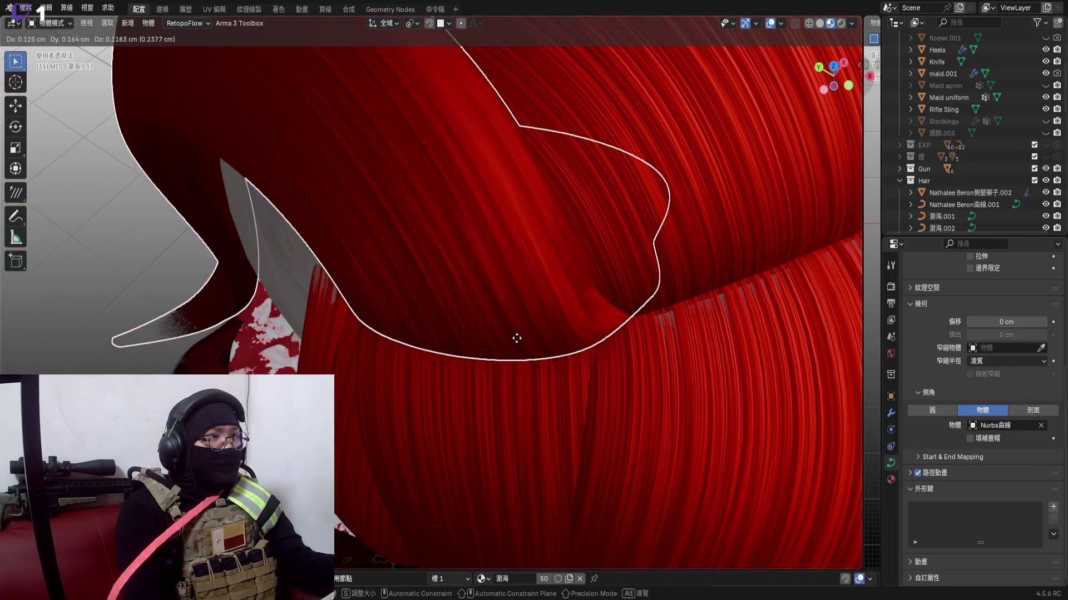
click(517, 321)
scroll(532, 212, down, 3)
mouse_move(536, 239)
middle_down()
mouse_move(527, 292)
mouse_move(520, 274)
mouse_move(620, 267)
mouse_move(608, 222)
mouse_move(568, 315)
mouse_move(530, 222)
mouse_move(621, 209)
mouse_move(596, 189)
mouse_move(607, 215)
mouse_move(668, 227)
mouse_move(561, 202)
mouse_move(757, 54)
middle_up()
scroll(679, 223, down, 3)
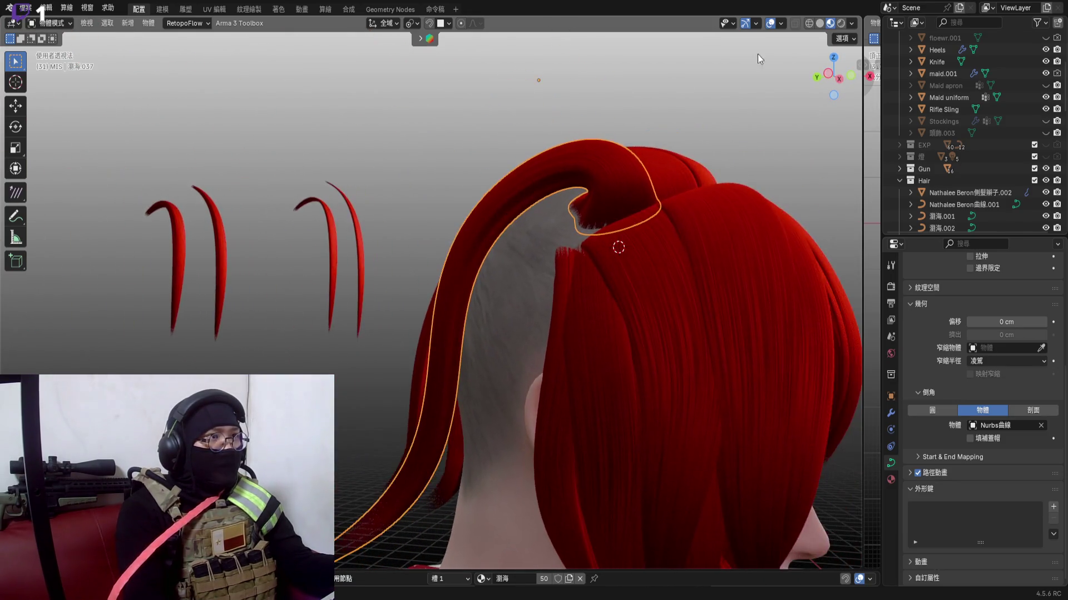
click(837, 74)
scroll(606, 181, up, 3)
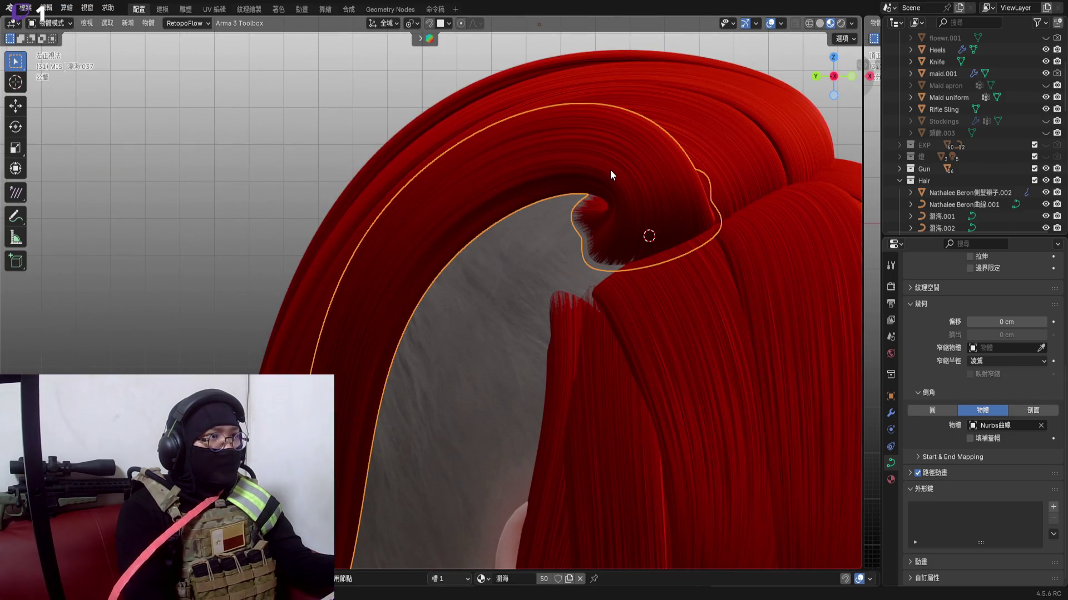
scroll(609, 168, down, 3)
mouse_move(679, 169)
middle_down()
mouse_move(731, 183)
mouse_move(563, 203)
mouse_move(364, 175)
mouse_move(480, 166)
middle_up()
scroll(562, 203, down, 3)
scroll(654, 214, up, 4)
scroll(622, 195, up, 2)
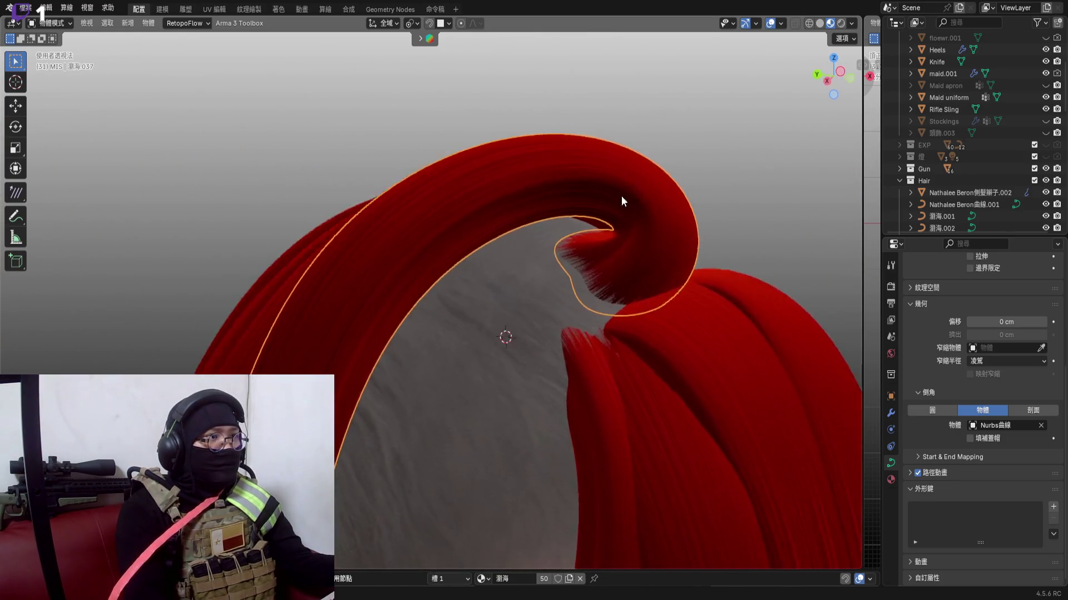
mouse_move(611, 188)
middle_down()
mouse_move(637, 240)
mouse_move(546, 227)
mouse_move(640, 244)
mouse_move(530, 207)
middle_up()
scroll(542, 230, down, 5)
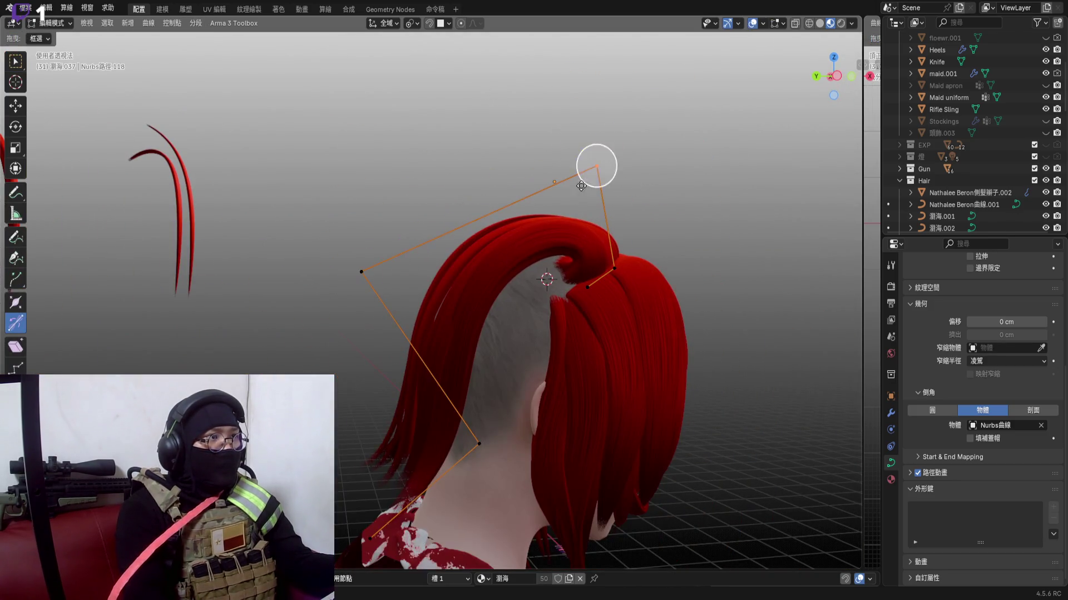
scroll(581, 185, up, 3)
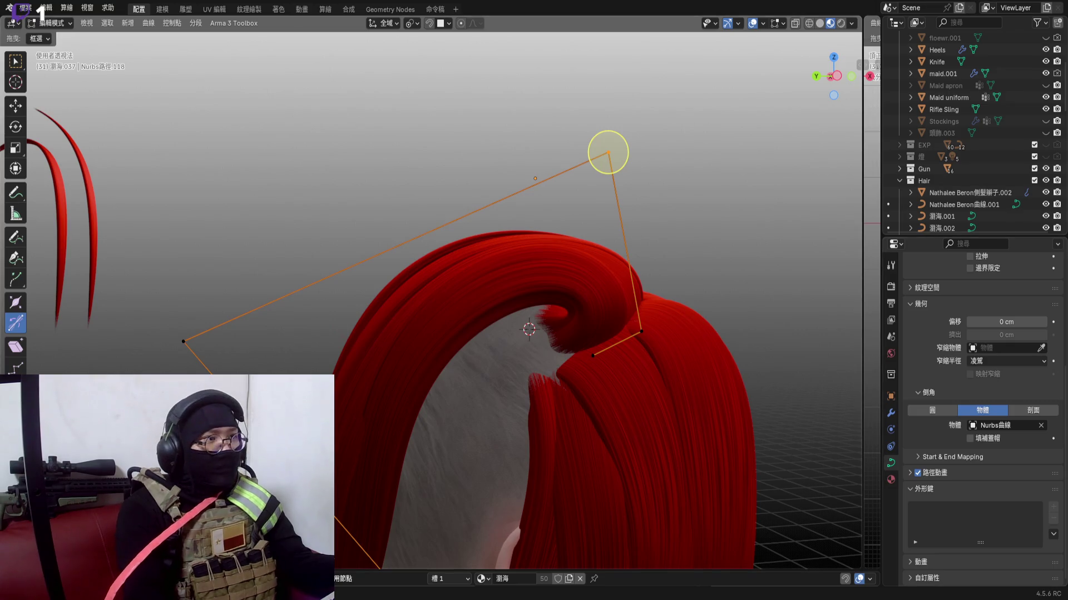
scroll(607, 152, up, 2)
Move the strand's top point, return to Object Mode and shift the whole curled strand
key(g)
click(614, 311)
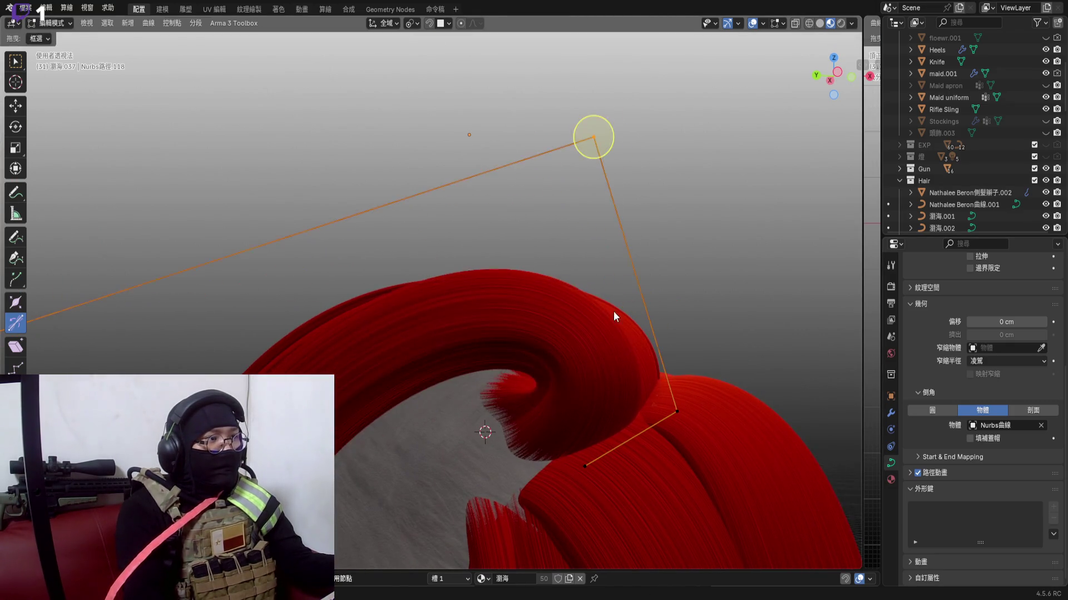
key(Tab)
scroll(630, 236, down, 4)
middle_drag(579, 253, 558, 264)
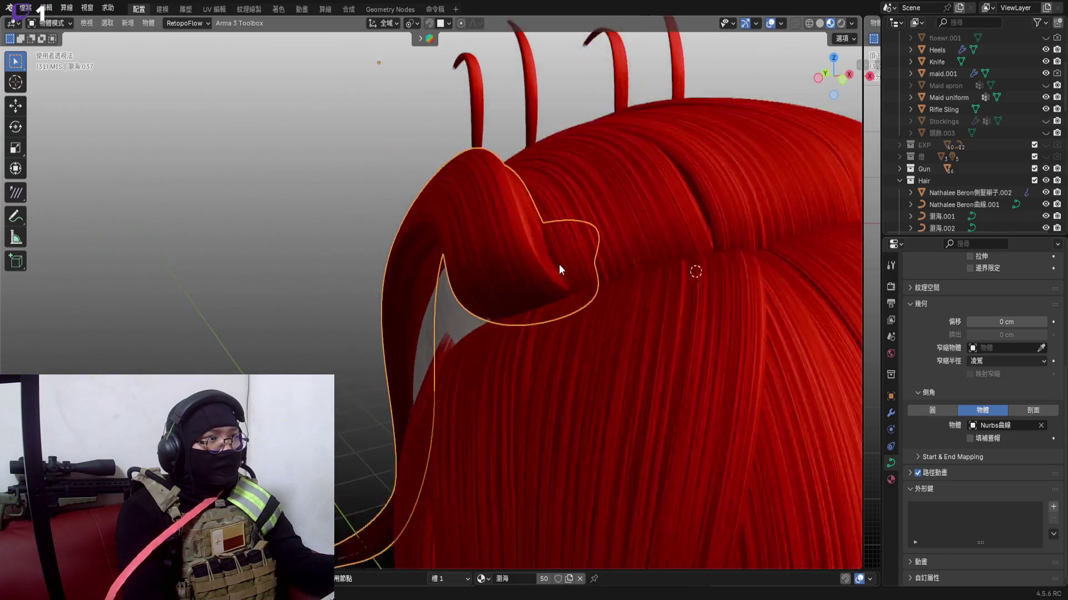
scroll(569, 220, up, 3)
key(g)
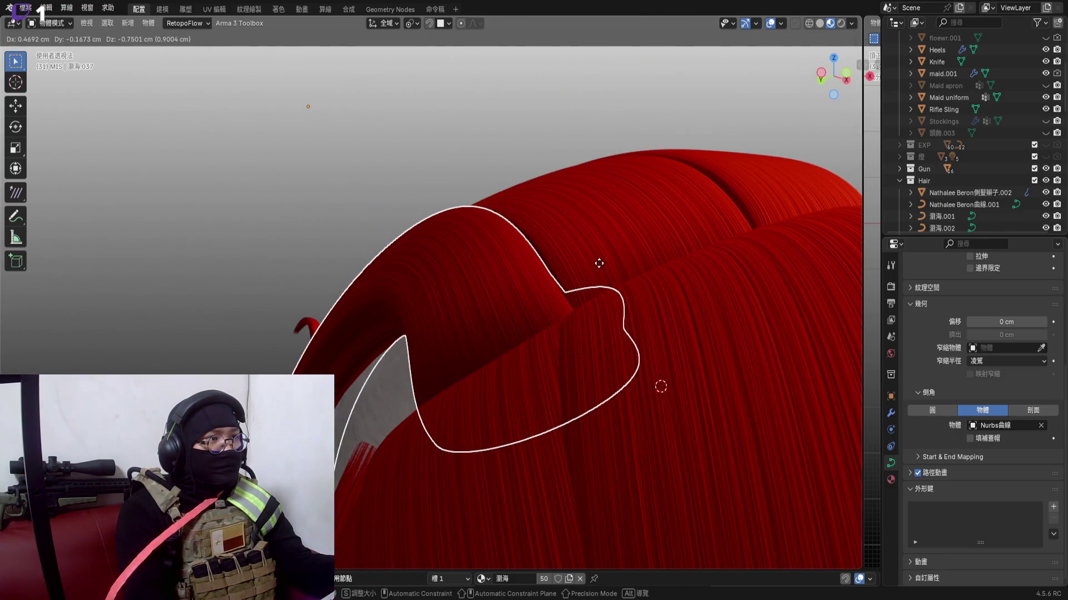
click(600, 264)
In back orthographic view (Ctrl+Numpad1), nudge the strand sideways, then select another strand
middle_drag(544, 288, 431, 324)
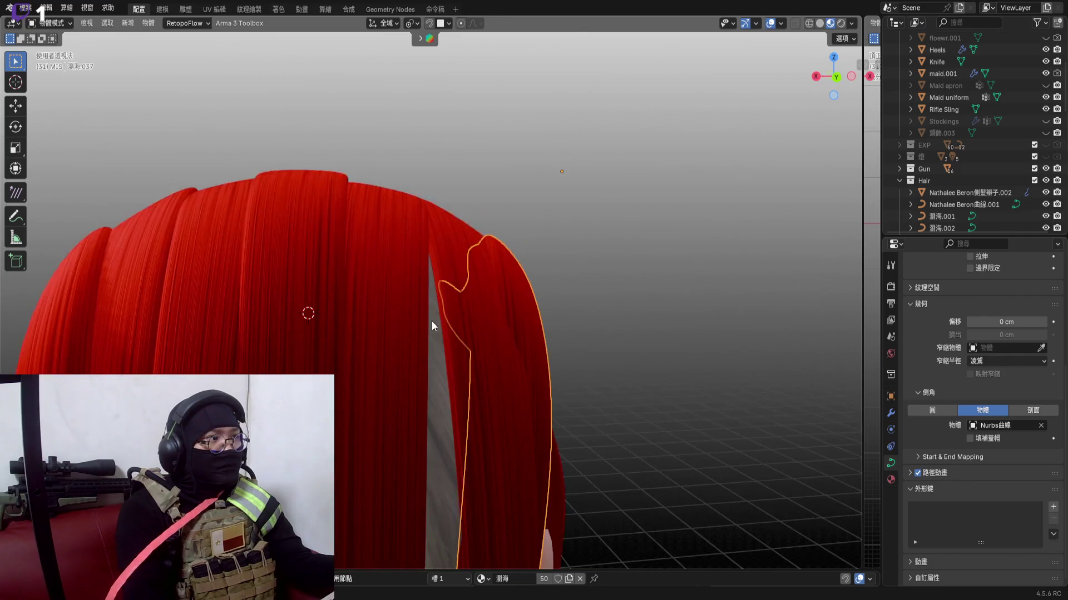
scroll(431, 325, down, 3)
mouse_move(527, 252)
middle_down()
mouse_move(603, 232)
mouse_move(522, 231)
mouse_move(637, 216)
mouse_move(590, 232)
middle_up()
key(ctrl+KP_1)
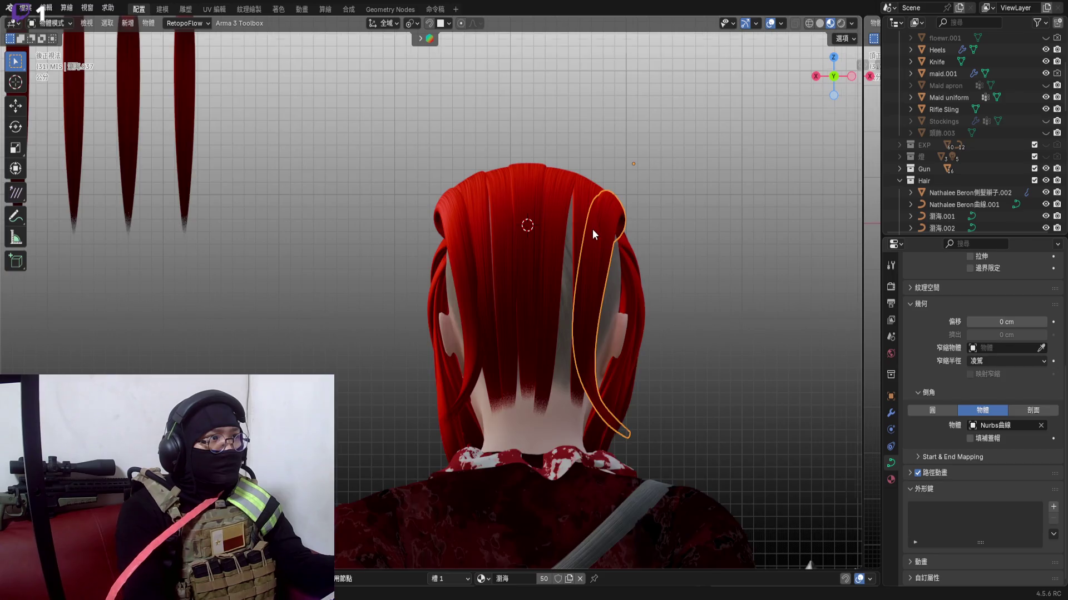
scroll(592, 229, up, 5)
scroll(602, 287, up, 1)
key(g)
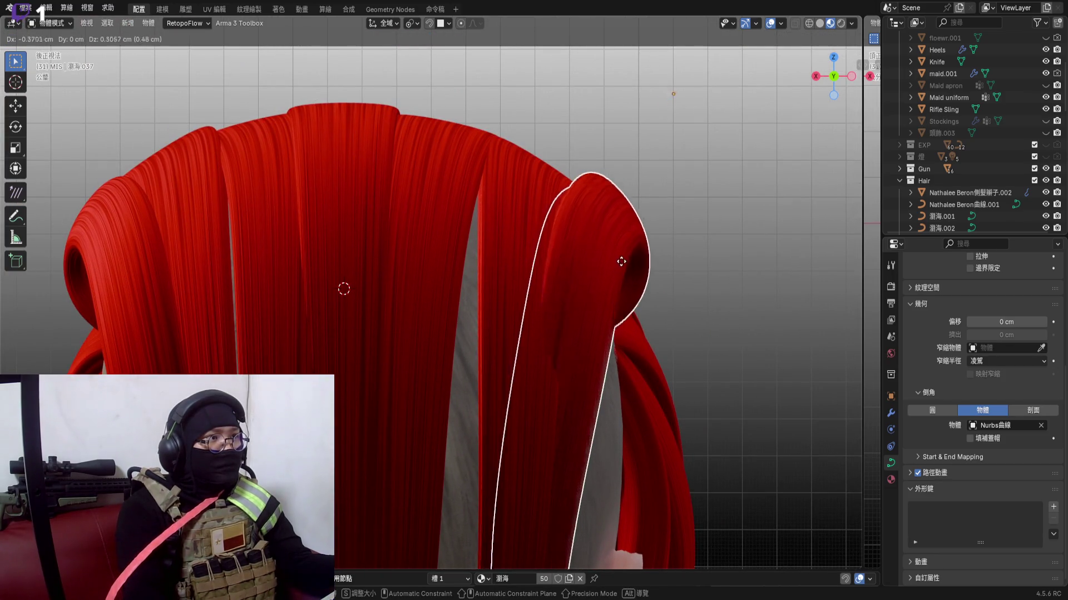
click(621, 261)
middle_drag(630, 271, 468, 241)
click(549, 236)
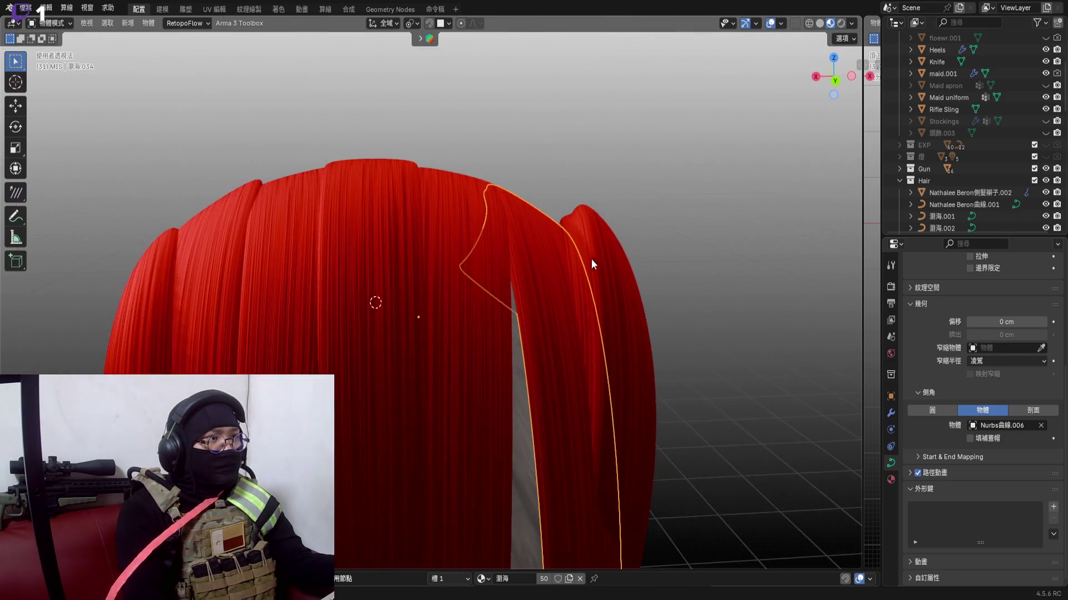
middle_drag(555, 231, 491, 183)
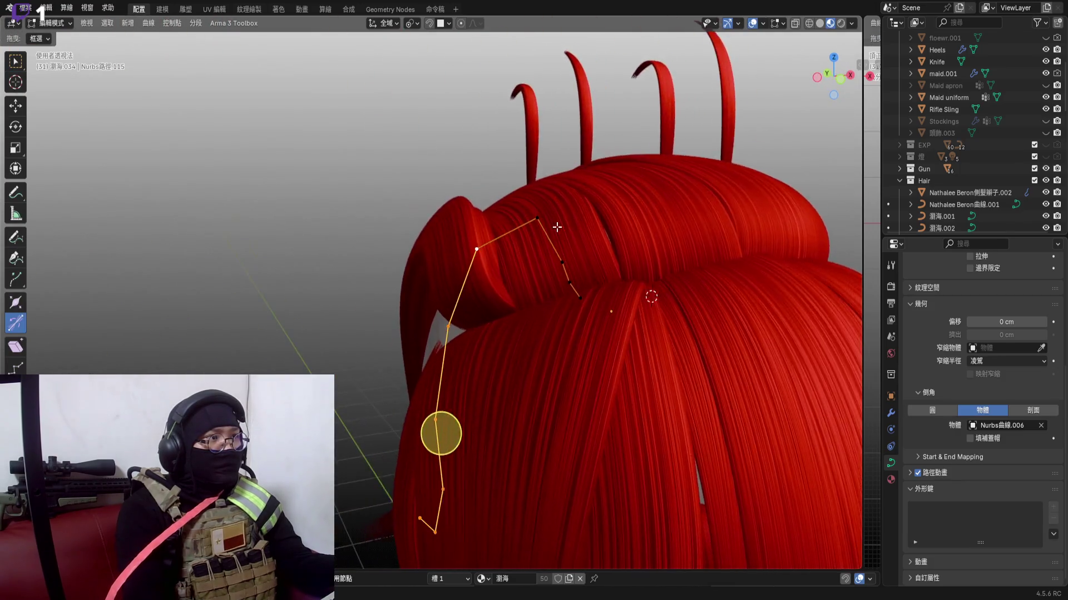
scroll(571, 281, up, 2)
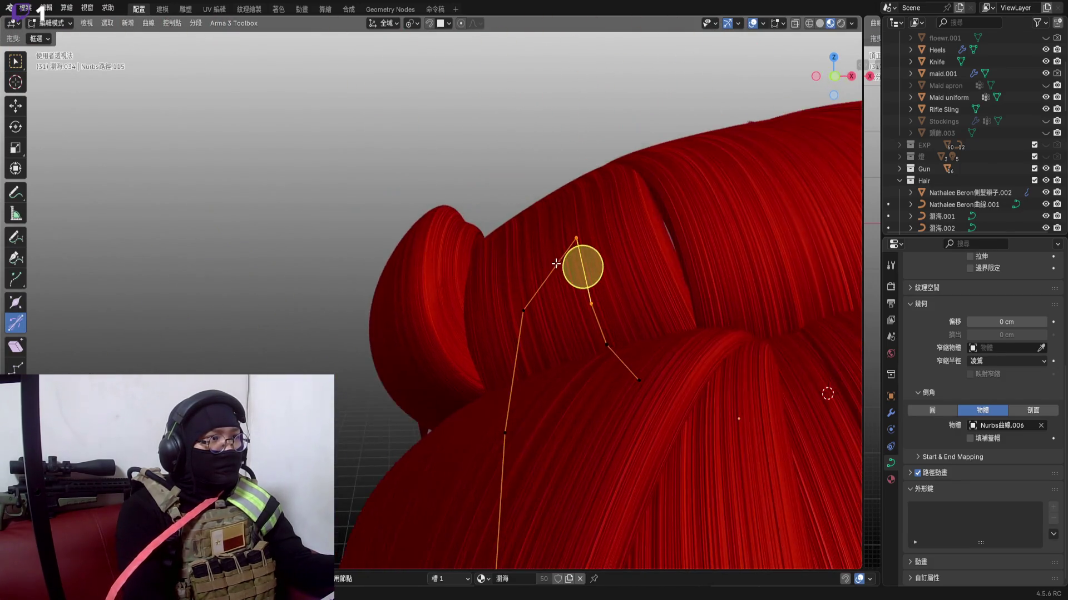
Move a crown strand's control point into a peak and twist it with Ctrl+T
key(g)
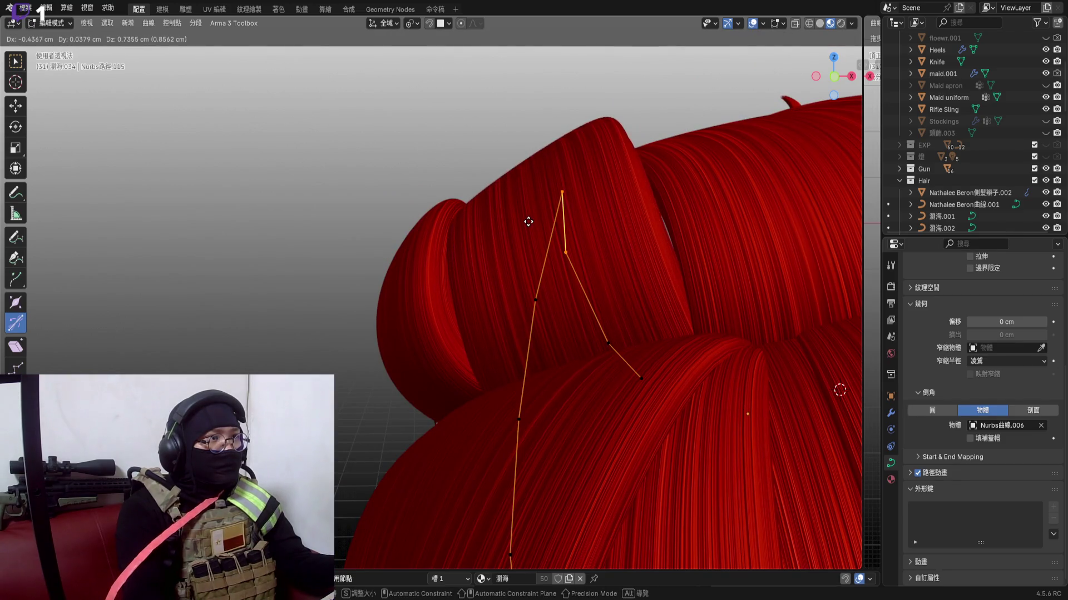
middle_drag(540, 221, 575, 216)
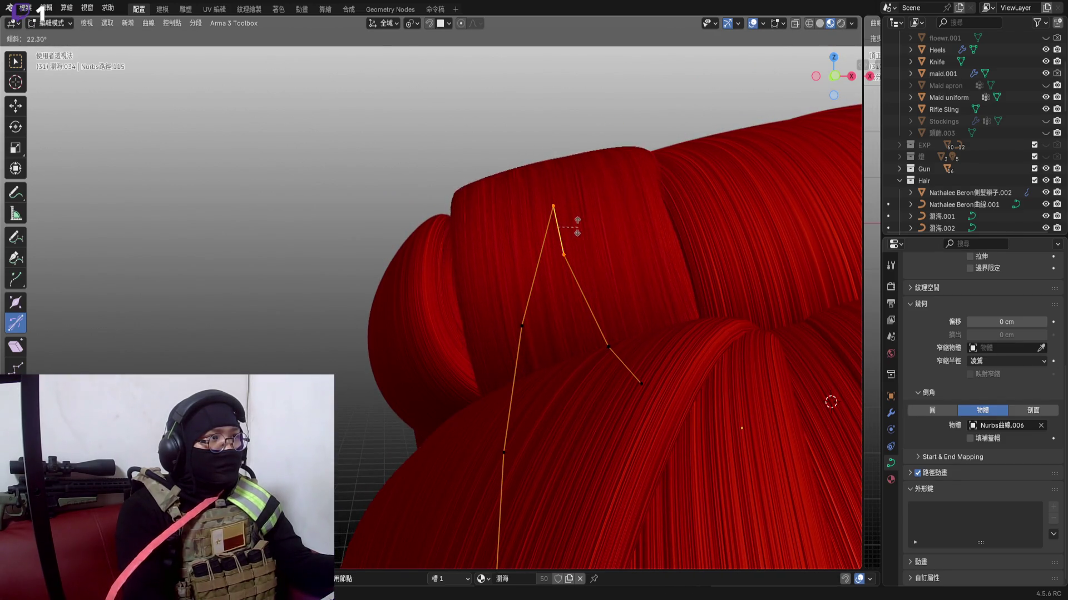
middle_drag(578, 223, 574, 216)
key(g)
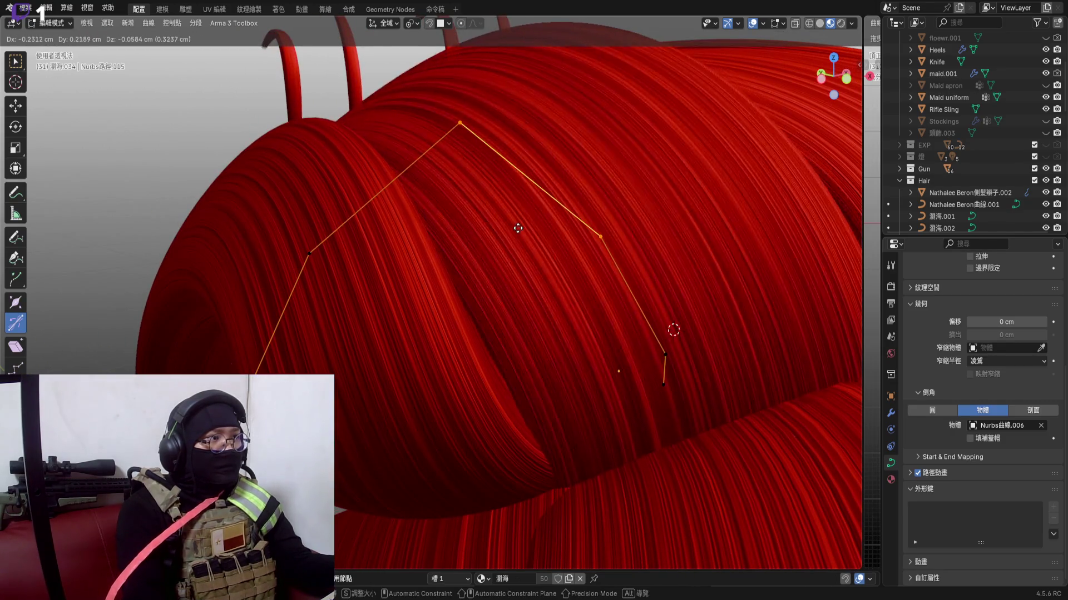
click(518, 171)
middle_drag(517, 172, 442, 183)
key(ctrl+t)
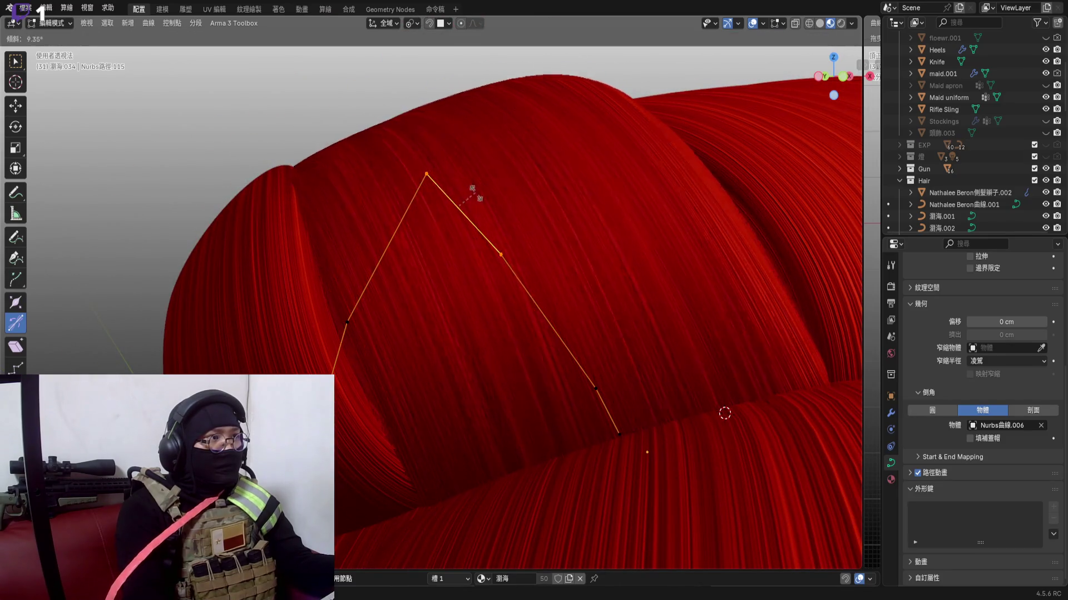
click(474, 194)
scroll(417, 208, down, 3)
mouse_move(334, 107)
middle_down()
mouse_move(454, 249)
mouse_move(401, 250)
mouse_move(459, 238)
mouse_move(458, 218)
mouse_move(462, 234)
middle_up()
Widen the strand at a point with Alt+S, adjust it, then select a neighbouring crown strand
key(Tab)
key(Tab)
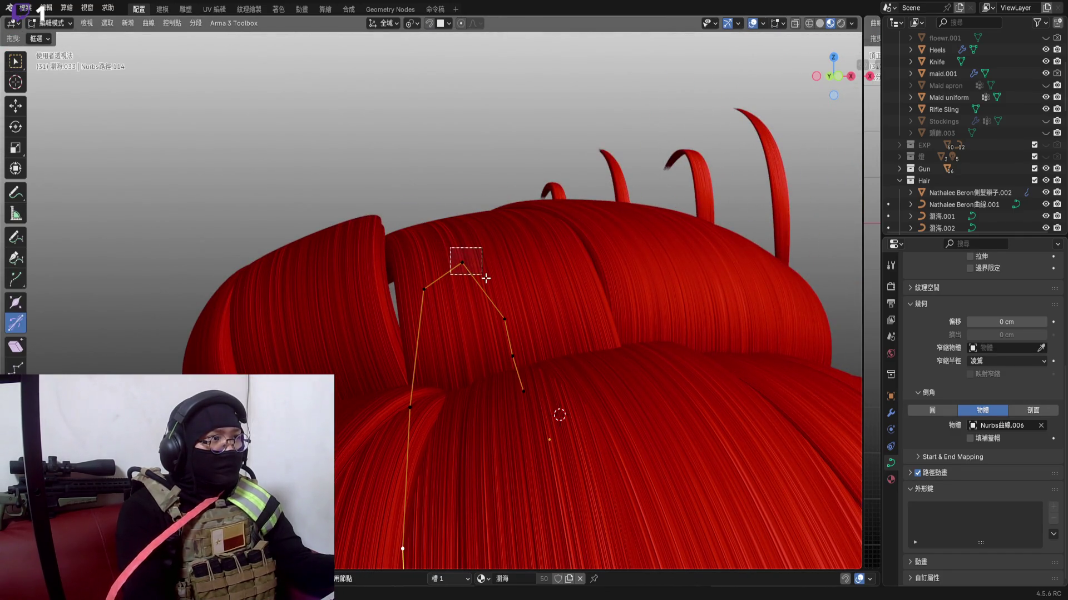
click(470, 239)
scroll(454, 221, up, 4)
middle_drag(454, 192, 482, 288)
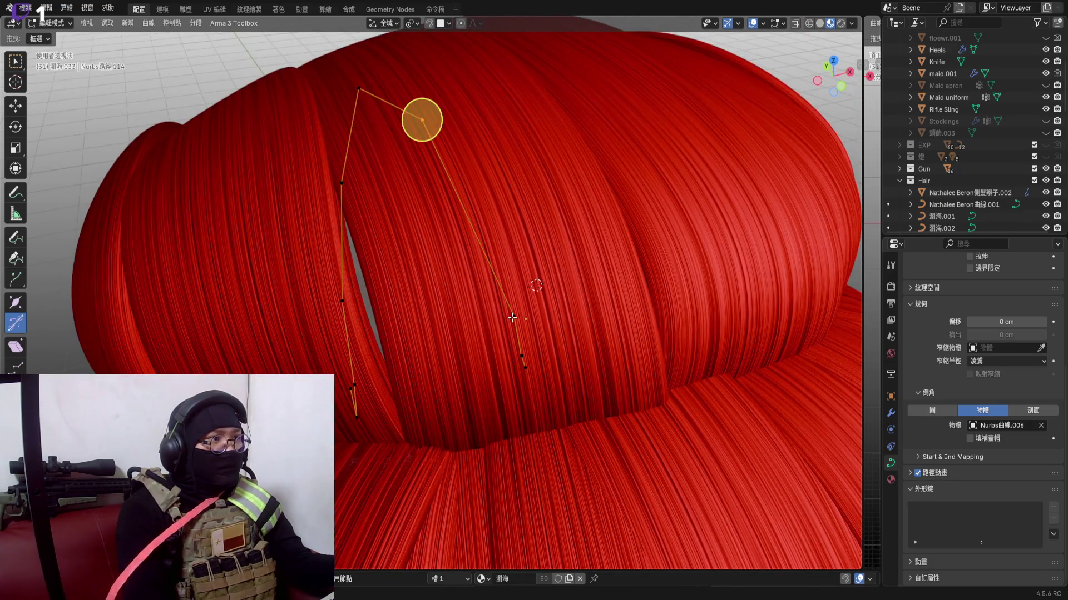
scroll(512, 318, down, 3)
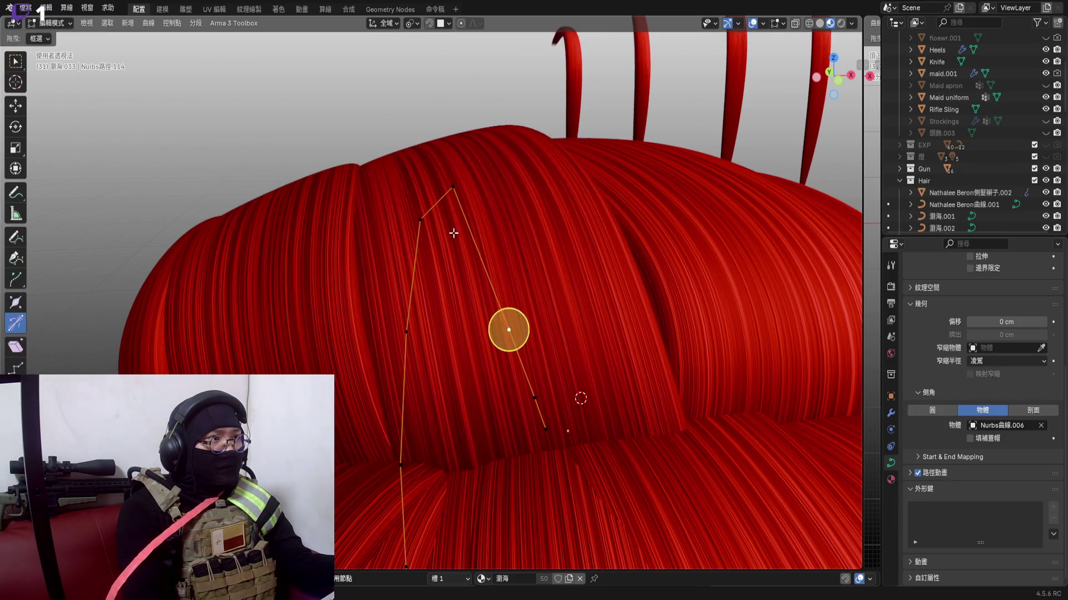
mouse_move(508, 331)
middle_down()
mouse_move(524, 355)
mouse_move(401, 183)
mouse_move(424, 202)
mouse_move(458, 144)
middle_up()
key(alt+s)
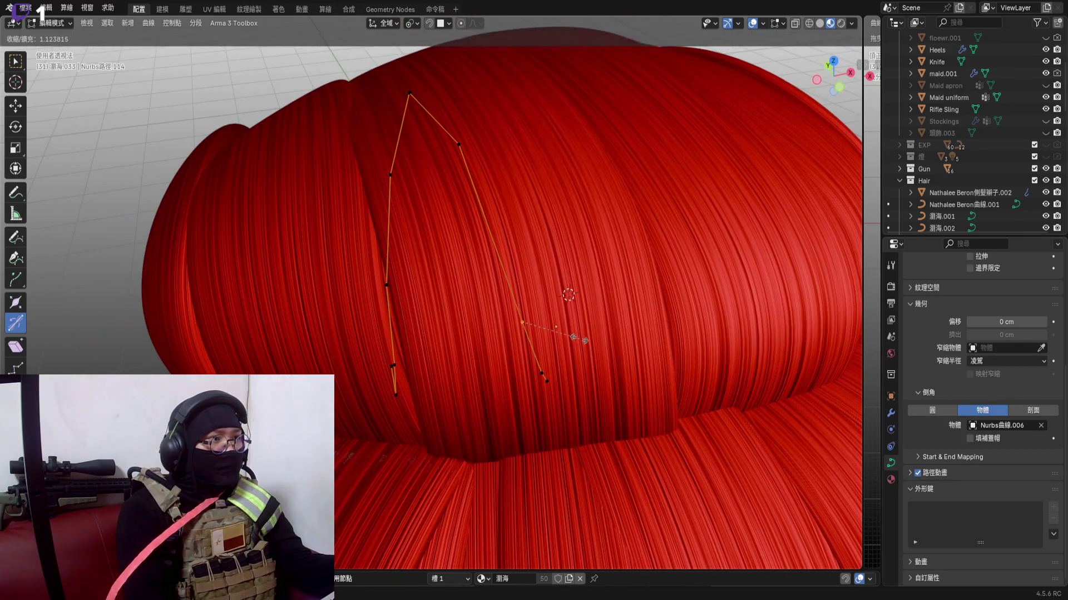
mouse_move(521, 323)
middle_down()
mouse_move(505, 267)
mouse_move(517, 371)
middle_up()
click(543, 397)
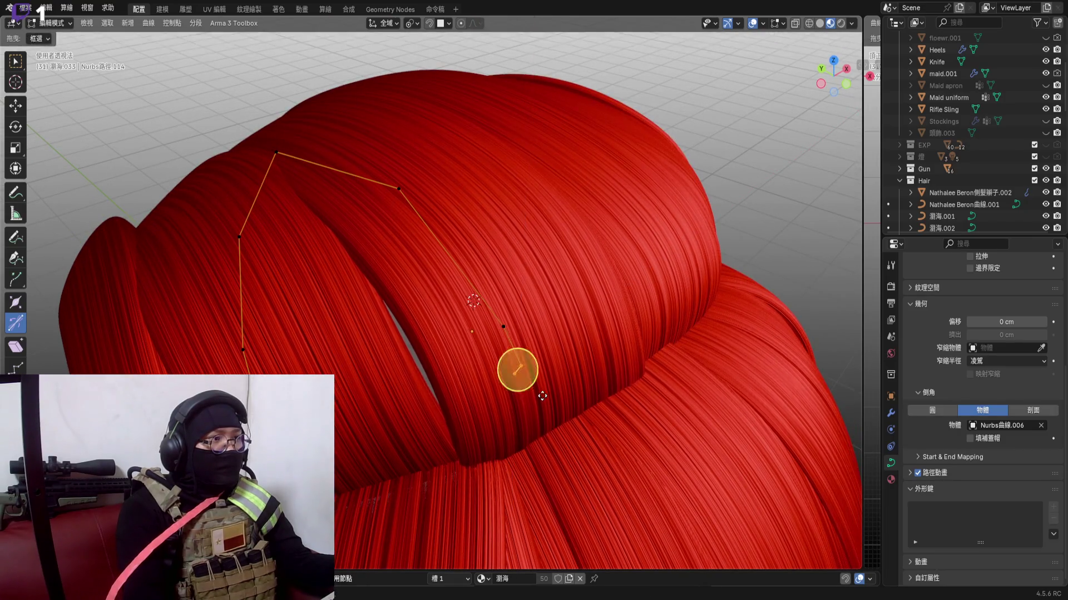
click(531, 387)
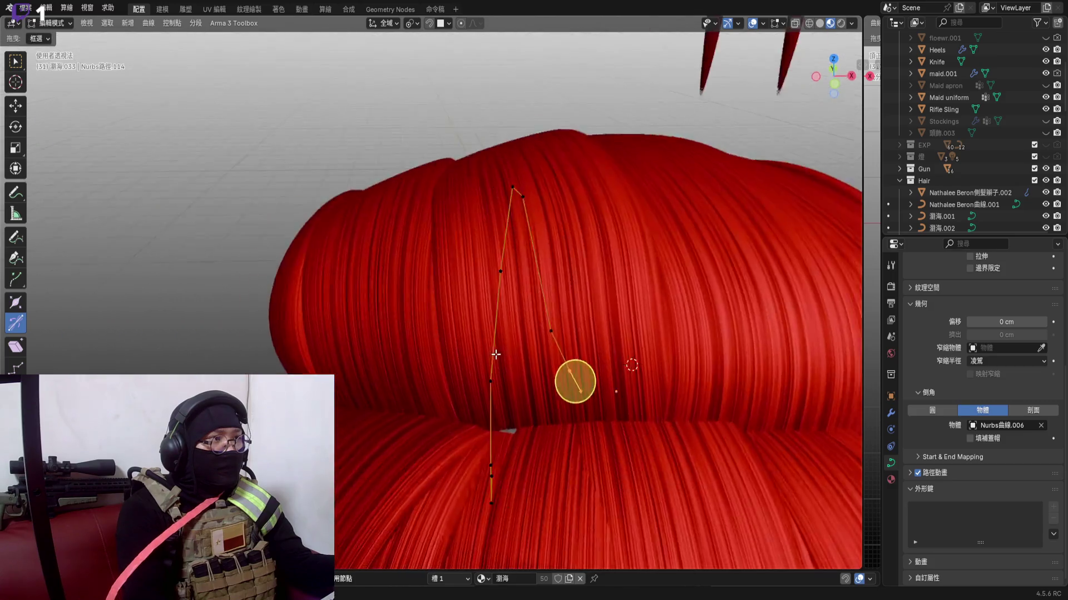
mouse_move(567, 371)
middle_down()
mouse_move(342, 367)
mouse_move(354, 429)
mouse_move(335, 554)
middle_up()
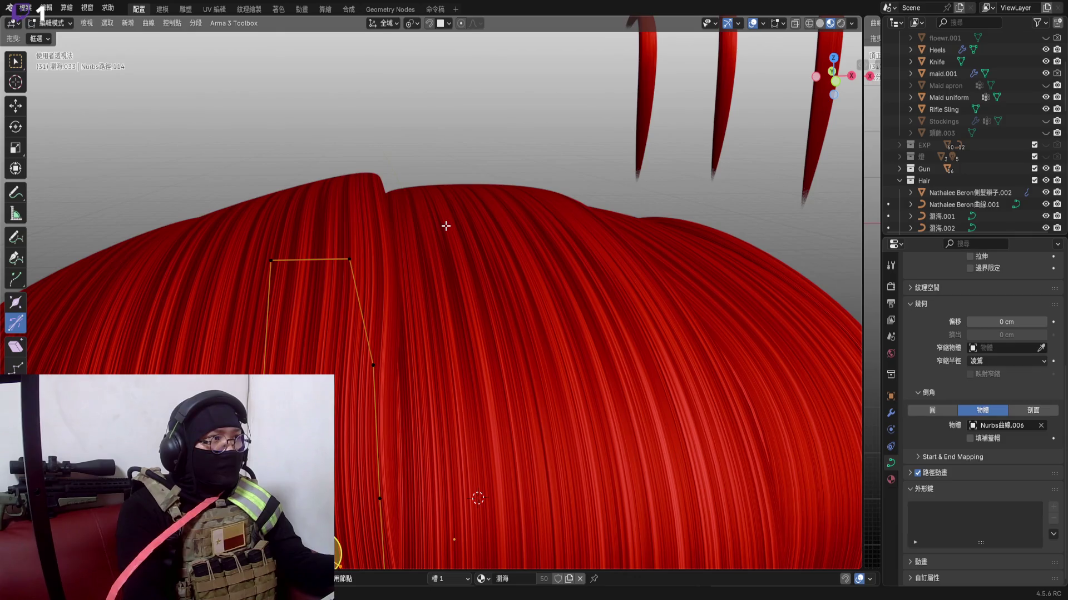
click(447, 226)
middle_drag(447, 229, 421, 250)
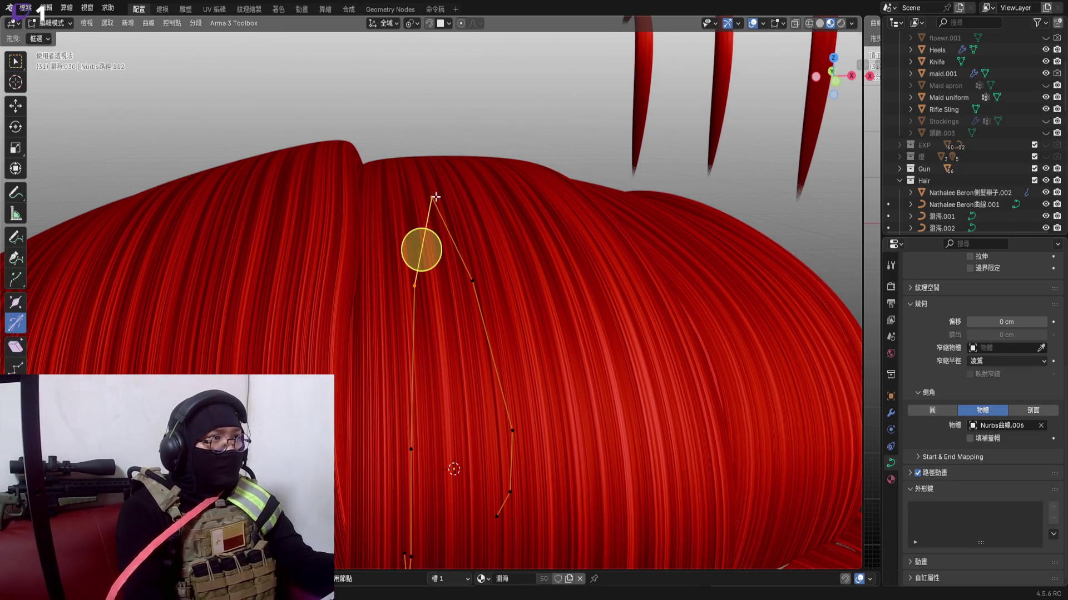
click(431, 197)
key(g)
click(466, 215)
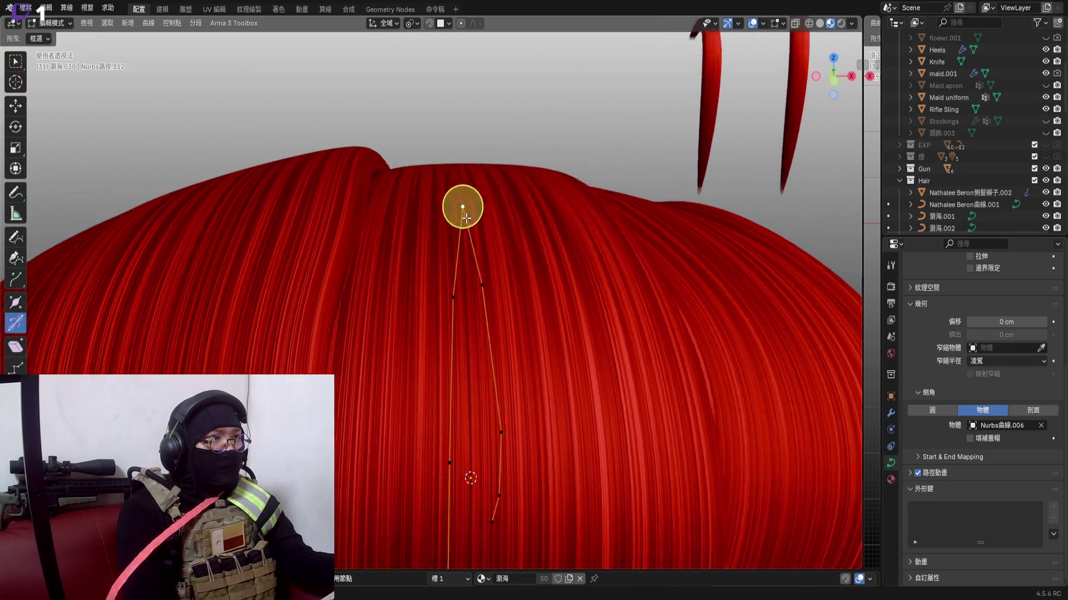
mouse_move(463, 208)
middle_down()
mouse_move(702, 237)
mouse_move(514, 261)
middle_up()
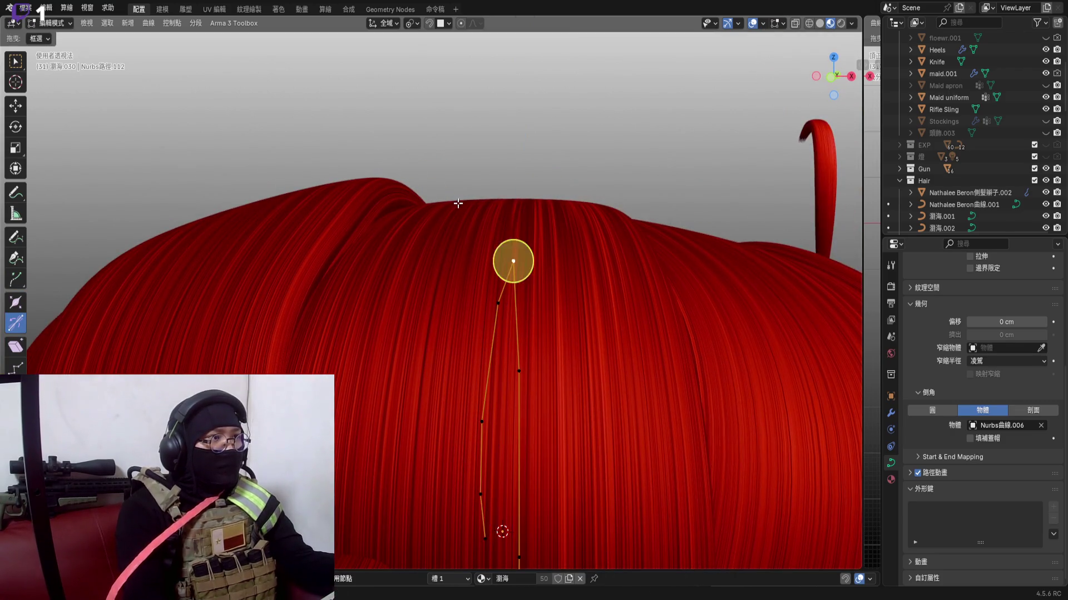
key(g)
key(x)
click(464, 172)
mouse_move(777, 218)
middle_down()
mouse_move(772, 205)
mouse_move(643, 214)
mouse_move(785, 212)
middle_up()
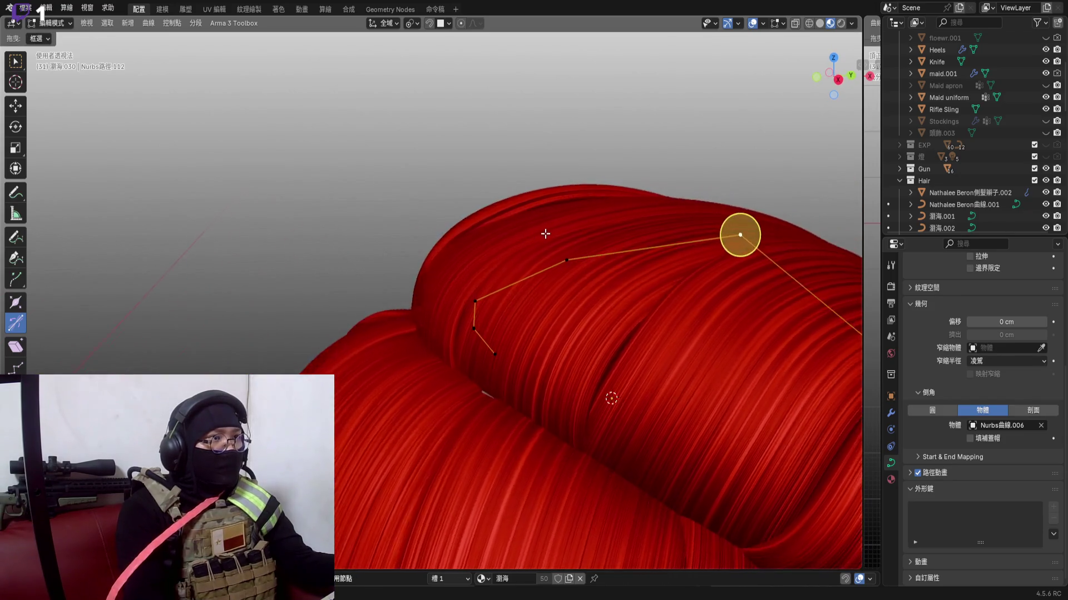
scroll(566, 261, up, 2)
click(559, 247)
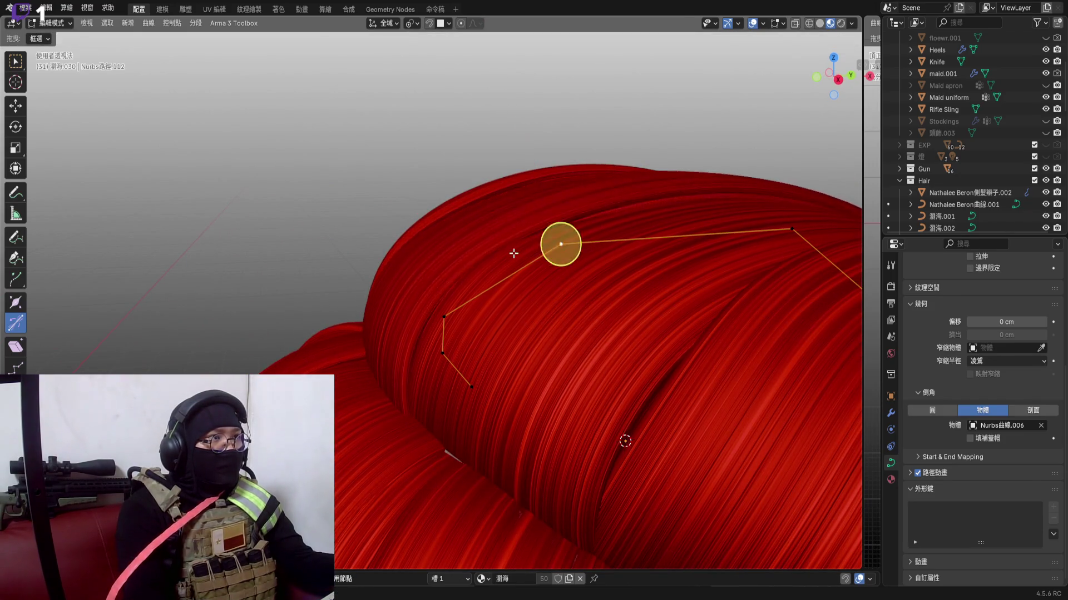
middle_drag(560, 241, 418, 267)
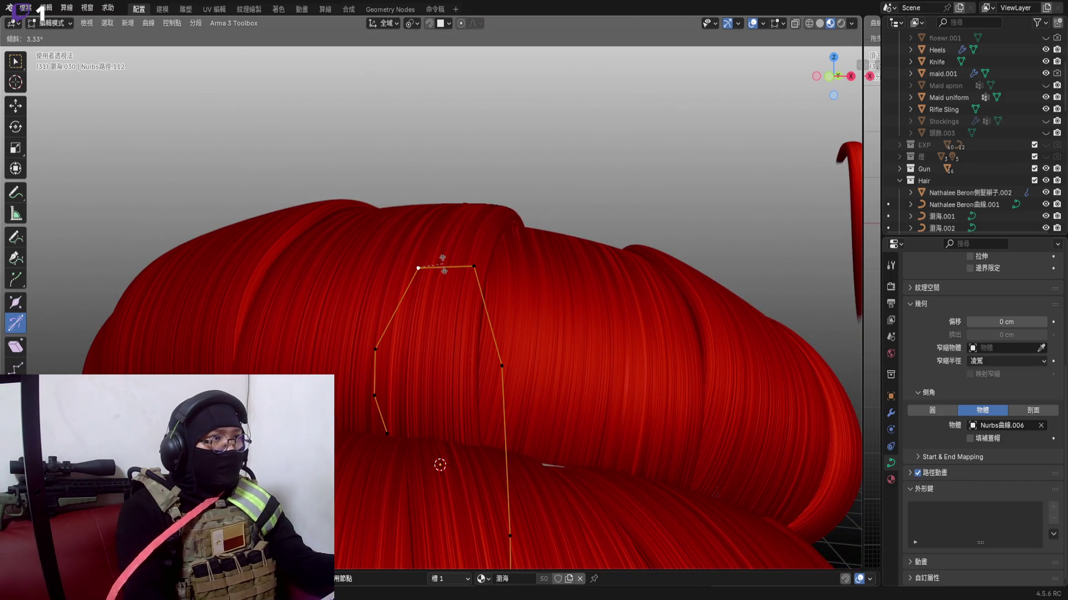
click(447, 247)
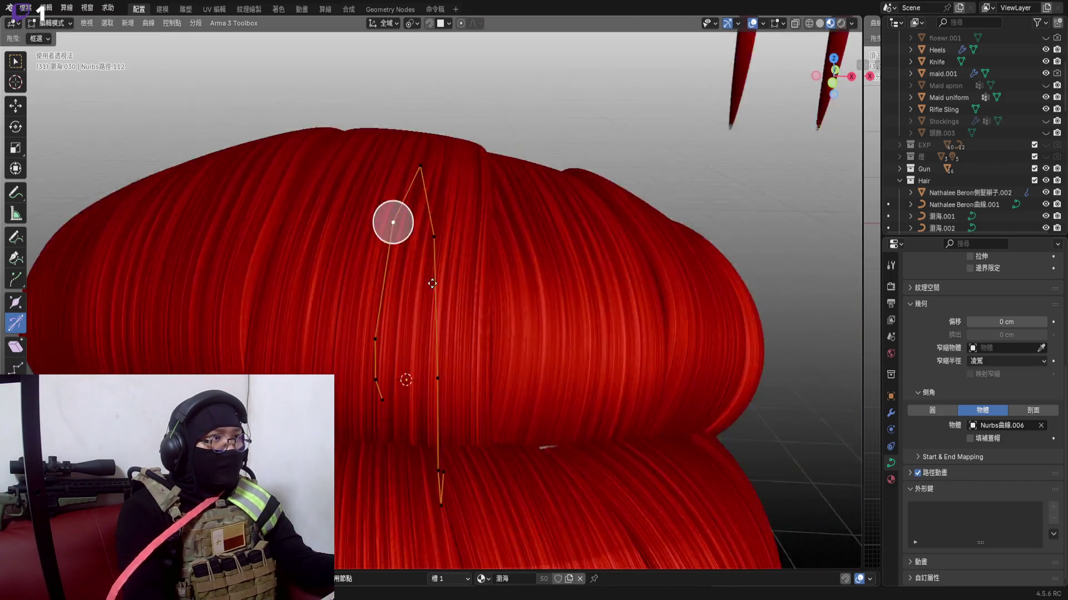
mouse_move(388, 221)
middle_down()
mouse_move(433, 310)
mouse_move(381, 258)
mouse_move(360, 258)
mouse_move(378, 229)
mouse_move(391, 138)
mouse_move(380, 119)
middle_up()
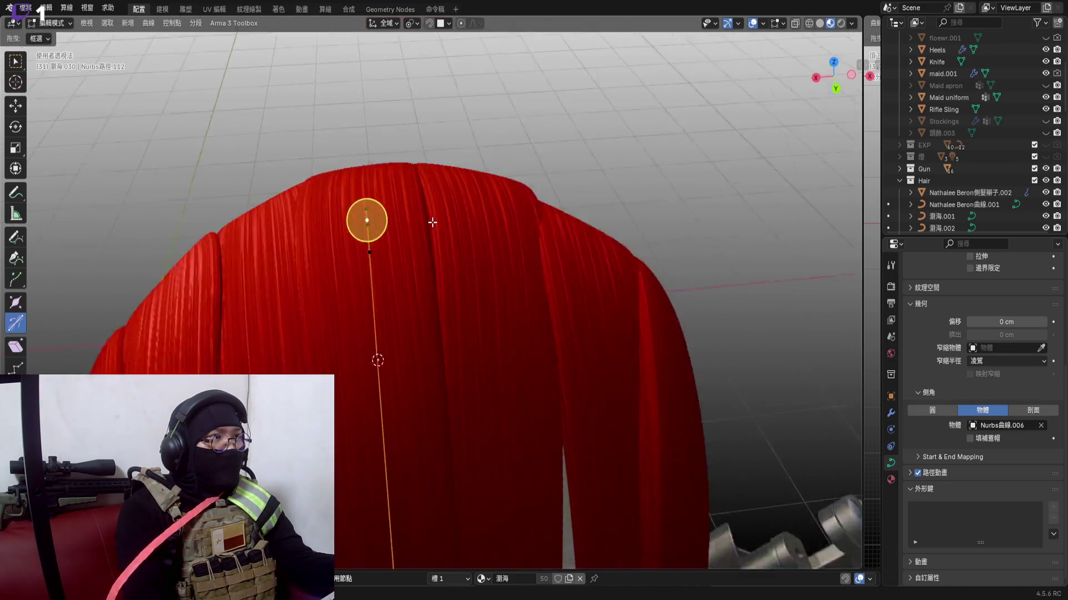
mouse_move(372, 221)
middle_down()
mouse_move(392, 242)
mouse_move(417, 204)
mouse_move(396, 191)
middle_up()
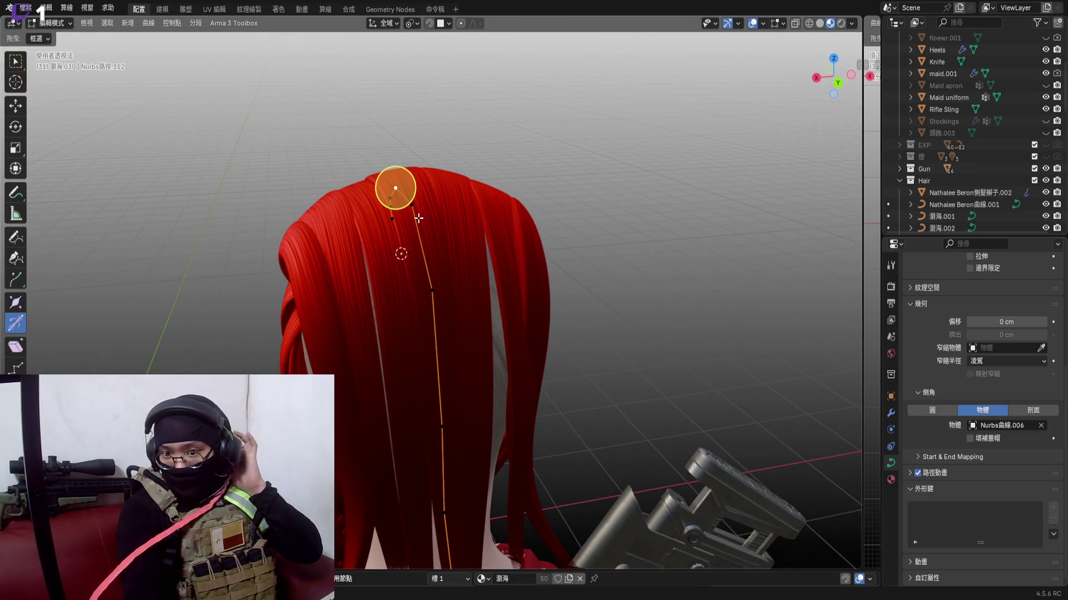
mouse_move(417, 218)
middle_down()
mouse_move(409, 242)
mouse_move(548, 229)
mouse_move(437, 226)
middle_up()
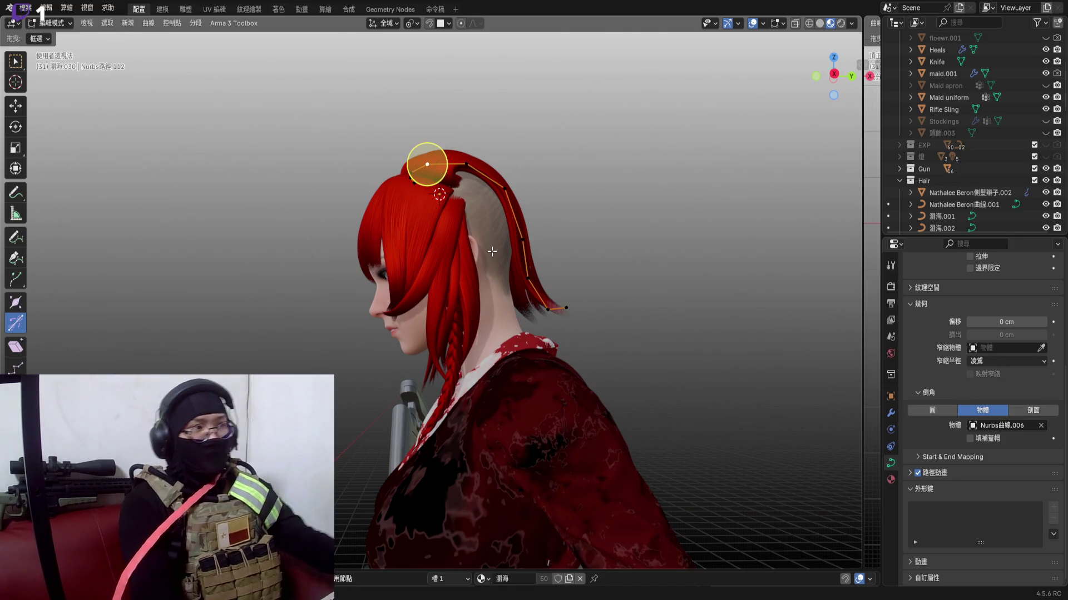
mouse_move(495, 250)
middle_down()
mouse_move(574, 278)
mouse_move(572, 263)
middle_up()
middle_drag(566, 313, 648, 251)
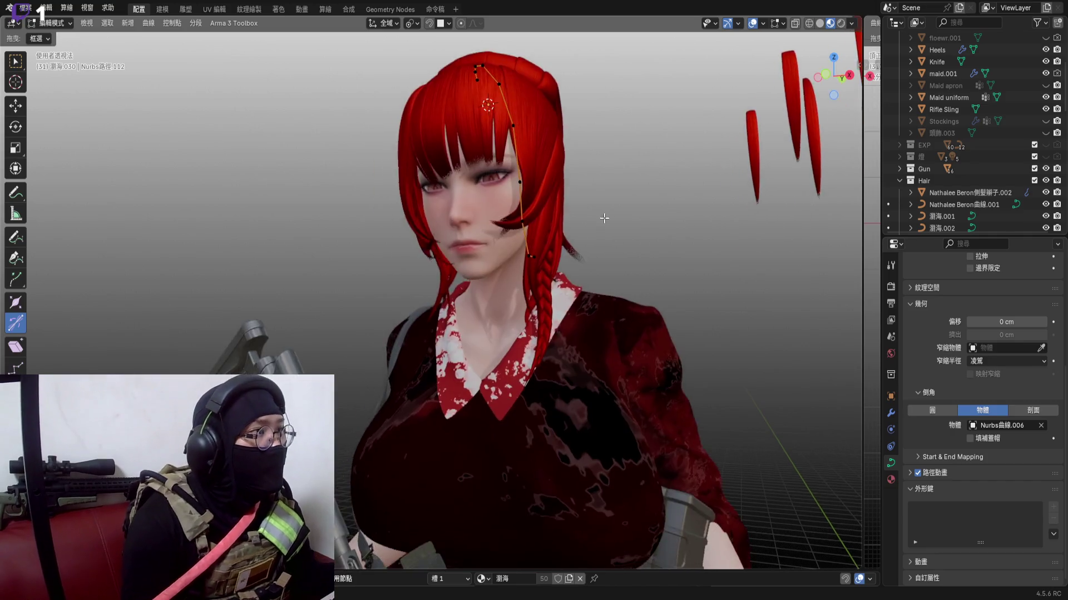
scroll(648, 251, down, 4)
scroll(612, 276, up, 3)
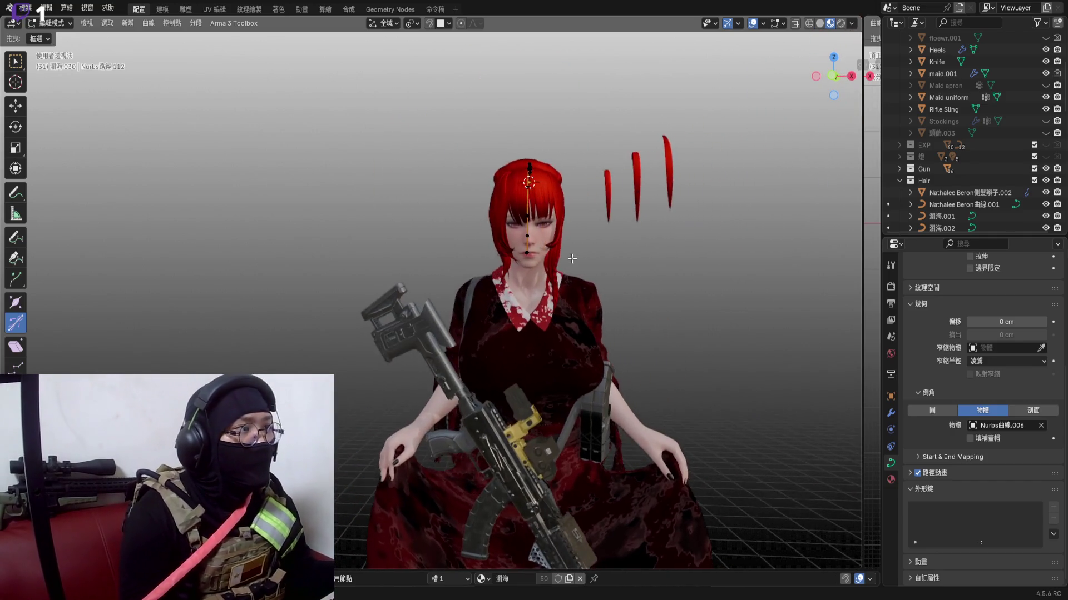
scroll(612, 275, up, 3)
click(832, 74)
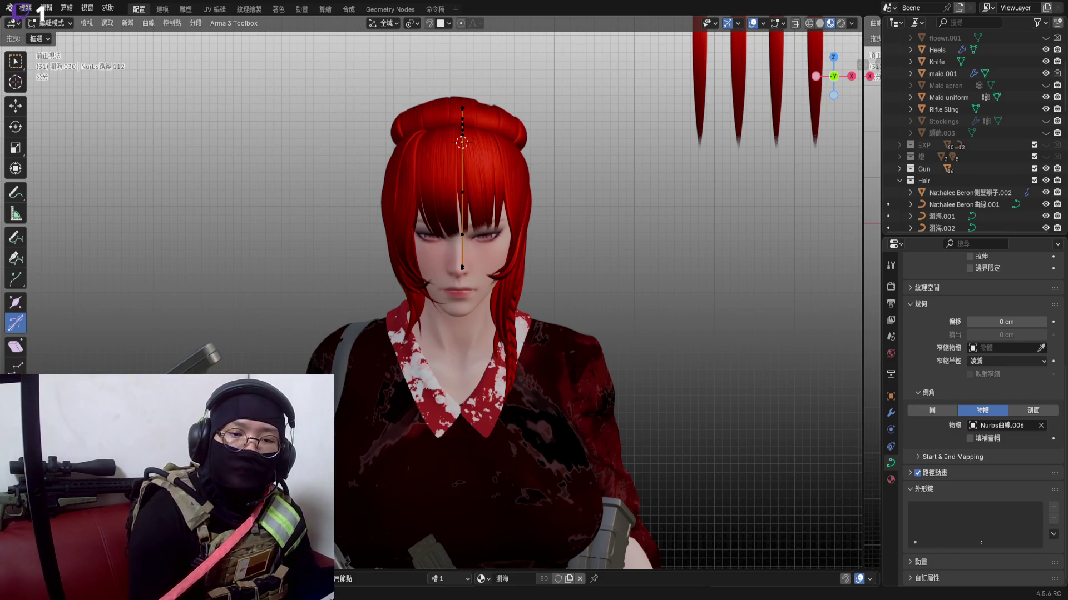
scroll(474, 274, down, 4)
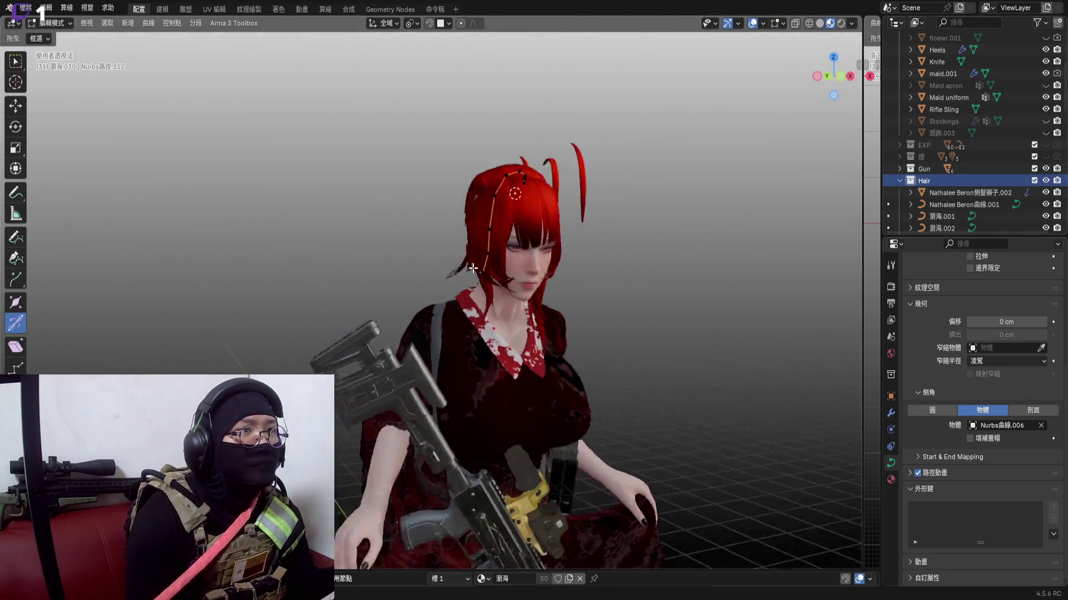
Paste the 46 copied Aveline hair objects with Ctrl+V and enable X-ray to reveal the curves
mouse_move(474, 274)
middle_down()
mouse_move(568, 271)
mouse_move(535, 265)
middle_up()
key(ctrl+v)
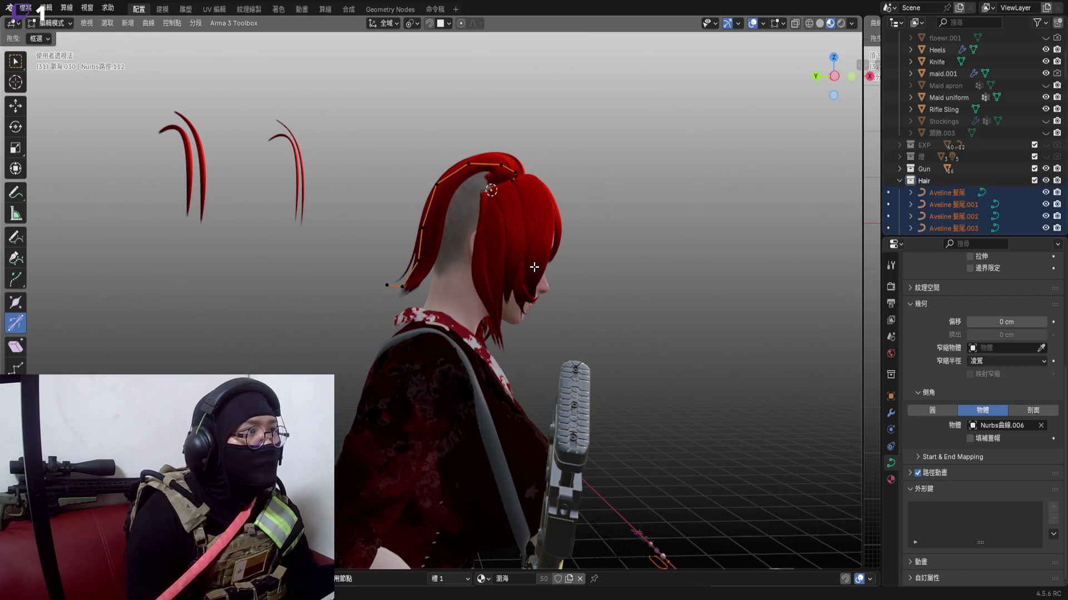
scroll(535, 266, down, 3)
scroll(517, 238, up, 3)
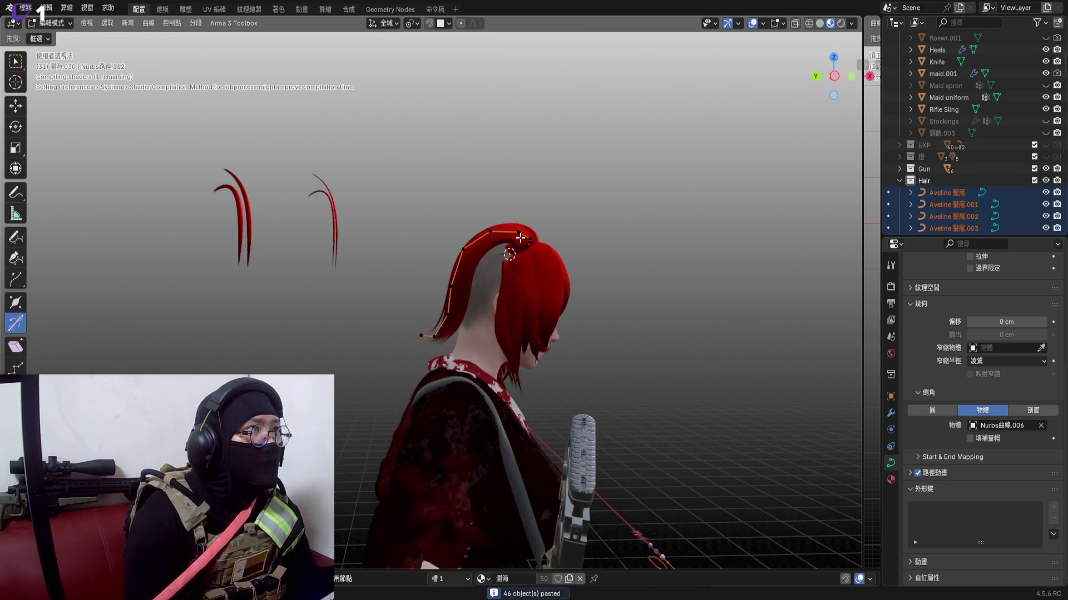
mouse_move(517, 238)
middle_down()
mouse_move(506, 251)
mouse_move(471, 215)
middle_up()
scroll(506, 250, down, 4)
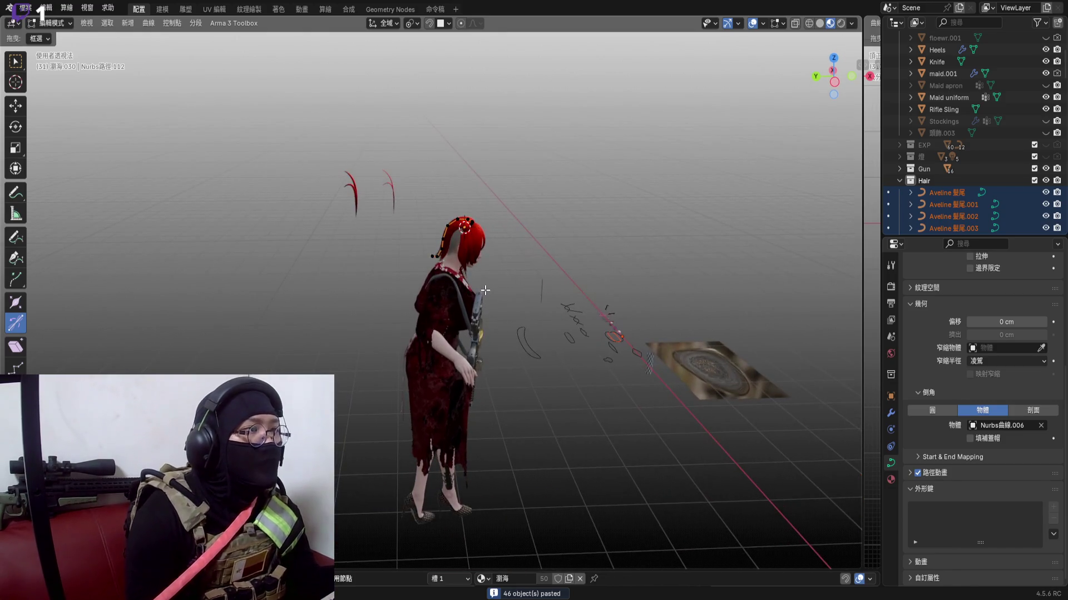
scroll(472, 215, up, 5)
click(429, 23)
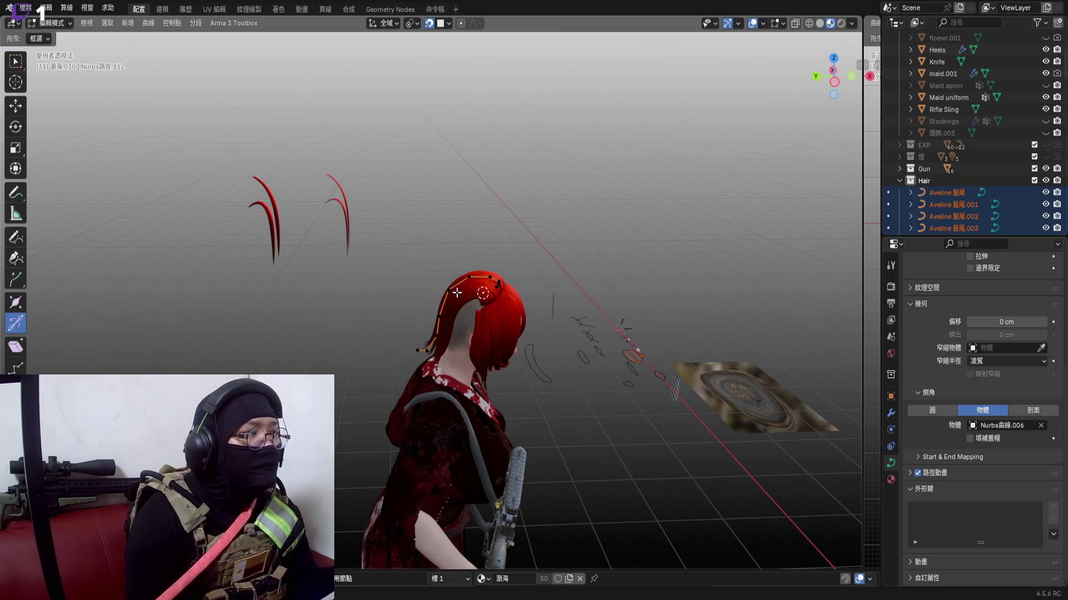
right_click(457, 292)
In Object Mode, shift the Nurbs曲線.007 curve a little to the right
key(Escape)
scroll(457, 292, down, 3)
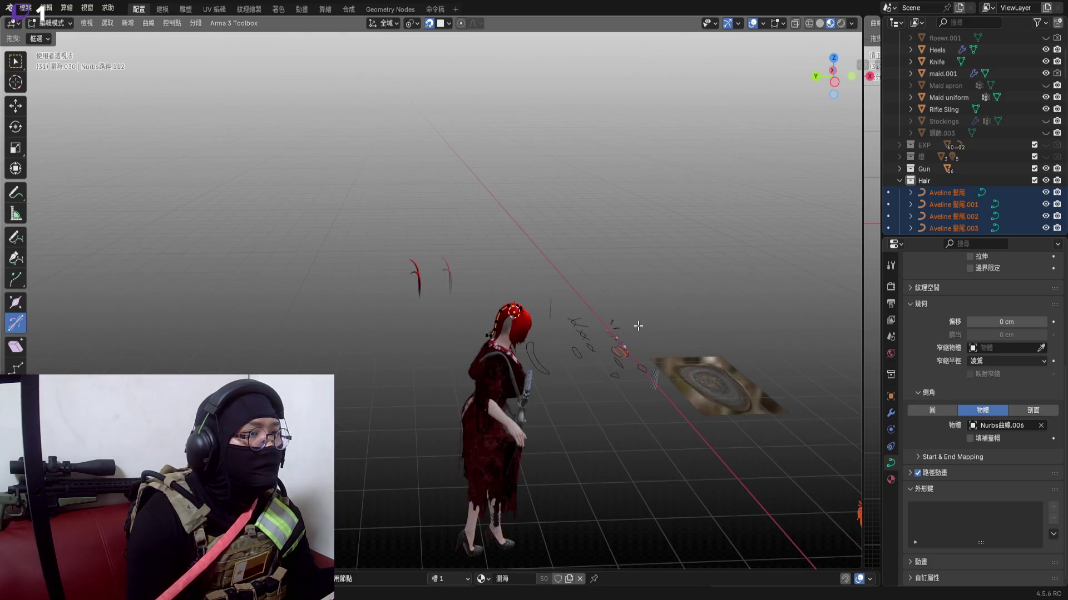
scroll(638, 325, up, 3)
scroll(584, 309, up, 3)
scroll(501, 300, up, 3)
scroll(378, 293, up, 3)
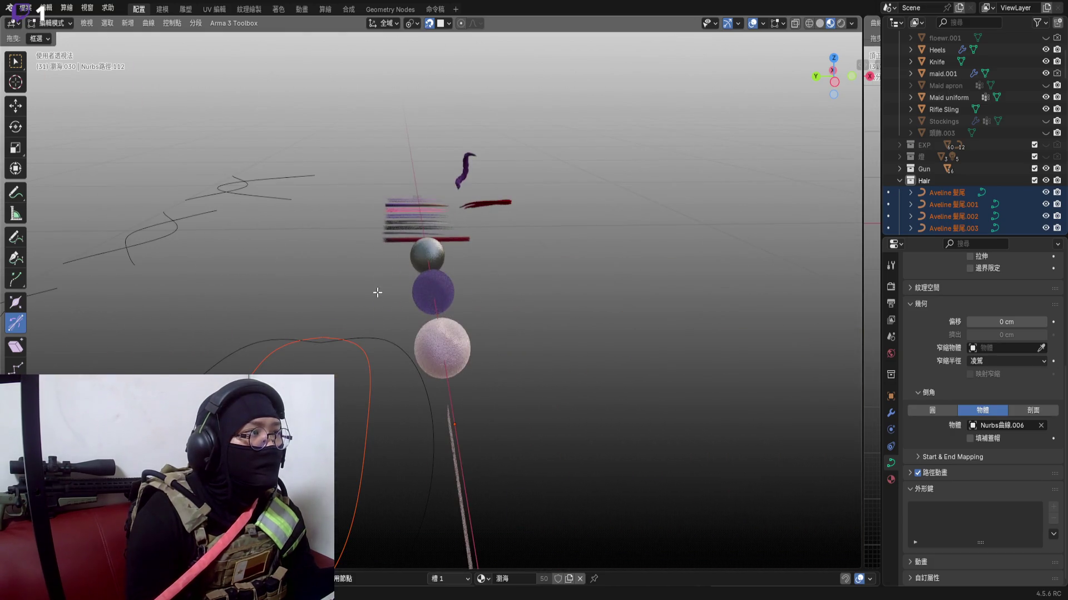
mouse_move(377, 293)
middle_down()
mouse_move(418, 218)
mouse_move(405, 250)
mouse_move(418, 325)
middle_up()
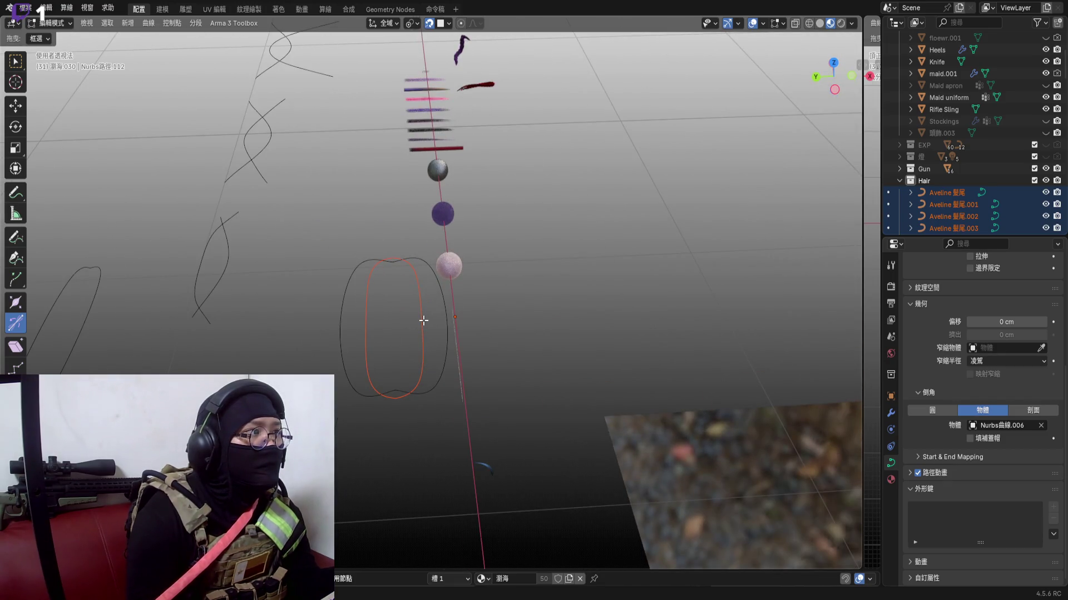
key(Tab)
click(423, 319)
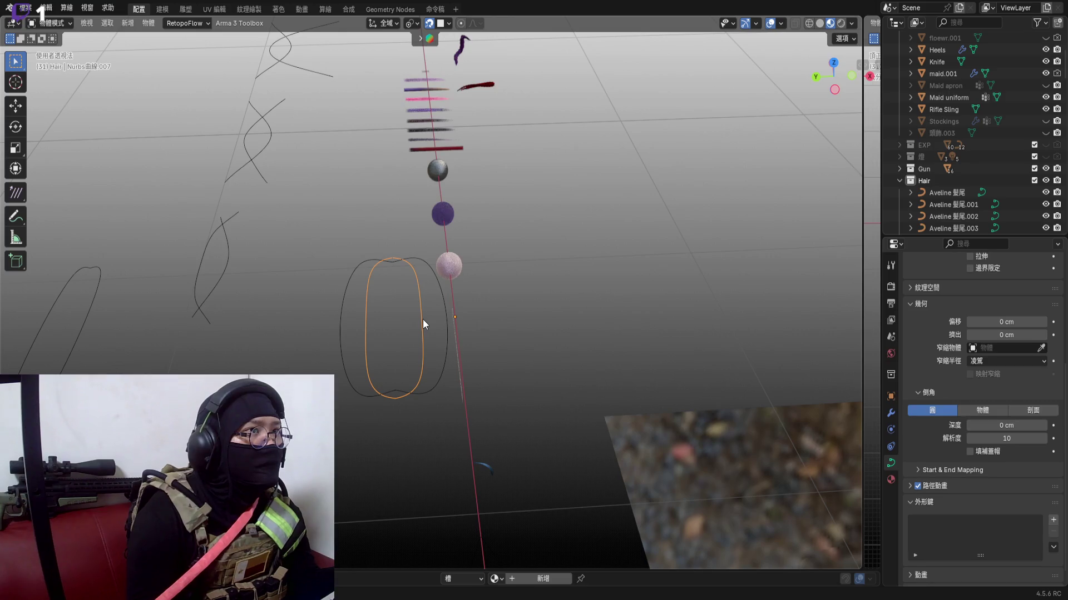
key(g)
click(586, 312)
scroll(564, 309, down, 8)
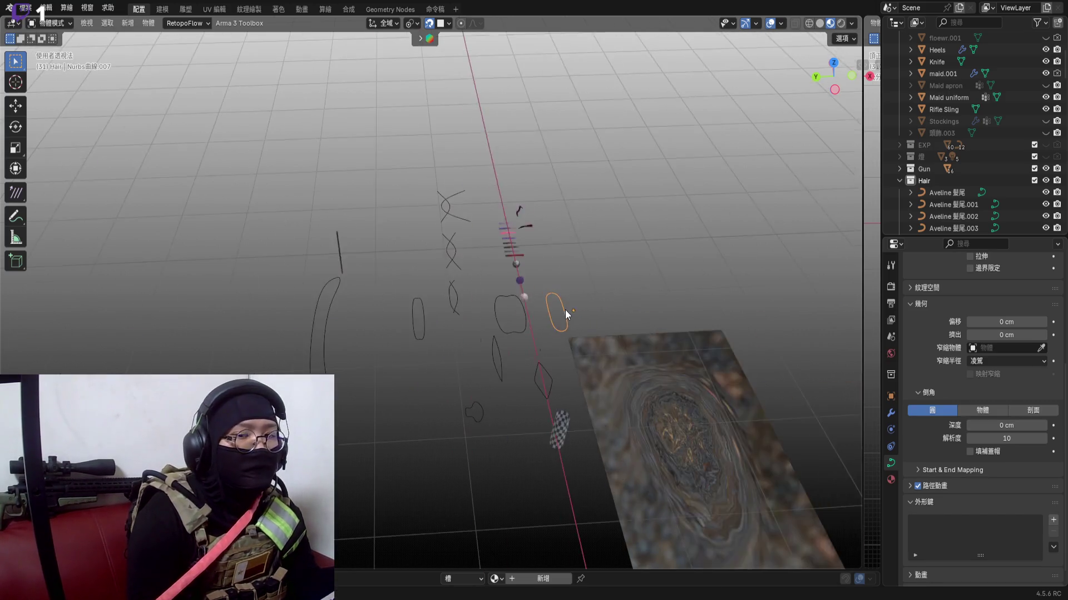
scroll(549, 261, up, 6)
scroll(510, 251, up, 3)
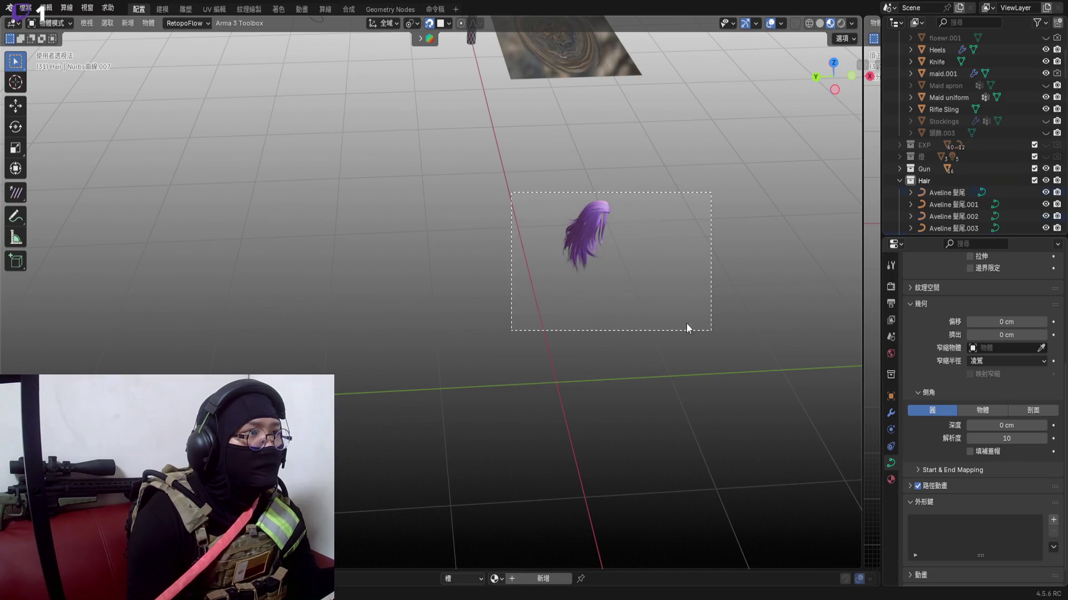
Select the purple Aveline hair curves and reveal the hidden hair objects again
drag(511, 251, 700, 334)
scroll(727, 370, up, 3)
scroll(727, 370, down, 5)
middle_drag(627, 331, 636, 373)
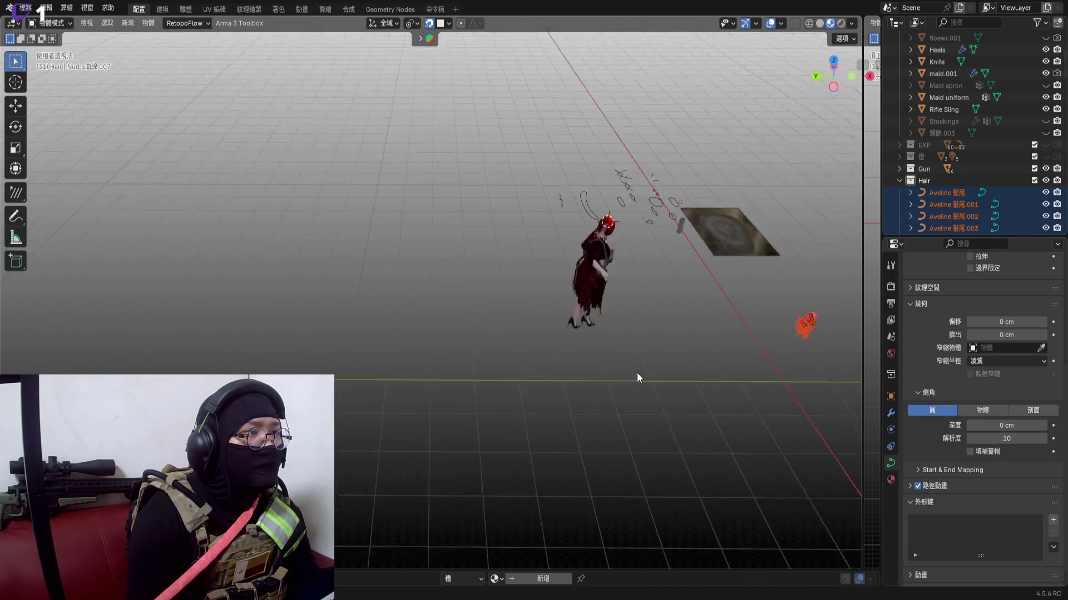
scroll(554, 104, up, 4)
scroll(575, 125, up, 4)
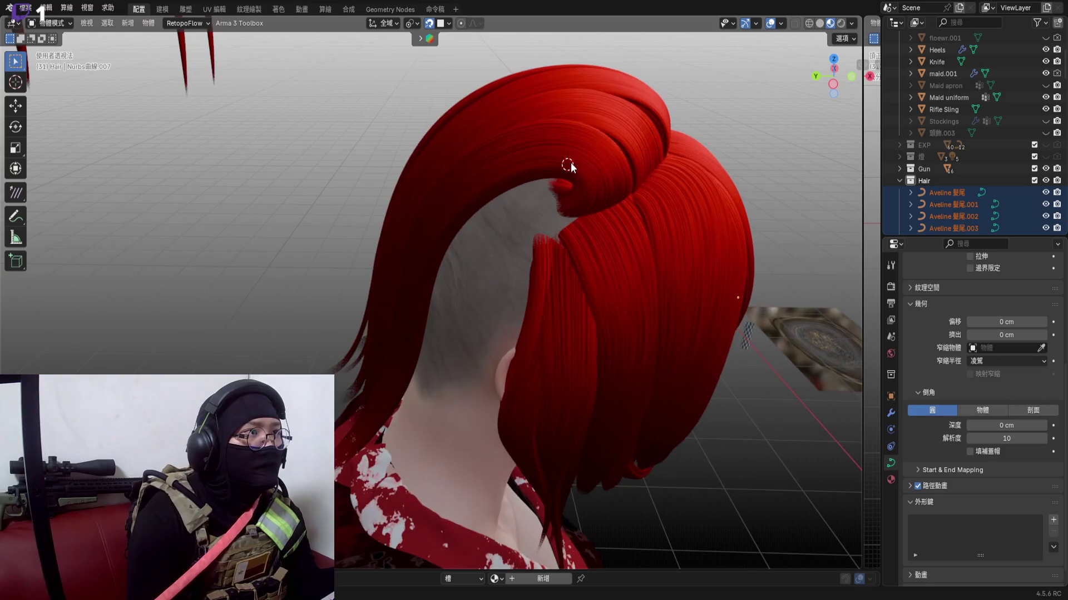
middle_drag(575, 172, 488, 113)
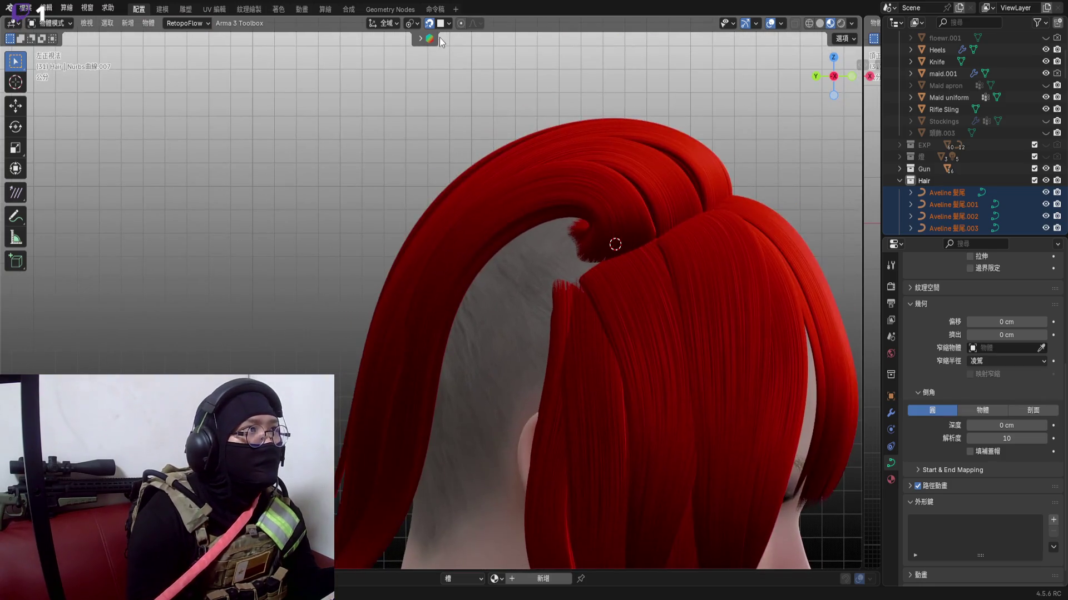
scroll(488, 112, down, 4)
key(alt+h)
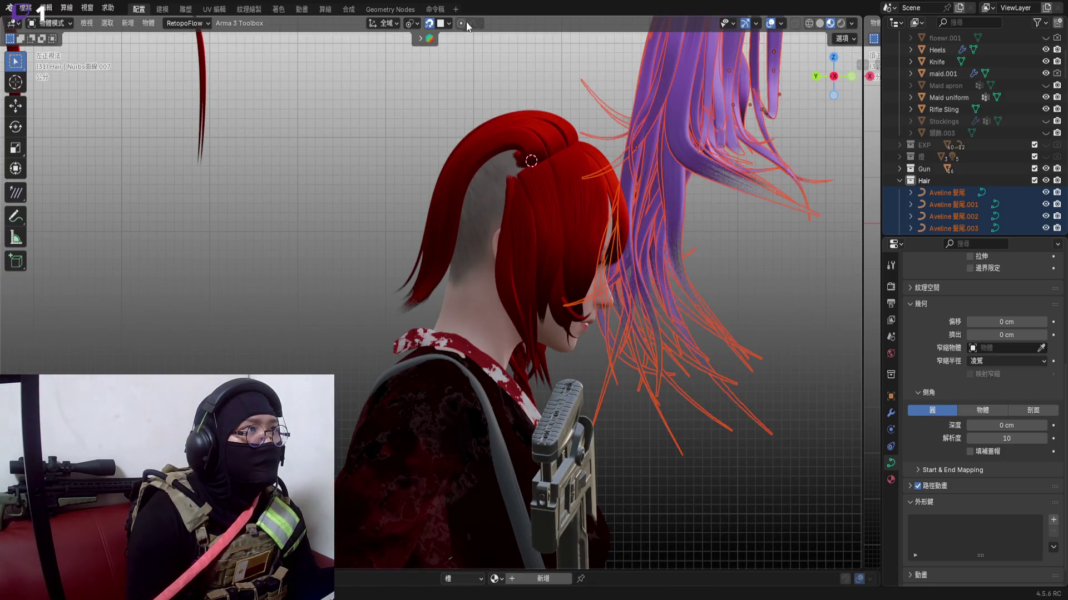
scroll(501, 184, up, 2)
scroll(468, 267, up, 2)
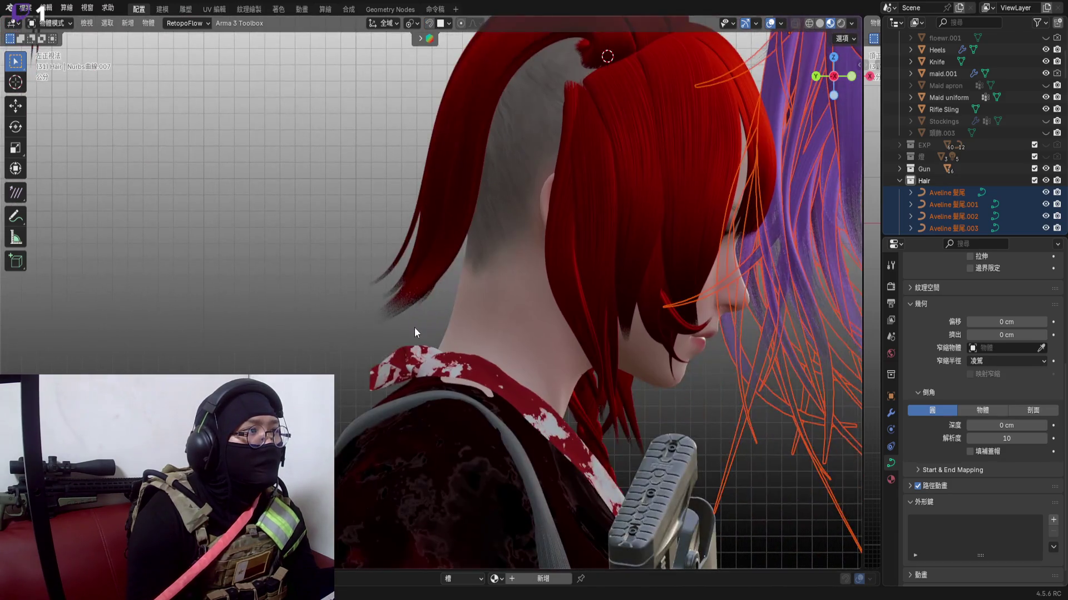
Box-select the seven red strands over the crown and hide them
drag(440, 305, 396, 211)
middle_drag(397, 211, 623, 224)
scroll(623, 225, up, 3)
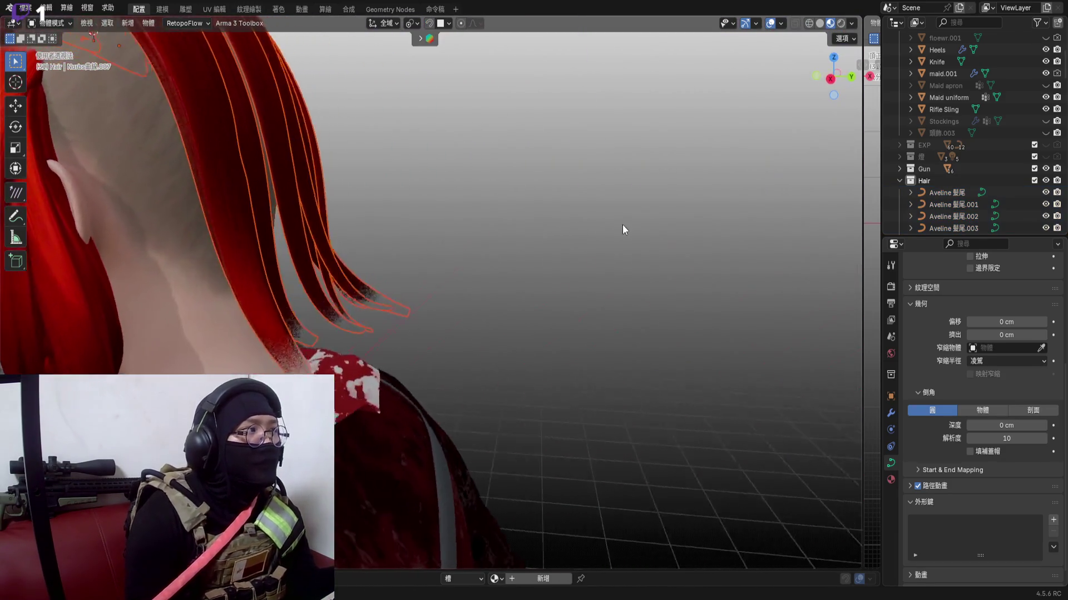
scroll(469, 222, down, 4)
scroll(575, 221, down, 1)
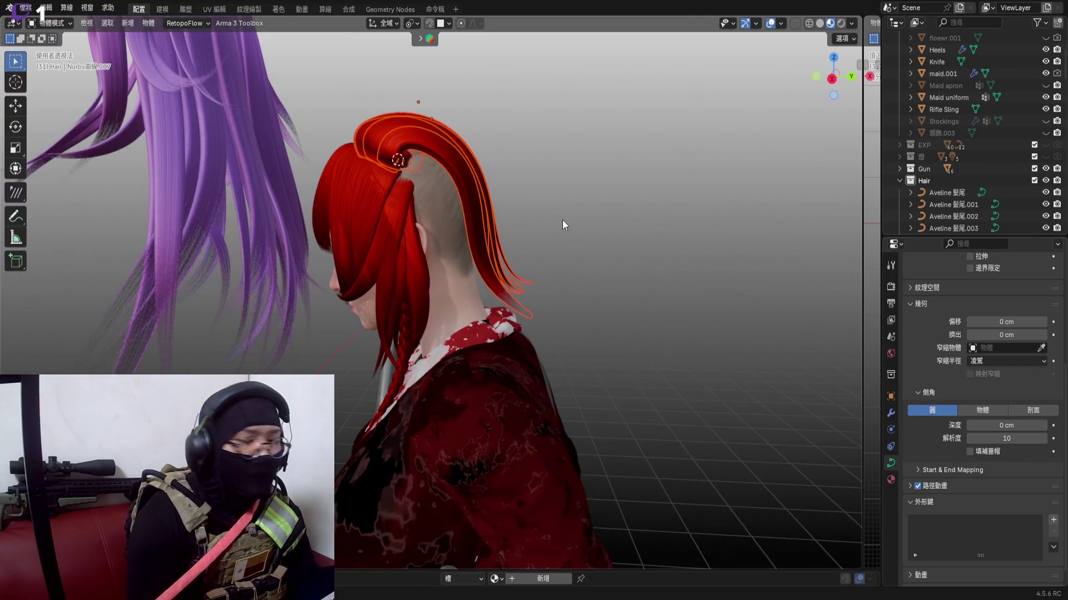
key(h)
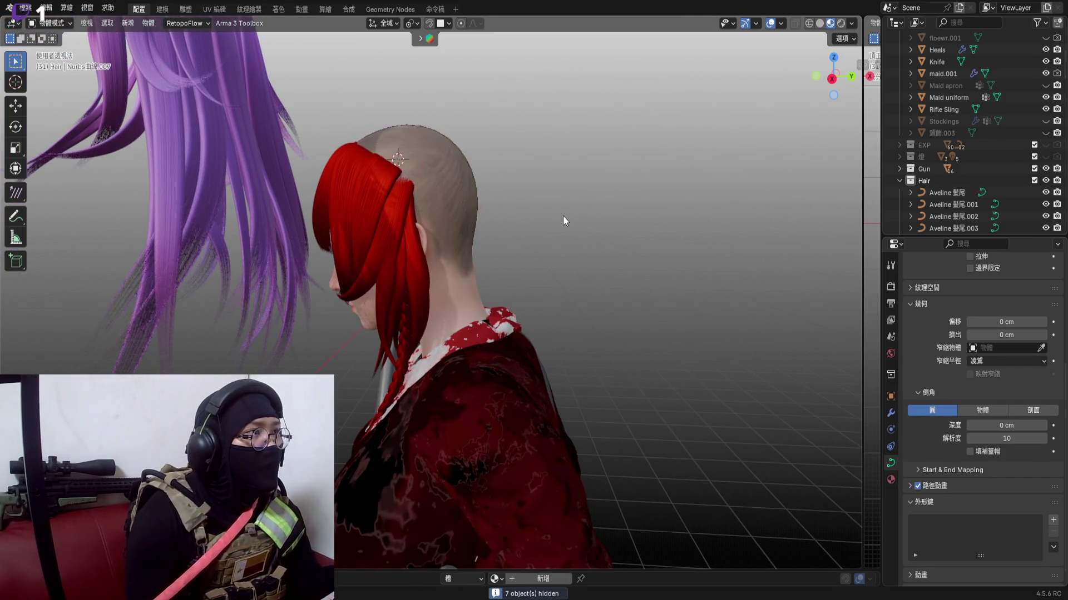
mouse_move(562, 216)
middle_down()
mouse_move(484, 204)
mouse_move(462, 127)
middle_up()
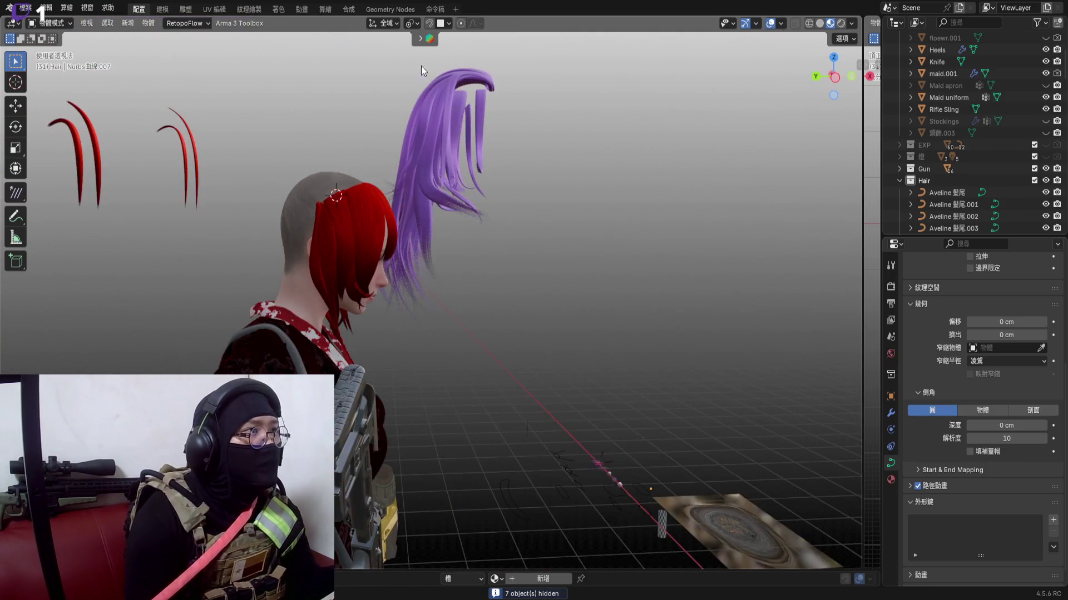
drag(367, 77, 522, 148)
middle_drag(517, 150, 750, 100)
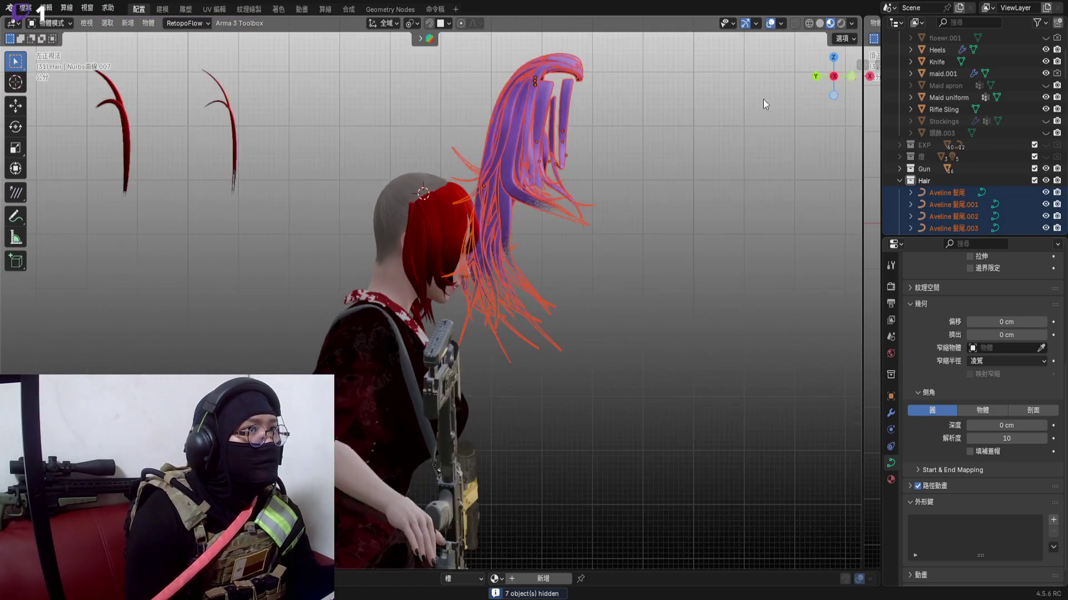
scroll(651, 172, up, 3)
key(h)
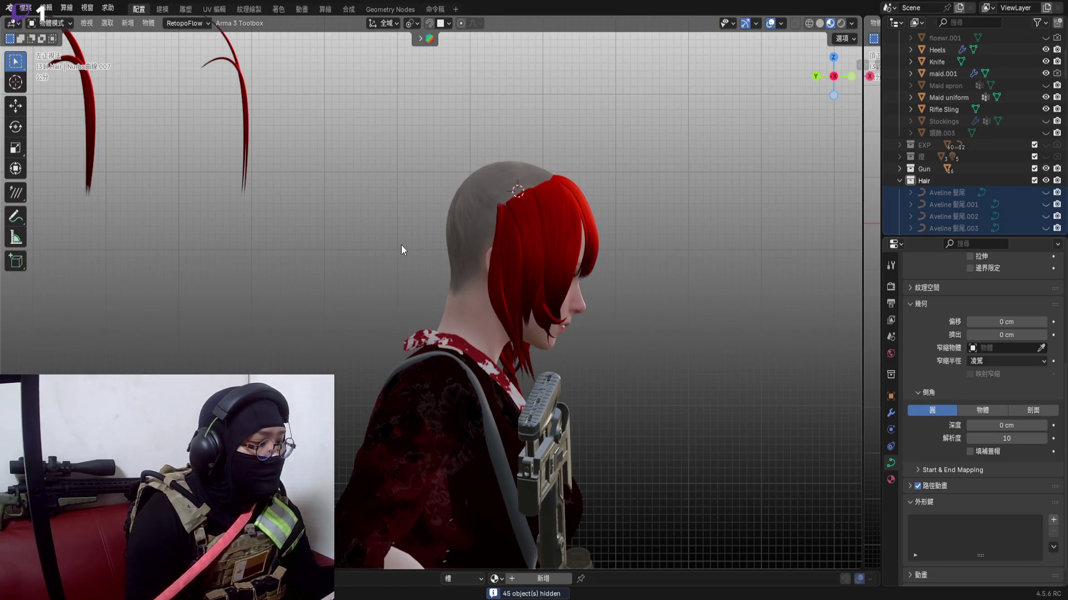
key(alt+h)
key(g)
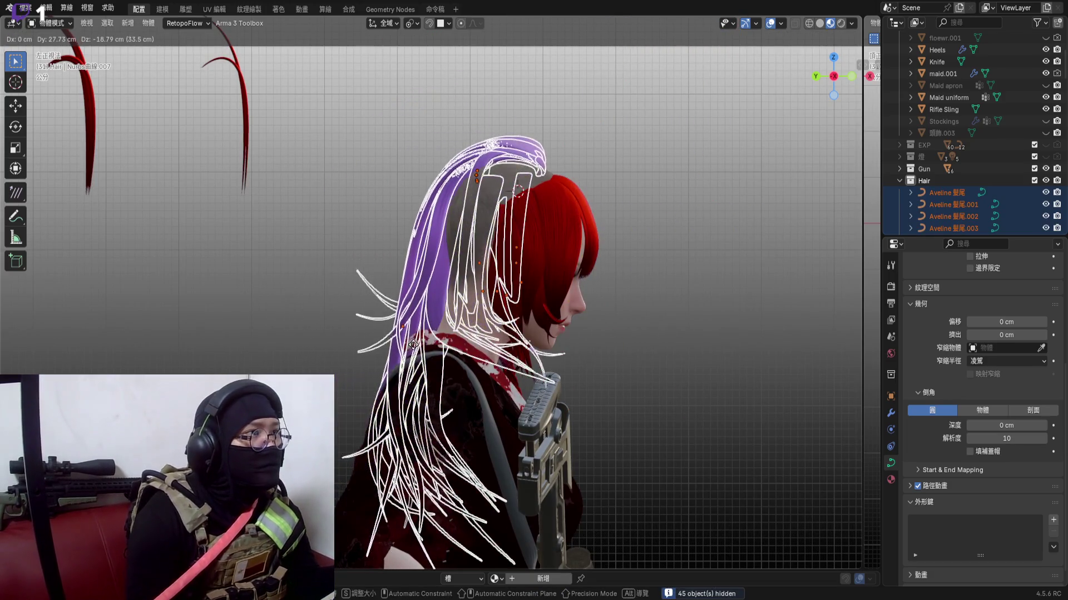
right_click(501, 210)
scroll(500, 211, up, 4)
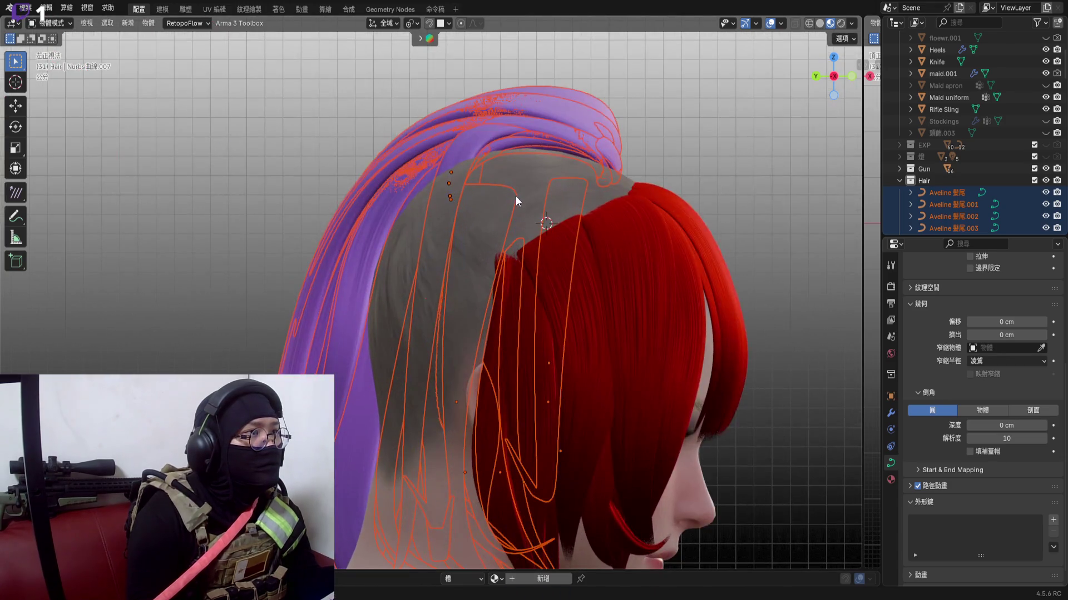
middle_drag(516, 196, 549, 241)
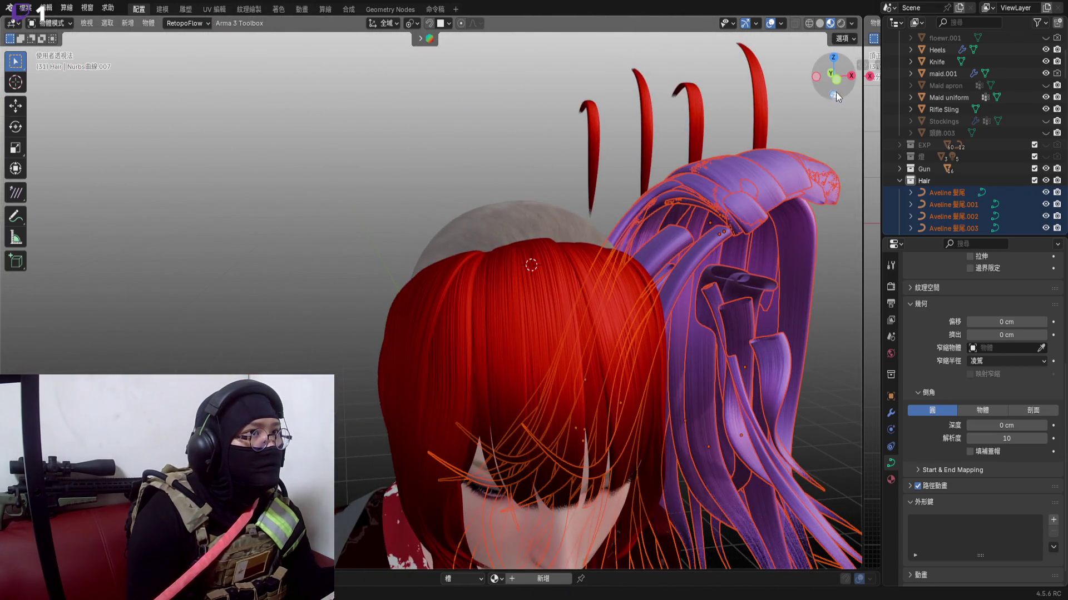
key(KP_1)
key(g)
key(x)
click(536, 239)
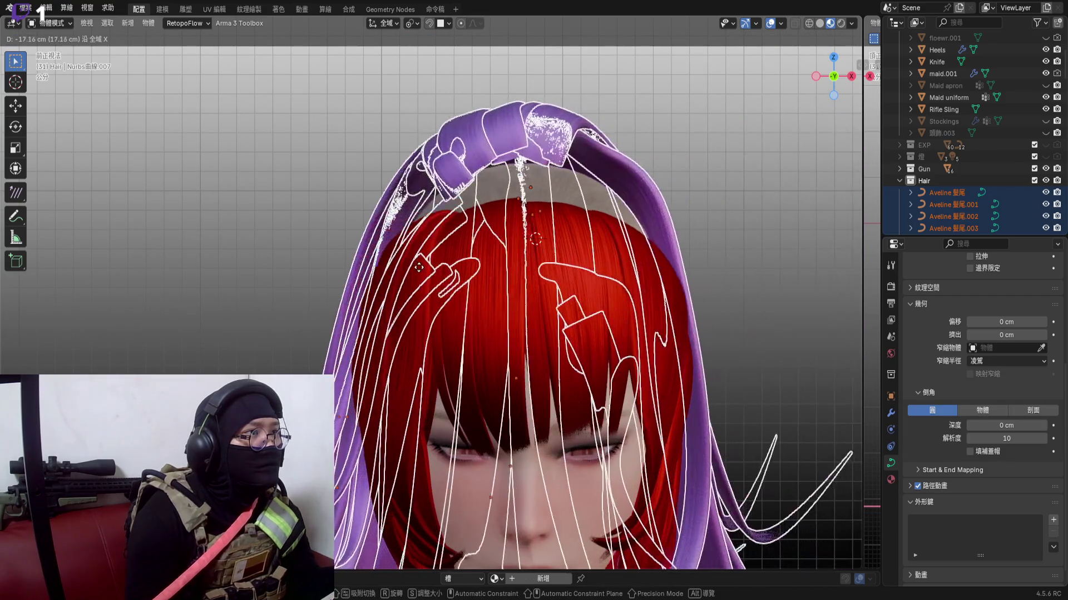
key(Tab)
mouse_move(500, 250)
middle_down()
mouse_move(470, 214)
mouse_move(520, 307)
mouse_move(528, 249)
middle_up()
key(g)
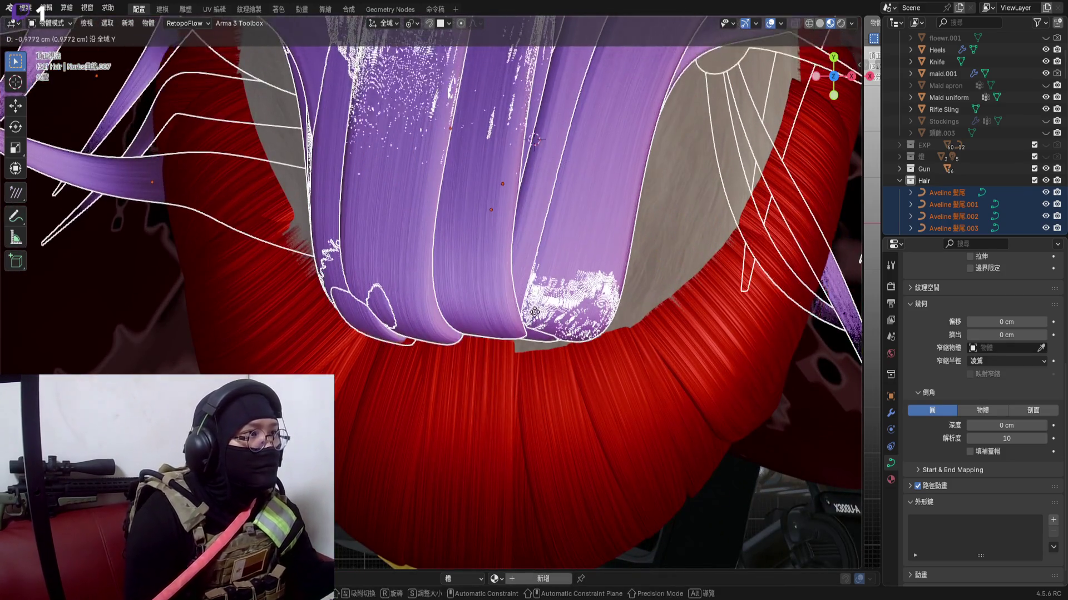
click(529, 268)
middle_drag(538, 319, 566, 209)
scroll(541, 340, down, 3)
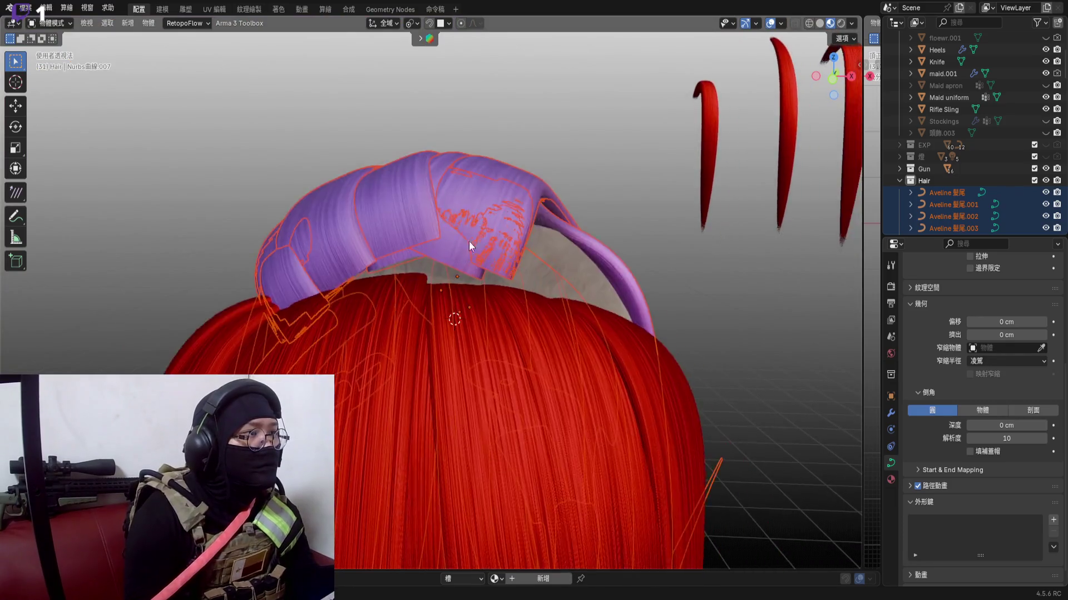
key(g)
right_click(501, 271)
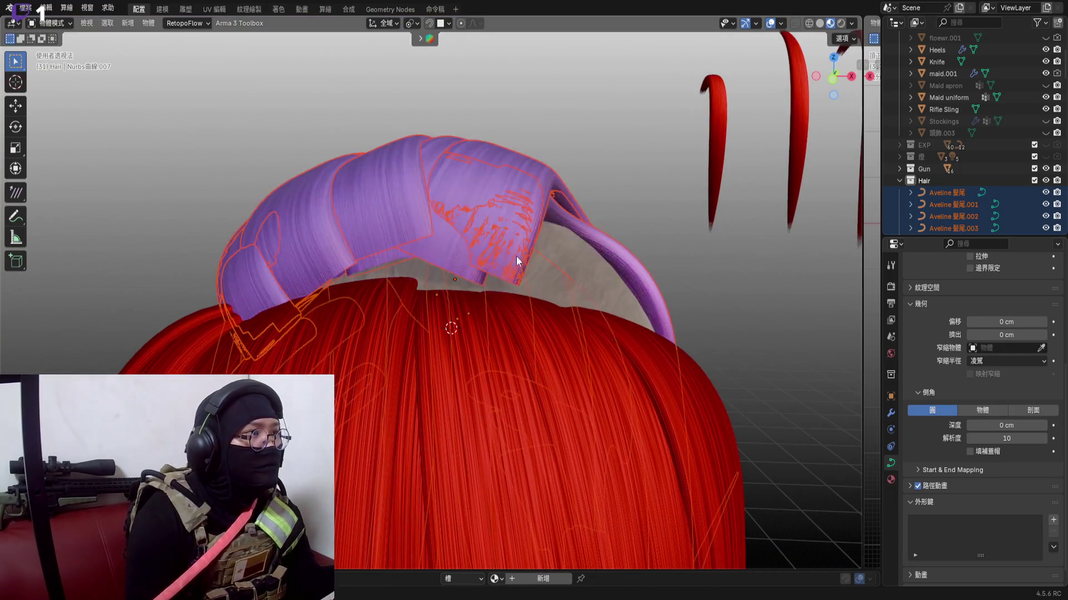
key(Tab)
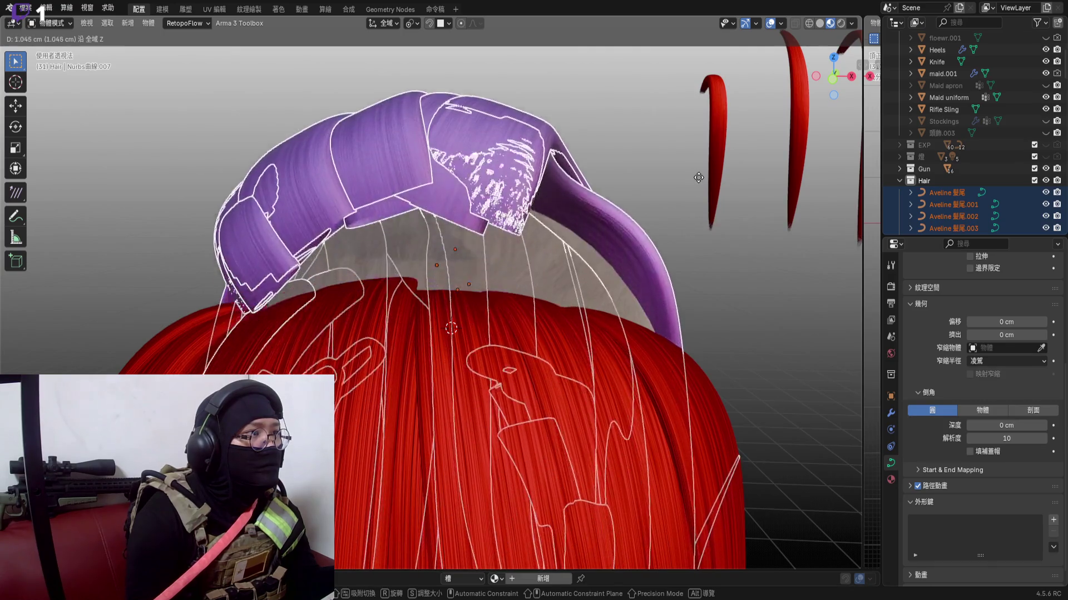
key(Tab)
scroll(585, 204, down, 5)
scroll(533, 287, down, 5)
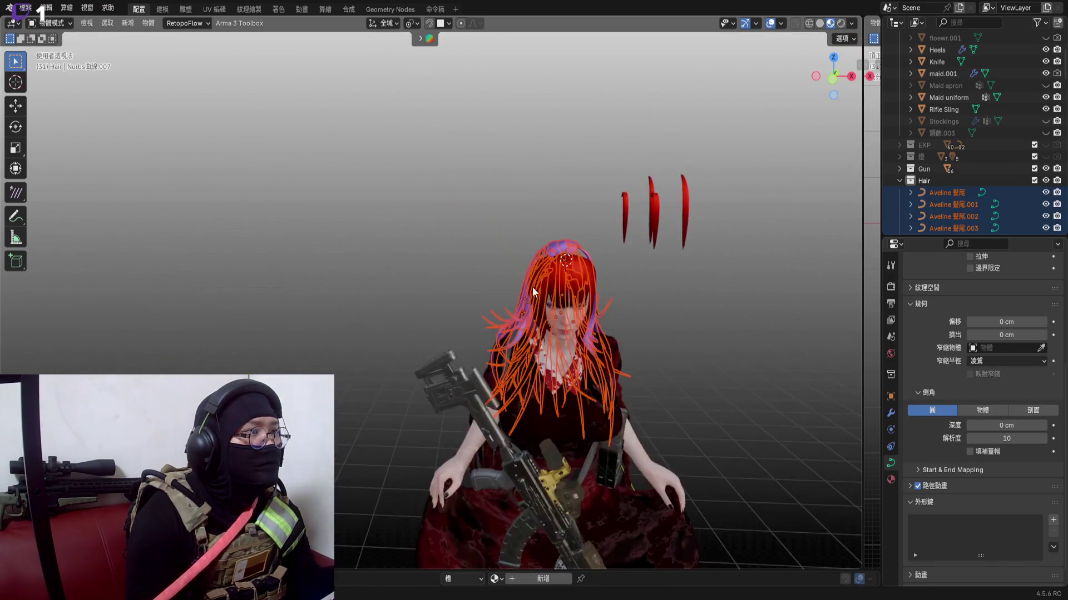
scroll(654, 283, down, 4)
scroll(645, 306, down, 2)
scroll(645, 307, up, 3)
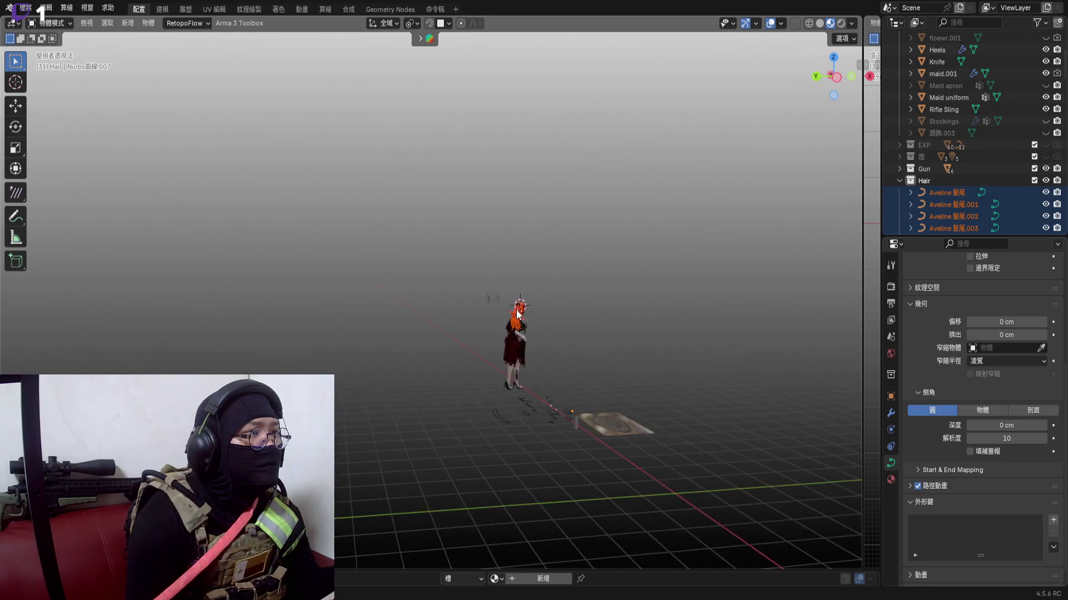
scroll(584, 313, up, 4)
scroll(514, 318, up, 3)
Hide the selected hair curves, deselect the ring curve and frame the whole scene
shift+middle_drag(515, 318, 422, 250)
key(Tab)
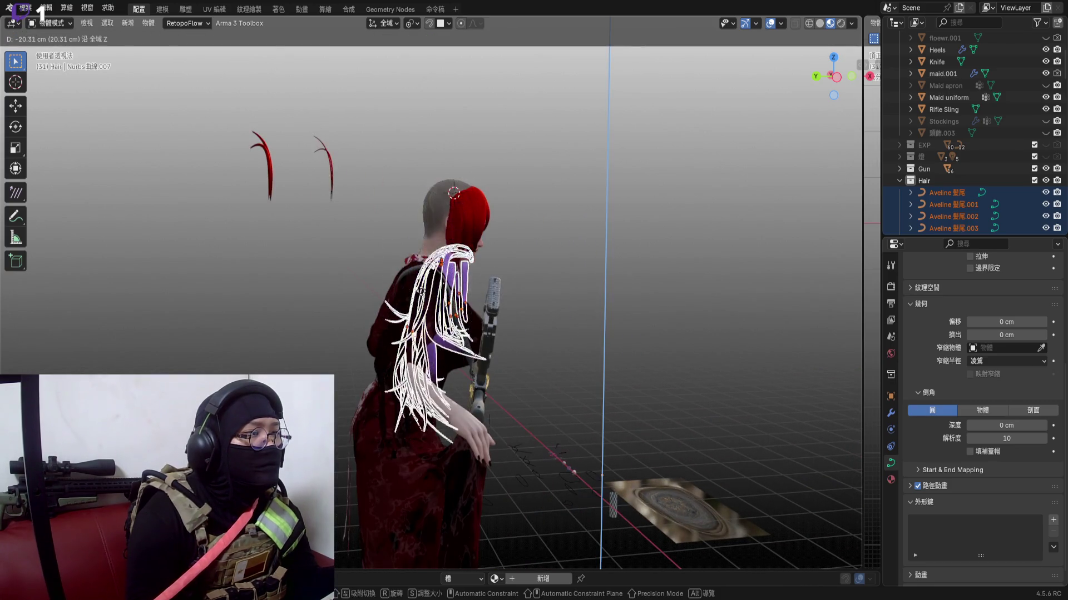
key(Tab)
scroll(453, 197, up, 5)
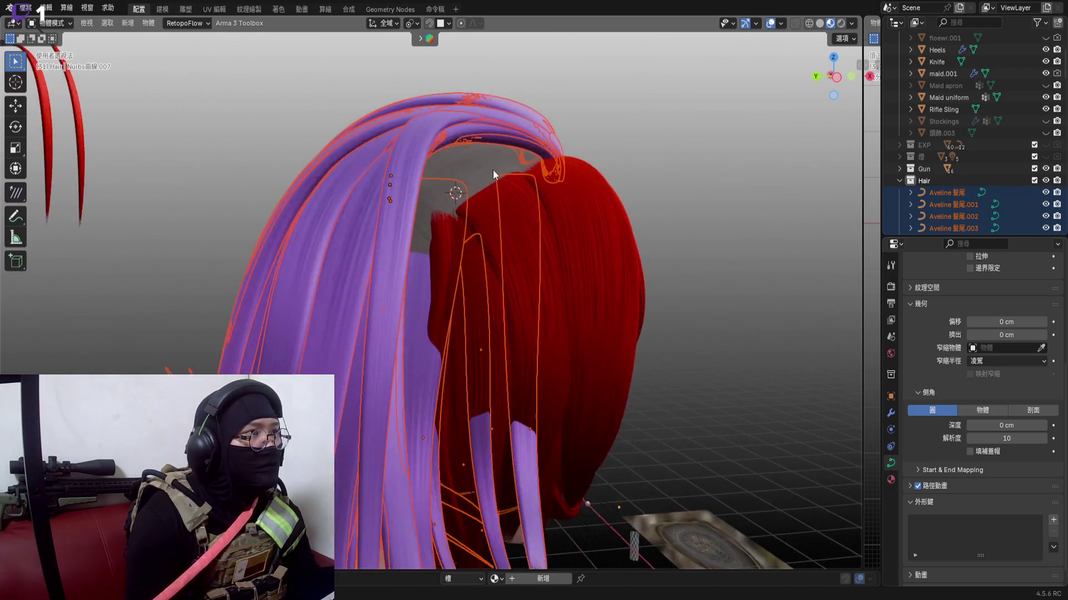
scroll(511, 182, down, 4)
mouse_move(547, 188)
middle_down()
mouse_move(510, 190)
mouse_move(665, 408)
middle_up()
key(h)
scroll(685, 488, up, 3)
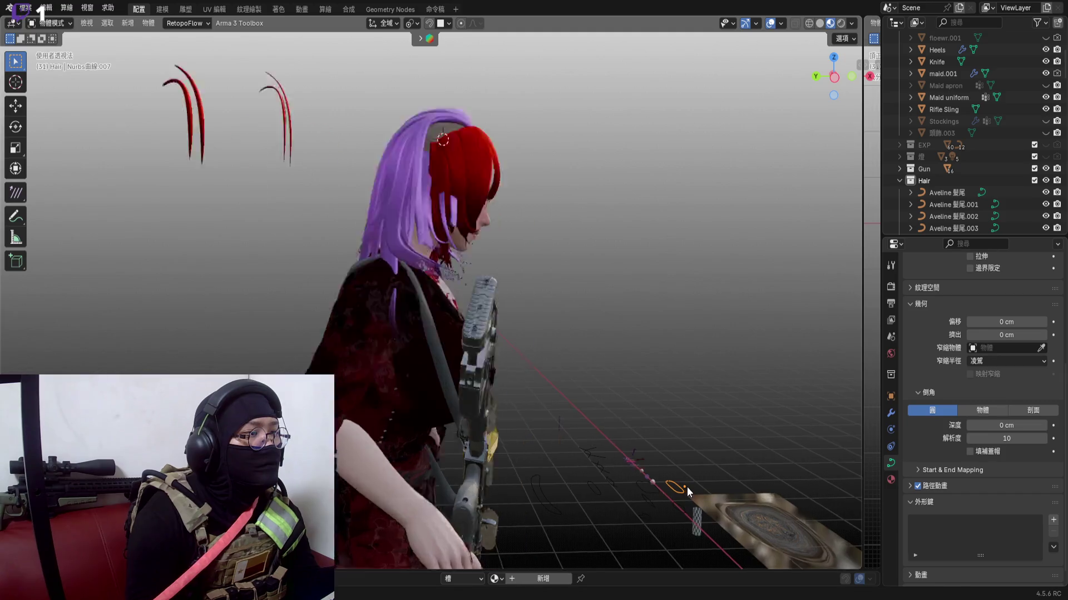
scroll(680, 479, up, 4)
scroll(691, 487, up, 4)
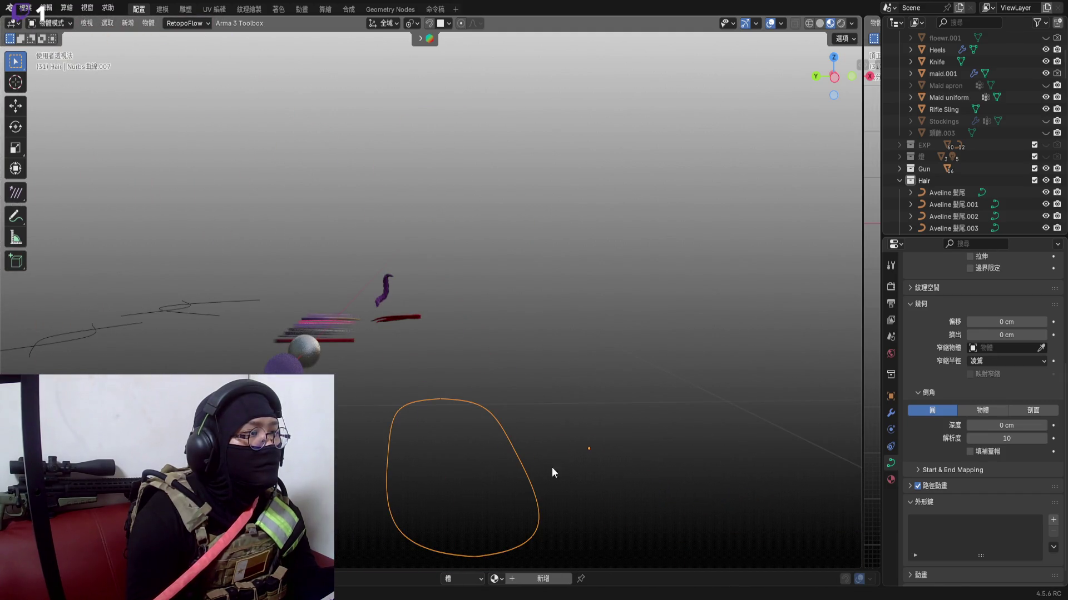
click(561, 450)
scroll(561, 432, down, 8)
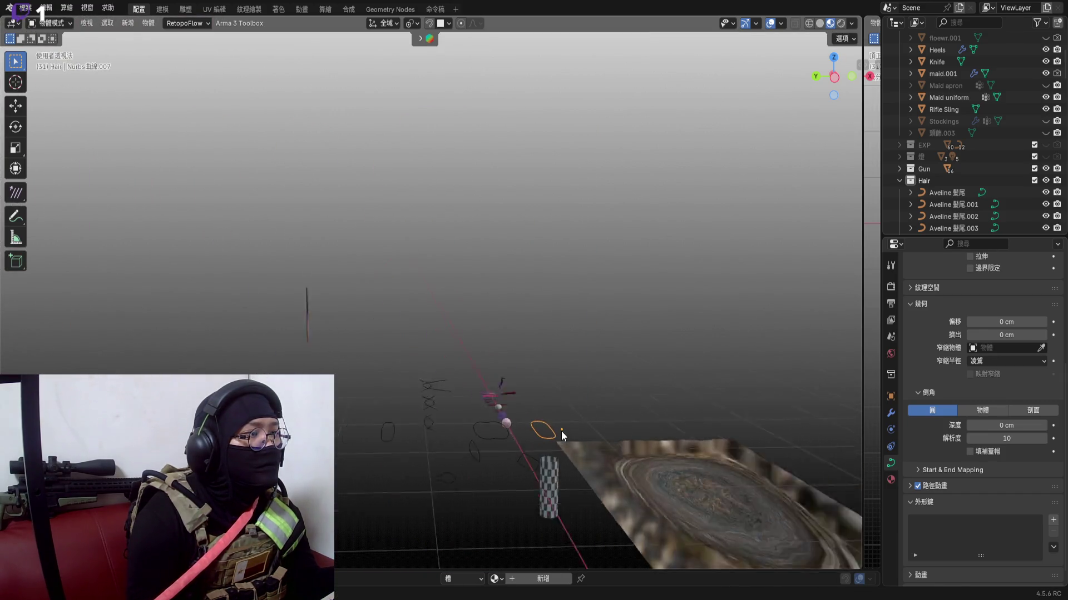
key(Home)
scroll(480, 375, up, 4)
scroll(460, 324, up, 5)
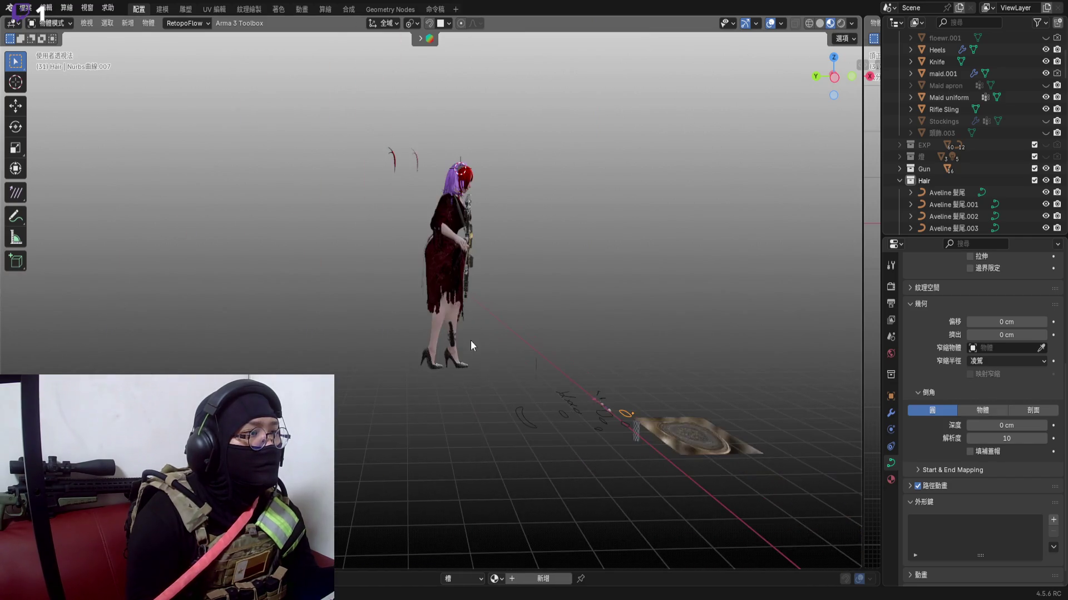
scroll(470, 340, up, 2)
scroll(458, 321, up, 4)
scroll(467, 246, up, 5)
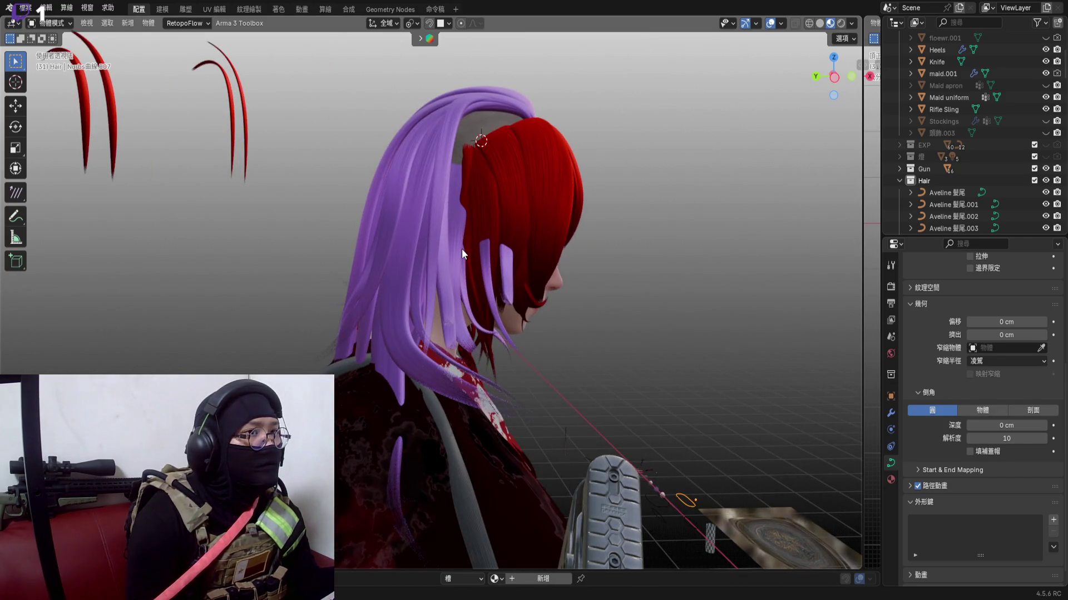
scroll(482, 233, down, 3)
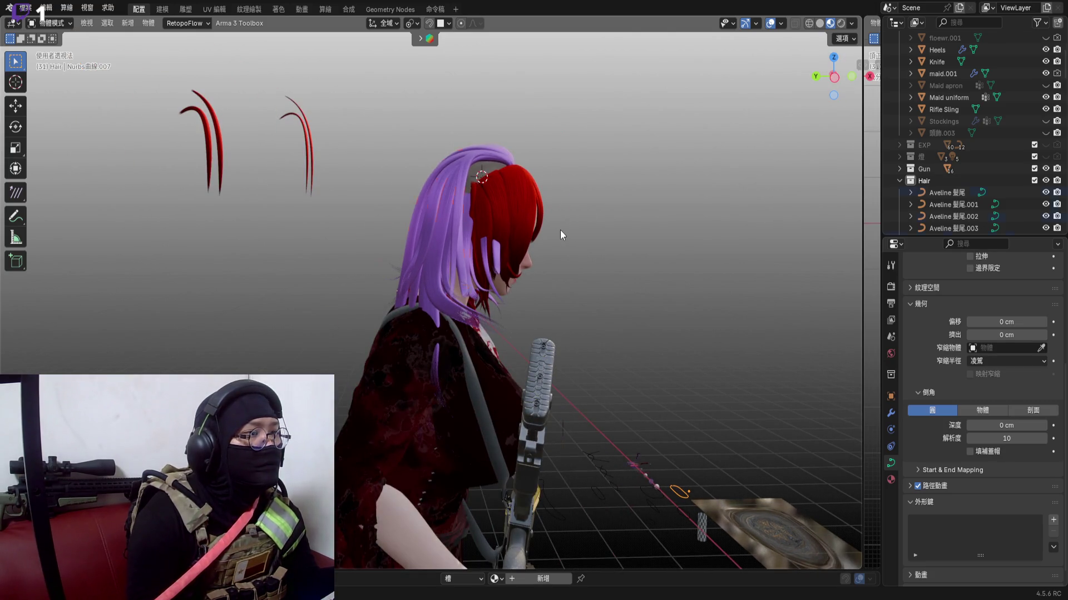
Select all Aveline hair curves and raise them along Z toward the head
key(a)
middle_drag(828, 89, 523, 203)
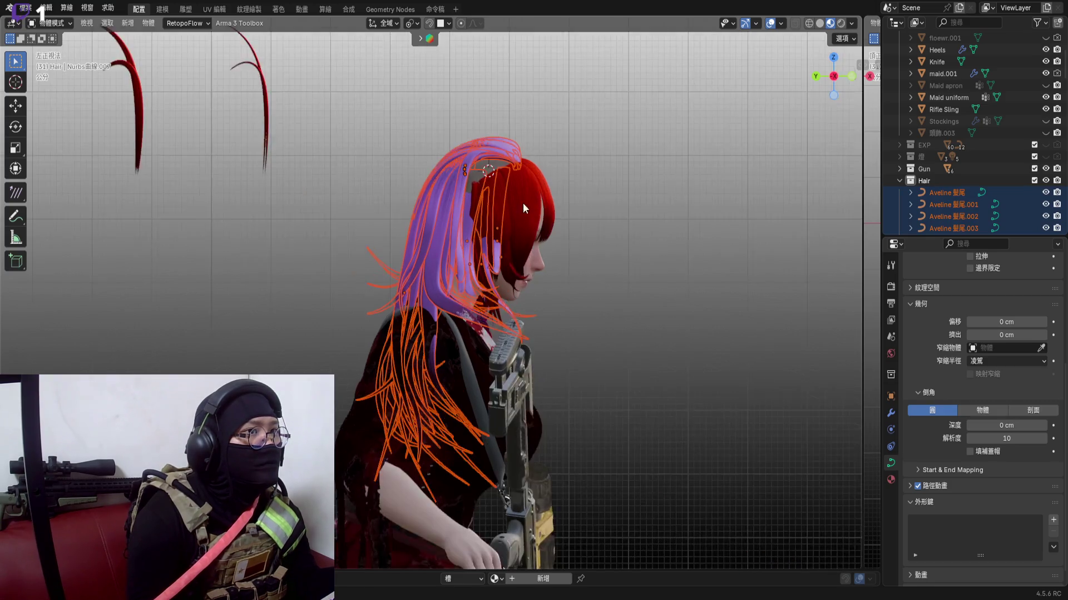
key(g)
key(z)
click(560, 122)
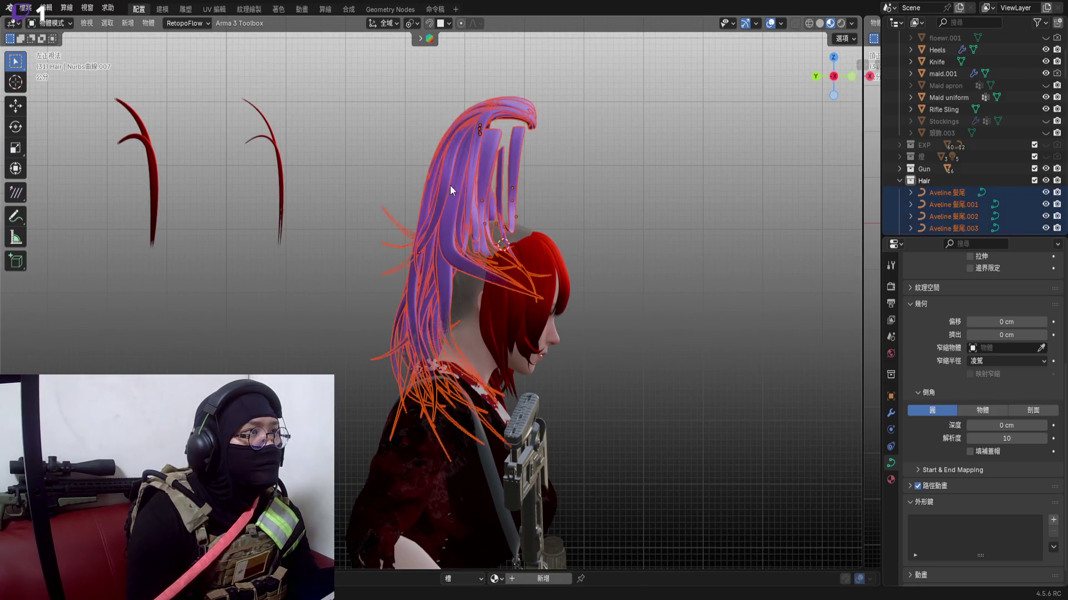
scroll(450, 185, down, 5)
scroll(476, 279, down, 4)
Raise the Aveline hair curves further along Z so they rest over the head
key(g)
key(z)
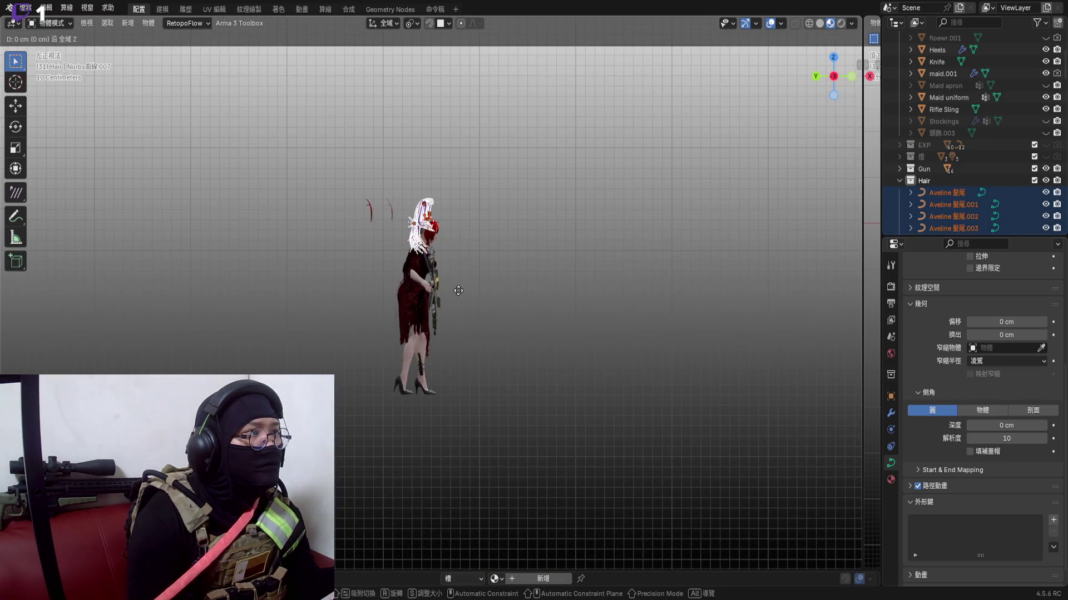
alt+middle_drag(427, 289, 456, 299)
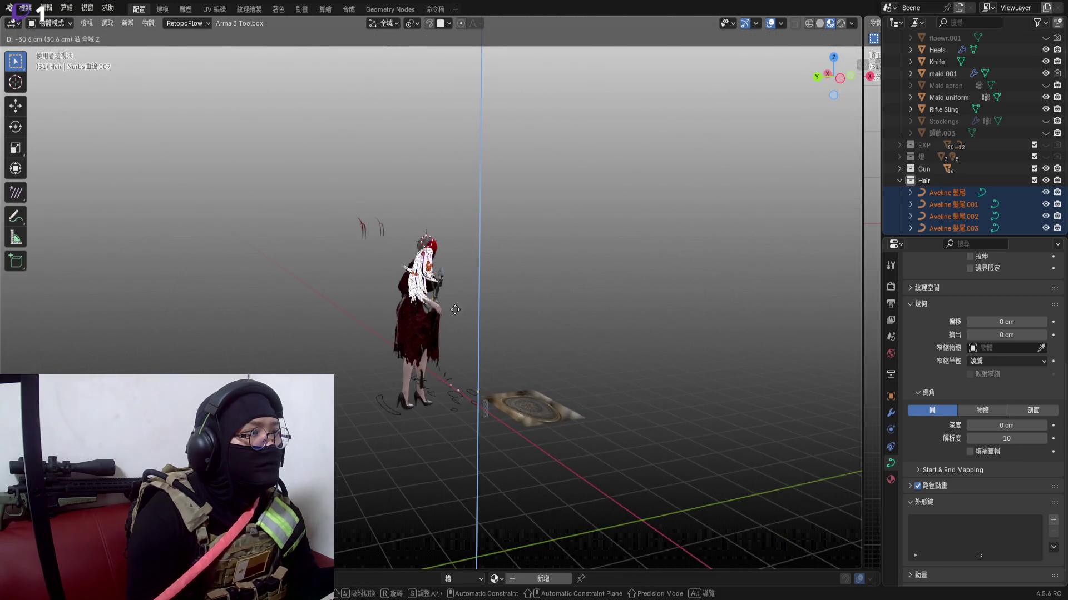
click(446, 283)
scroll(422, 227, up, 5)
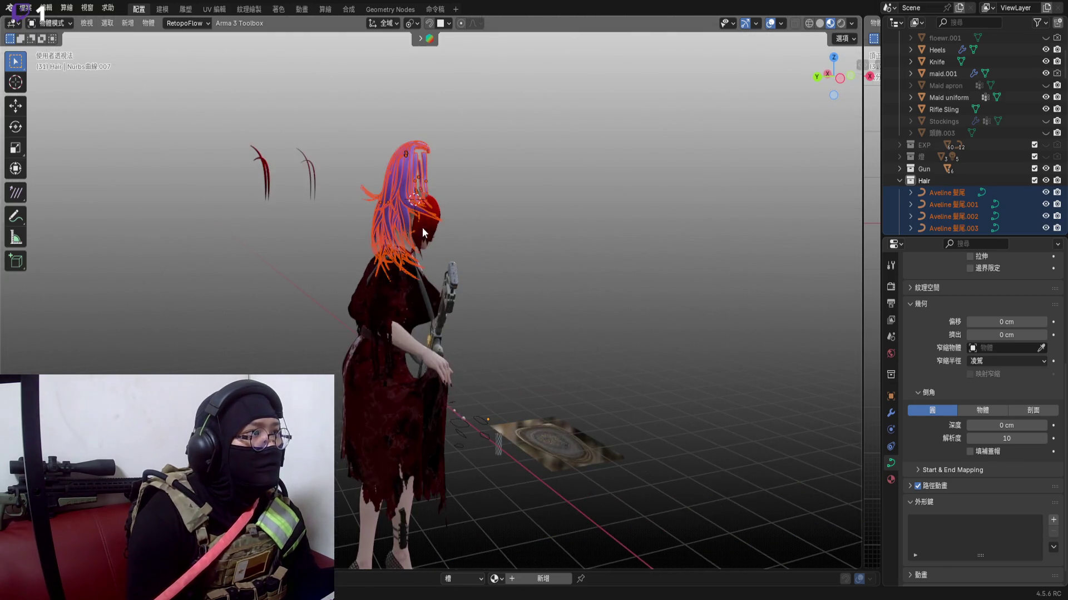
Set the hair objects' origins to their geometry, cancelling a vertical move afterwards
right_click(428, 173)
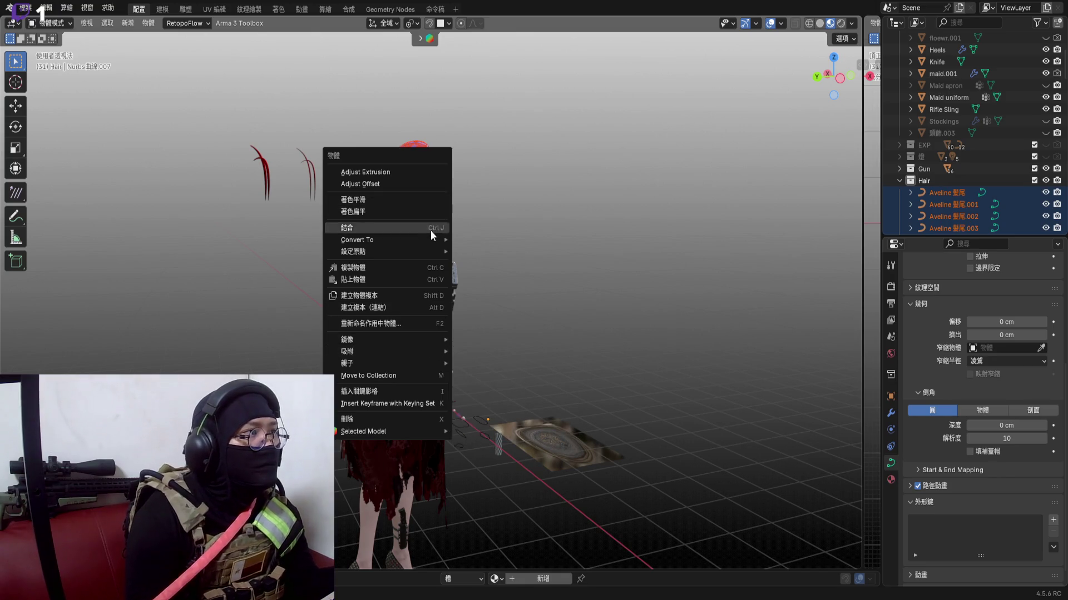
mouse_move(386, 251)
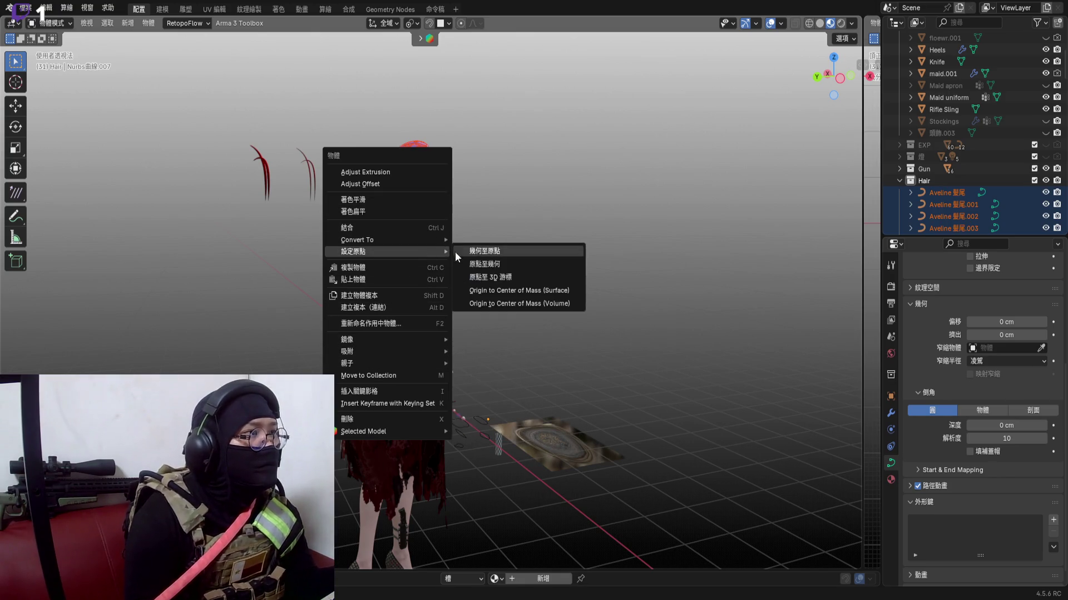
click(510, 264)
scroll(429, 178, up, 3)
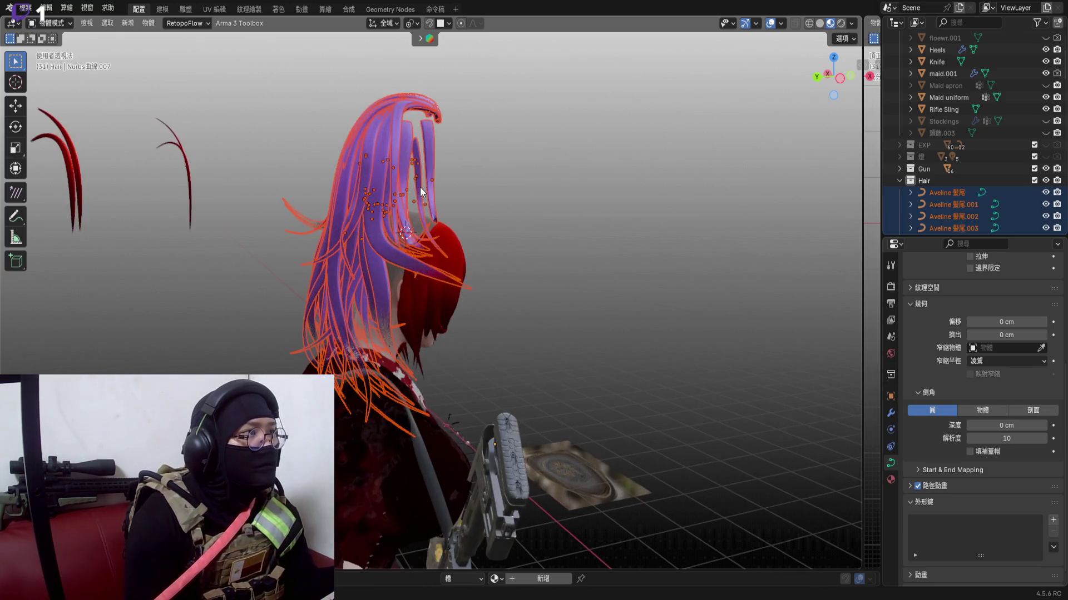
key(g)
key(z)
right_click(462, 340)
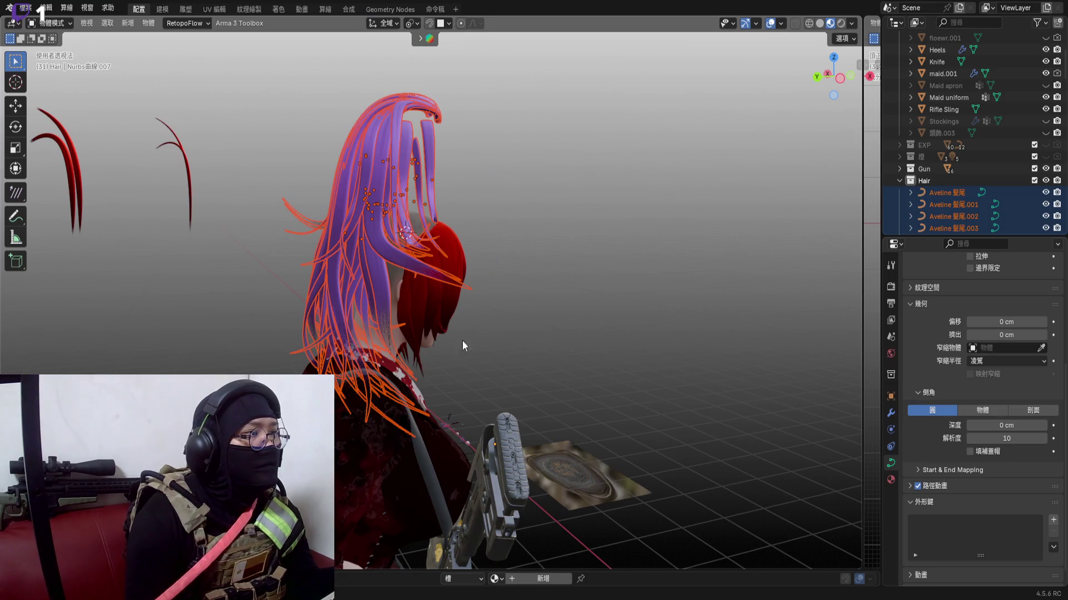
Select the small ring curve near the floor and request its deletion
click(491, 378)
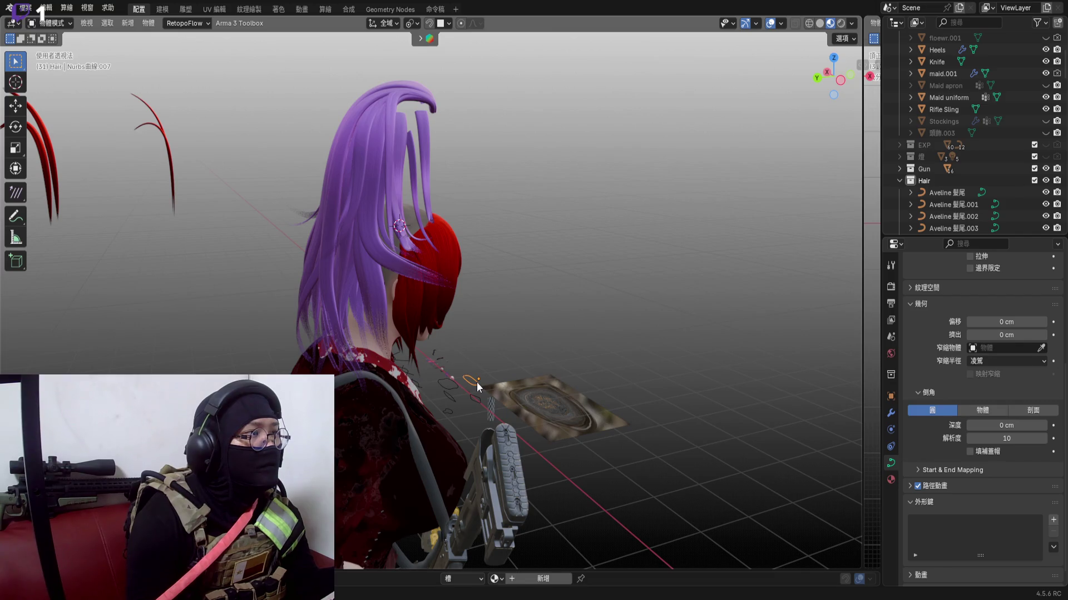
key(x)
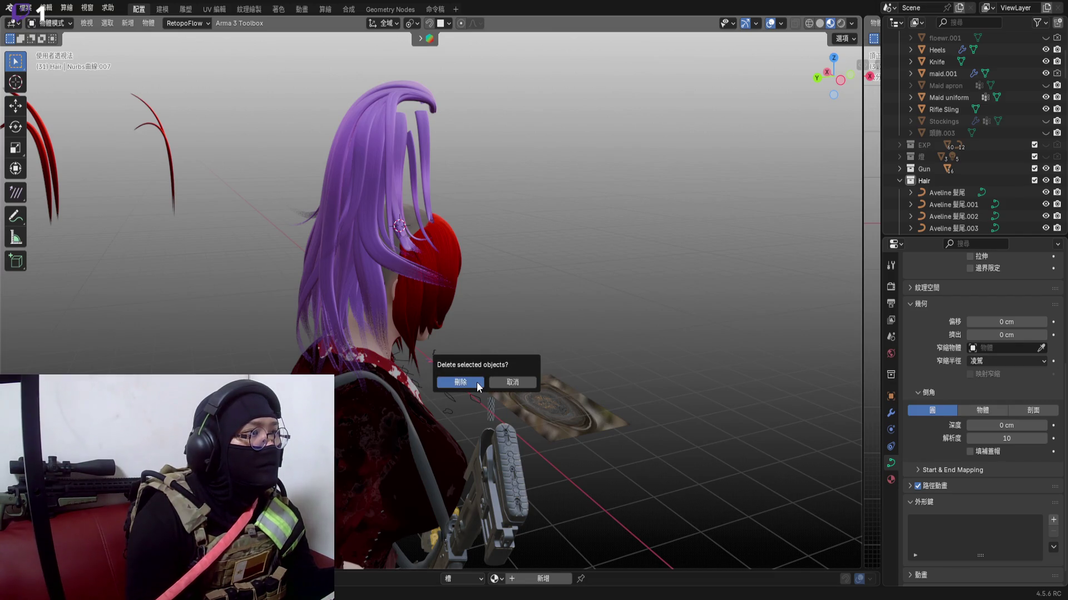
Confirm deleting the ring curve, then select the purple hair strand
click(477, 383)
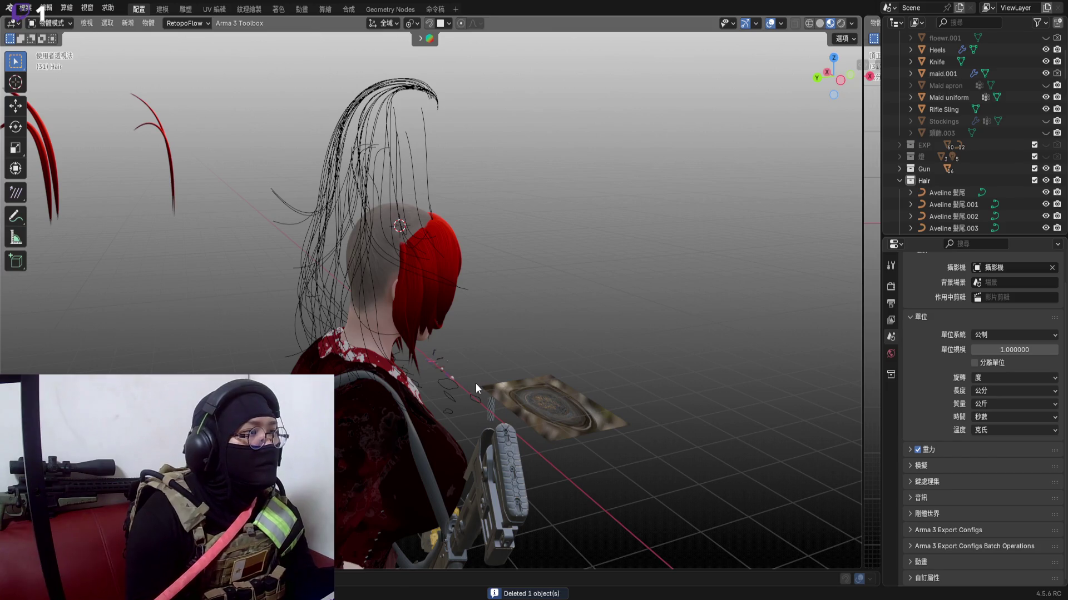
click(472, 390)
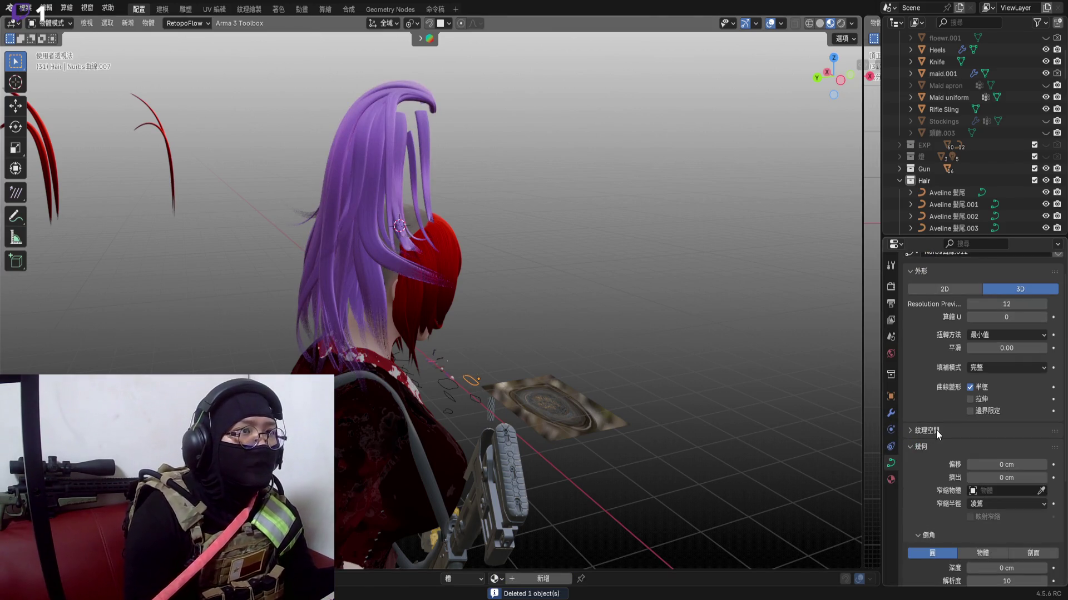
scroll(968, 200, down, 5)
scroll(970, 200, down, 5)
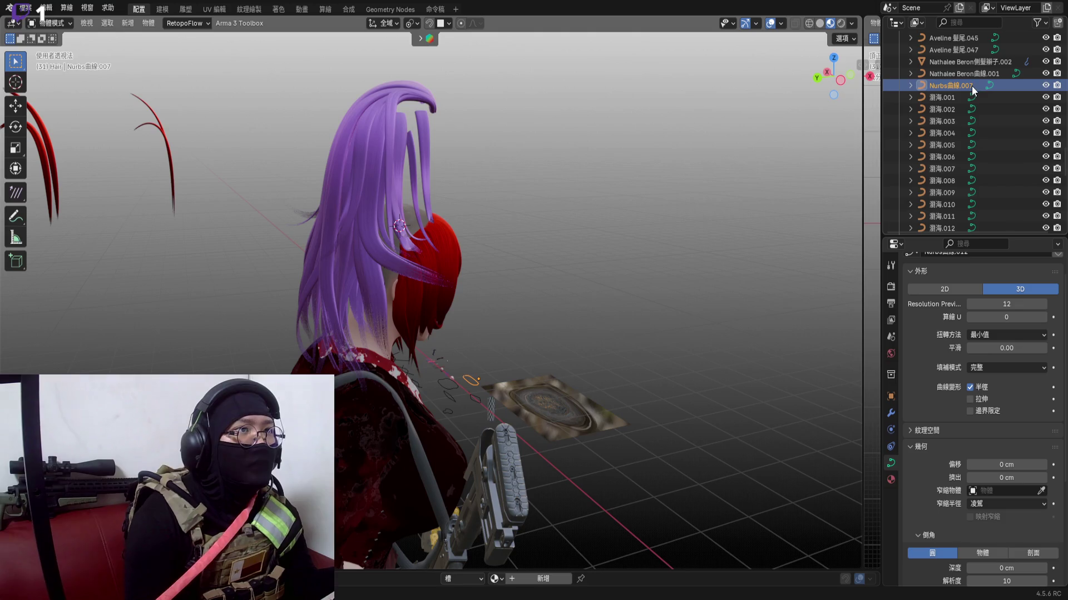
scroll(408, 182, up, 2)
click(446, 169)
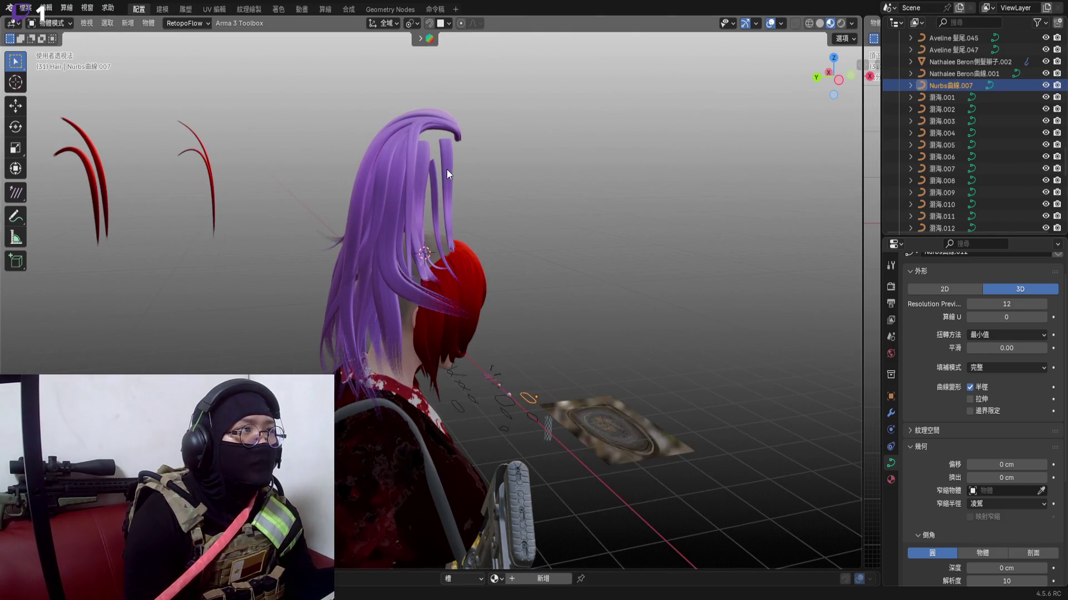
Move the purple strand vertically, then box-select the Aveline ponytail strands together
key(g)
key(z)
click(451, 143)
scroll(414, 193, up, 2)
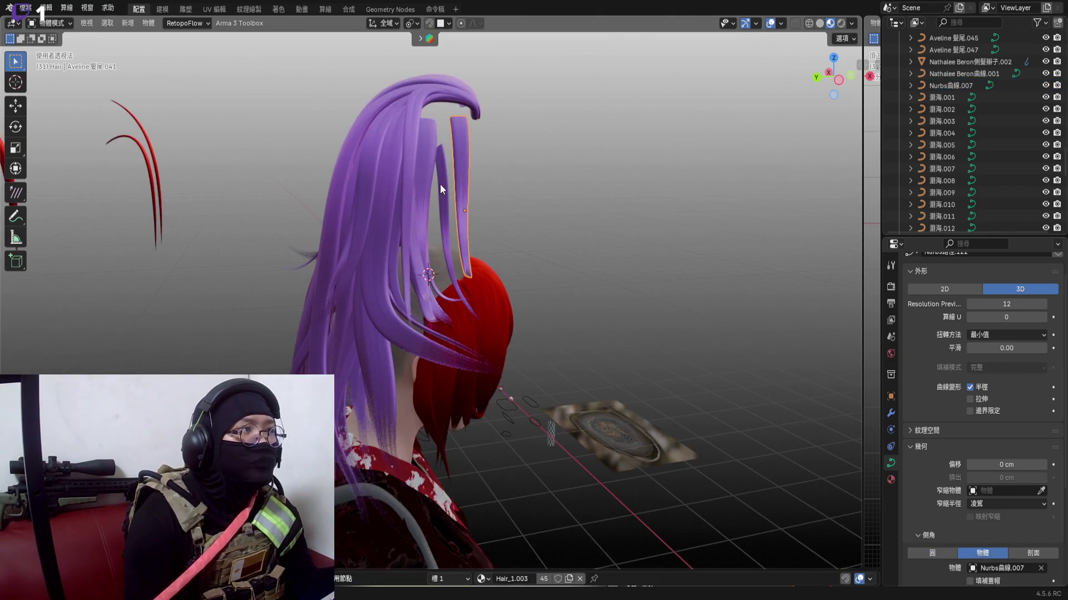
click(440, 184)
click(373, 169)
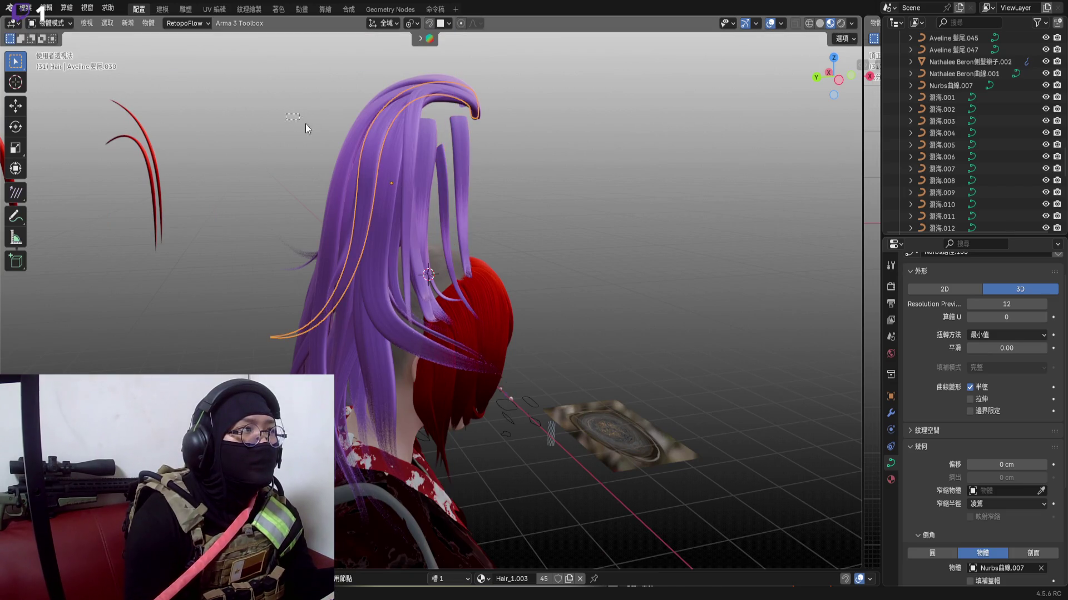
drag(286, 115, 366, 168)
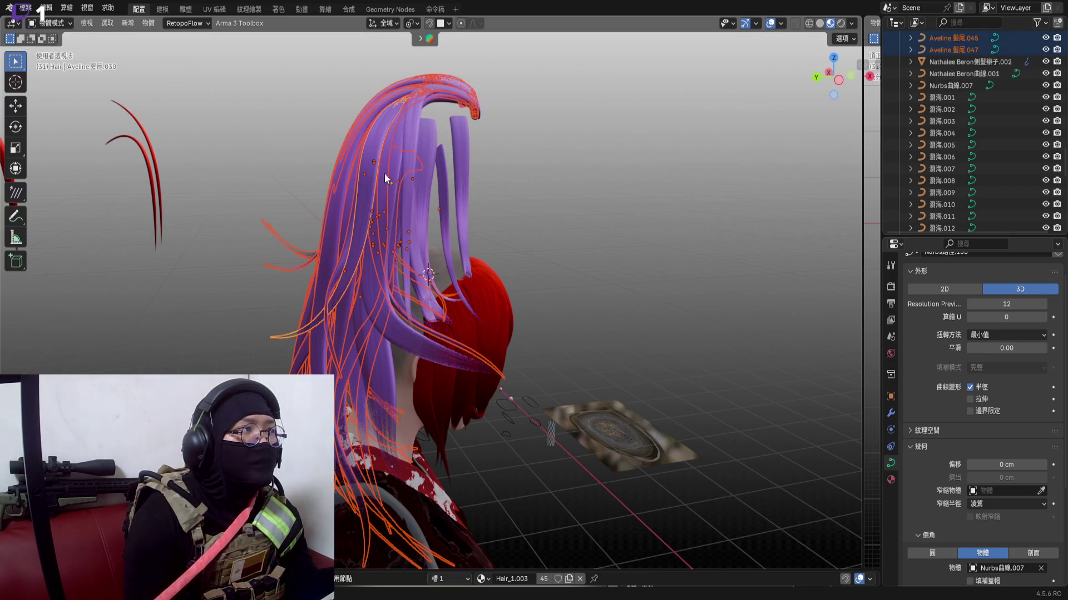
Try moving the ponytail strands from several angles, cancelling each attempt
mouse_move(448, 203)
middle_down()
mouse_move(309, 180)
mouse_move(515, 186)
mouse_move(500, 240)
mouse_move(560, 241)
middle_up()
scroll(490, 208, up, 3)
scroll(513, 210, down, 4)
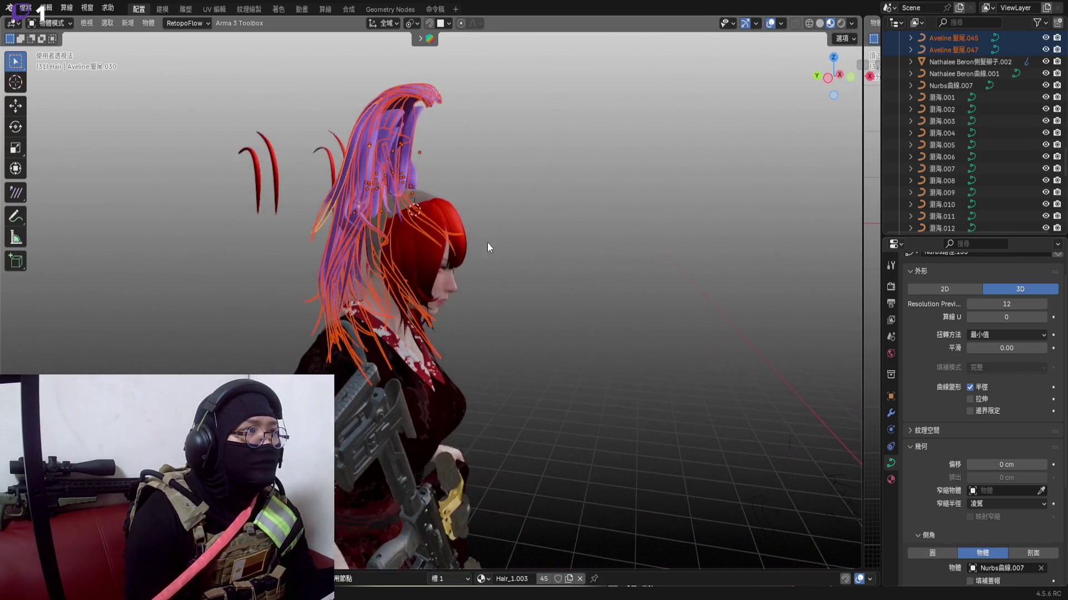
middle_drag(487, 243, 533, 252)
click(392, 209)
key(g)
key(z)
right_click(501, 189)
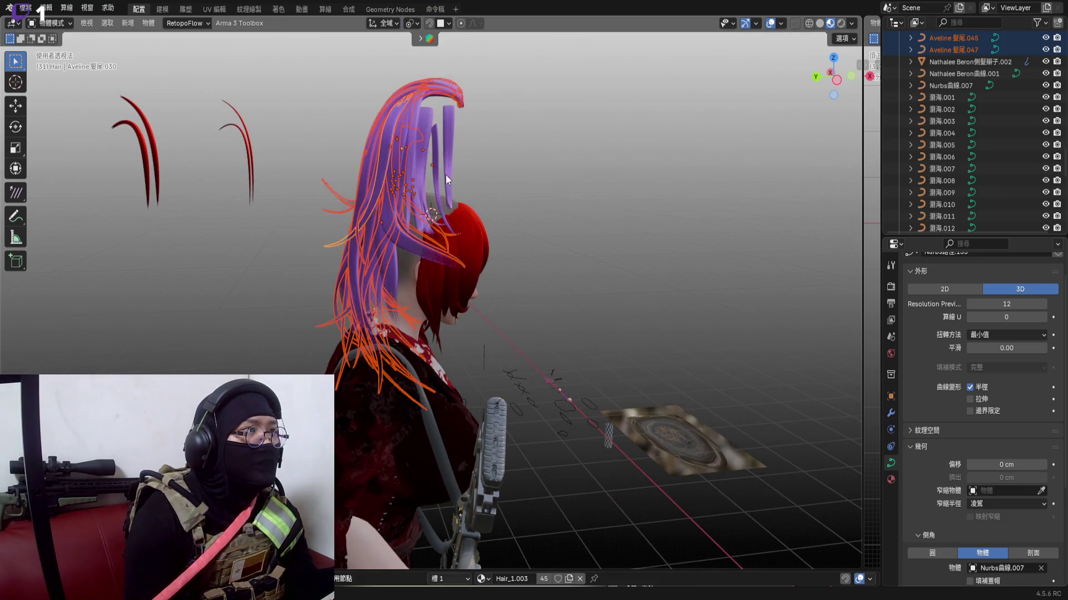
drag(369, 133, 484, 154)
scroll(430, 181, up, 1)
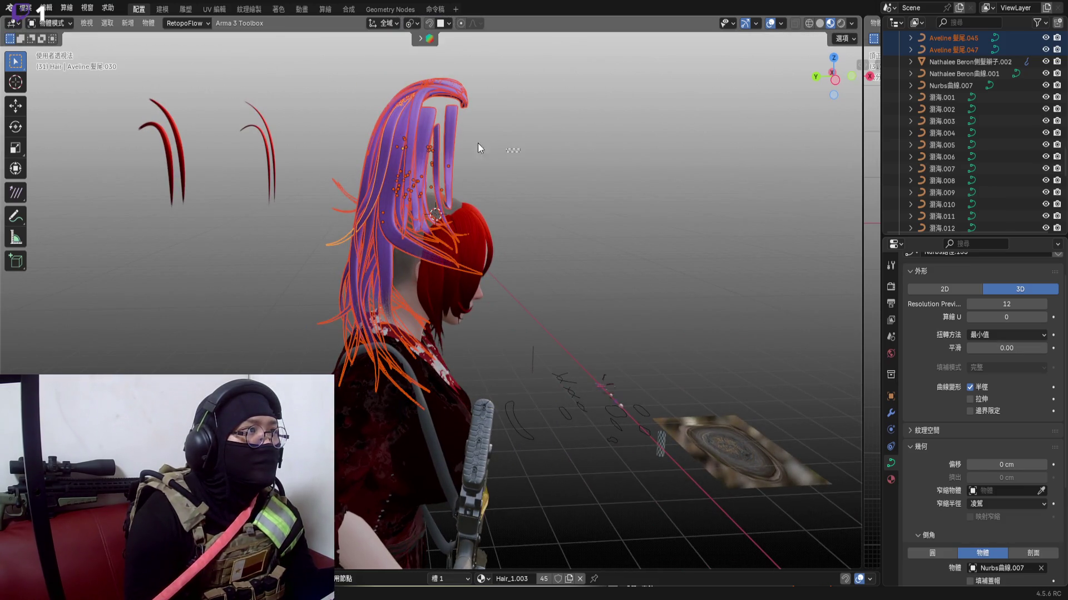
drag(336, 121, 518, 150)
key(g)
right_click(344, 106)
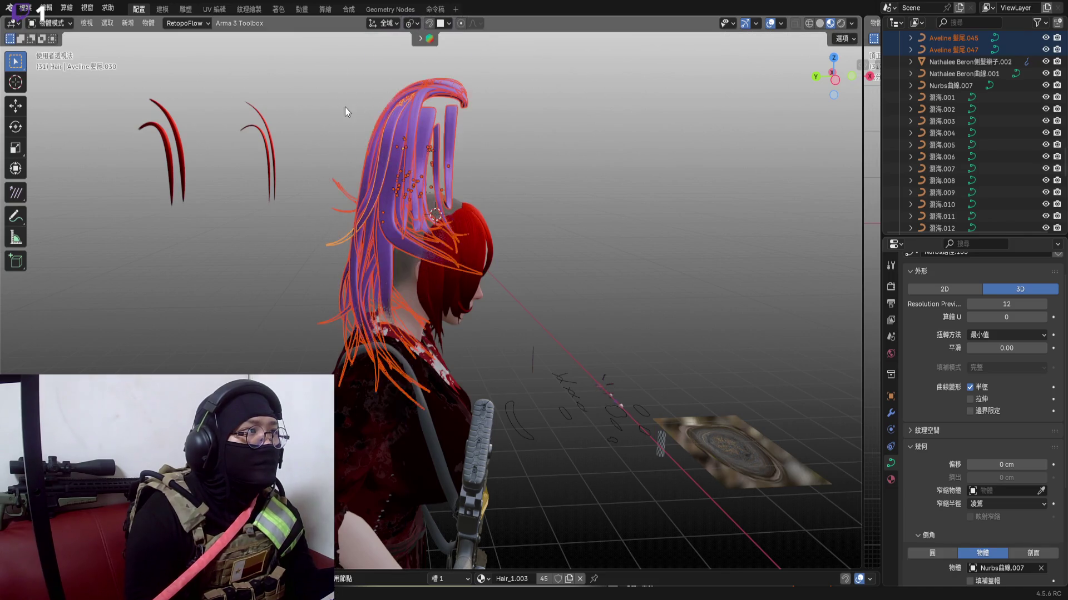
key(g)
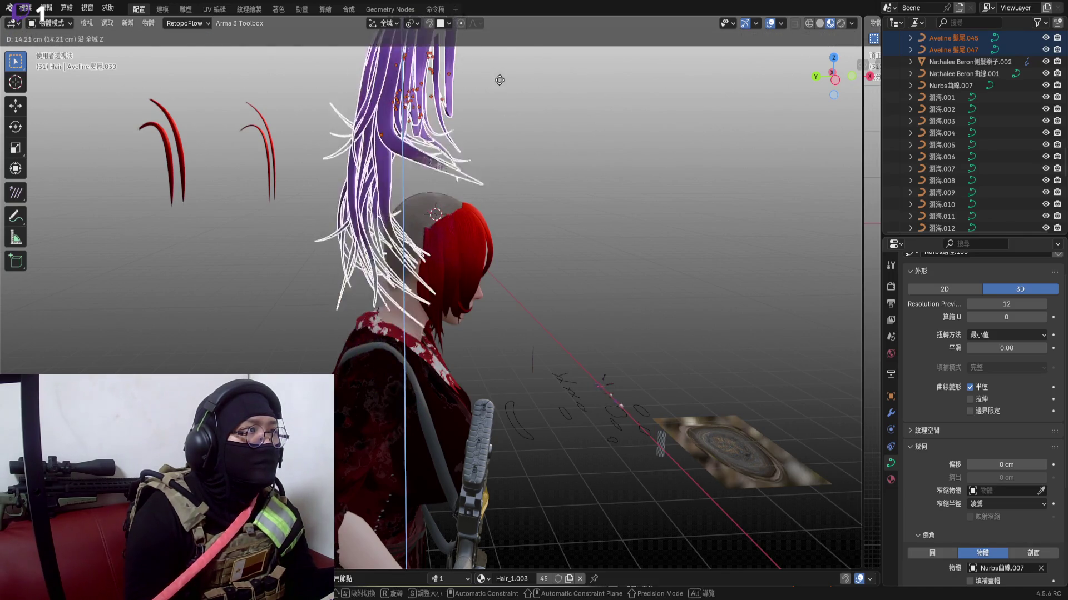
right_click(584, 151)
From a flat side view, nudge the ponytail strands slightly into place on the crown
click(837, 80)
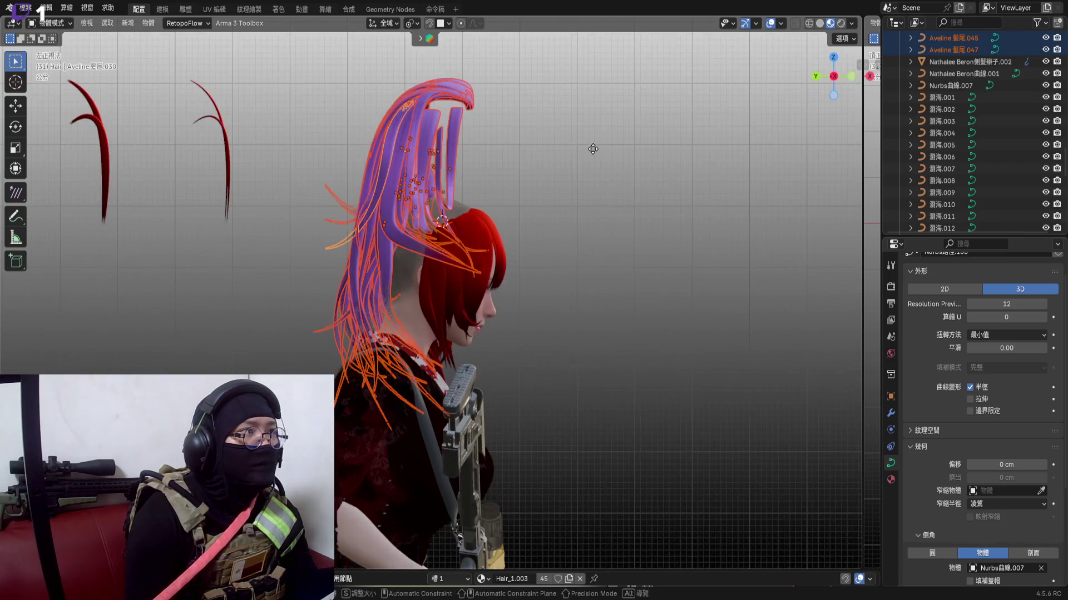
key(g)
click(432, 225)
scroll(431, 226, up, 2)
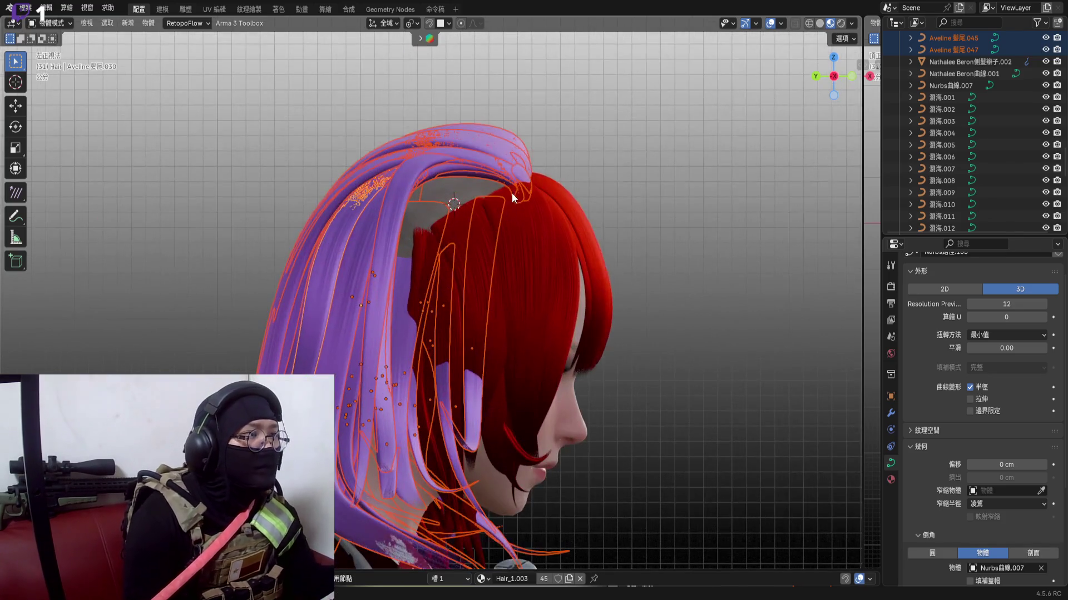
scroll(510, 154, up, 2)
scroll(515, 168, up, 1)
mouse_move(520, 168)
middle_down()
mouse_move(500, 201)
mouse_move(408, 182)
middle_up()
scroll(558, 140, up, 2)
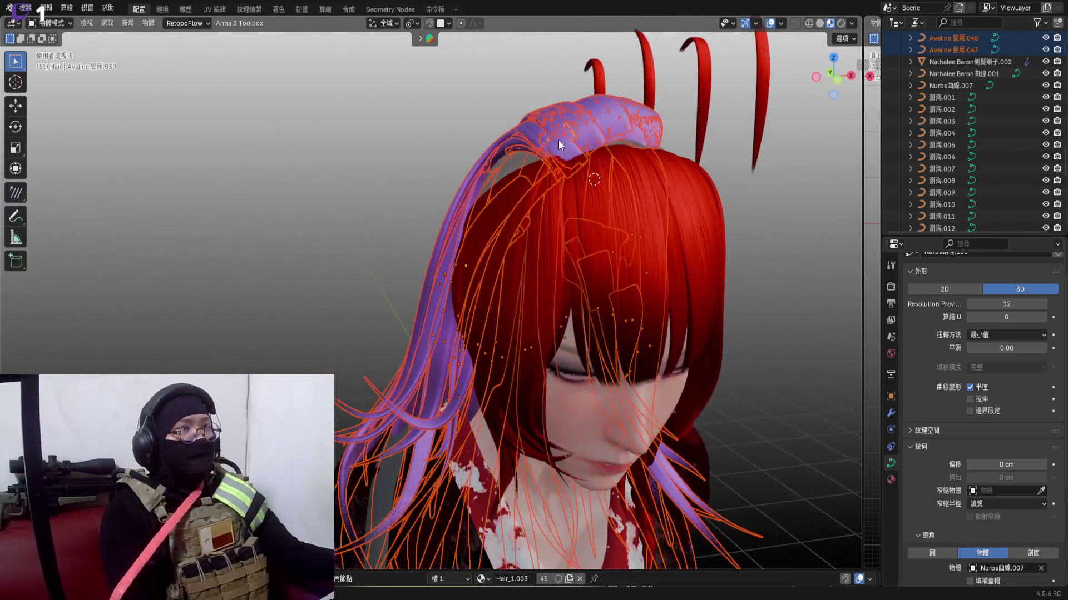
scroll(593, 153, up, 2)
scroll(592, 155, up, 2)
scroll(554, 167, up, 1)
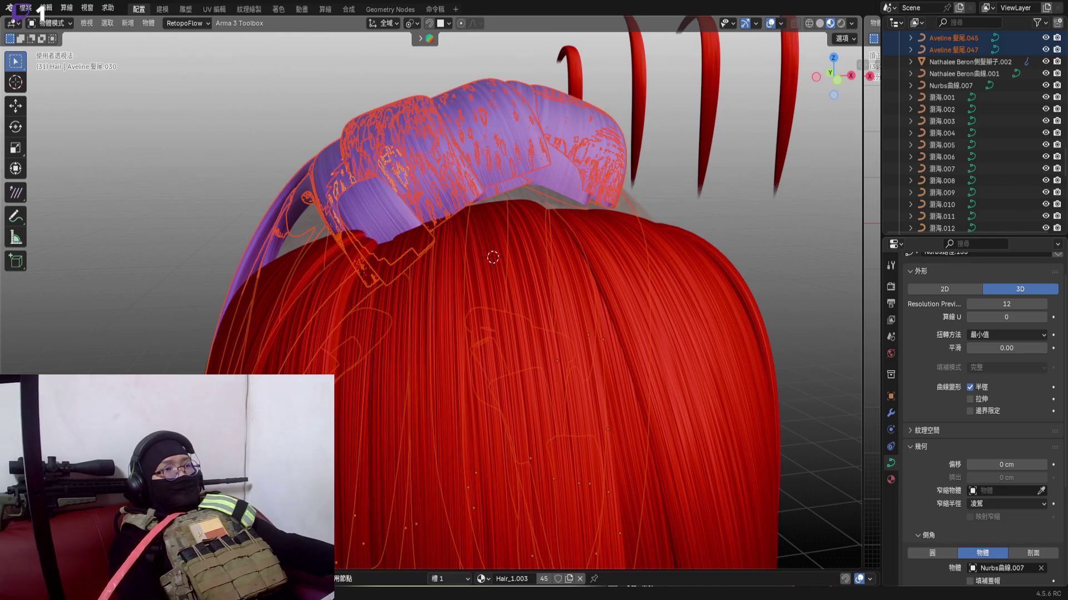
Select the two short strands hanging beside the face, viewed from the front
mouse_move(545, 224)
middle_down()
mouse_move(534, 156)
mouse_move(603, 175)
mouse_move(568, 181)
middle_up()
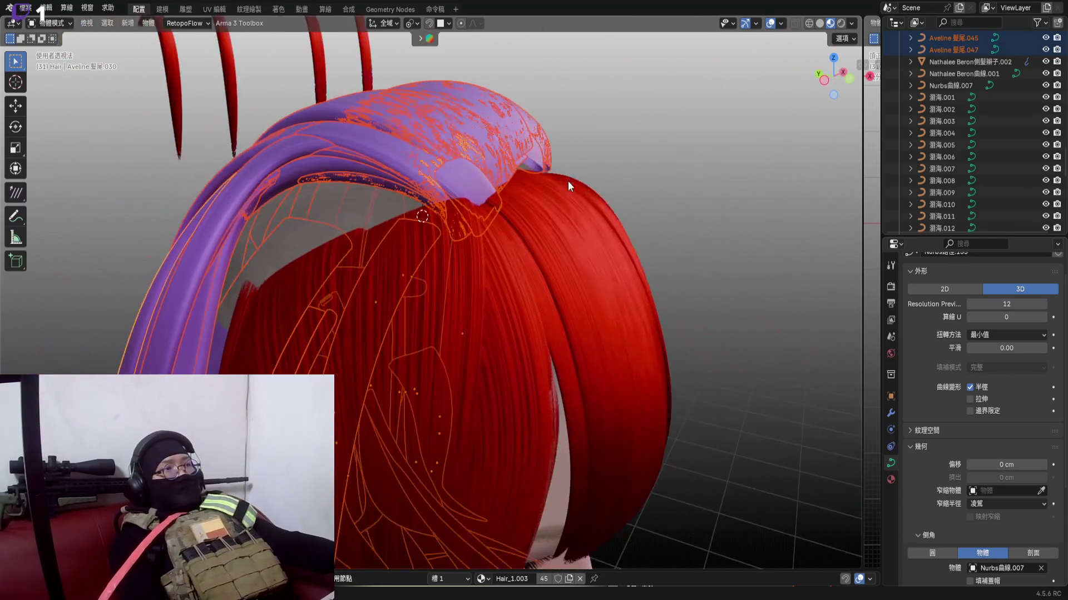
scroll(575, 189, down, 2)
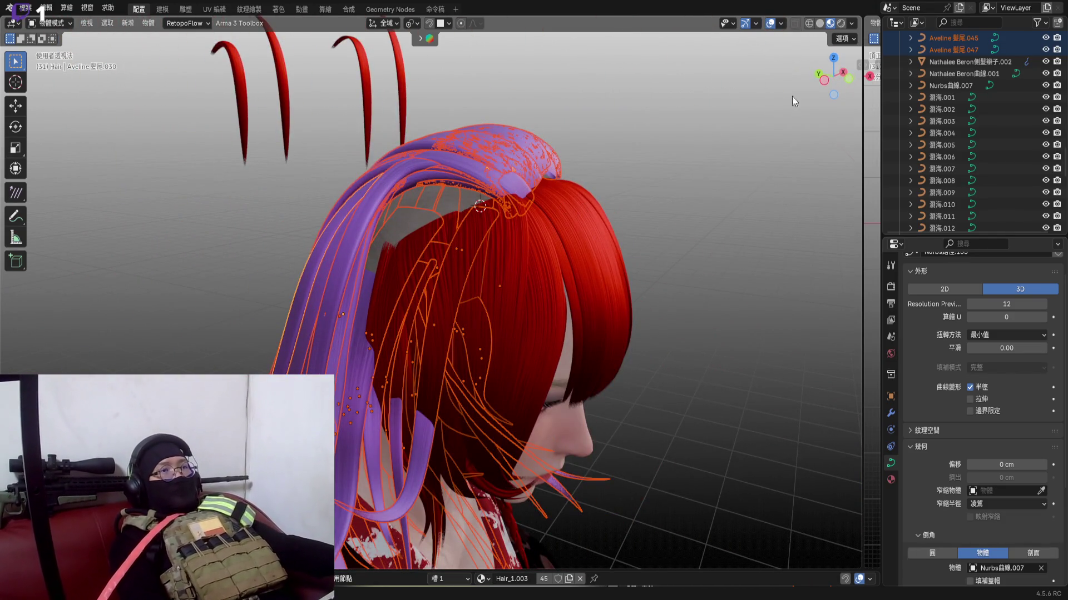
click(824, 86)
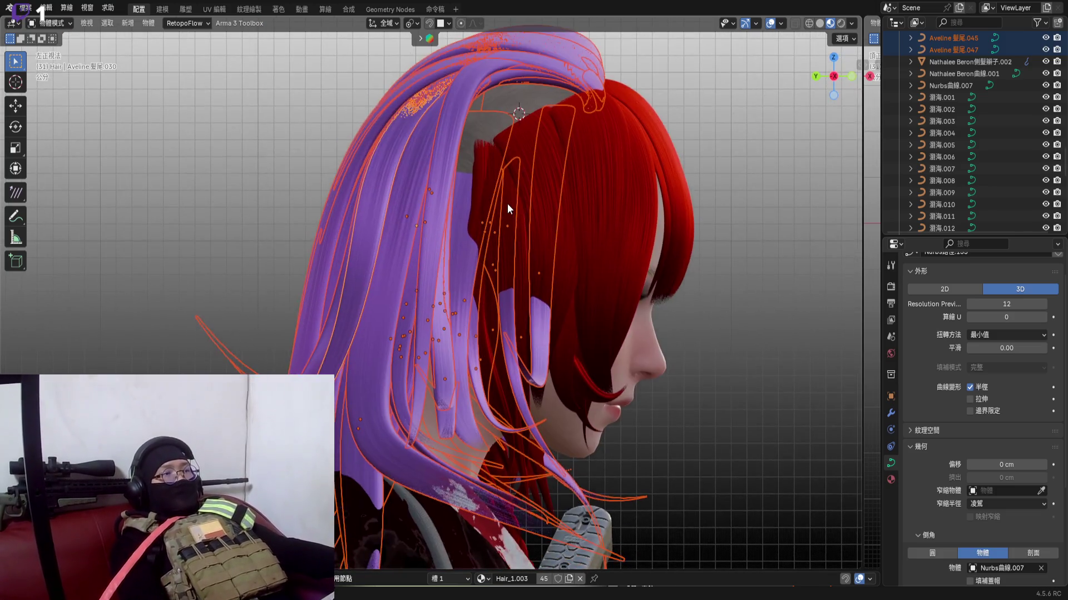
scroll(508, 204, up, 3)
scroll(540, 210, down, 3)
mouse_move(451, 245)
middle_down()
mouse_move(320, 243)
mouse_move(505, 261)
middle_up()
scroll(505, 261, up, 3)
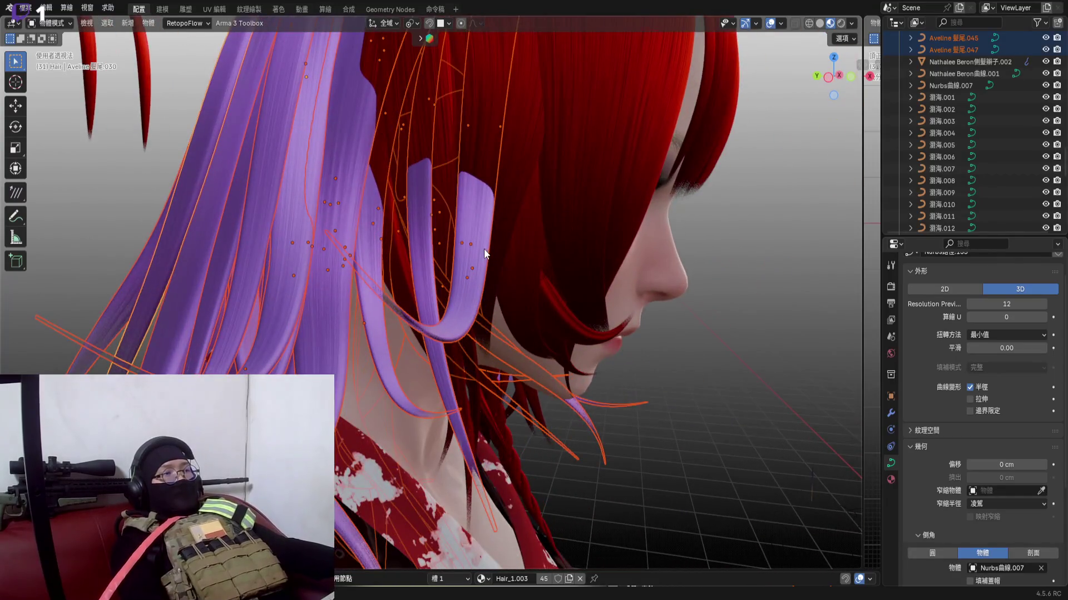
click(482, 249)
click(428, 243)
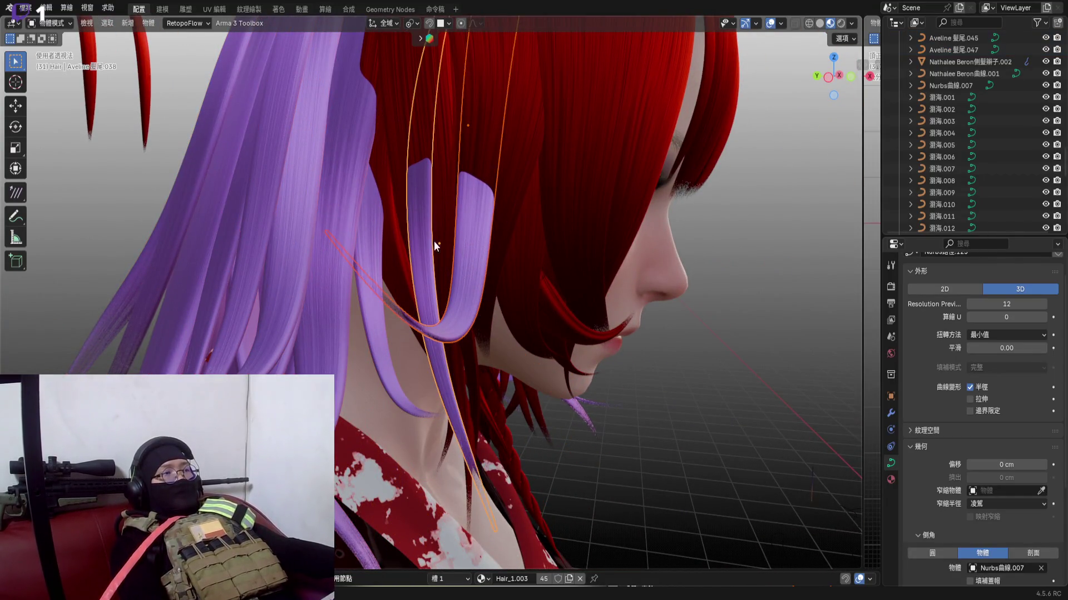
scroll(736, 308, down, 3)
scroll(584, 276, up, 3)
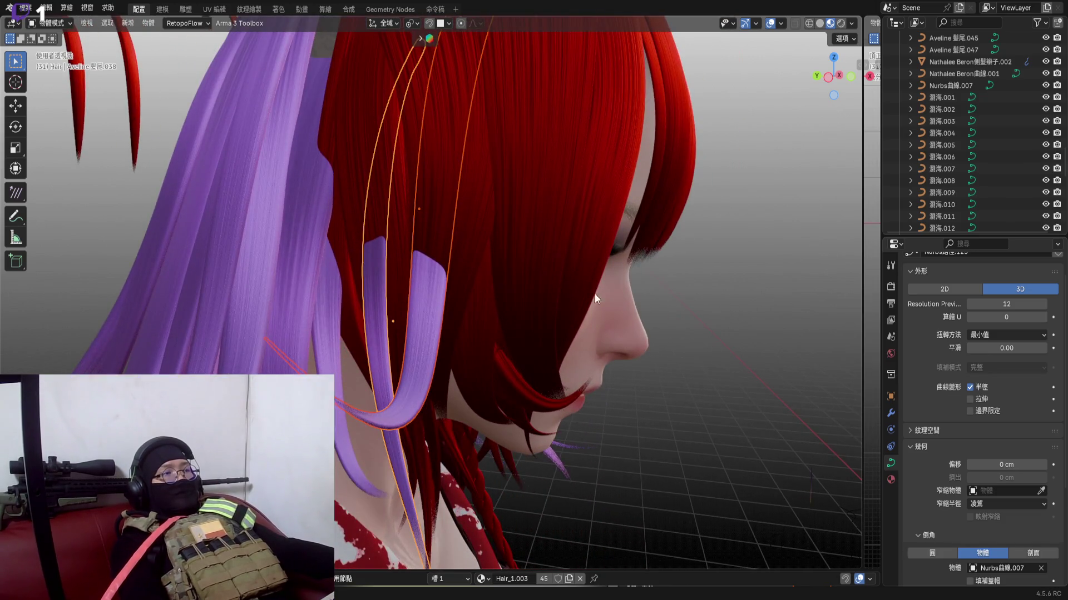
scroll(594, 293, down, 3)
mouse_move(454, 223)
middle_down()
mouse_move(489, 245)
mouse_move(480, 284)
mouse_move(562, 284)
mouse_move(402, 284)
mouse_move(530, 295)
mouse_move(426, 329)
mouse_move(464, 337)
mouse_move(402, 338)
mouse_move(451, 309)
mouse_move(444, 298)
middle_up()
Delete the two selected face strands
key(x)
click(698, 374)
scroll(426, 329, up, 4)
Select the remaining leftover strand by the neck and delete it too
click(398, 361)
middle_drag(496, 273, 627, 185)
key(x)
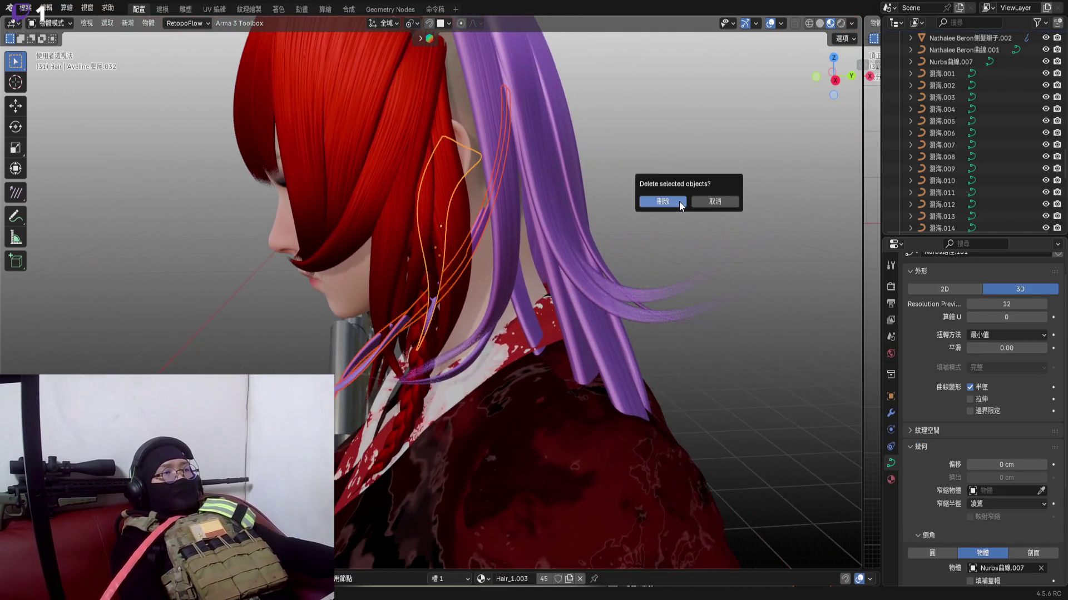
click(660, 206)
mouse_move(519, 228)
middle_down()
mouse_move(588, 230)
mouse_move(553, 213)
mouse_move(563, 206)
mouse_move(513, 278)
mouse_move(584, 275)
mouse_move(616, 293)
middle_up()
scroll(616, 293, up, 3)
scroll(502, 218, down, 4)
scroll(569, 229, down, 3)
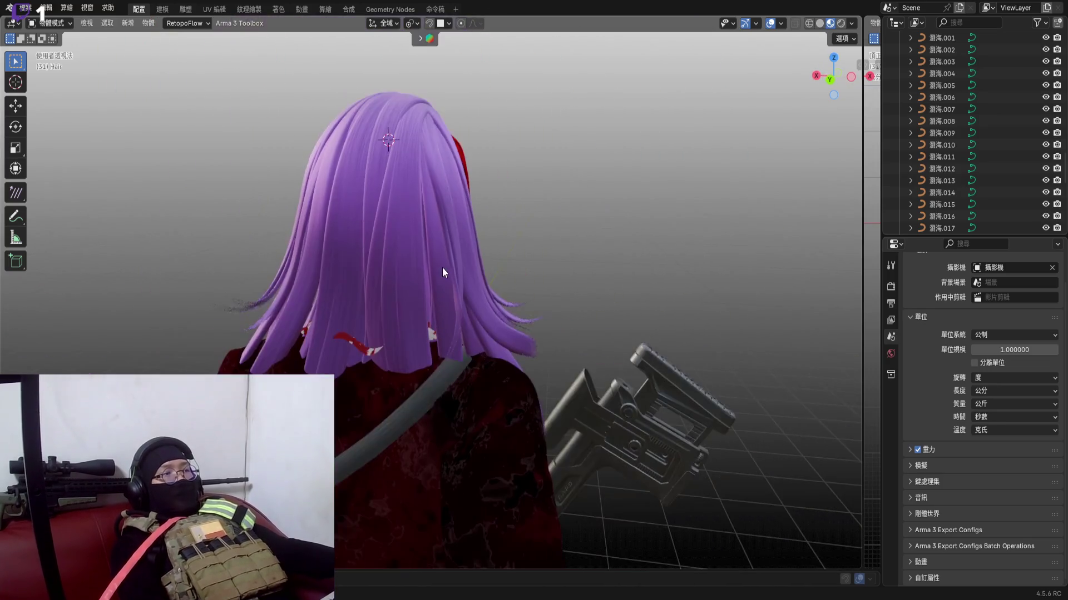
mouse_move(442, 267)
middle_down()
mouse_move(417, 280)
mouse_move(578, 254)
middle_up()
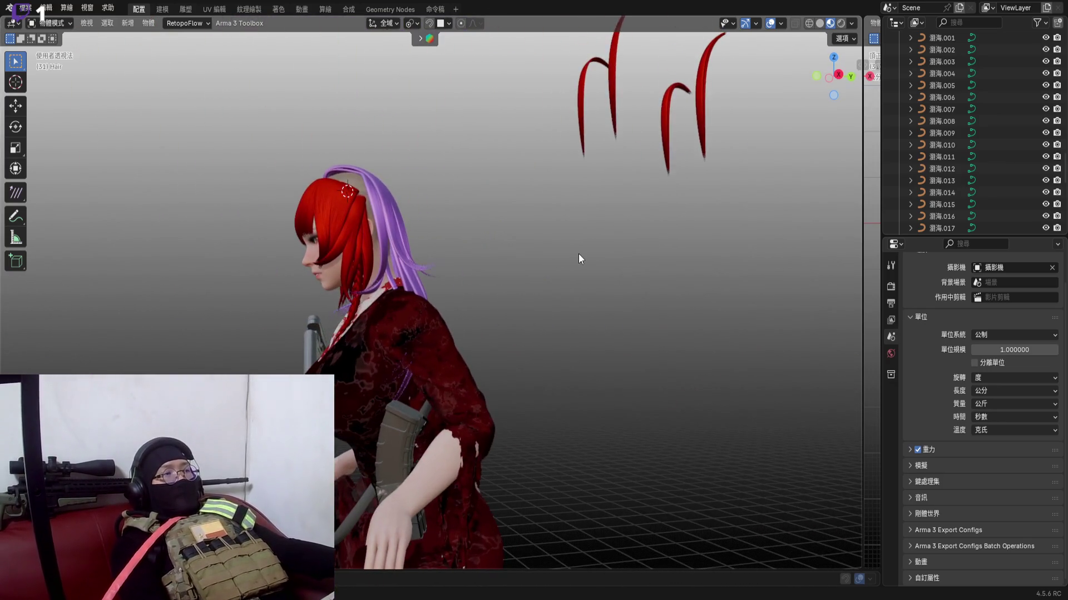
scroll(577, 253, up, 3)
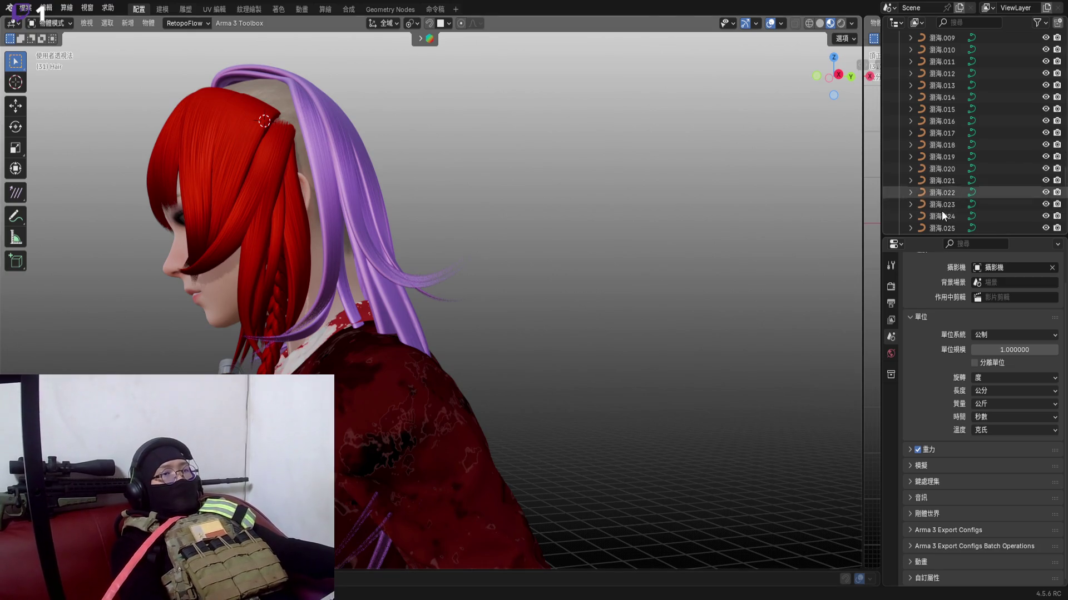
scroll(942, 211, up, 5)
scroll(942, 209, up, 3)
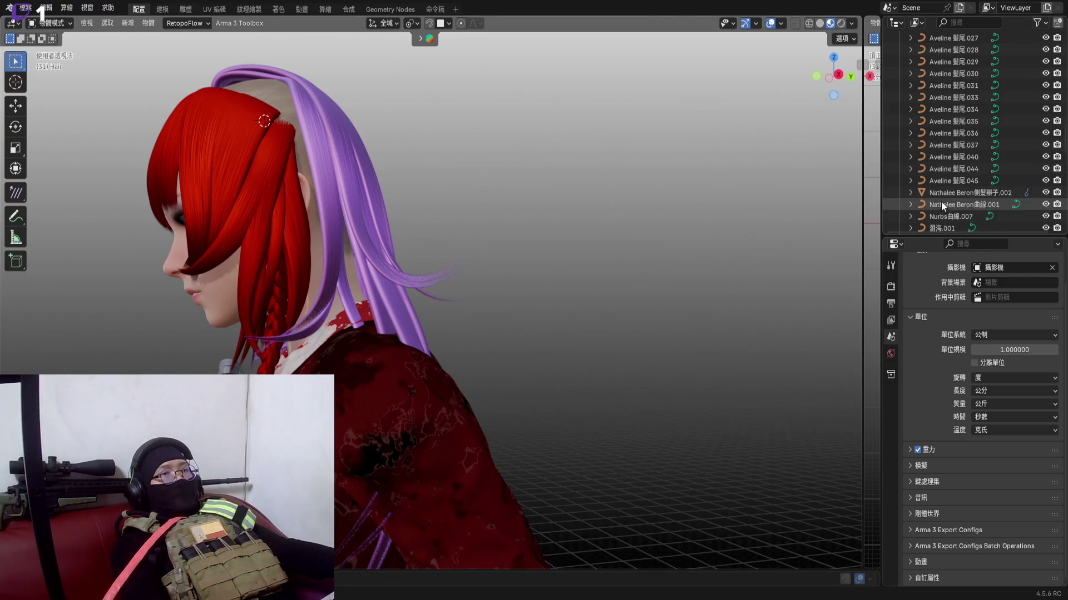
Select all Aveline 髮尾 ponytail items in the Outliner's Hair collection
click(959, 180)
scroll(955, 180, up, 5)
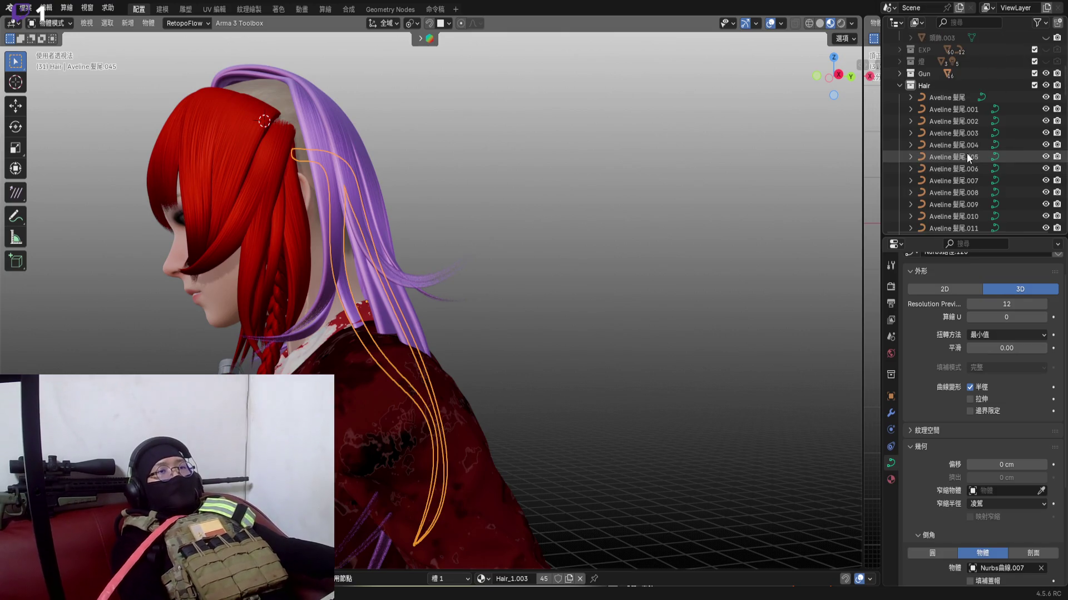
scroll(967, 153, up, 5)
shift+click(949, 103)
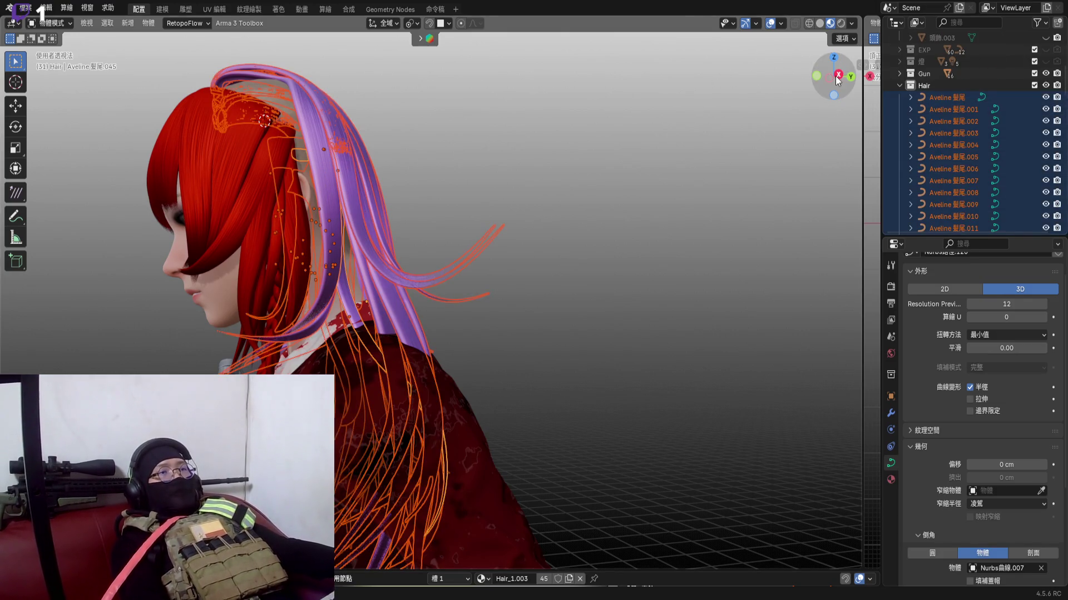
Rotate the ponytail strands about 16 degrees and move them slightly up and back
middle_drag(501, 167, 583, 188)
key(r)
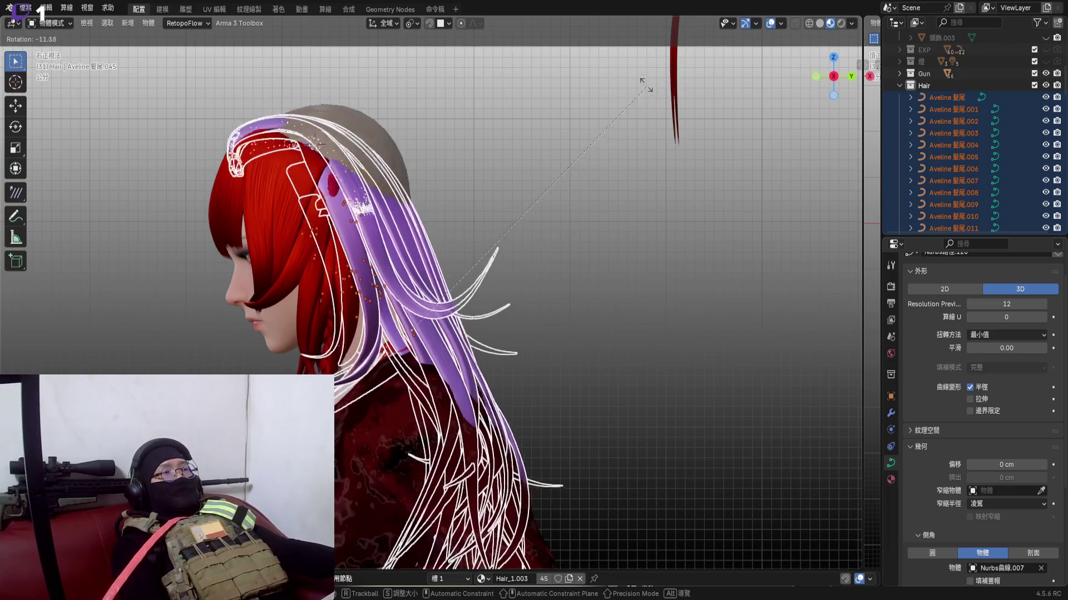
click(619, 70)
middle_drag(385, 218, 364, 201)
key(g)
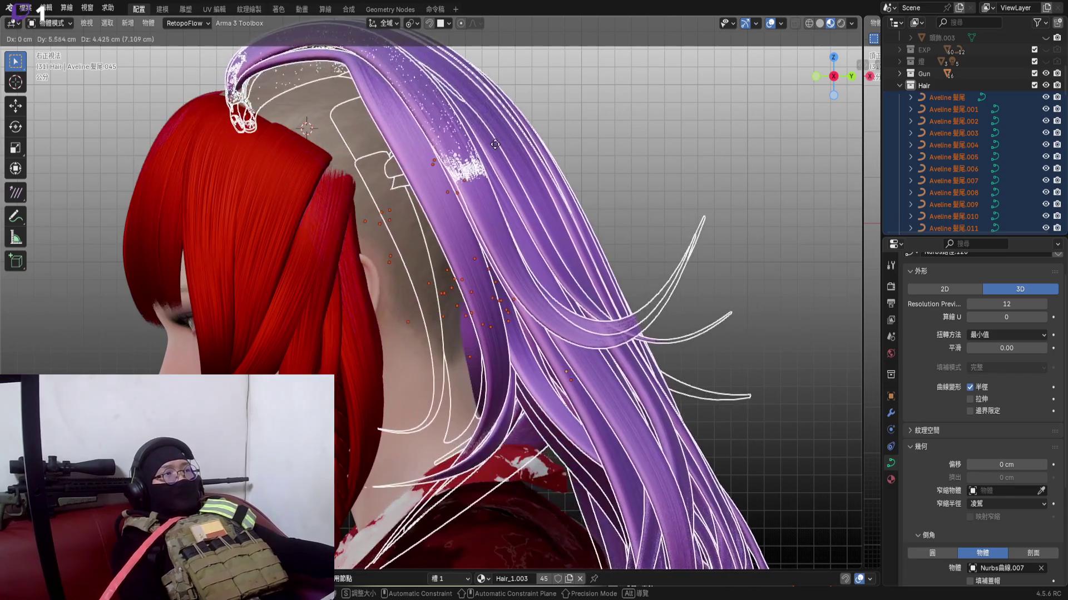
click(484, 152)
scroll(388, 203, down, 3)
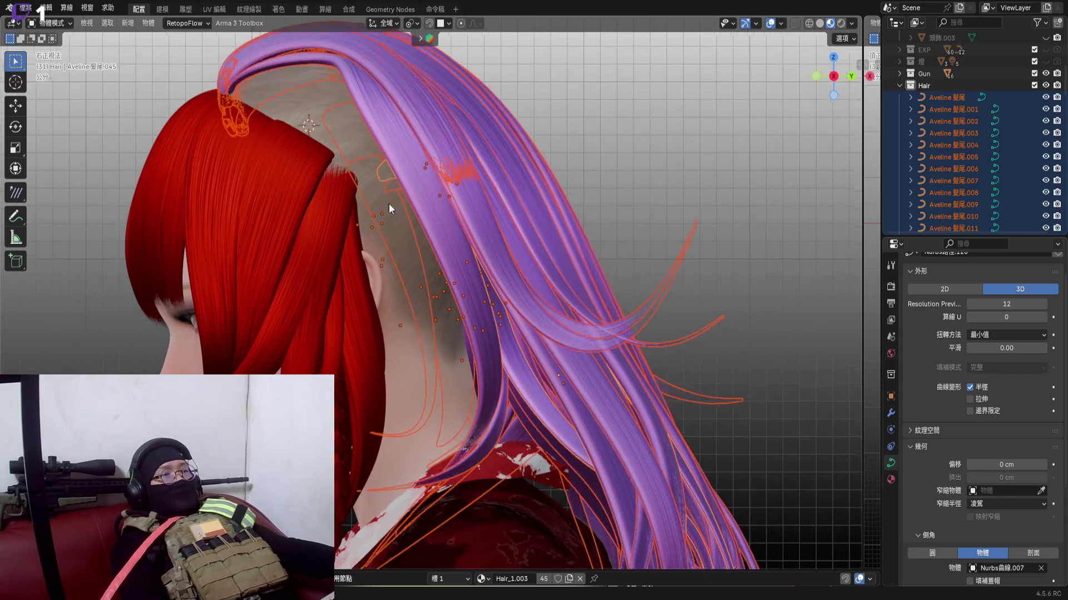
scroll(413, 192, down, 3)
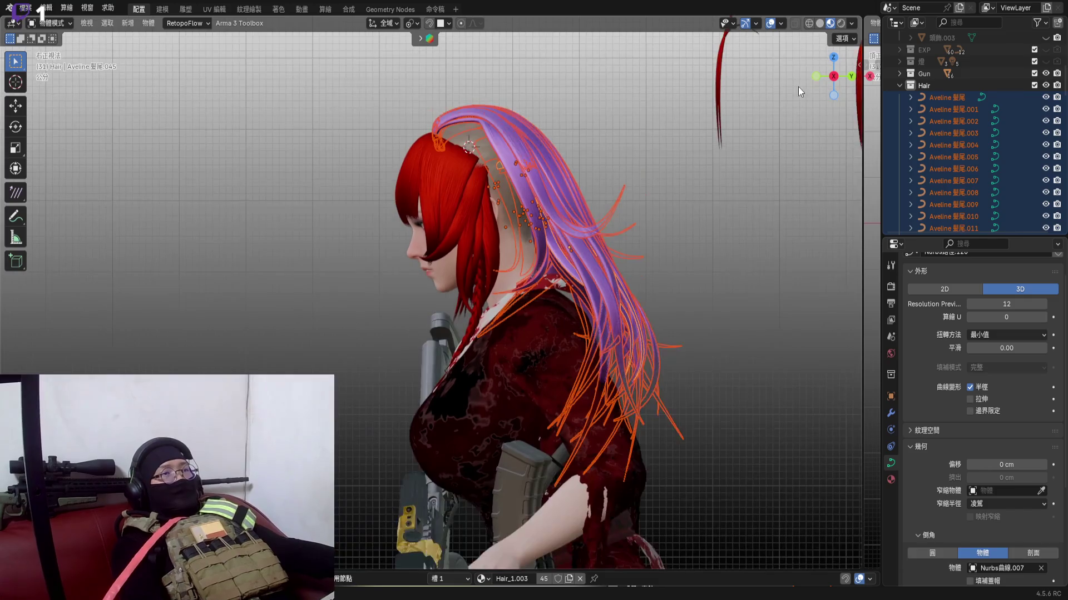
Toggle overlays off and on to inspect the hair, then enter Edit Mode
click(768, 25)
mouse_move(548, 211)
middle_down()
mouse_move(663, 214)
mouse_move(648, 180)
middle_up()
scroll(665, 215, up, 3)
scroll(681, 180, up, 3)
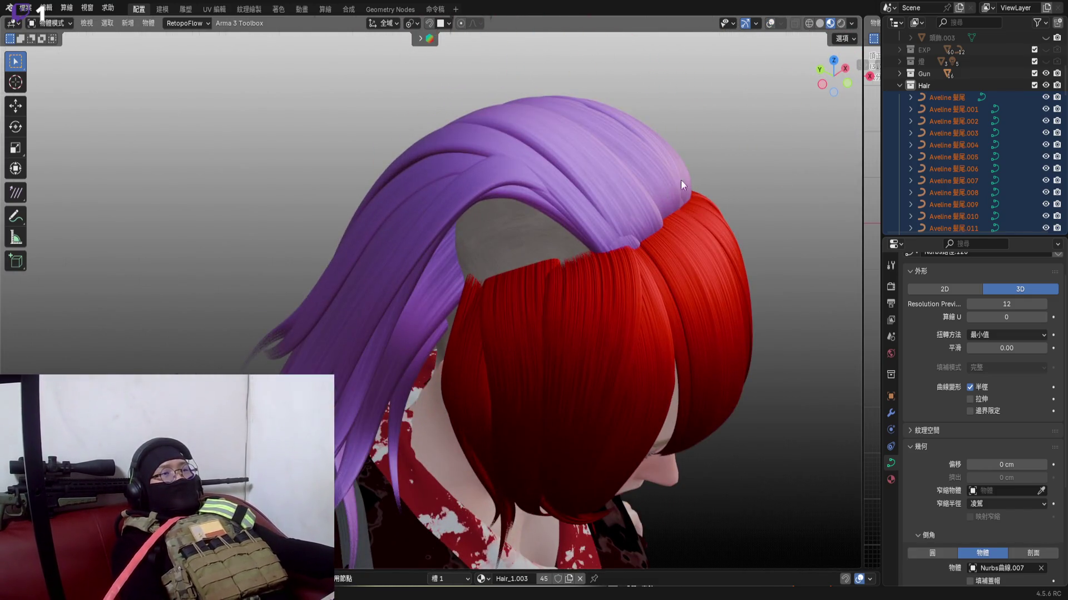
click(768, 25)
mouse_move(527, 226)
middle_down()
mouse_move(560, 226)
mouse_move(535, 243)
mouse_move(575, 243)
mouse_move(527, 255)
mouse_move(587, 229)
mouse_move(543, 251)
mouse_move(567, 242)
mouse_move(547, 221)
mouse_move(566, 212)
mouse_move(555, 194)
mouse_move(620, 179)
mouse_move(625, 222)
mouse_move(533, 281)
mouse_move(536, 207)
middle_up()
key(Tab)
key(Tab)
scroll(546, 221, down, 3)
scroll(539, 234, up, 3)
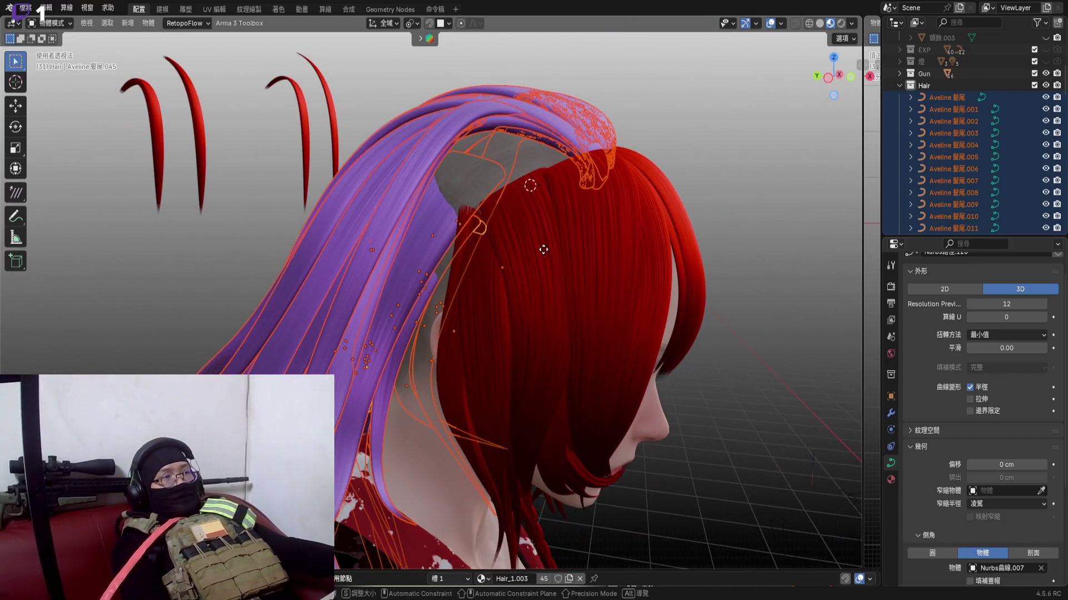
In Edit Mode, move the purple hair points upward, then return to Object Mode
key(Tab)
key(g)
click(559, 148)
key(Tab)
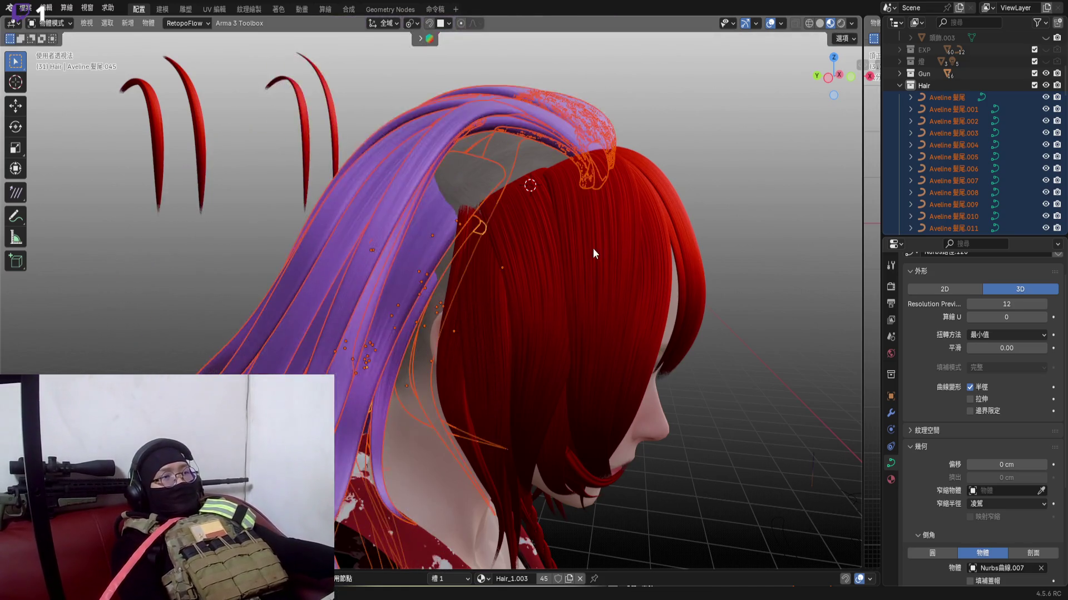
scroll(593, 247, down, 4)
scroll(599, 243, down, 3)
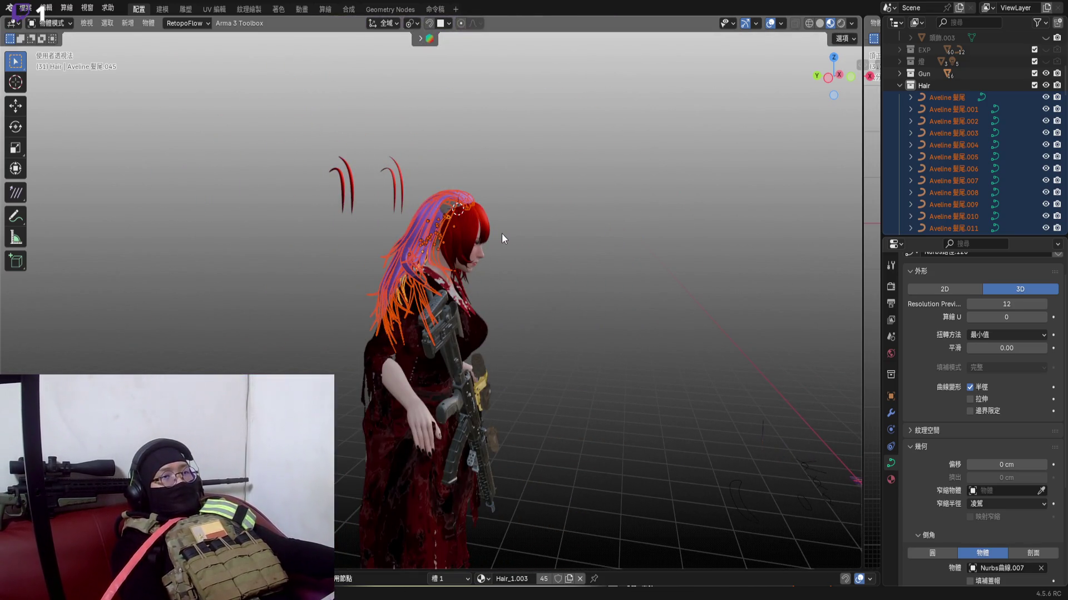
Delete the ponytail strand object and its hierarchy from the Outliner
middle_drag(503, 233, 554, 251)
scroll(554, 252, up, 3)
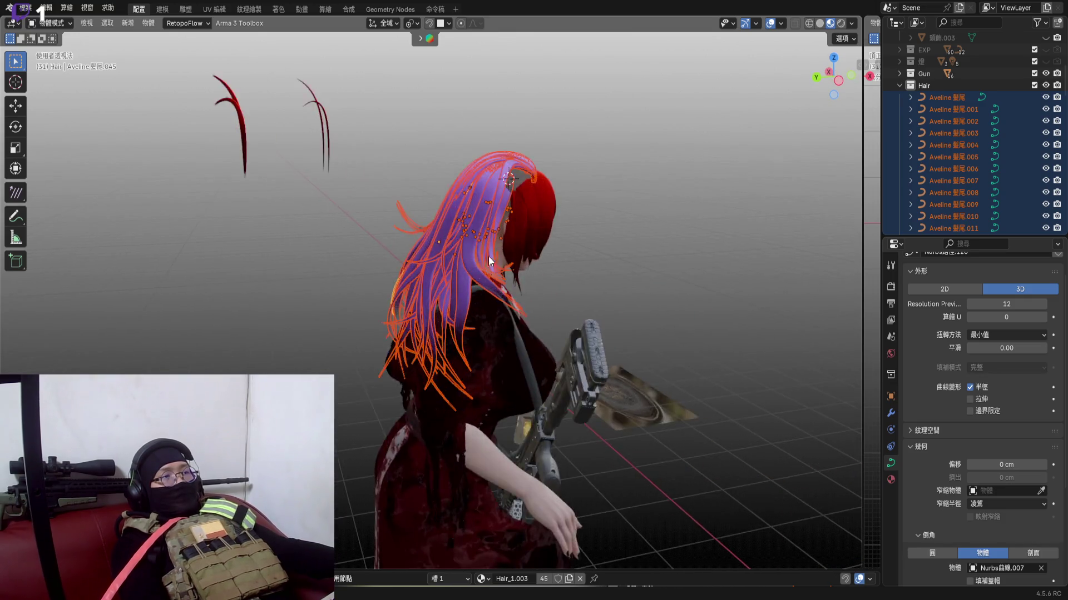
middle_drag(489, 256, 525, 243)
right_click(999, 167)
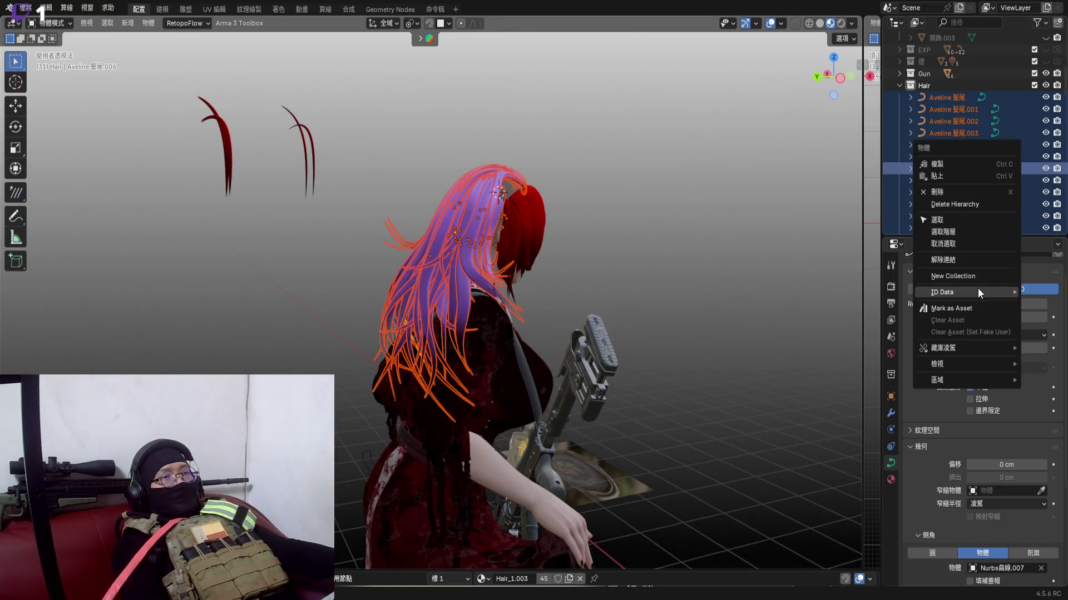
click(955, 205)
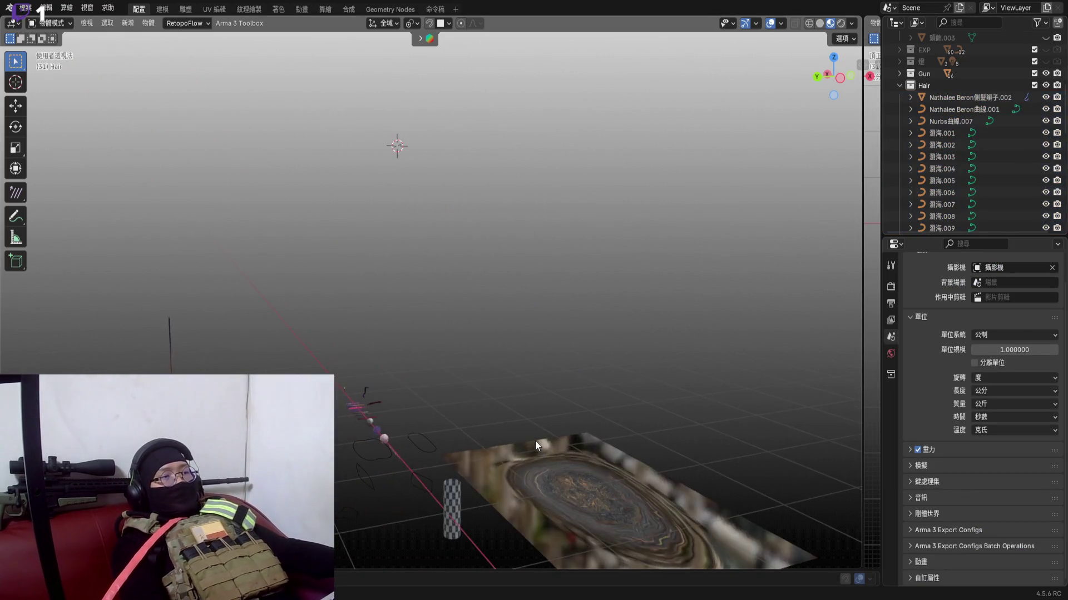
middle_drag(535, 441, 429, 440)
scroll(421, 481, up, 3)
Select the capsule-shaped profile curve and bring the head into a side orthographic view
middle_drag(421, 482, 443, 424)
click(445, 443)
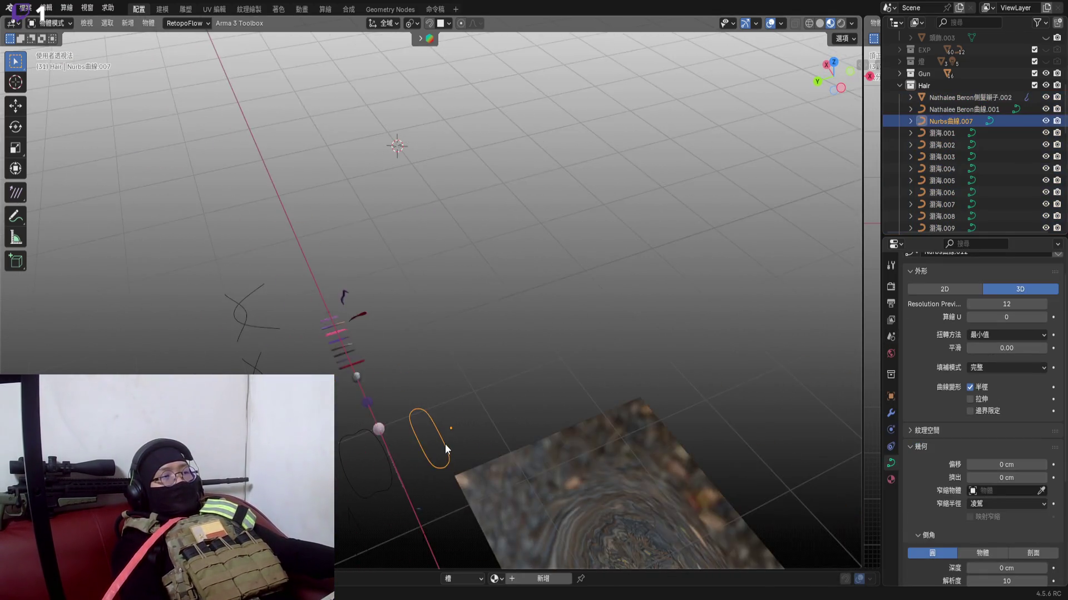
scroll(444, 443, down, 3)
scroll(447, 441, down, 3)
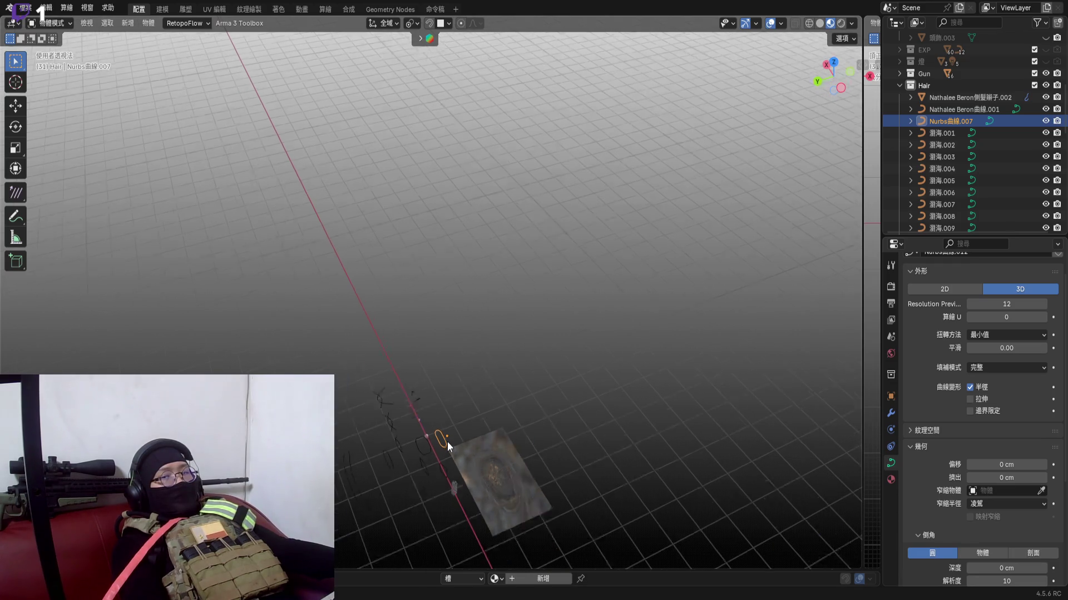
mouse_move(447, 441)
middle_down()
mouse_move(421, 383)
mouse_move(523, 299)
middle_up()
scroll(598, 374, up, 4)
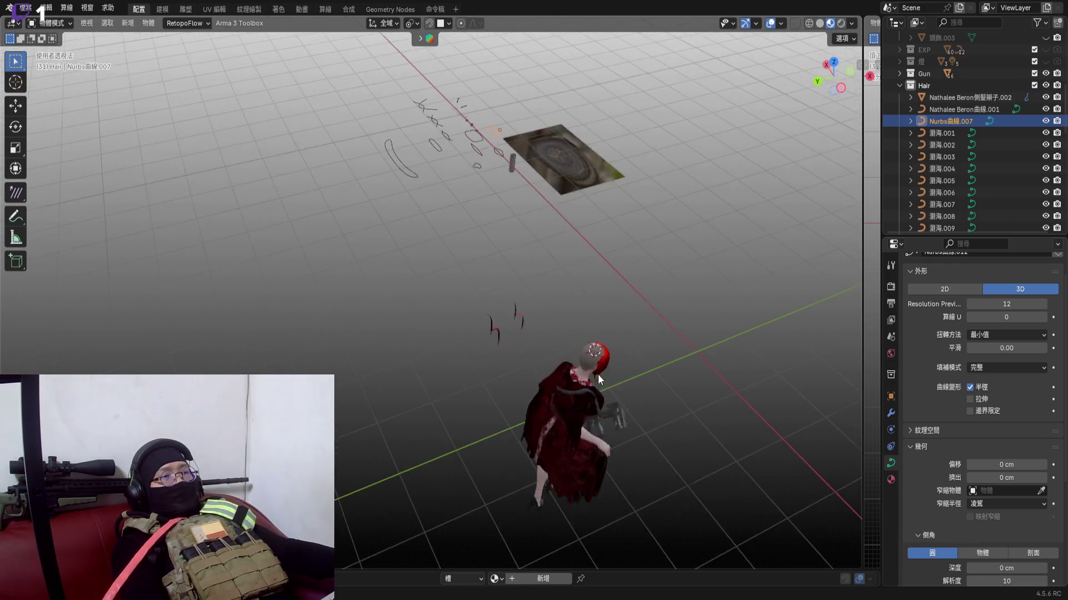
scroll(593, 363, up, 4)
scroll(593, 354, up, 2)
scroll(554, 296, up, 3)
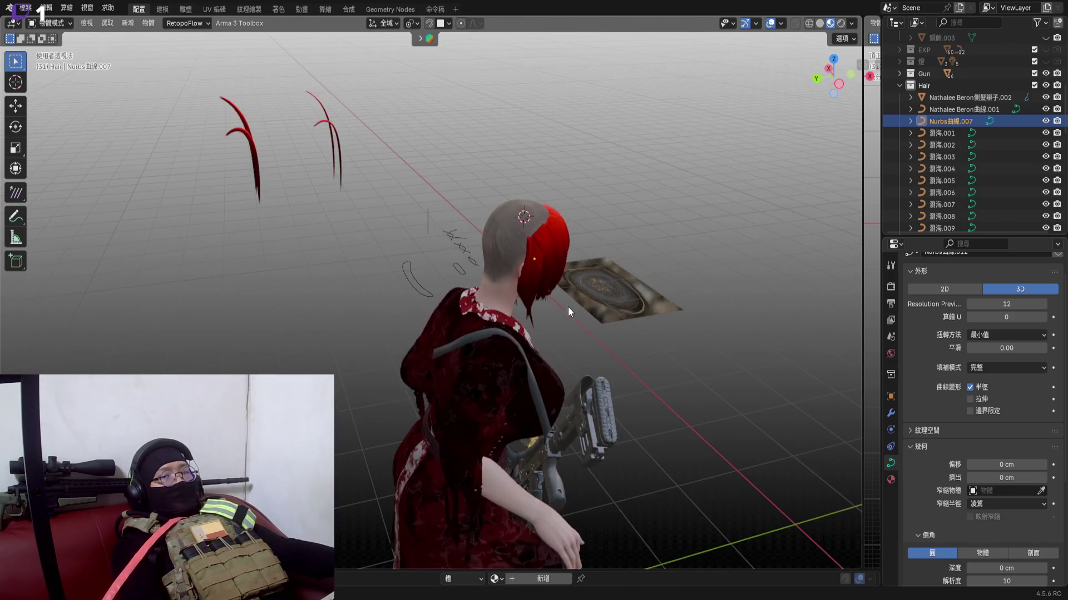
middle_drag(564, 302, 520, 280)
scroll(543, 283, up, 3)
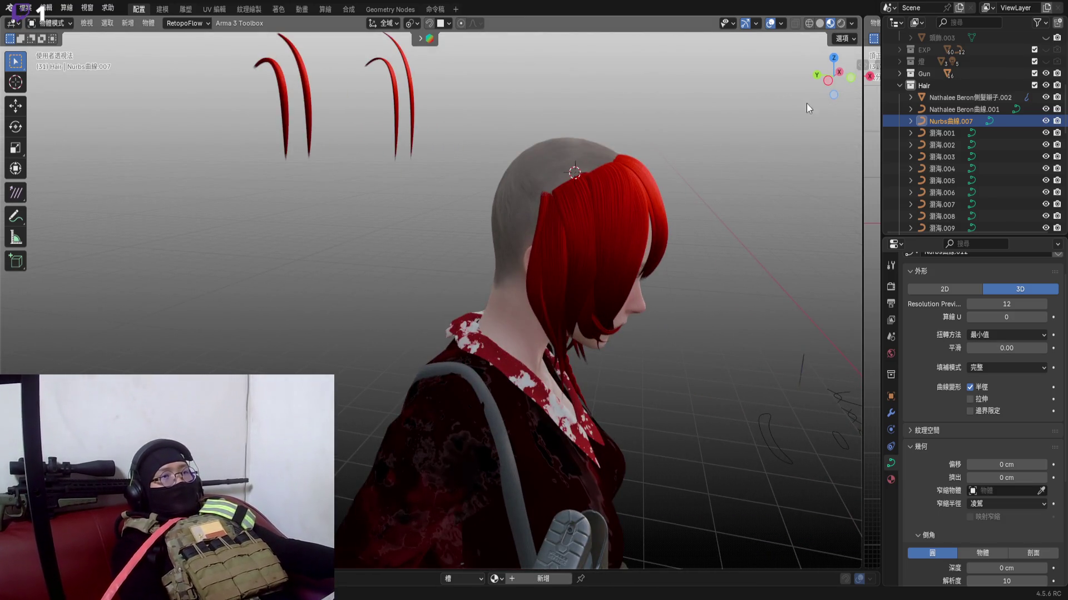
click(828, 80)
scroll(981, 156, down, 5)
scroll(982, 151, down, 5)
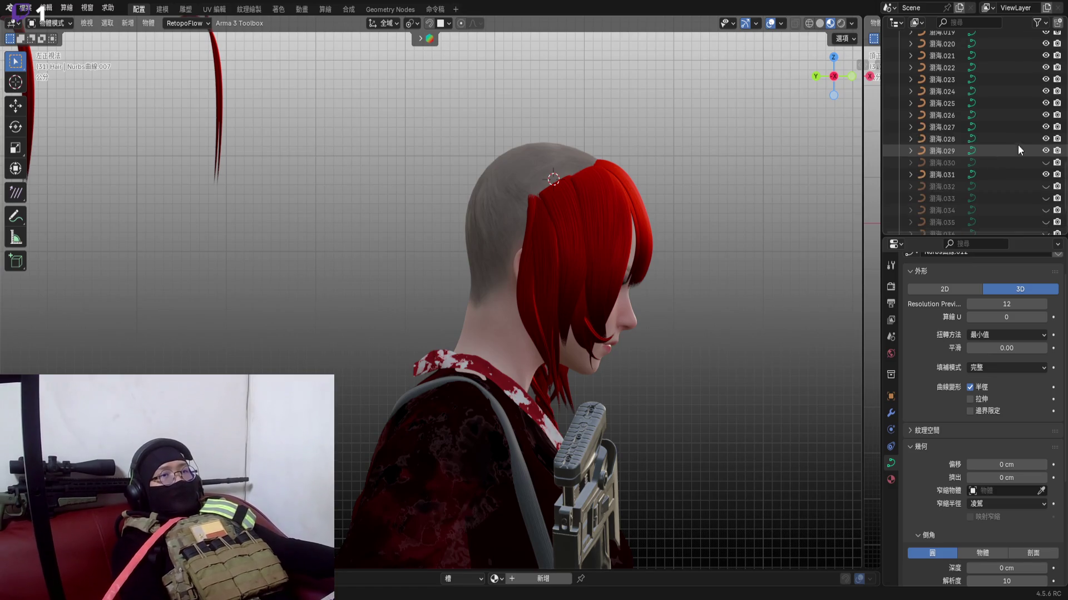
scroll(1018, 150, down, 3)
Unhide hair strands 030 and 032–037 in the Outliner so the red ponytail shows on the head
click(1046, 104)
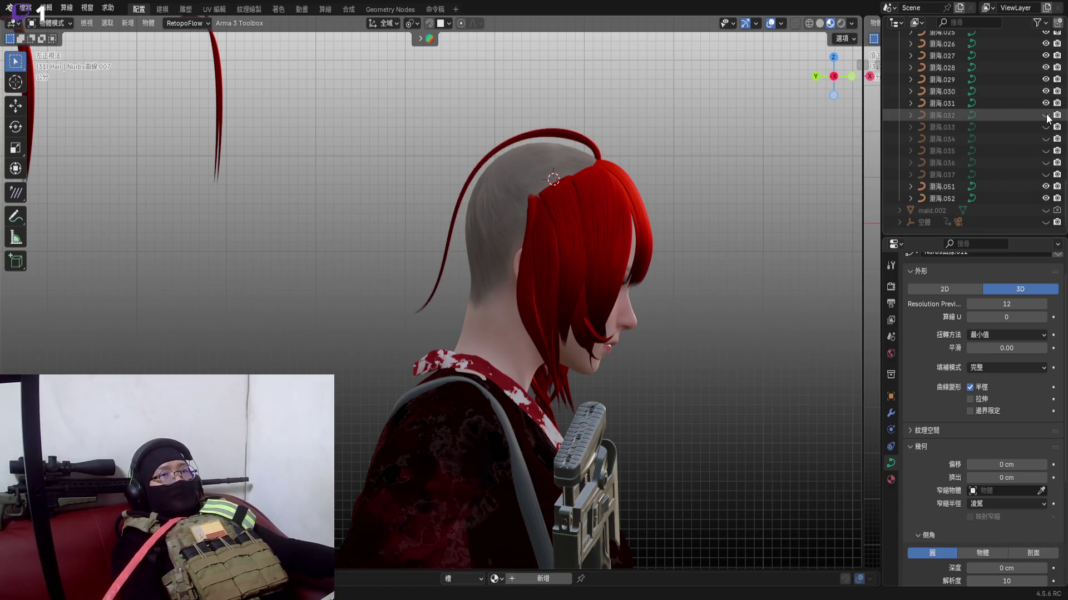
drag(1046, 116, 1046, 176)
middle_drag(667, 175, 608, 153)
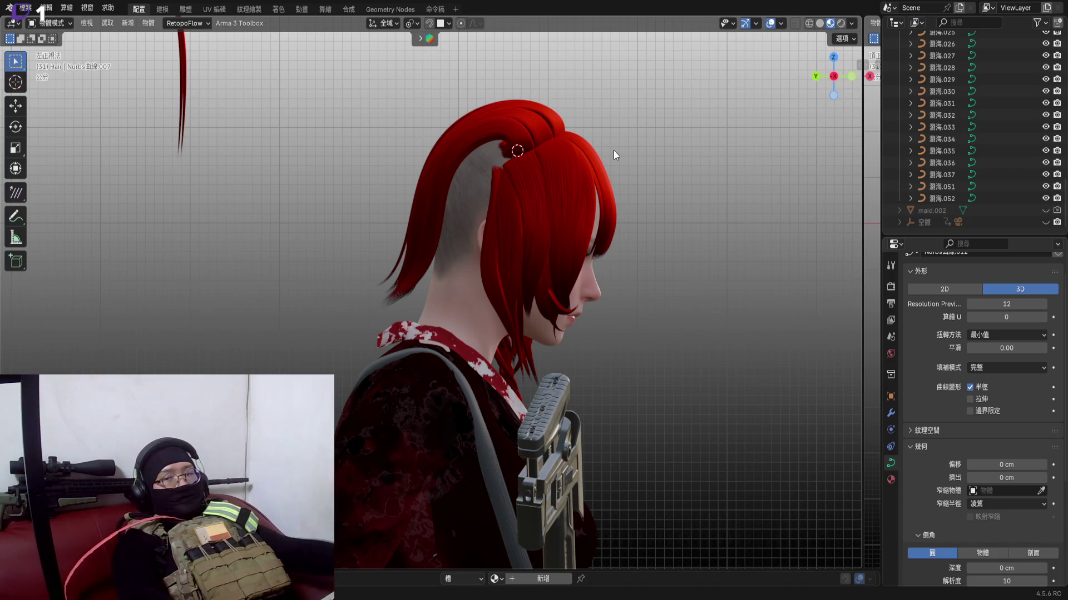
scroll(650, 173, up, 5)
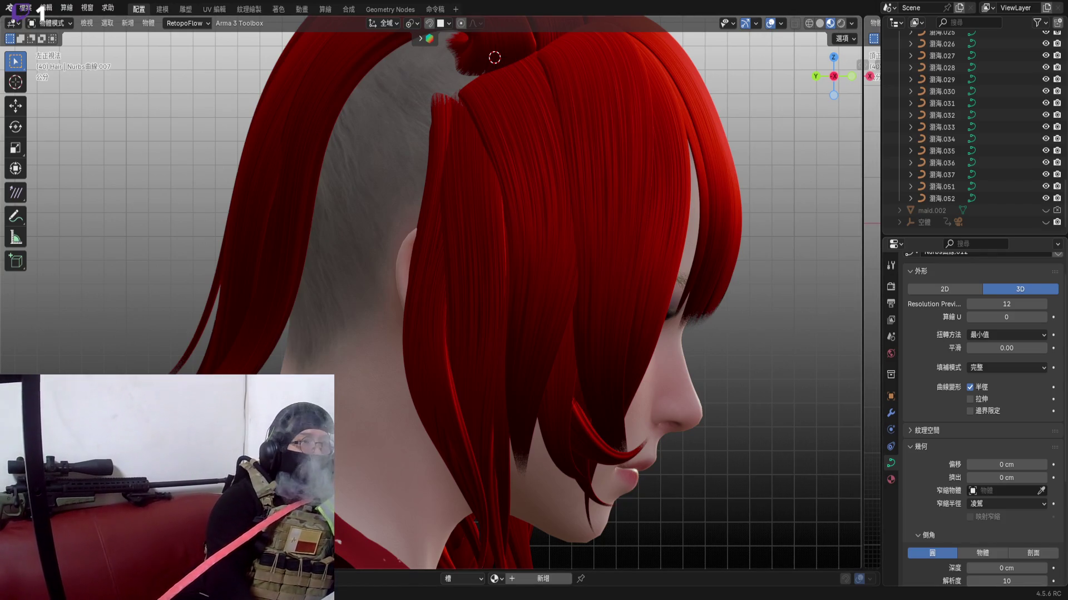
scroll(568, 378, down, 3)
Box-select the crown hair curves from behind, then narrow the selection to strand 瀏海.035
mouse_move(568, 378)
middle_down()
mouse_move(529, 319)
mouse_move(391, 313)
middle_up()
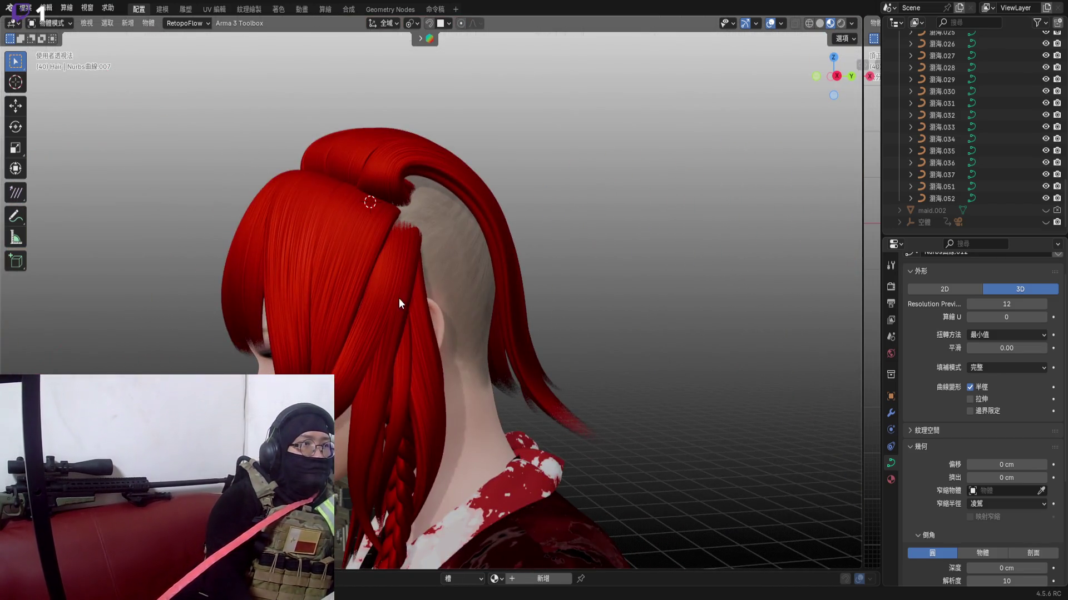
scroll(398, 298, down, 3)
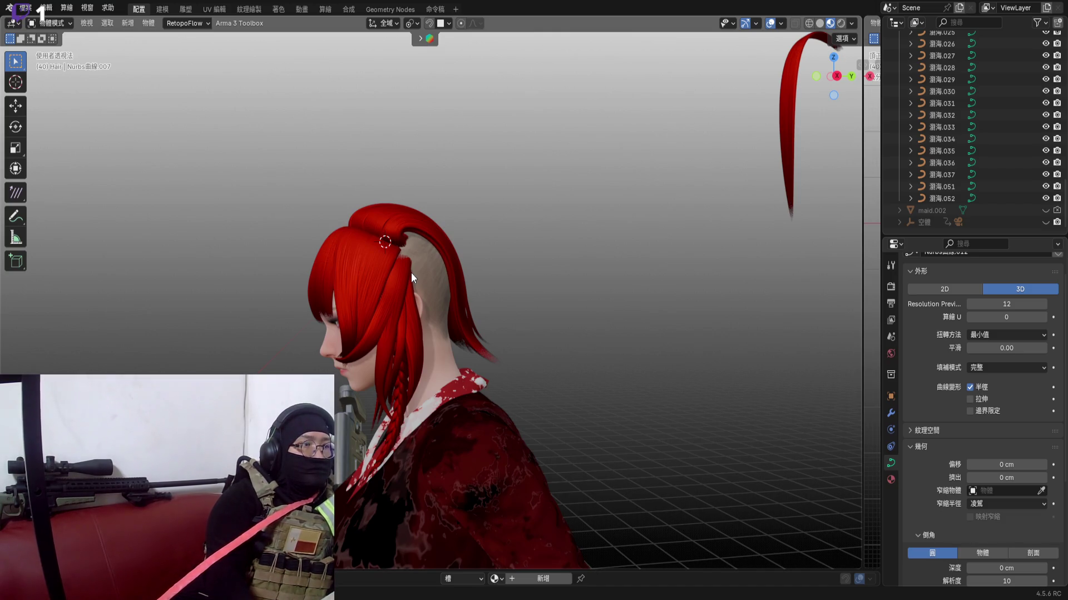
middle_drag(409, 255, 464, 291)
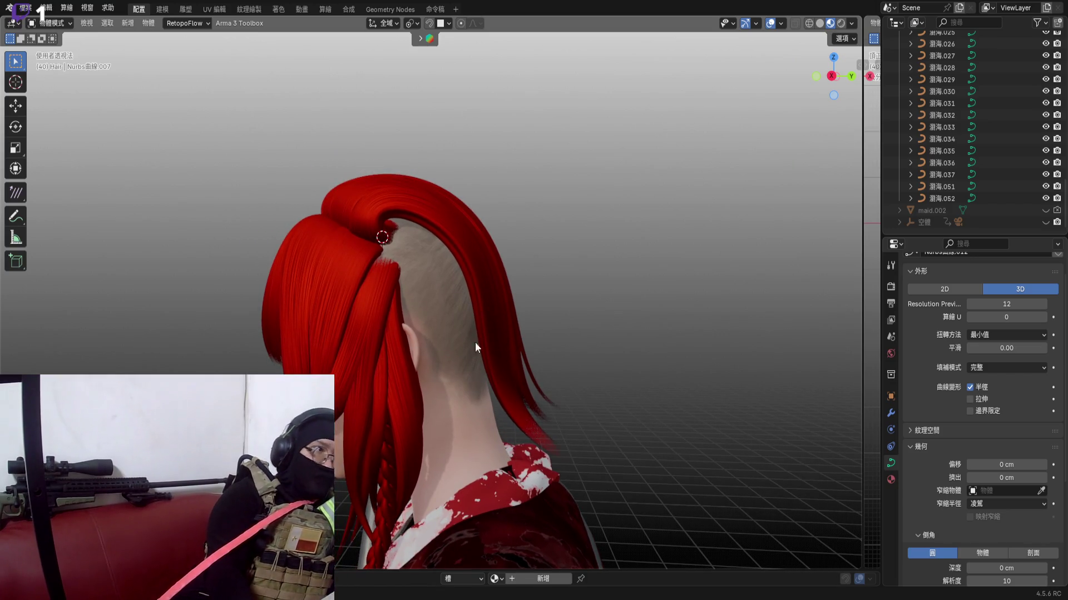
scroll(475, 342, up, 1)
drag(519, 424, 584, 353)
mouse_move(565, 295)
middle_down()
mouse_move(555, 356)
mouse_move(494, 334)
mouse_move(519, 333)
middle_up()
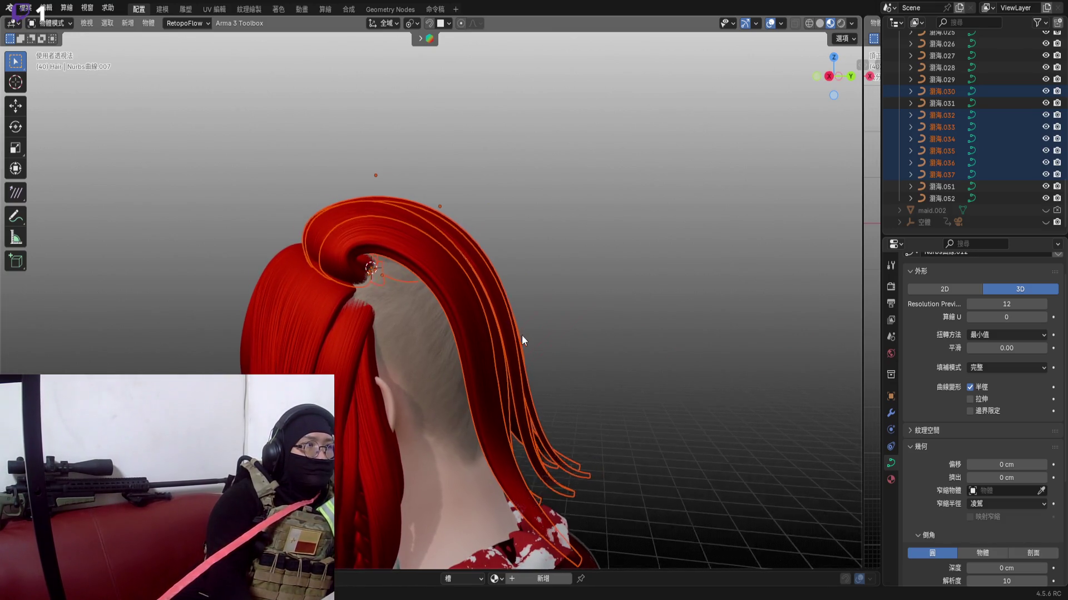
mouse_move(519, 333)
middle_down()
mouse_move(628, 365)
mouse_move(339, 313)
mouse_move(445, 321)
middle_up()
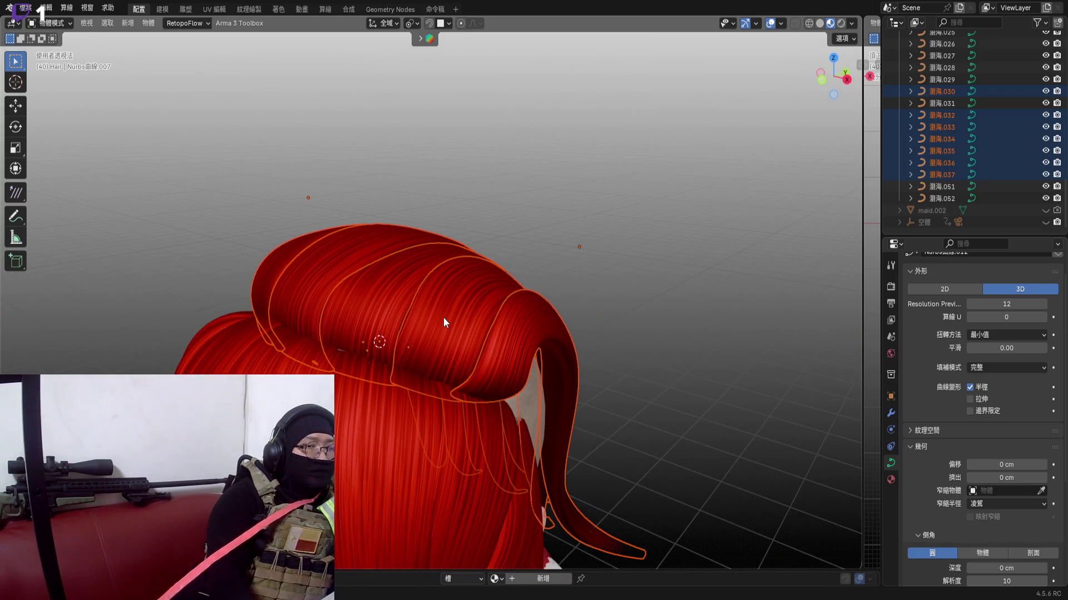
click(446, 318)
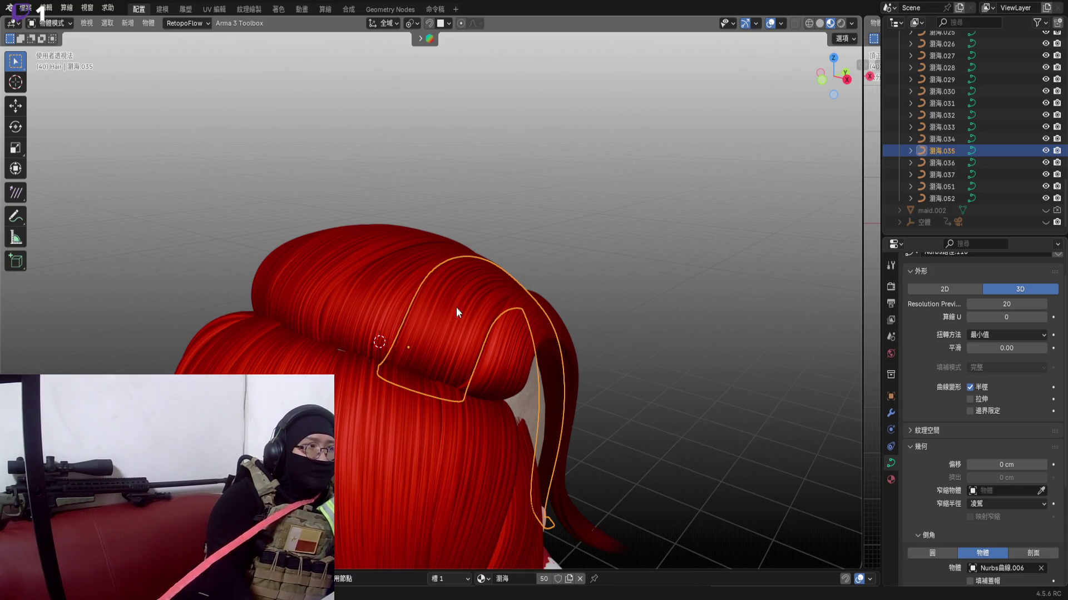
scroll(467, 307, up, 5)
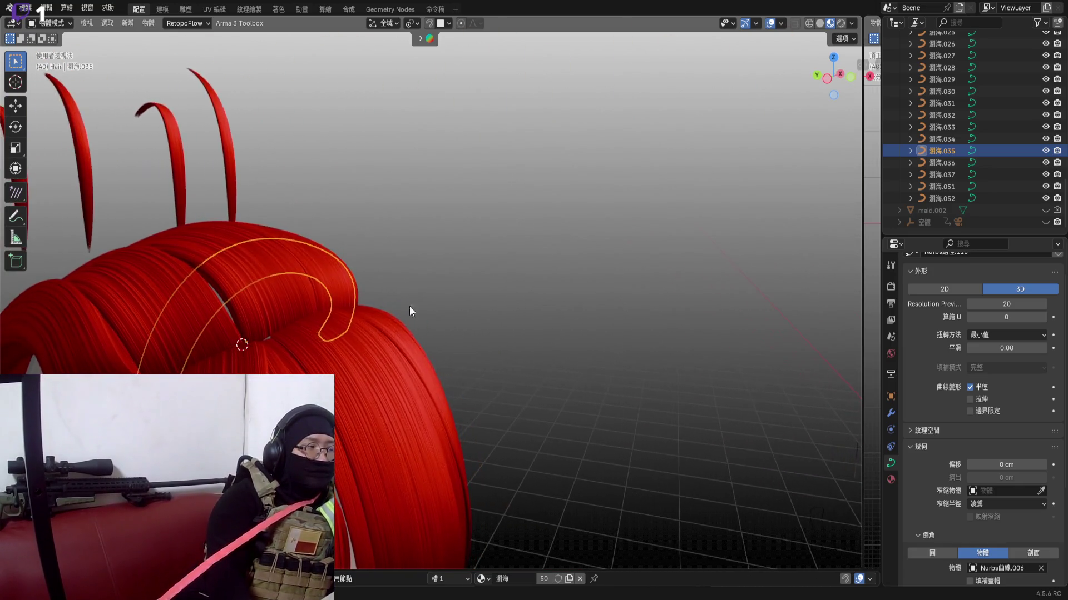
Select strand 瀏海.036 instead, add 瀏海.032 to the selection, and target 036 for point editing
mouse_move(515, 301)
middle_down()
mouse_move(519, 289)
mouse_move(442, 269)
middle_up()
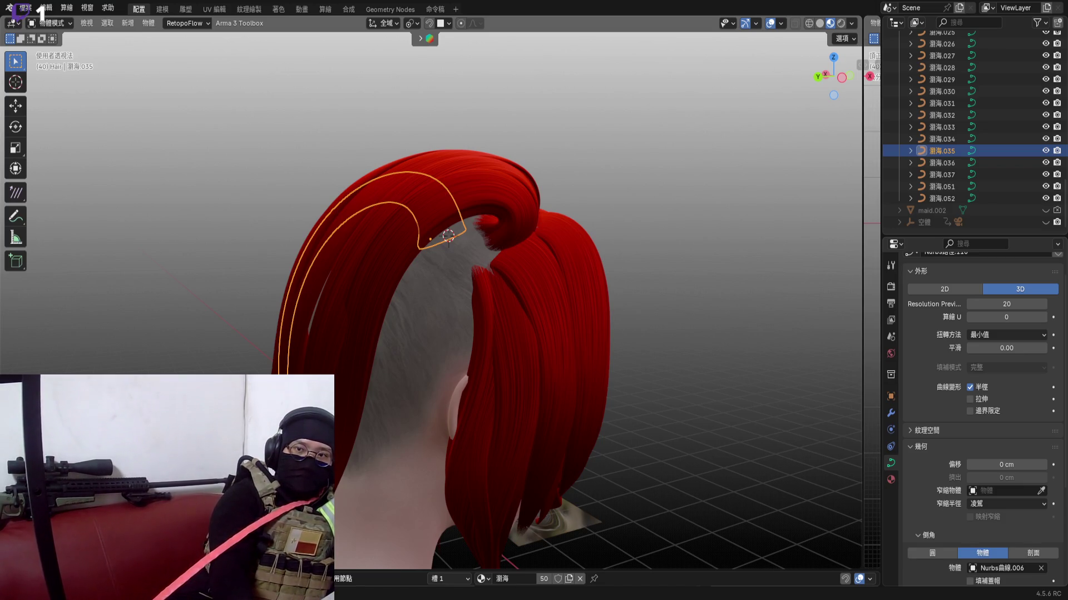
scroll(451, 292, down, 1)
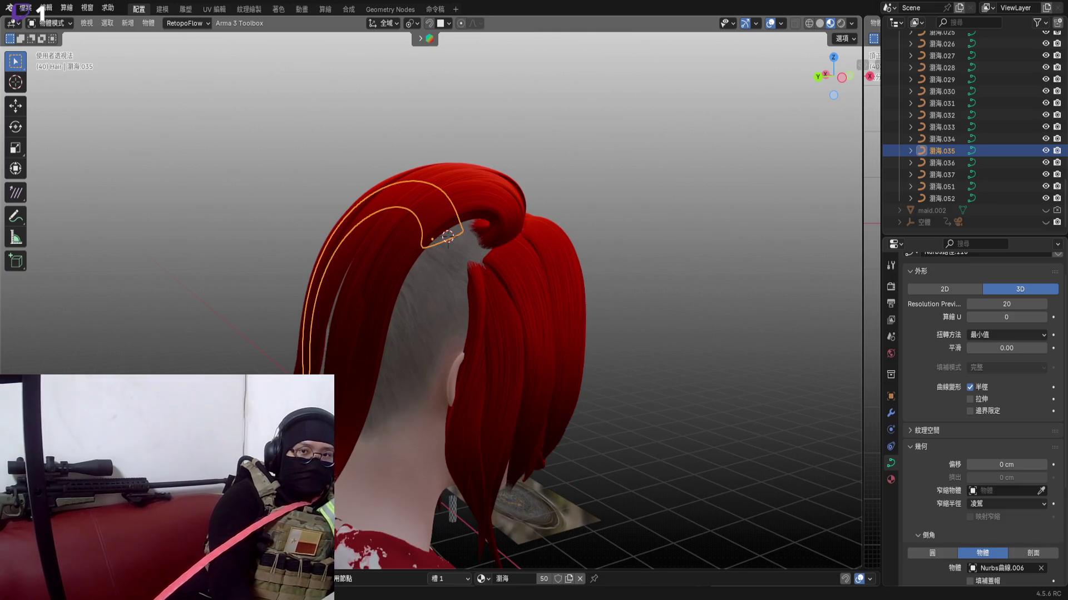
middle_drag(450, 234, 448, 202)
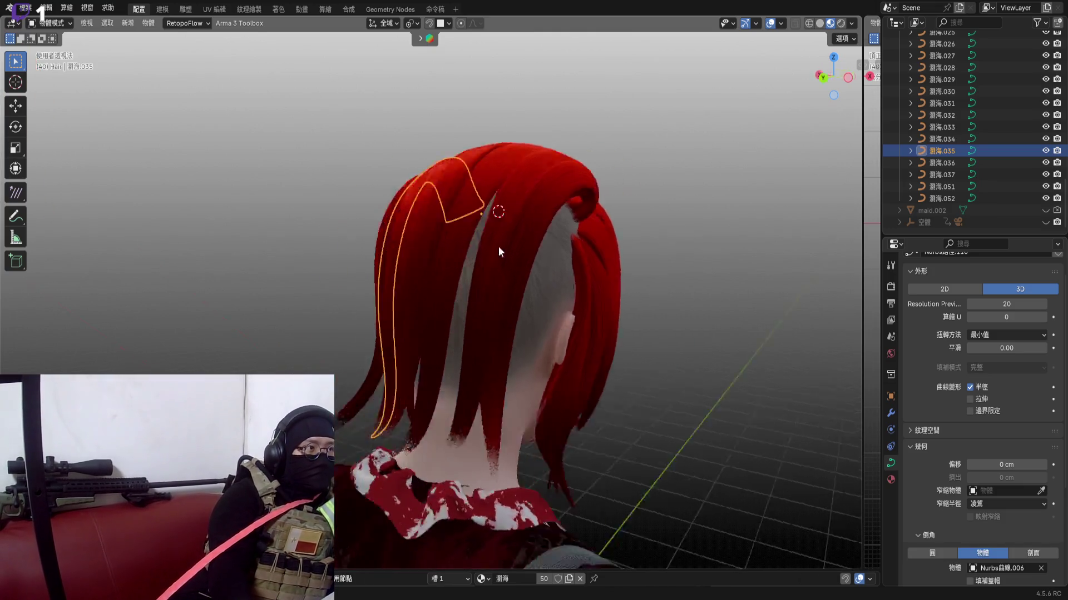
scroll(463, 215, up, 3)
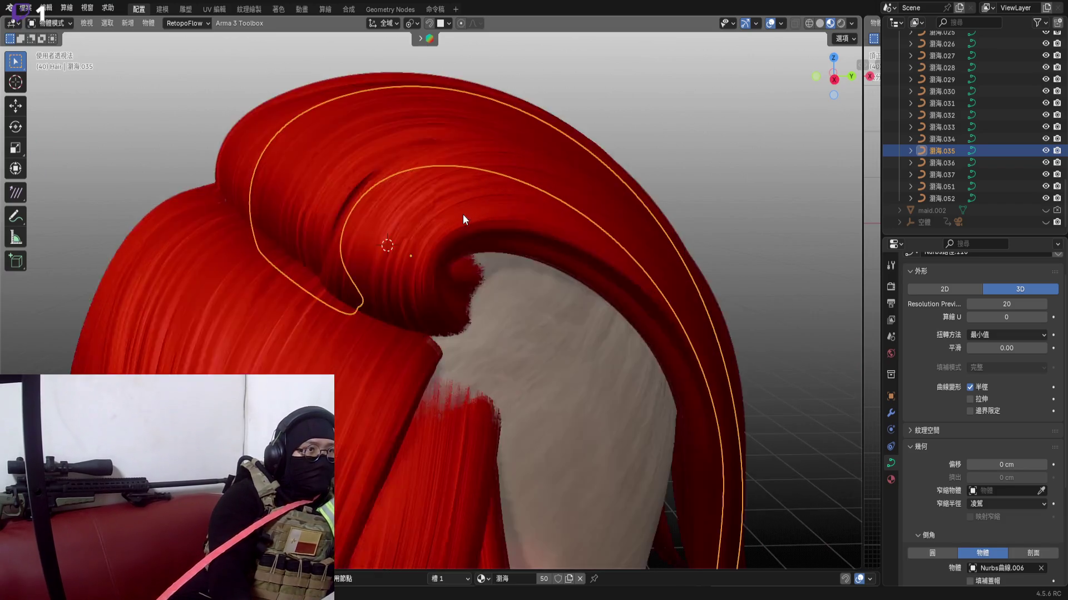
scroll(472, 226, down, 2)
mouse_move(394, 190)
middle_down()
mouse_move(415, 252)
mouse_move(401, 238)
middle_up()
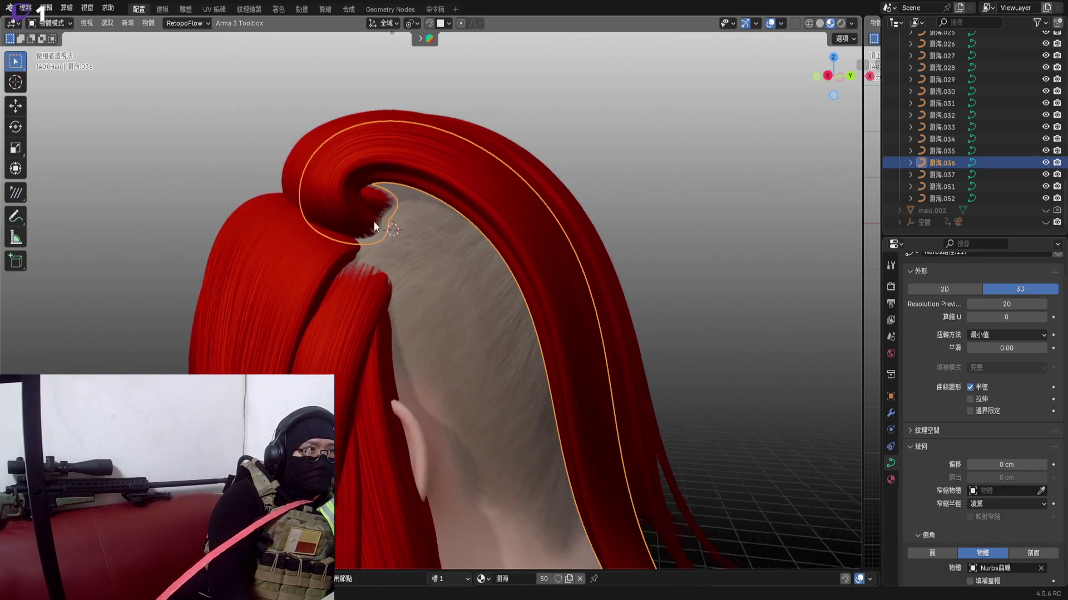
scroll(403, 230, up, 2)
click(403, 231)
scroll(420, 231, down, 4)
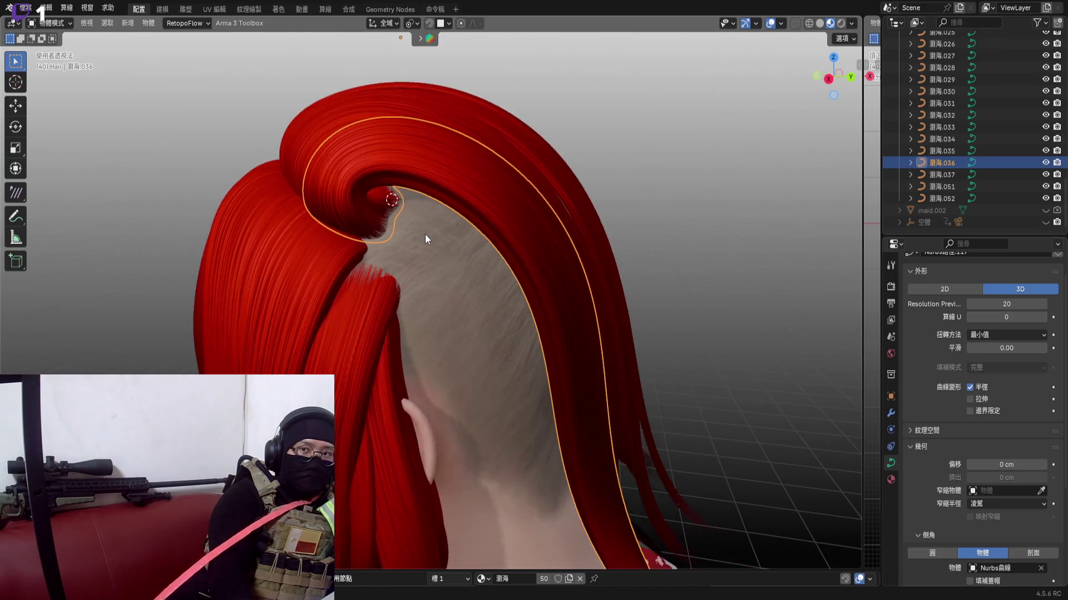
mouse_move(424, 235)
middle_down()
mouse_move(472, 231)
mouse_move(426, 272)
mouse_move(406, 182)
mouse_move(433, 264)
middle_up()
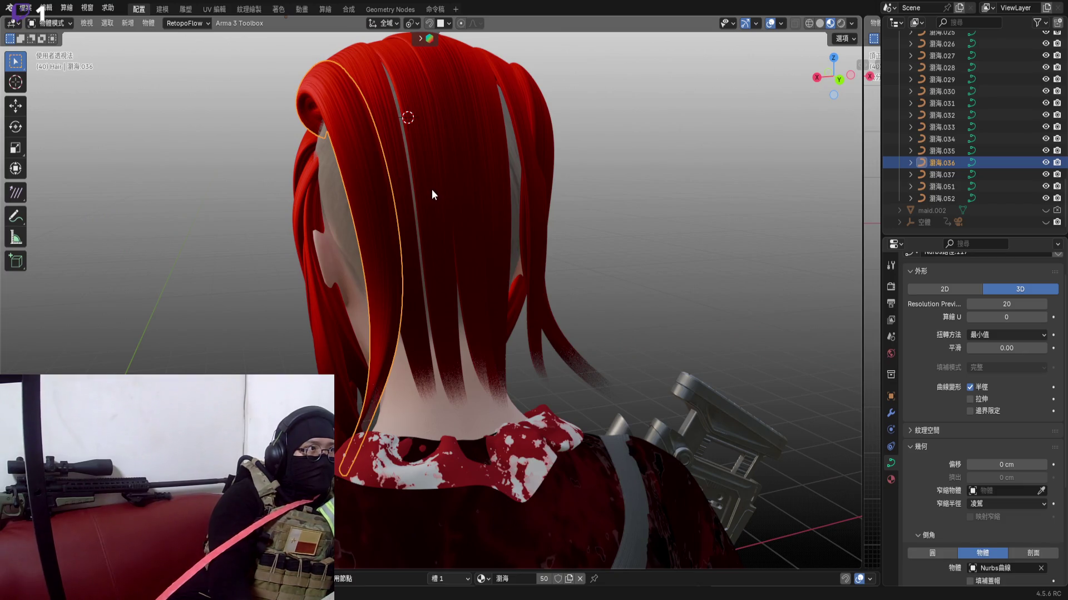
mouse_move(403, 137)
middle_down()
mouse_move(405, 197)
mouse_move(395, 183)
middle_up()
shift+click(395, 184)
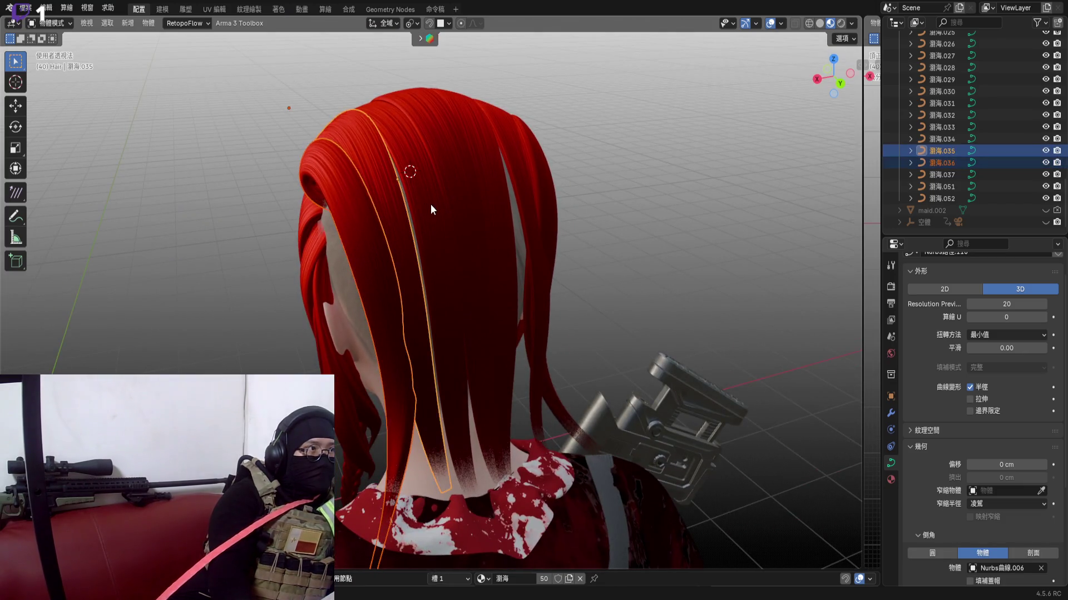
shift+click(431, 205)
mouse_move(453, 205)
middle_down()
mouse_move(474, 212)
mouse_move(469, 139)
mouse_move(434, 249)
middle_up()
click(435, 250)
Edit strand 036's points, move its neck-end control point up and twist it around the Y axis
key(Tab)
scroll(457, 316, up, 2)
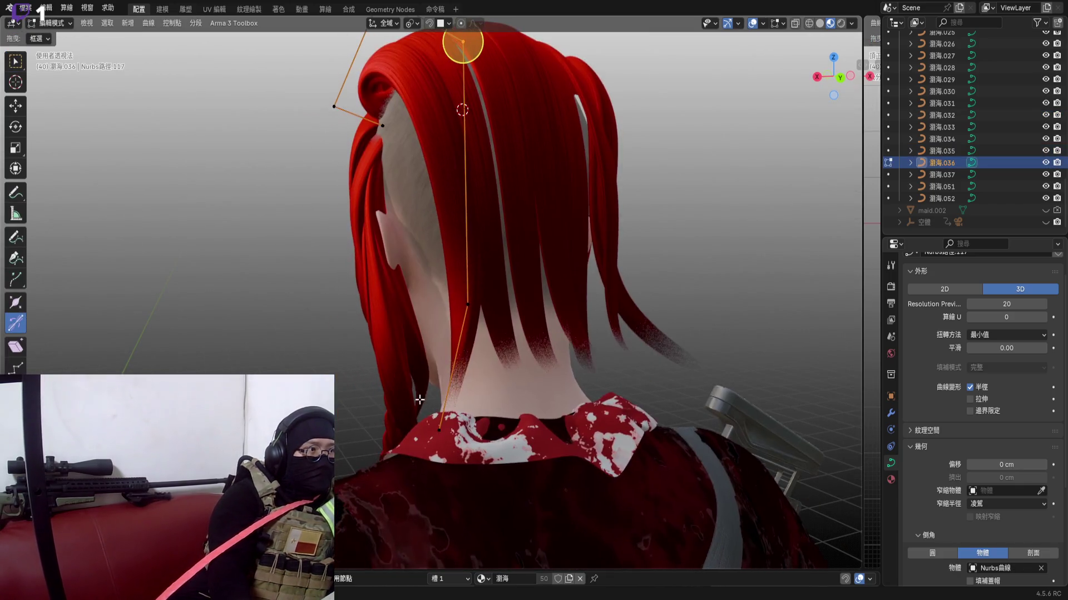
click(446, 396)
middle_drag(450, 392, 477, 100)
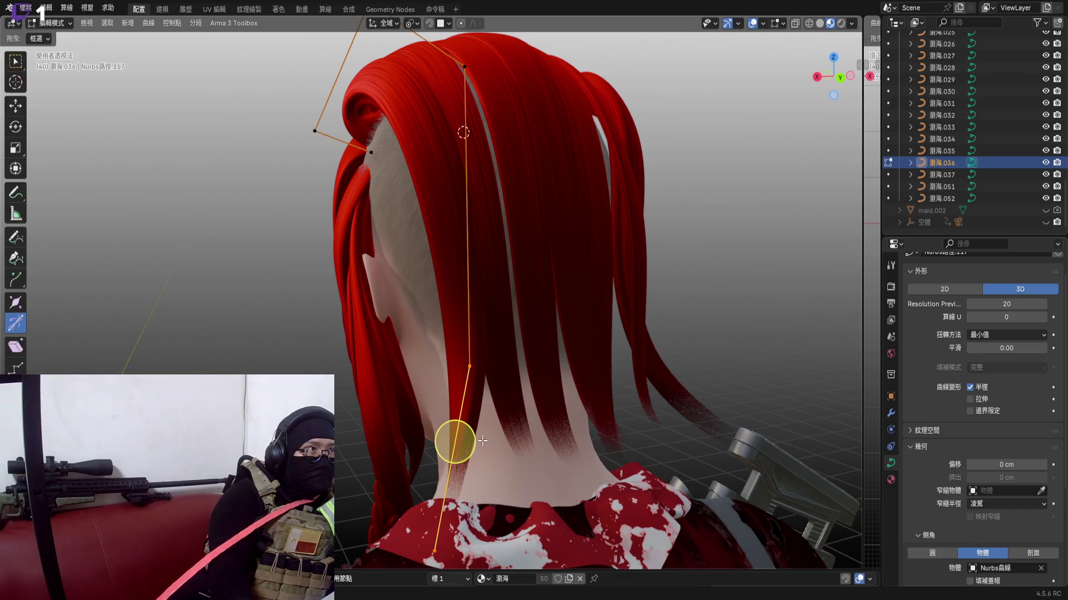
key(g)
click(457, 333)
middle_drag(457, 333, 251, 308)
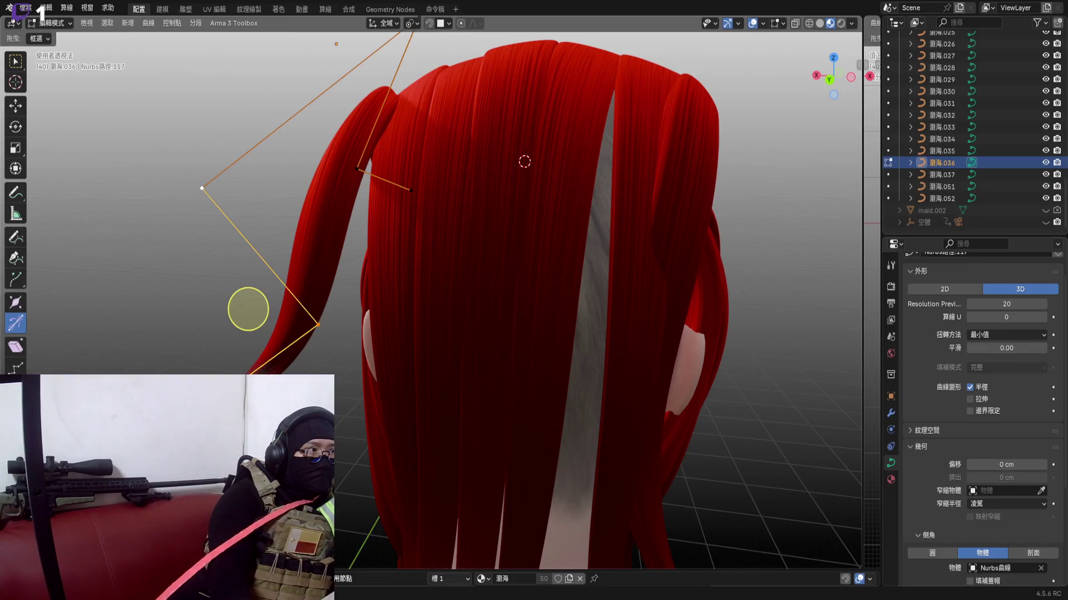
scroll(327, 328, up, 3)
middle_drag(384, 284, 534, 267)
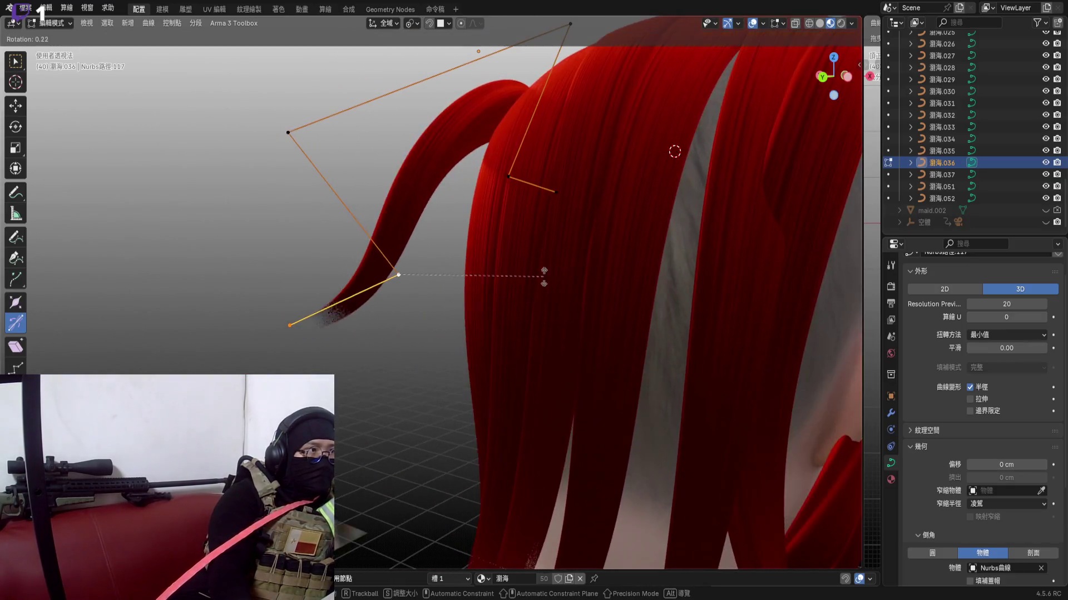
key(r)
key(y)
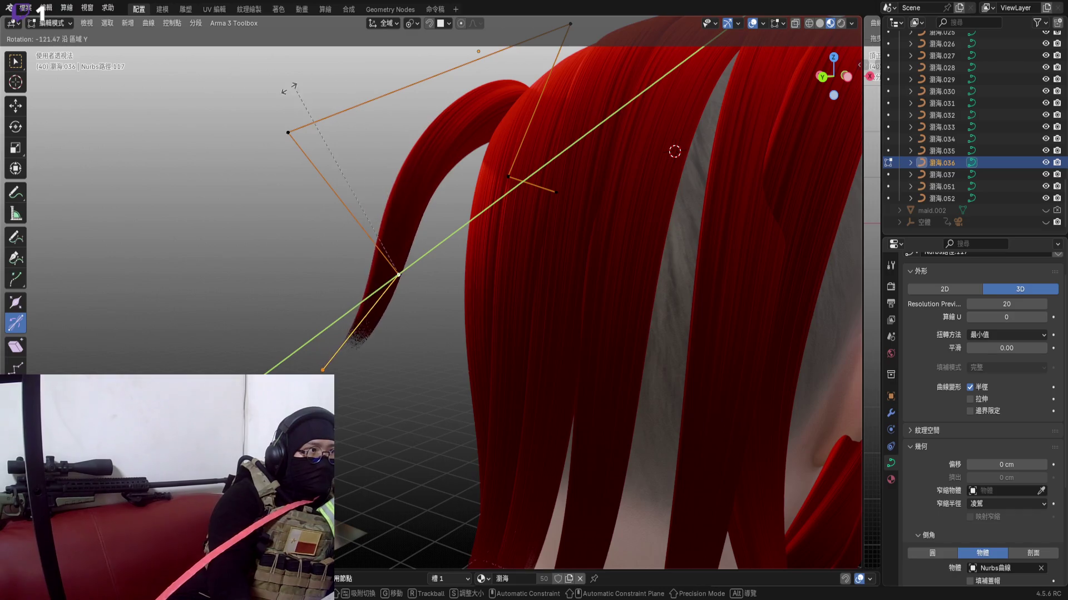
click(239, 157)
Rotate the point around X, nudge and rotate it again so the strand curls behind the ear, then leave point editing
middle_drag(441, 286, 663, 286)
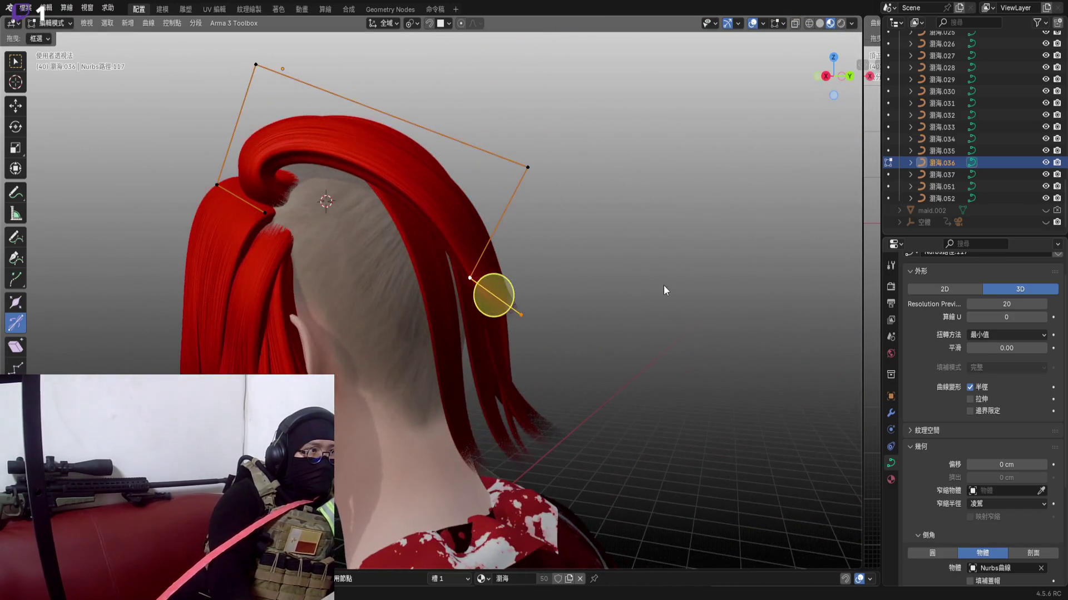
key(r)
key(x)
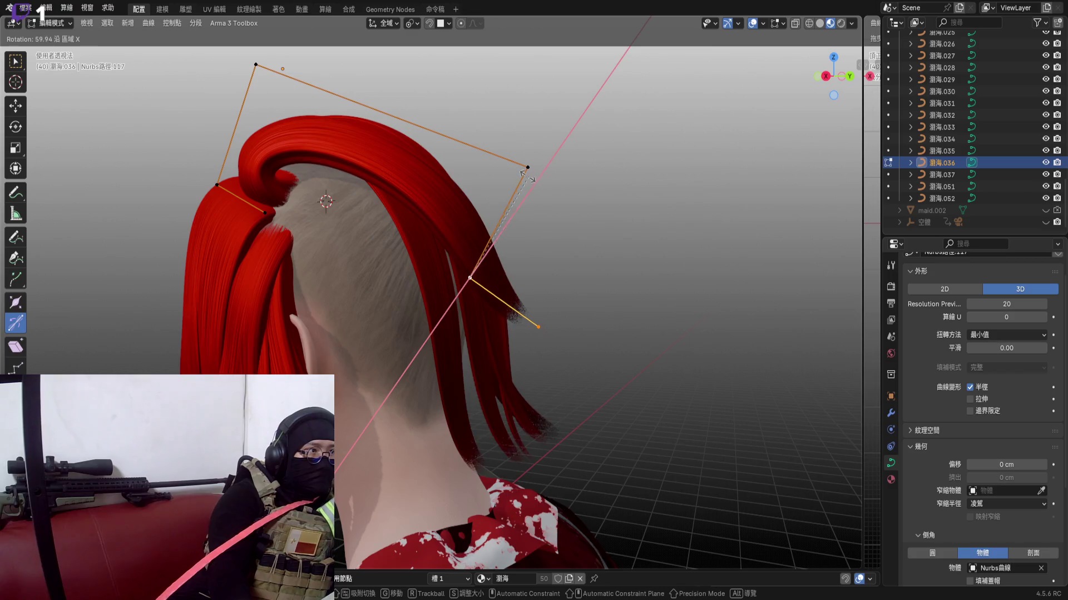
click(532, 190)
mouse_move(513, 260)
middle_down()
mouse_move(583, 292)
mouse_move(642, 299)
middle_up()
key(g)
click(475, 334)
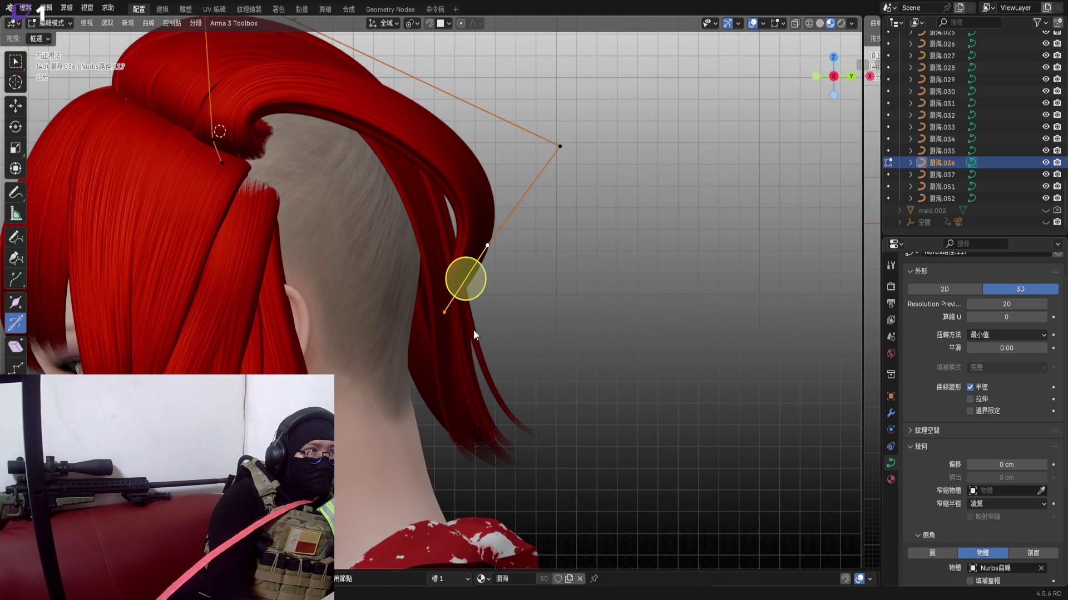
click(849, 81)
key(r)
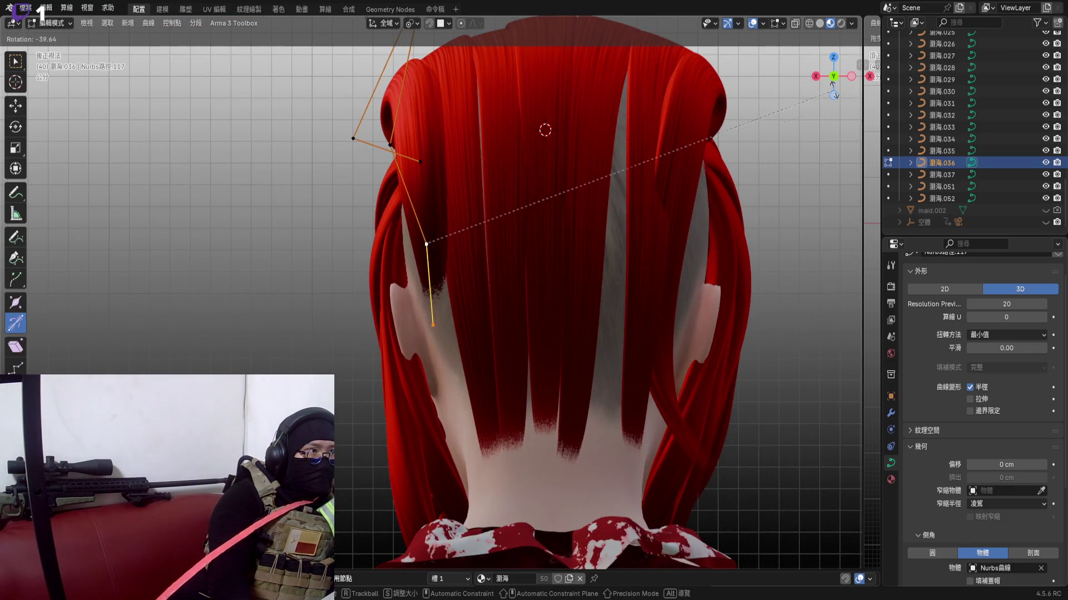
click(470, 309)
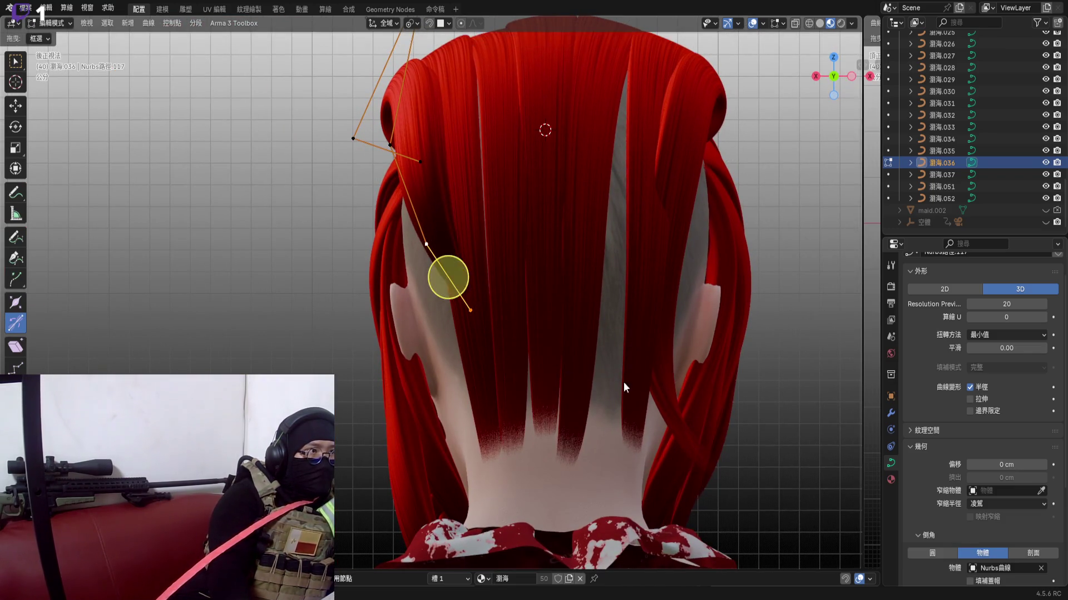
middle_drag(623, 382, 553, 319)
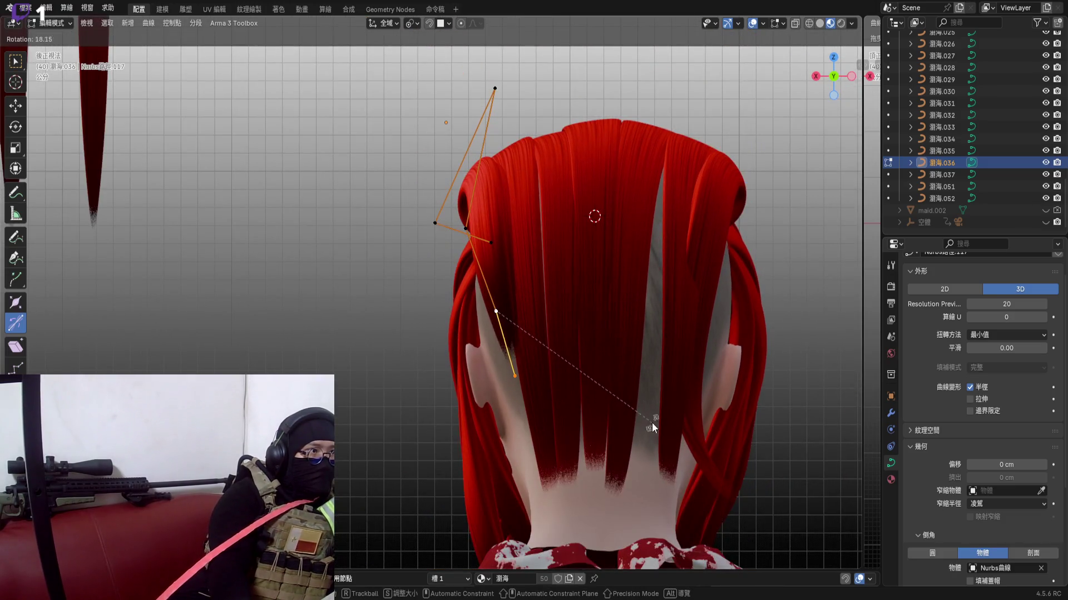
scroll(560, 332, up, 2)
scroll(609, 316, up, 1)
scroll(605, 316, up, 1)
key(Tab)
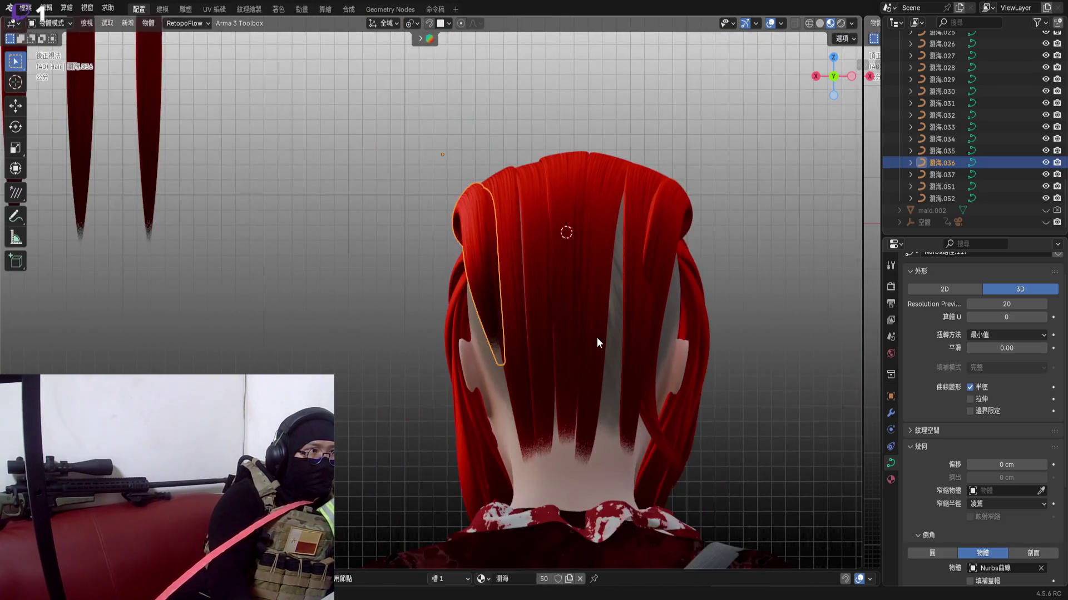
scroll(518, 272, up, 2)
Select the seven back-of-head strands and delete them
click(452, 235)
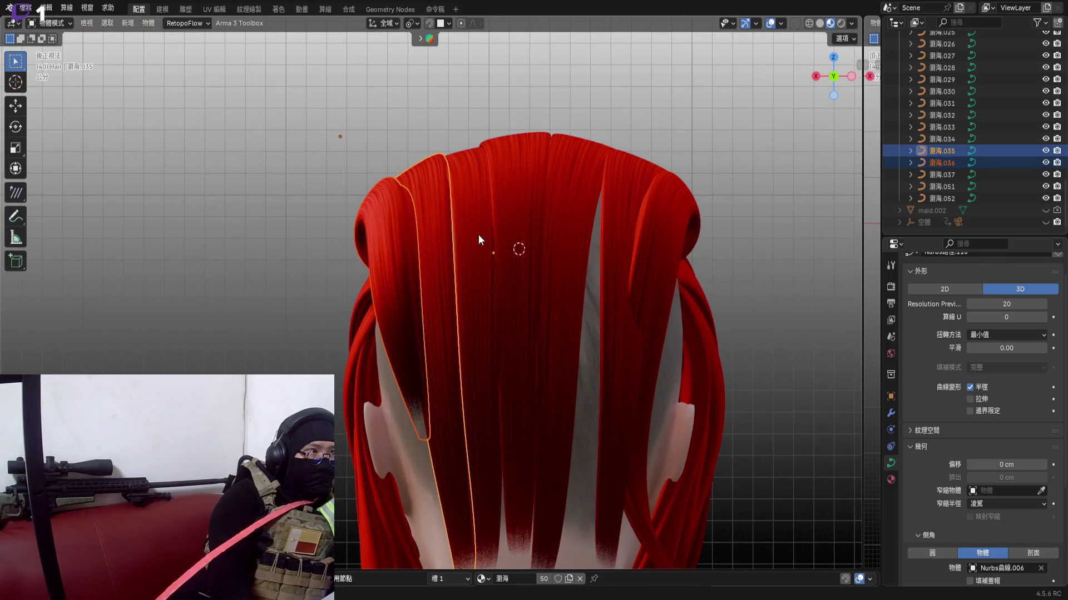
shift+click(573, 213)
shift+click(656, 207)
scroll(630, 245, down, 1)
key(x)
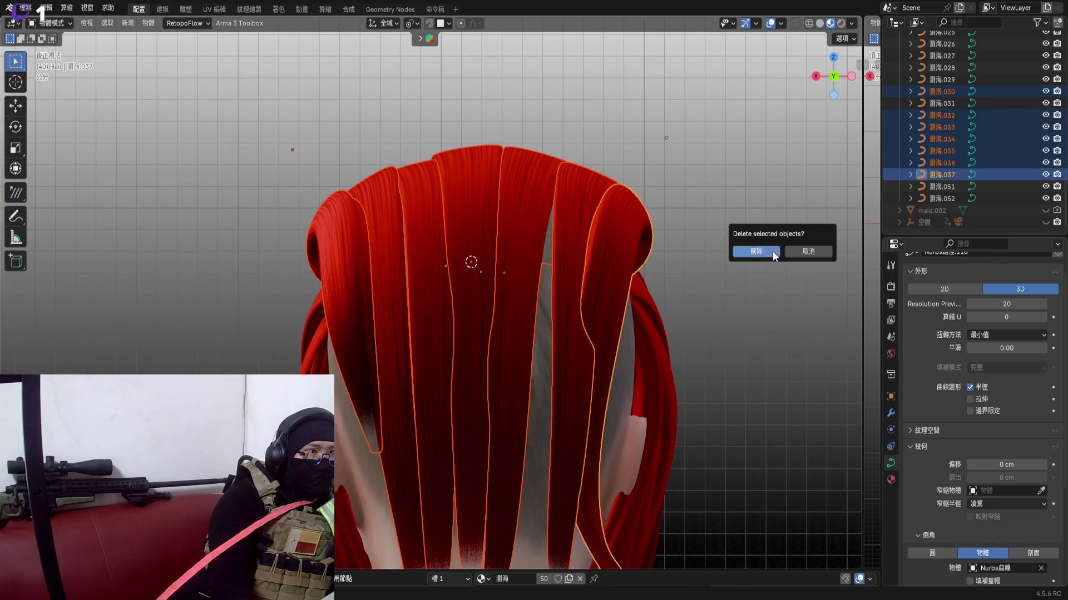
click(755, 252)
scroll(377, 228, down, 3)
Select one of the remaining red hair strands on the head
mouse_move(459, 262)
shift+middle_down()
mouse_move(351, 182)
mouse_move(427, 217)
mouse_move(585, 218)
shift+middle_up()
scroll(344, 213, up, 3)
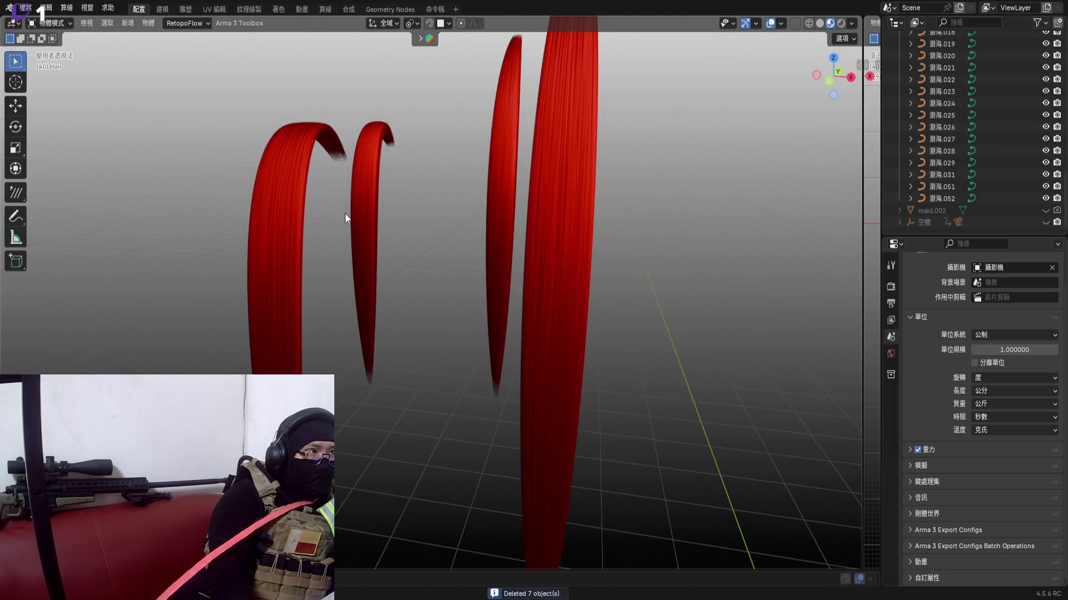
click(382, 210)
scroll(359, 232, down, 4)
mouse_move(280, 259)
middle_down()
mouse_move(364, 246)
mouse_move(299, 260)
middle_up()
scroll(305, 267, up, 6)
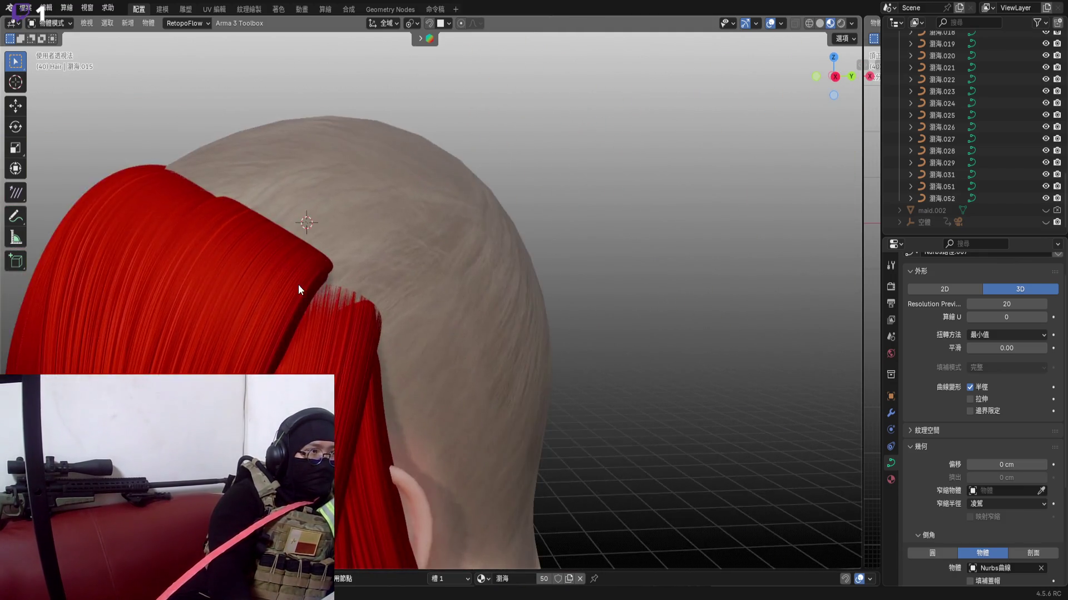
scroll(298, 285, down, 3)
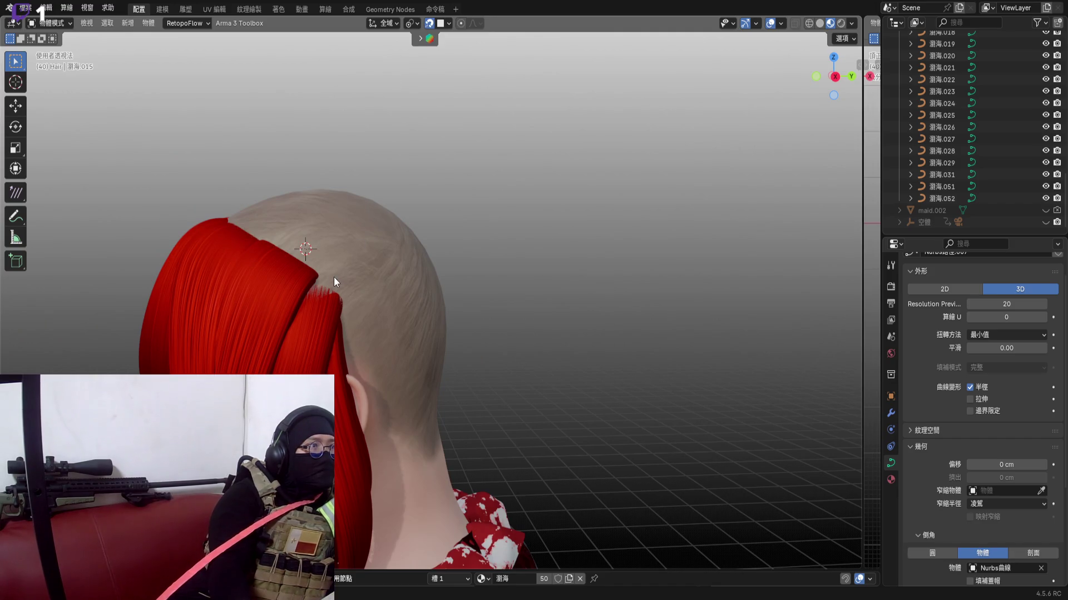
Duplicate the selected strand with snapping off and place the copy on the crown in side view
key(shift+d)
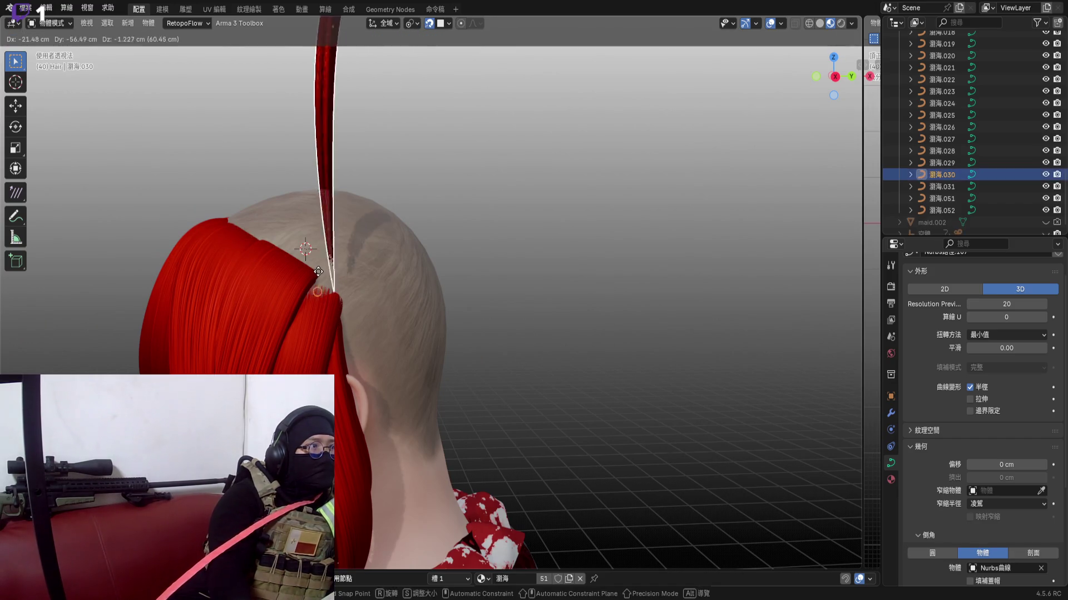
click(429, 23)
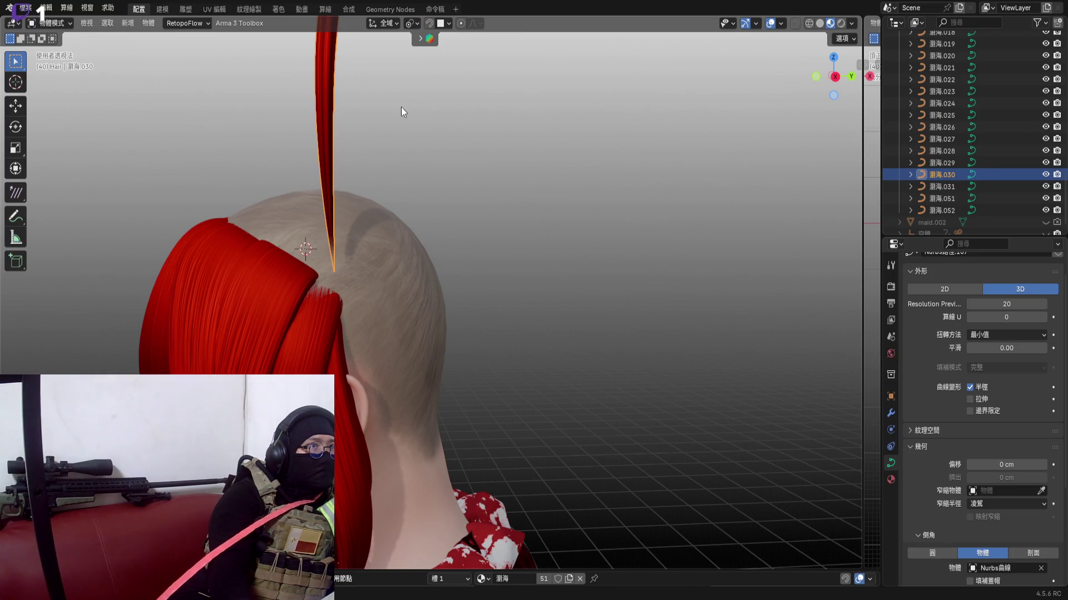
scroll(402, 107, up, 2)
click(835, 78)
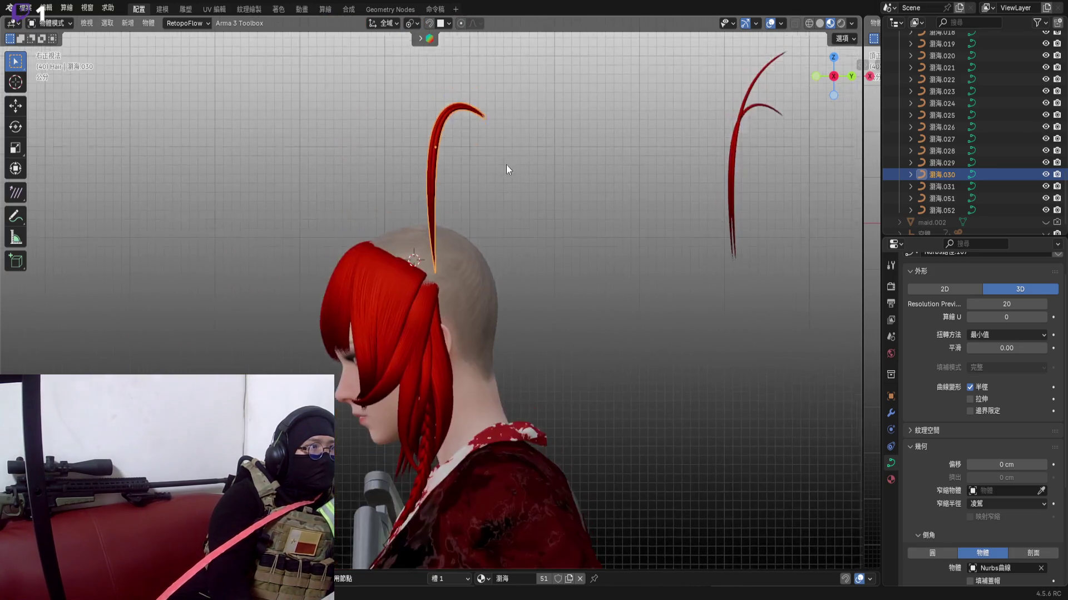
scroll(506, 164, up, 4)
Rotate the duplicate 180° about the vertical axis so its hook faces the other way
key(ctrl+m)
key(y)
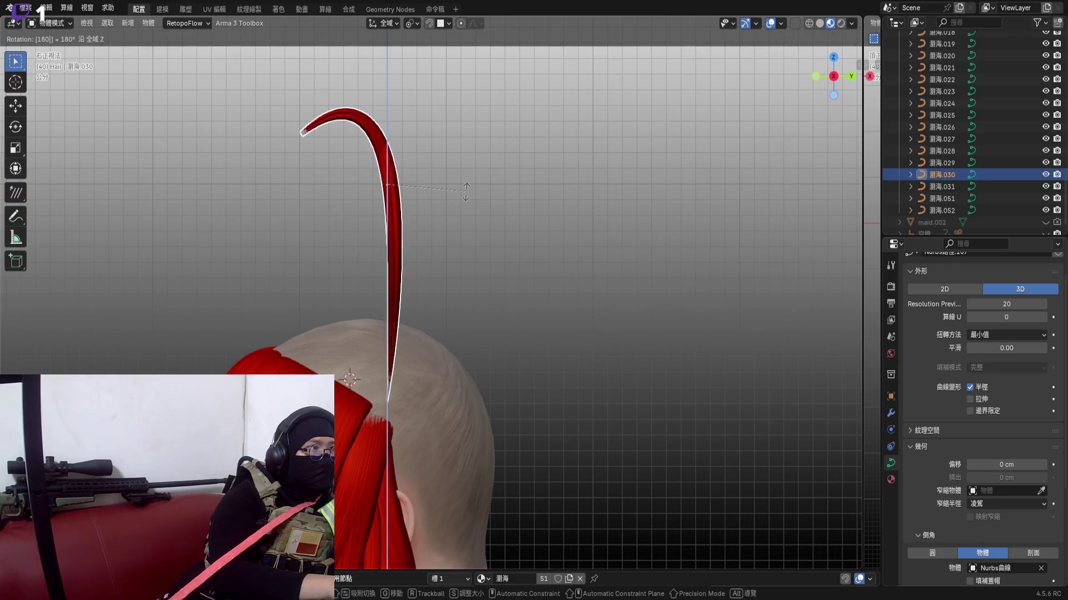
click(466, 192)
shift+middle_drag(458, 71, 382, 192)
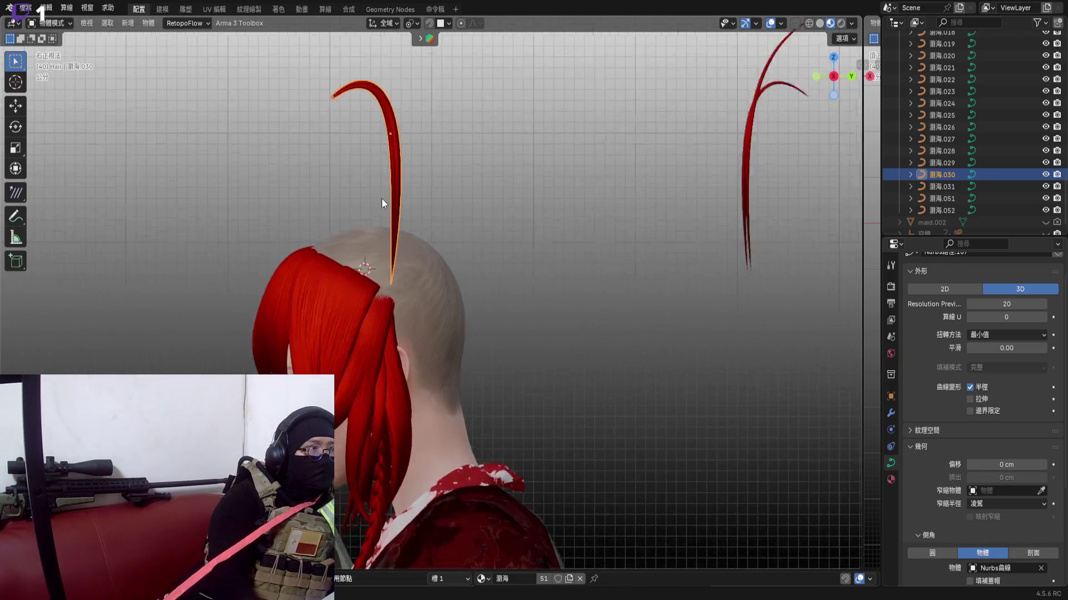
key(shift+s)
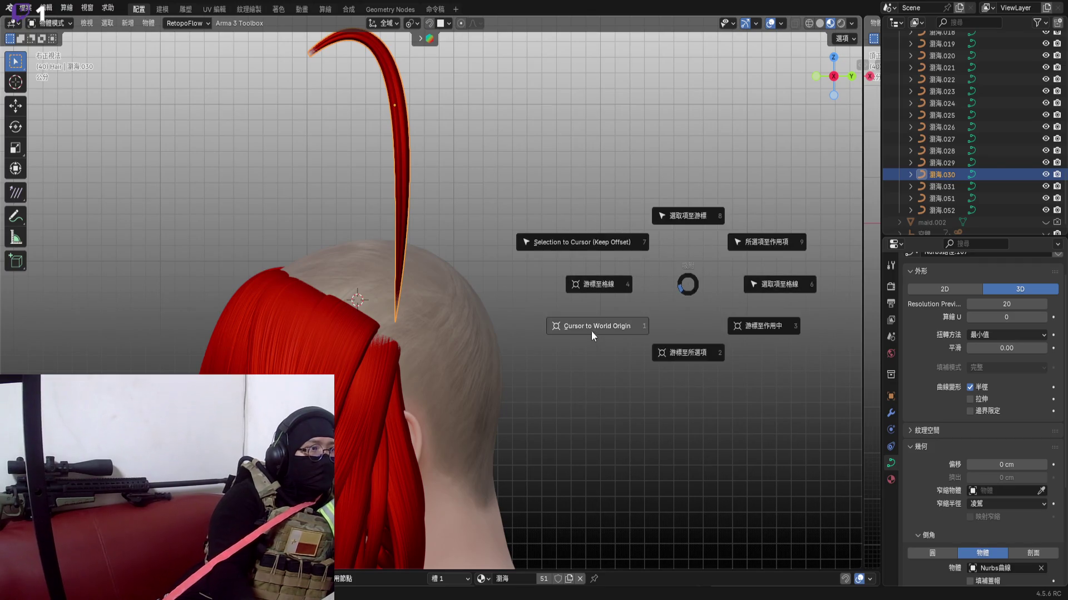
click(591, 331)
key(shift+s)
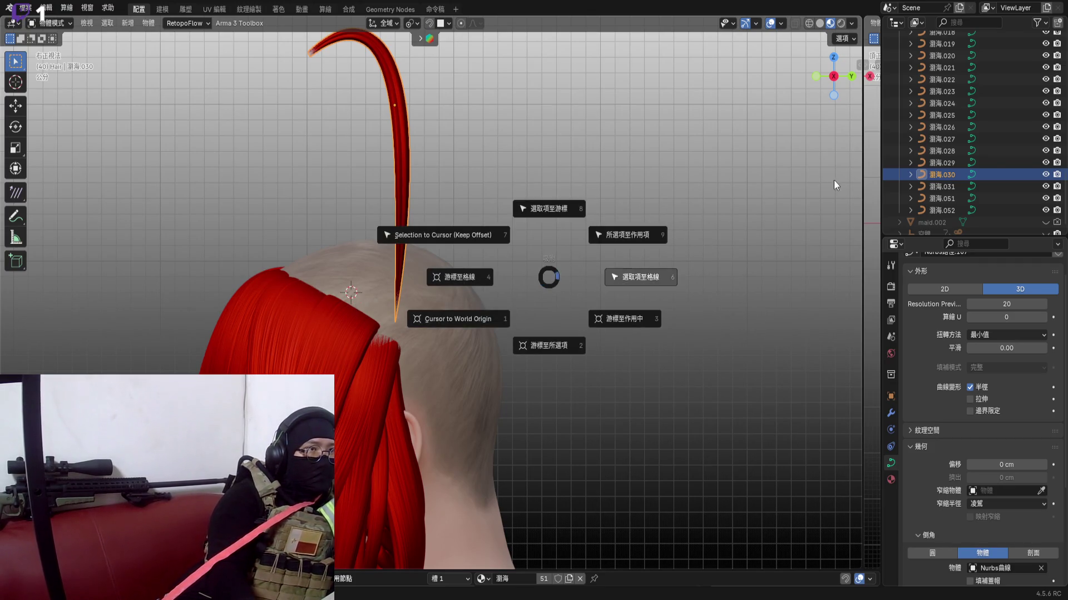
click(628, 319)
key(KP_5)
middle_drag(773, 120, 425, 332)
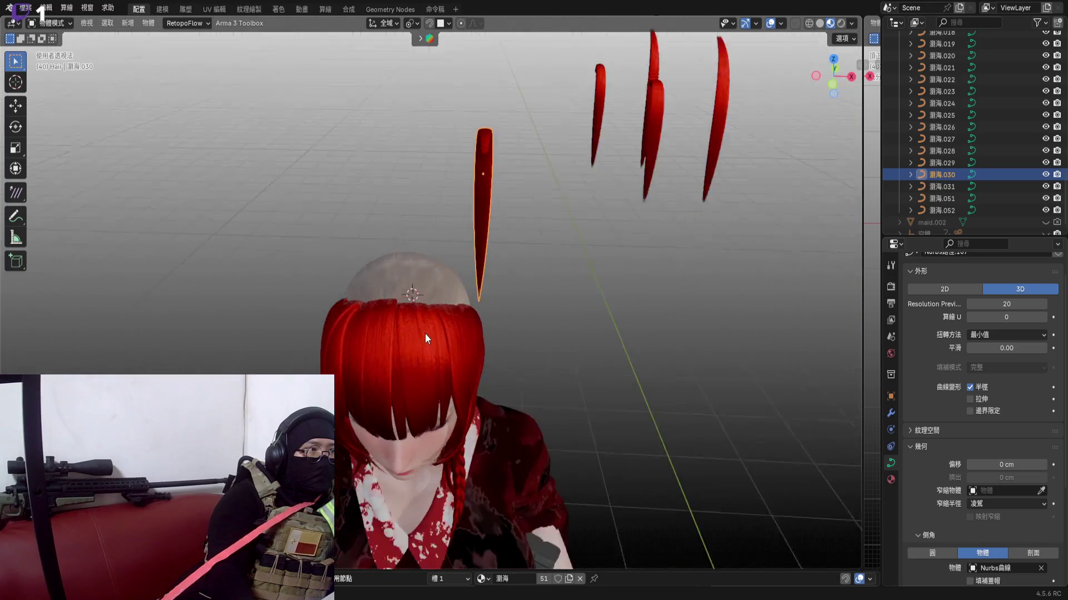
key(shift+s)
key(Escape)
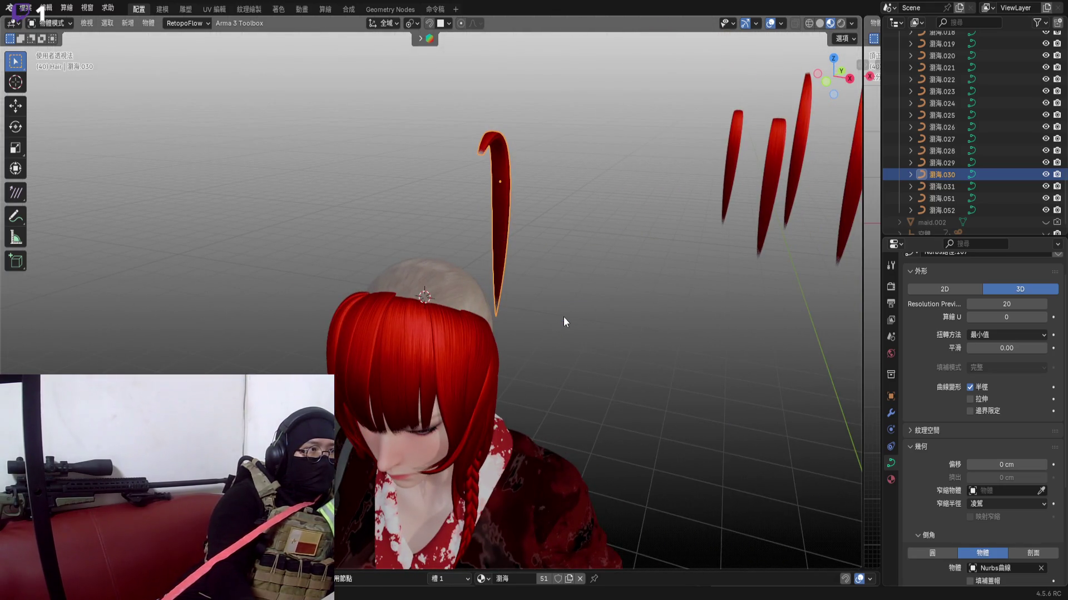
click(564, 317)
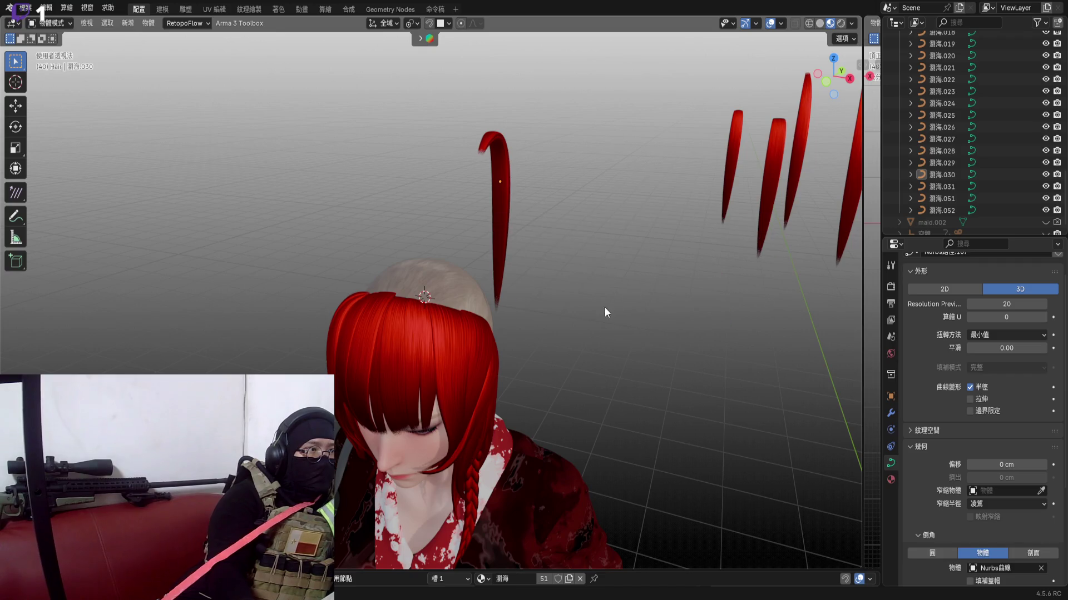
key(shift+s)
click(512, 338)
mouse_move(549, 335)
middle_down()
mouse_move(536, 164)
mouse_move(552, 155)
mouse_move(545, 133)
mouse_move(644, 166)
middle_up()
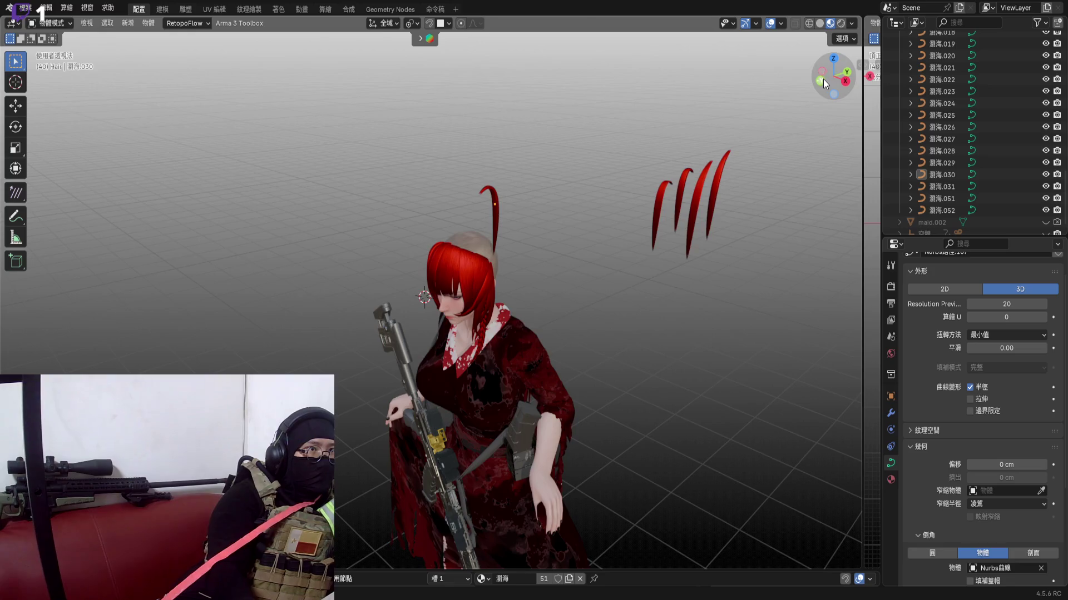
click(823, 79)
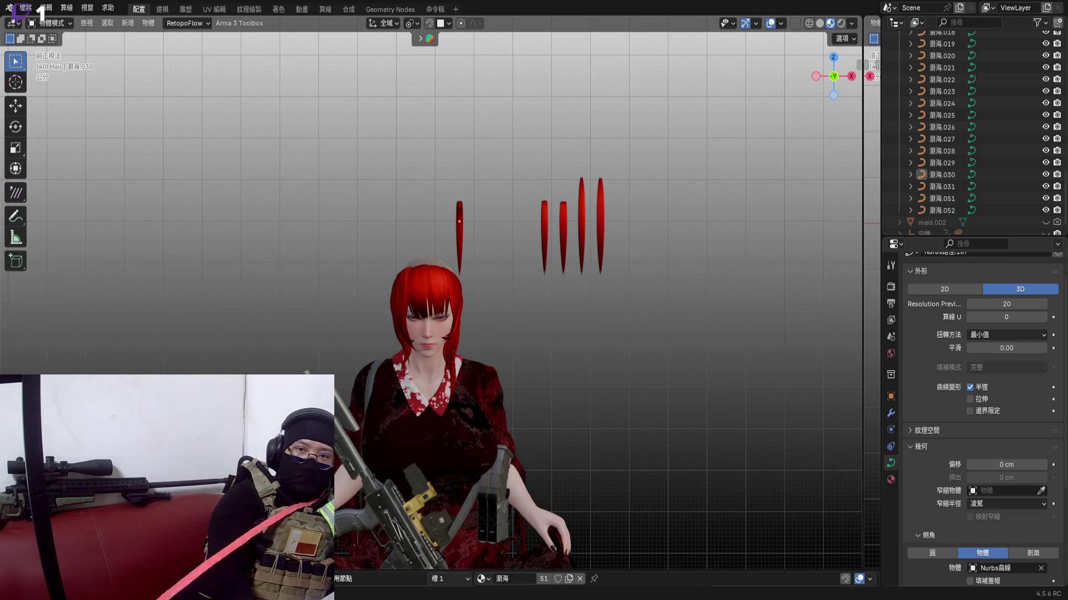
scroll(492, 215, up, 4)
scroll(492, 215, up, 4)
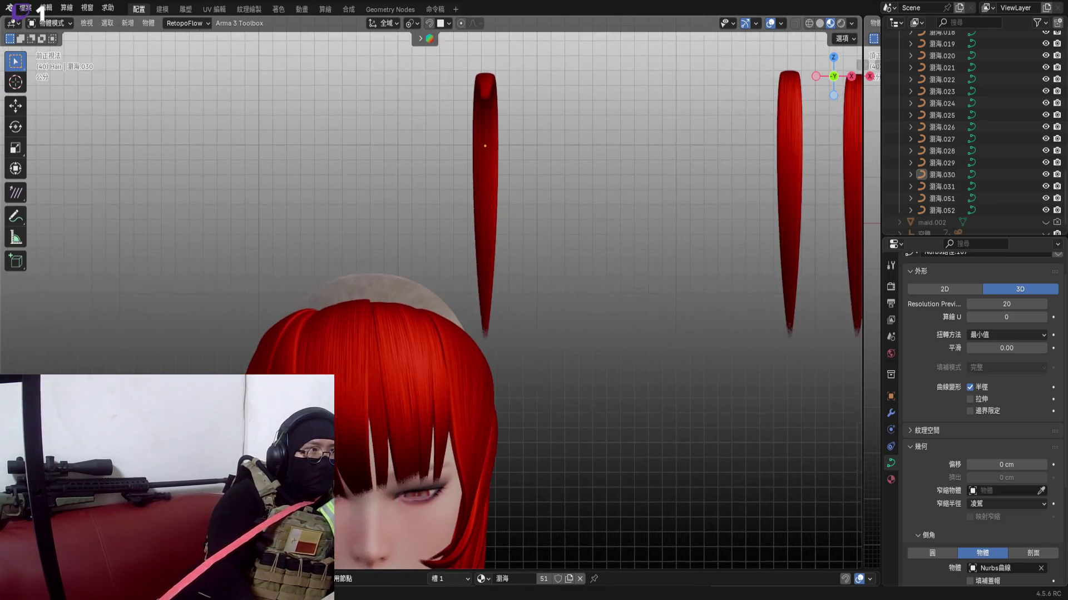
scroll(492, 215, up, 2)
Move strand 030 straight down along Z so it sits on the crown
click(490, 191)
scroll(555, 228, up, 3)
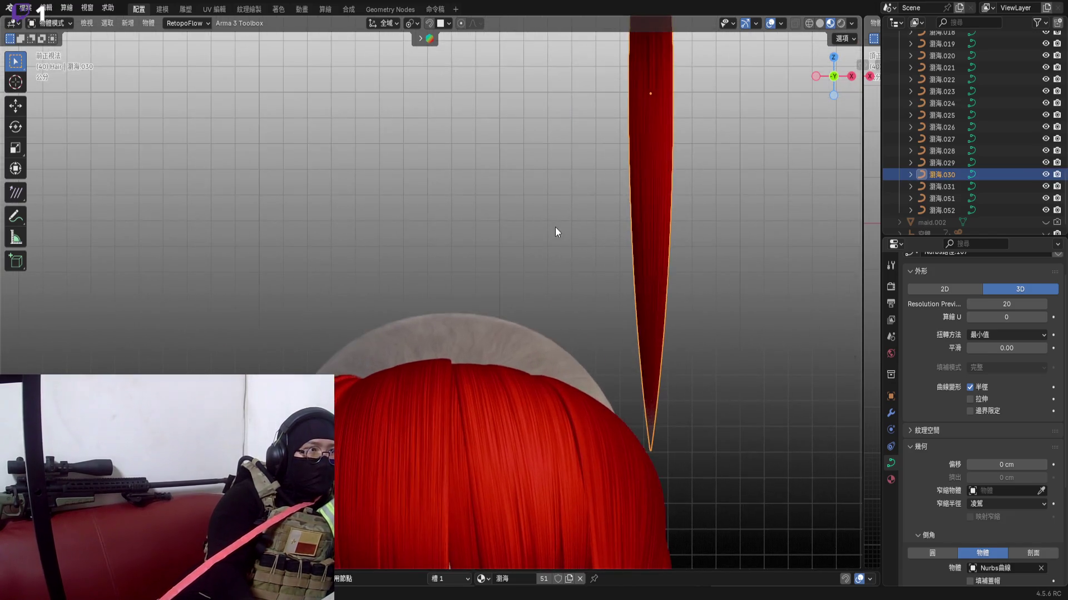
key(g)
key(z)
click(534, 335)
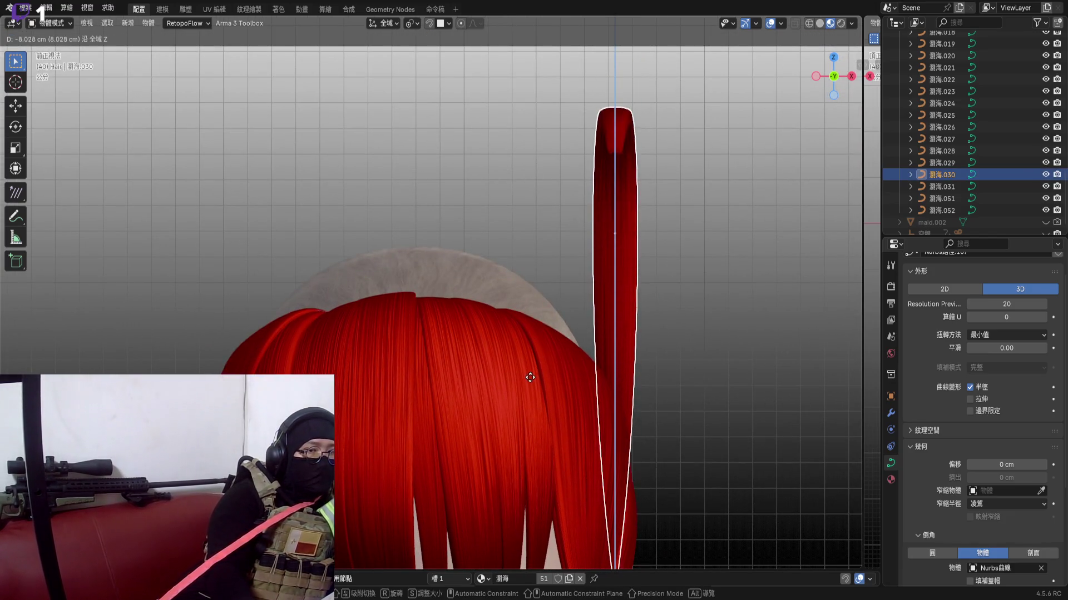
shift+middle_drag(639, 304, 500, 250)
scroll(483, 203, up, 4)
Edit the strand's points and scale up the tip radius to flare the end into a fan
key(Tab)
middle_drag(509, 209, 506, 273)
scroll(506, 274, down, 2)
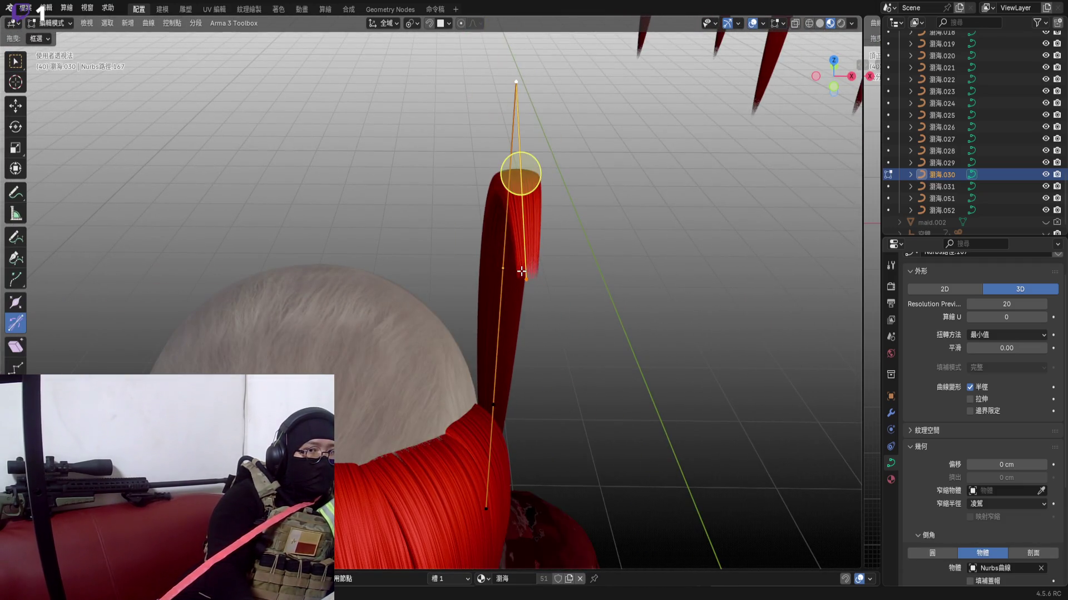
scroll(522, 278, up, 3)
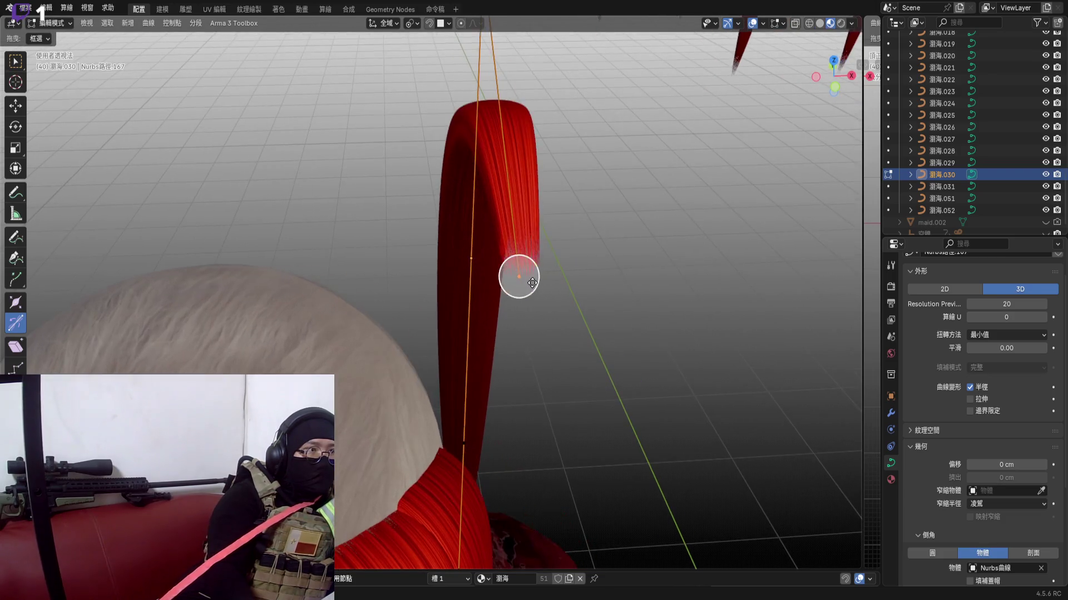
key(alt+s)
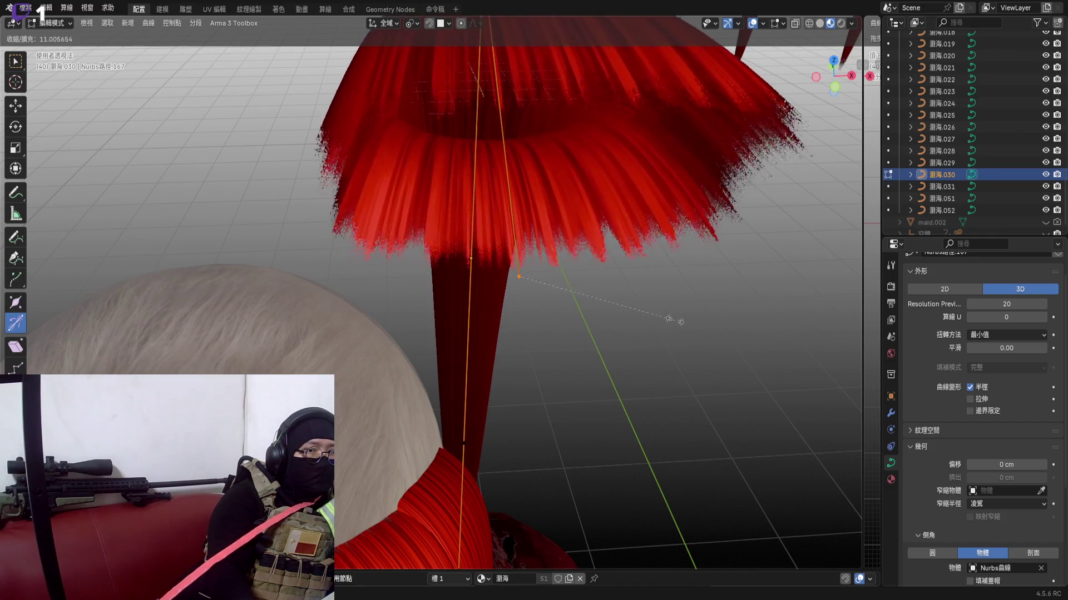
click(685, 323)
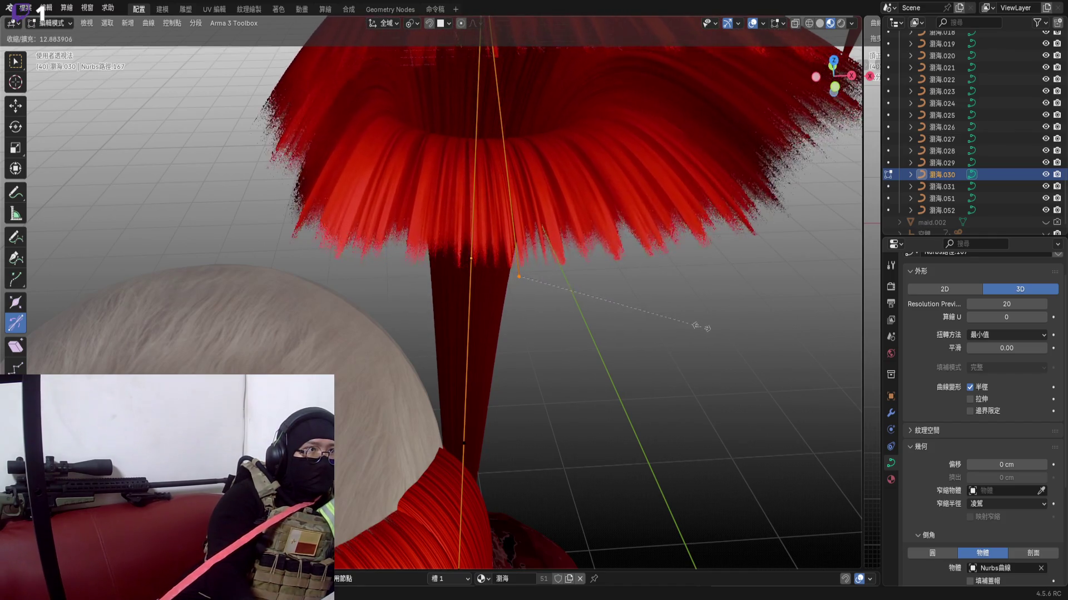
mouse_move(498, 248)
middle_down()
mouse_move(527, 170)
mouse_move(482, 178)
mouse_move(537, 156)
middle_up()
scroll(527, 171, down, 3)
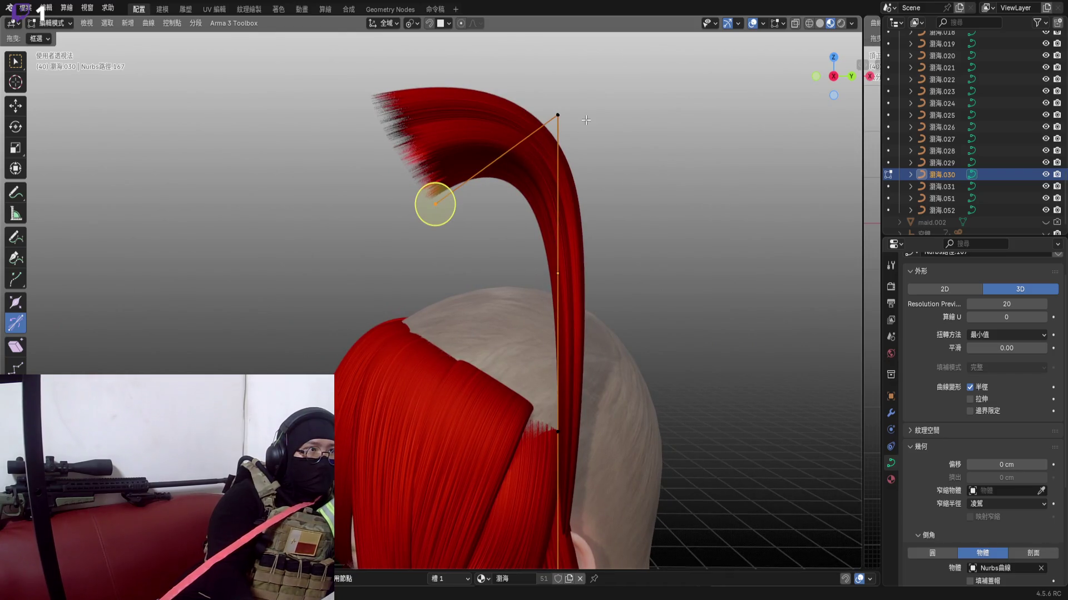
Rotate the flared tip point around Y, then again freely, bending it over into a hook
key(r)
key(y)
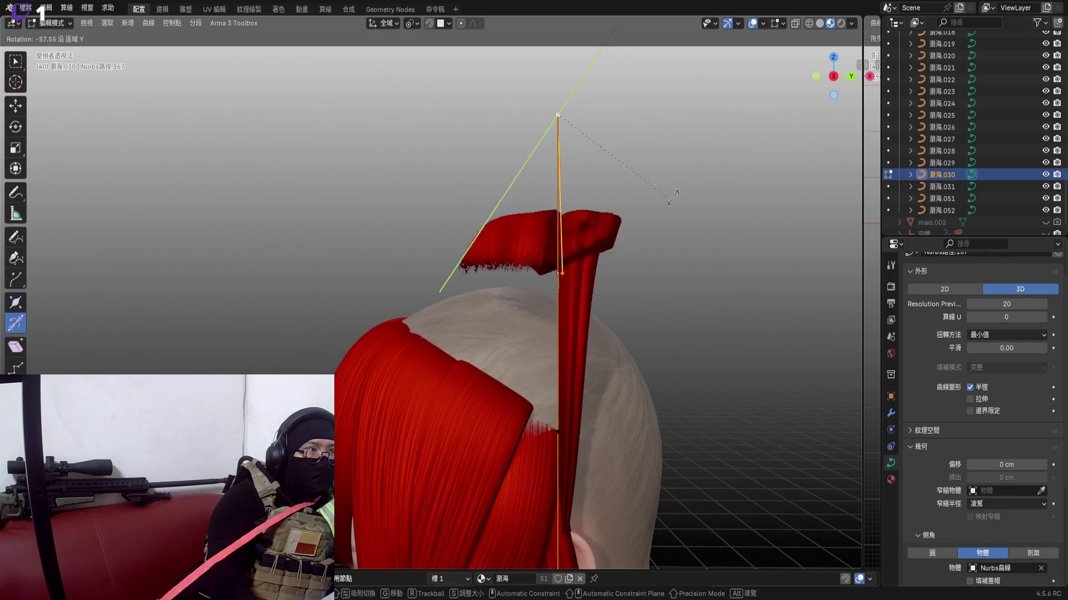
click(629, 191)
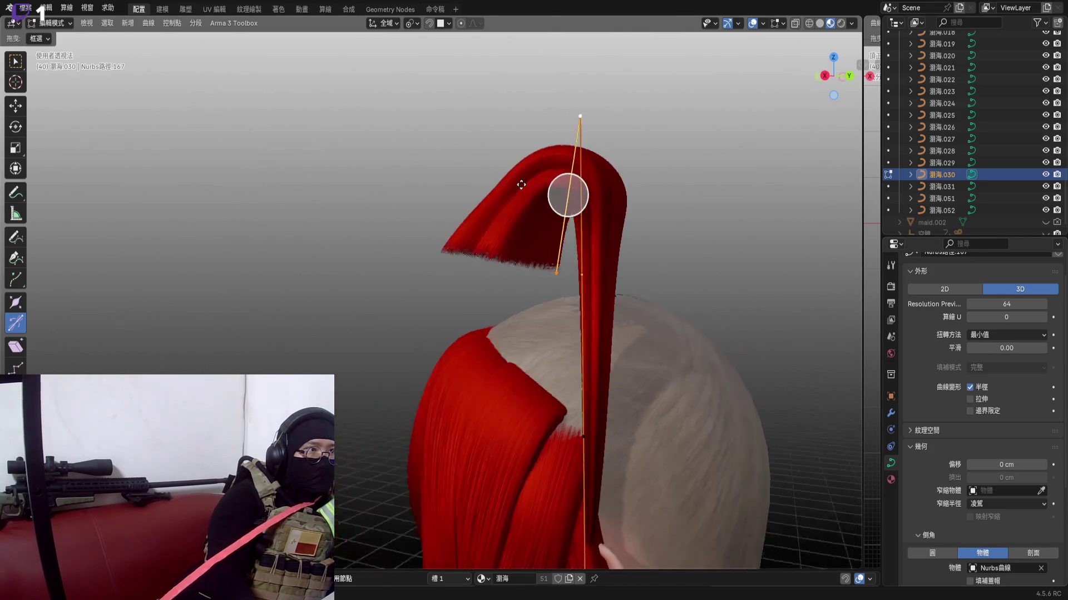
scroll(428, 142, up, 4)
middle_drag(501, 209, 375, 251)
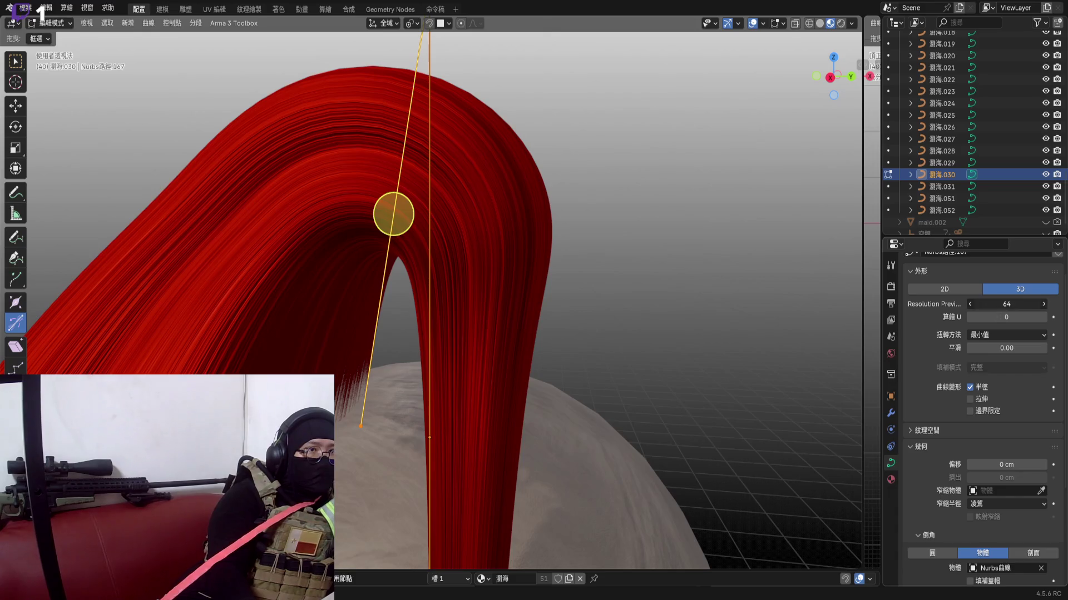
scroll(526, 266, down, 4)
mouse_move(526, 265)
middle_down()
mouse_move(641, 209)
mouse_move(521, 180)
middle_up()
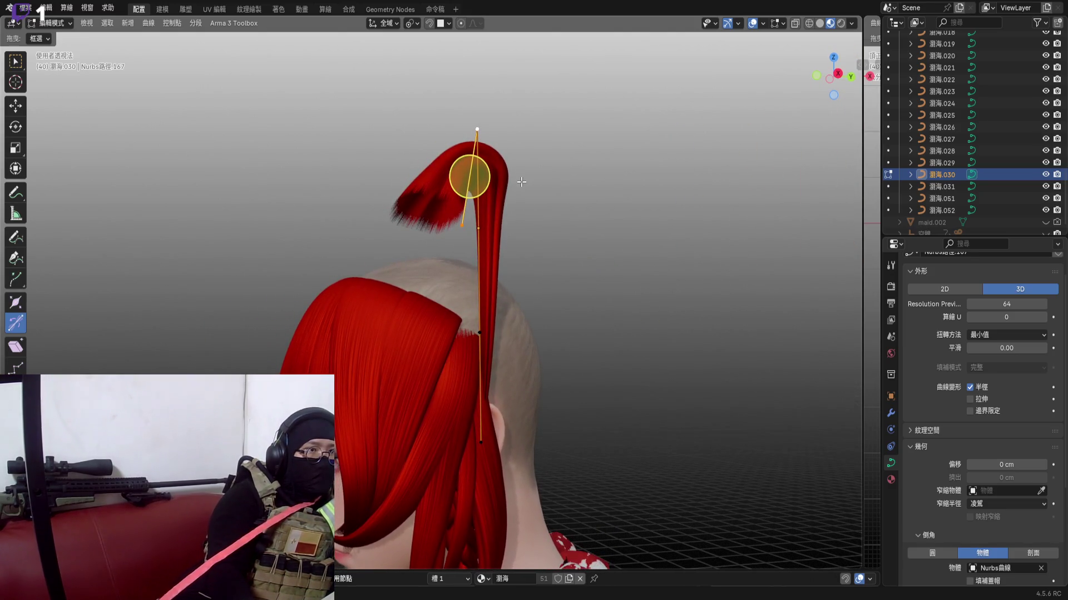
scroll(521, 182, up, 2)
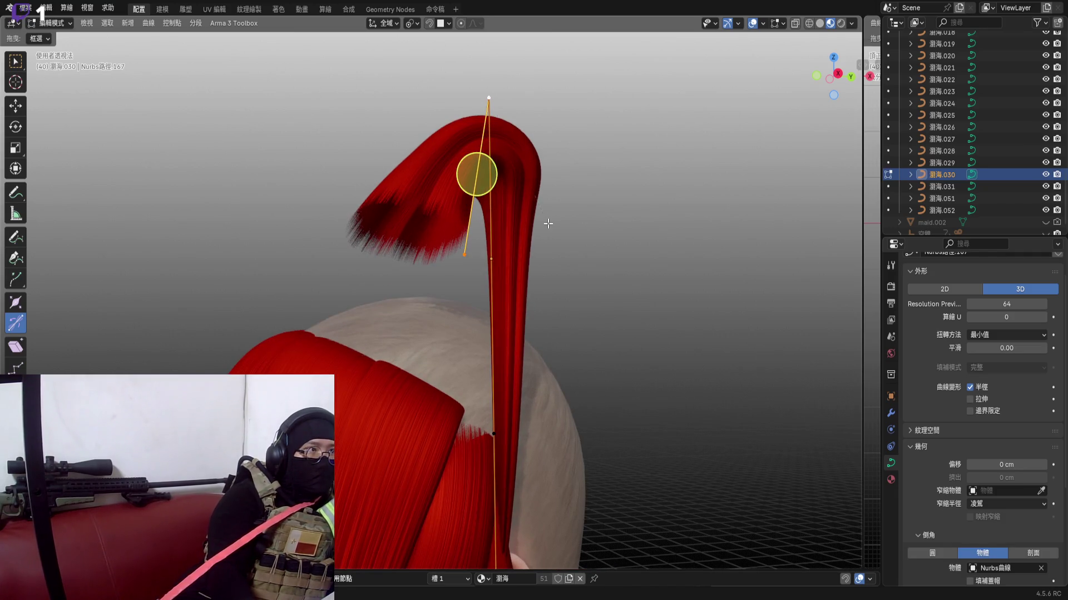
key(r)
click(439, 153)
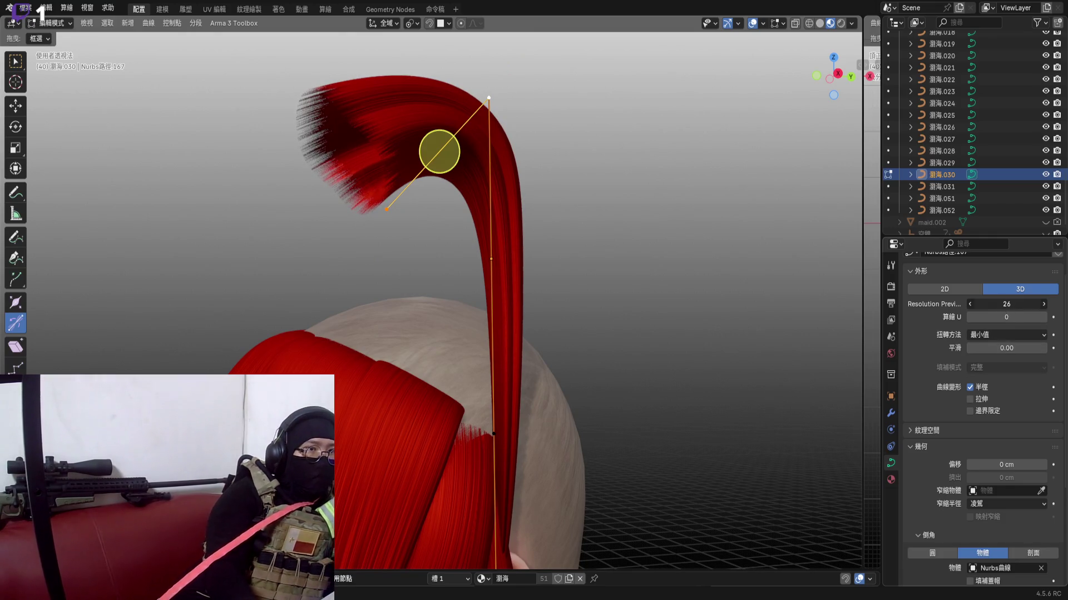
Set the curve's Resolution Preview U to 30 and reselect the tip point in front view
drag(968, 304, 974, 305)
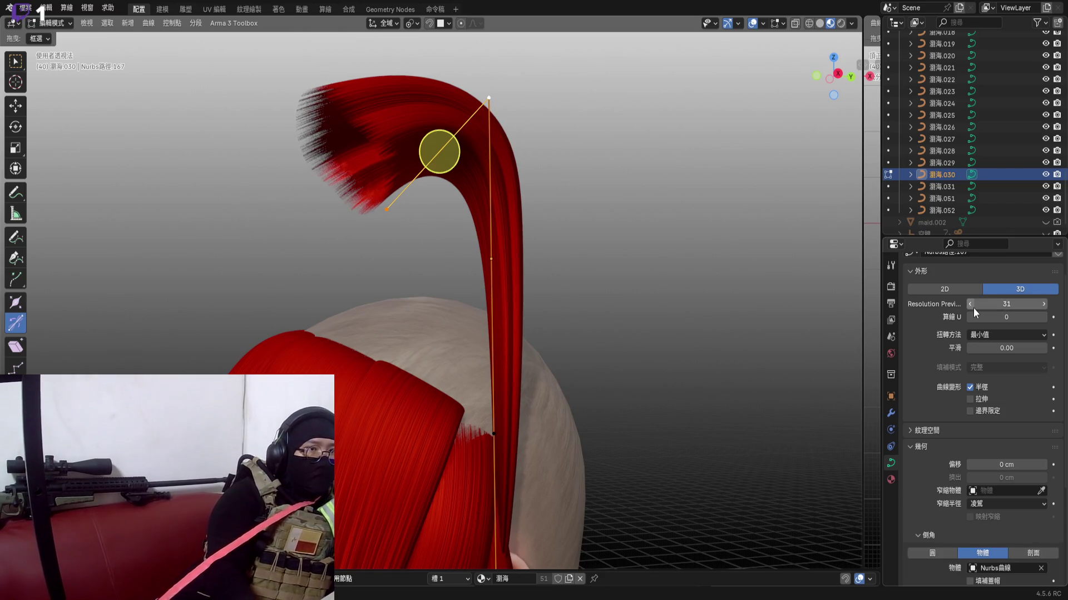
scroll(607, 239, down, 2)
scroll(542, 241, down, 2)
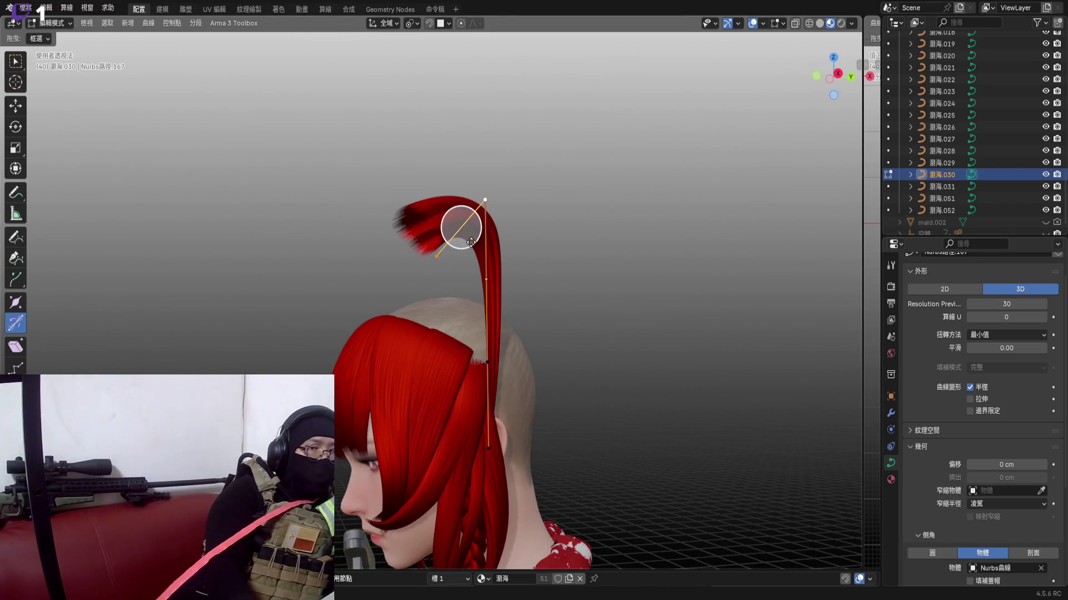
click(471, 242)
click(816, 77)
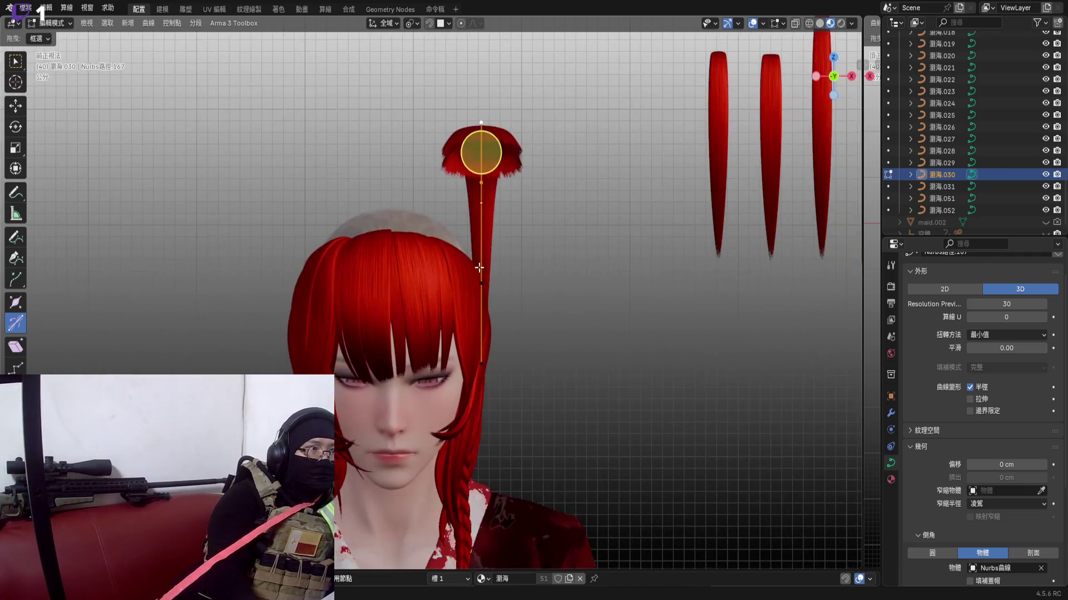
In back ortho view, fatten the radius at two lower control points and again further along the strand
shift+middle_drag(423, 262, 419, 286)
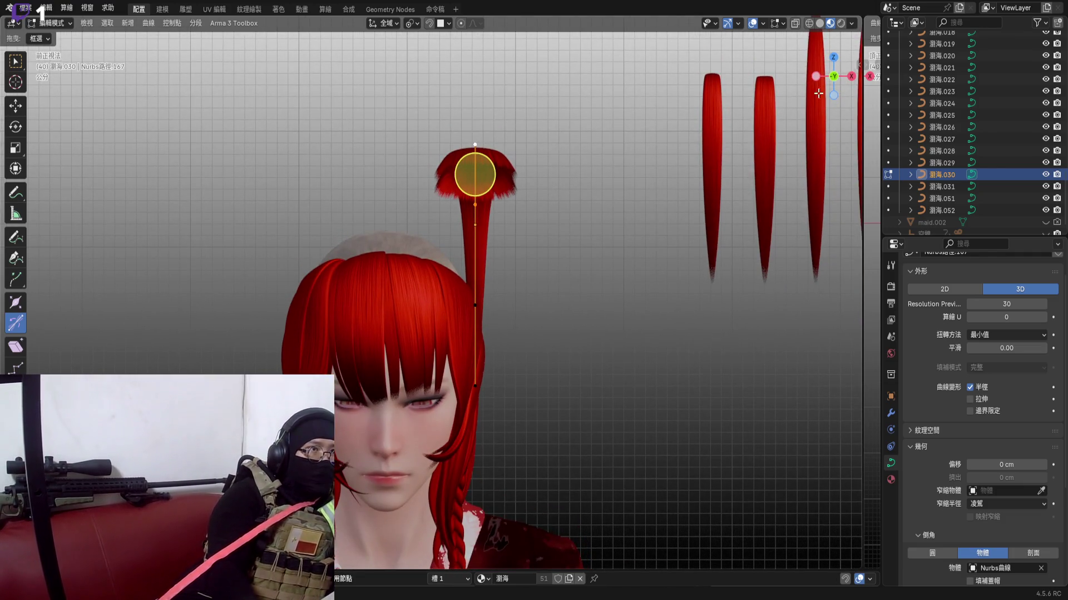
click(833, 76)
scroll(351, 301, up, 3)
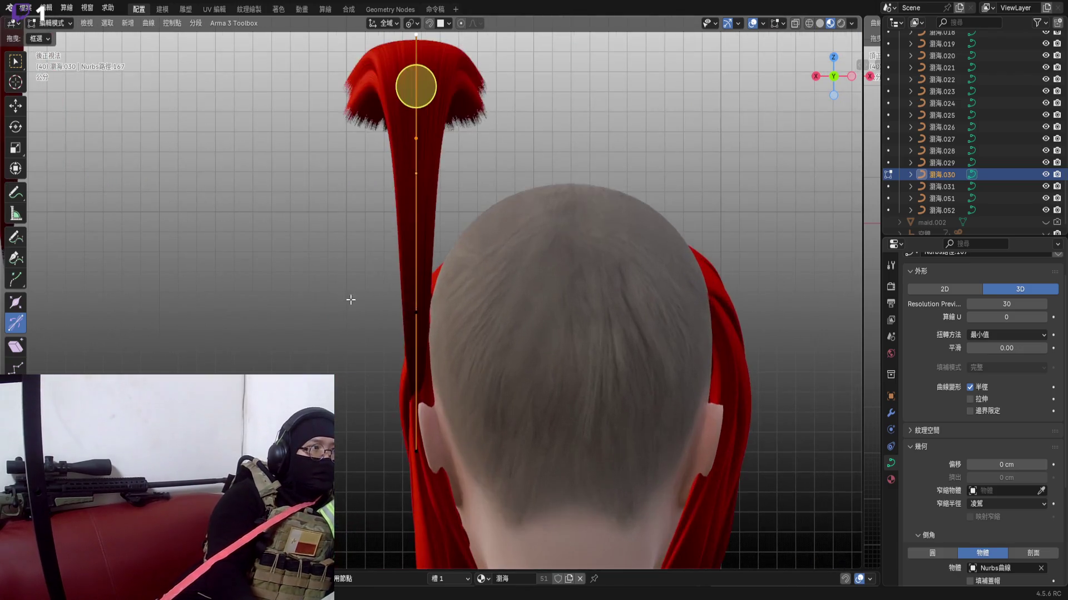
click(417, 375)
key(alt+s)
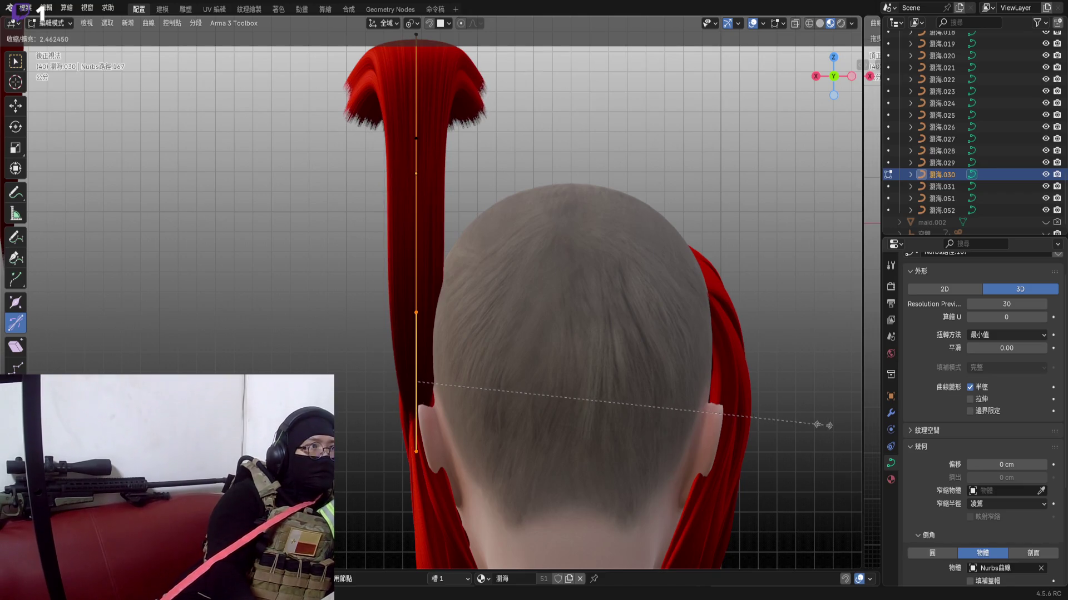
click(415, 380)
scroll(414, 380, up, 3)
click(412, 259)
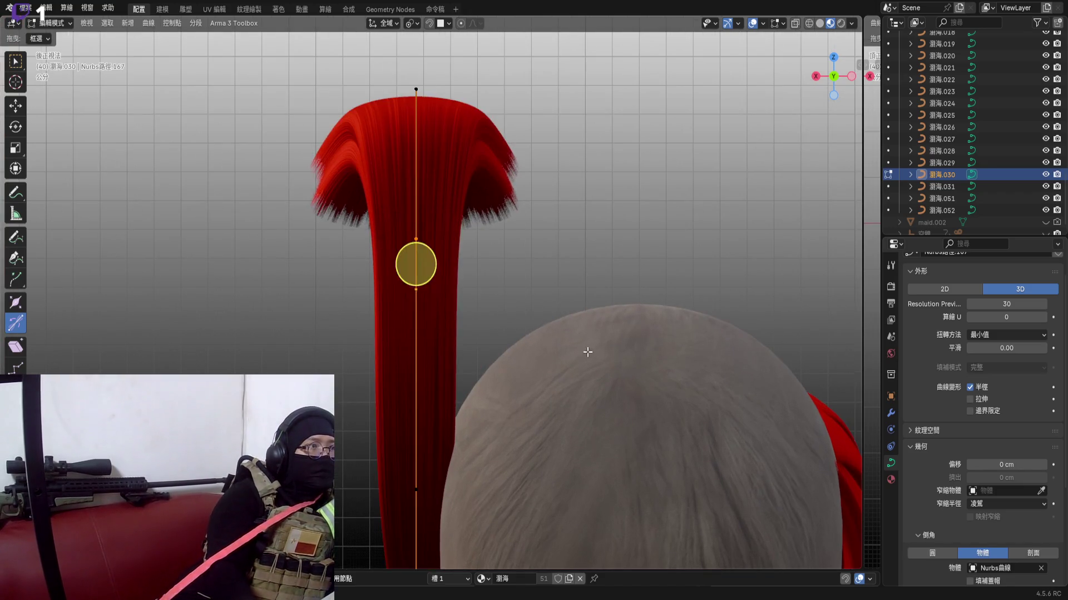
key(alt+s)
click(692, 364)
middle_drag(543, 292, 465, 299)
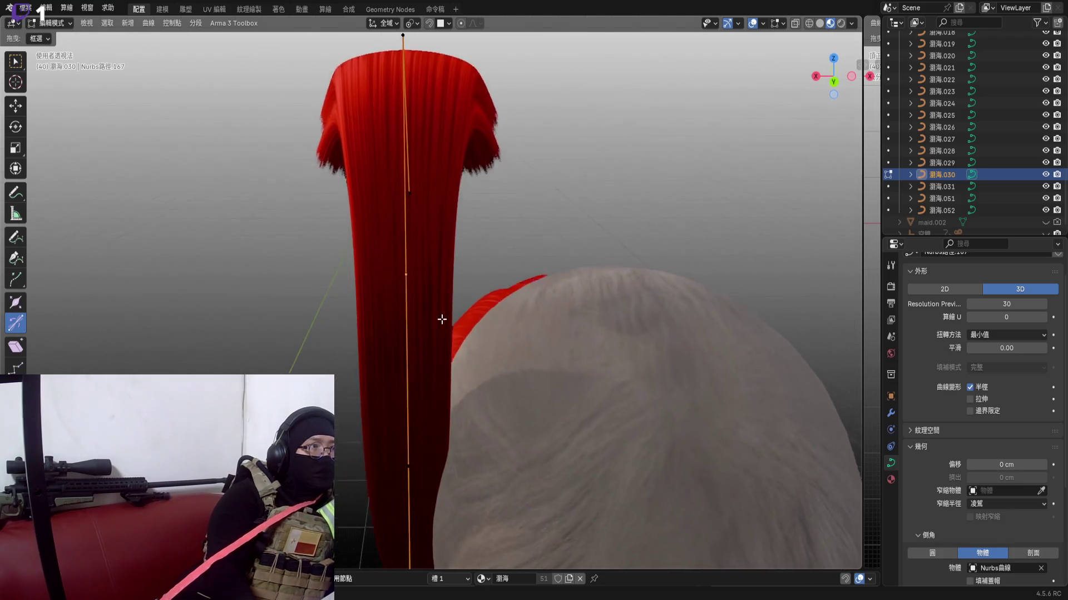
key(alt+s)
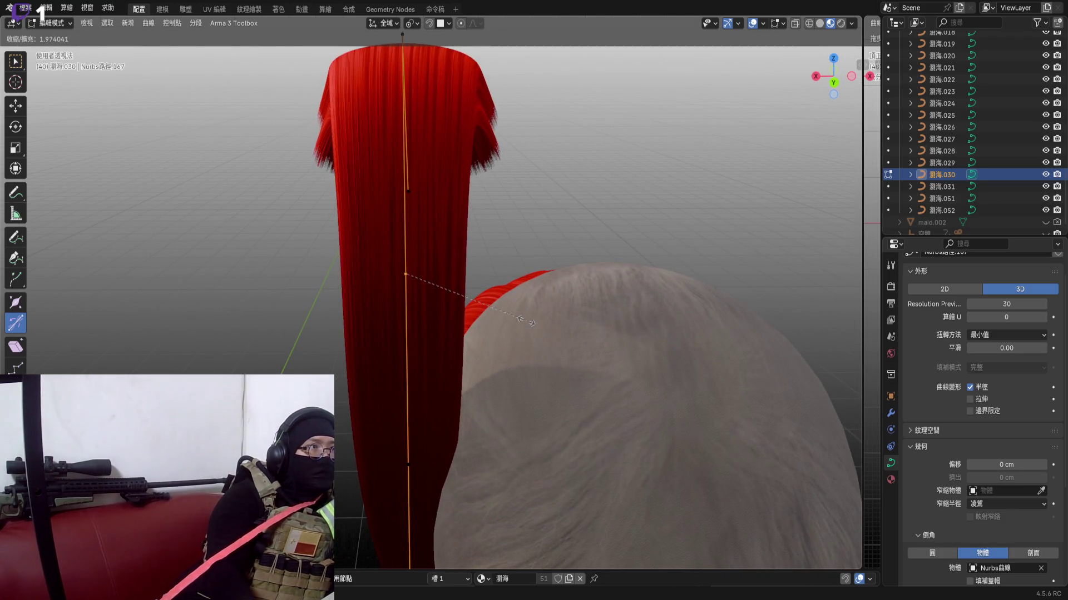
click(527, 321)
scroll(527, 321, down, 4)
Inspect the plume from behind and the side, then return to object mode in back view
middle_drag(442, 263, 409, 410)
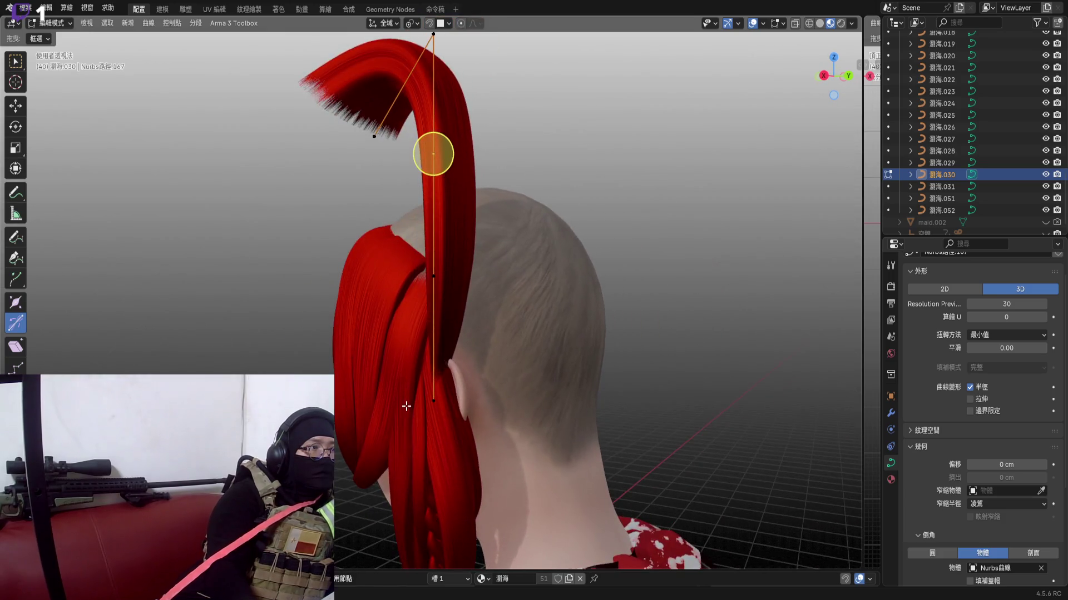
middle_drag(434, 335, 461, 297)
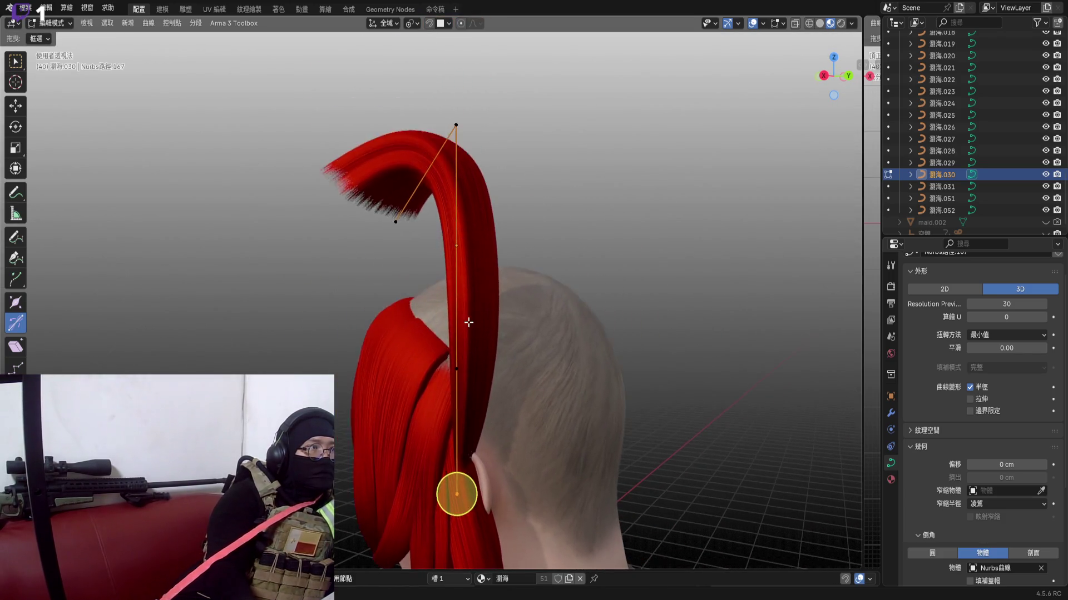
scroll(462, 298, up, 2)
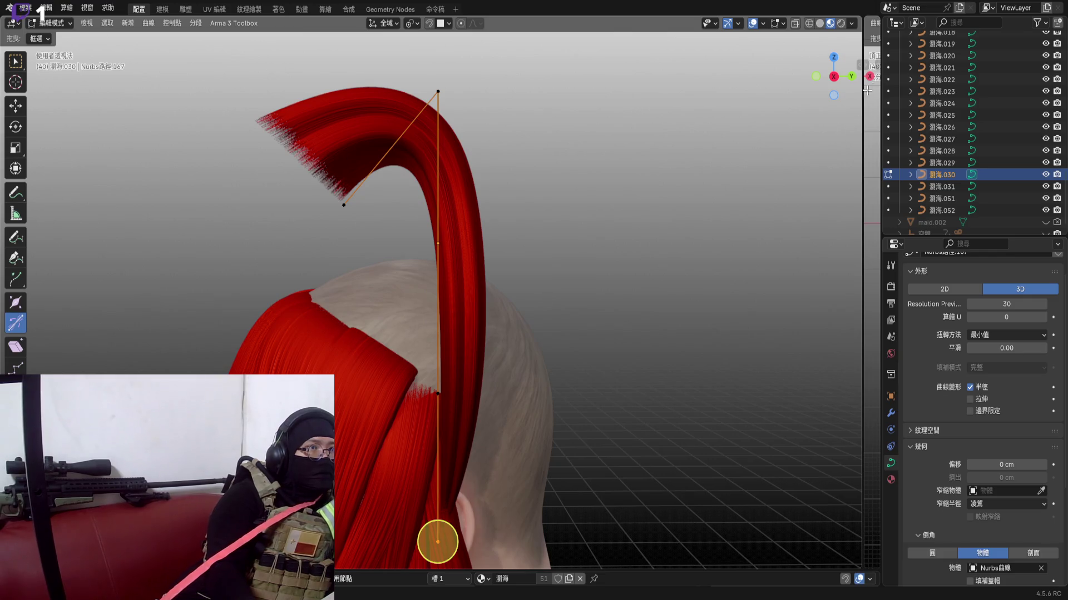
key(Tab)
key(ctrl+1)
key(g)
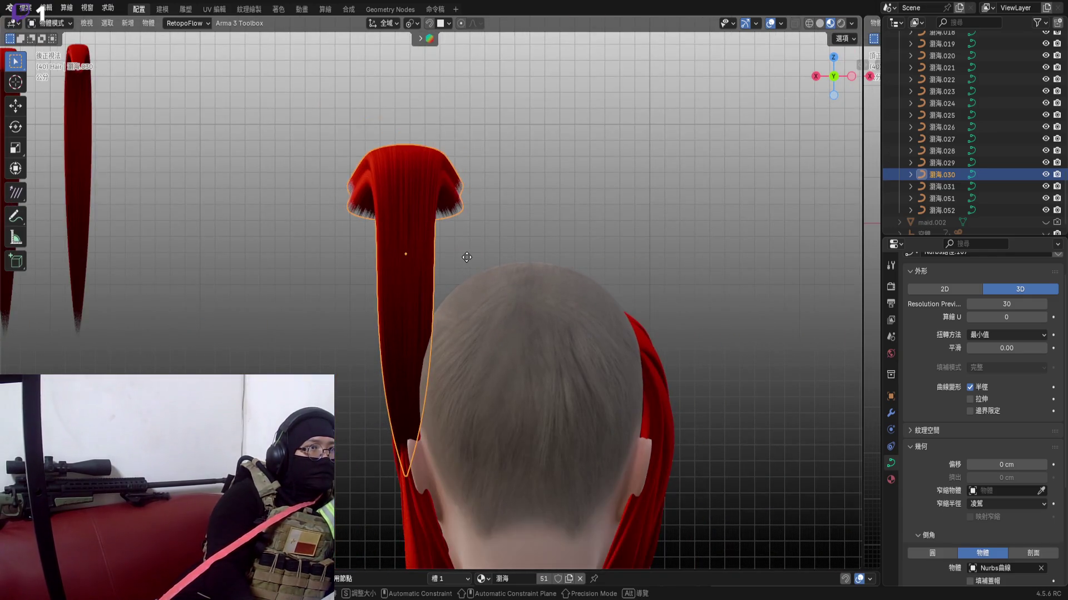
Slide strand 030 along X until it sits centred on the back of the crown
key(x)
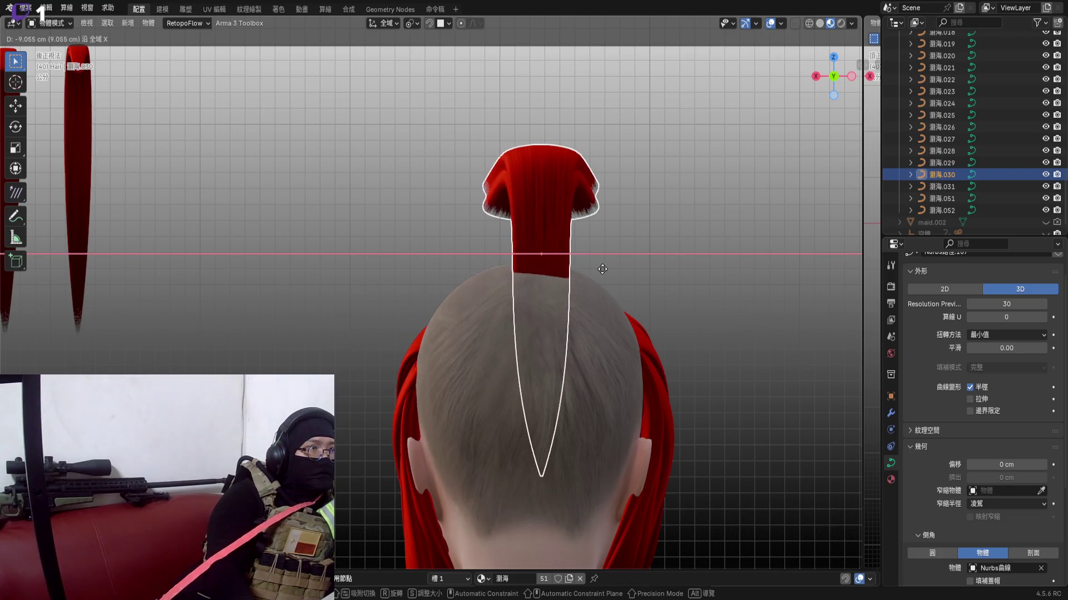
click(594, 258)
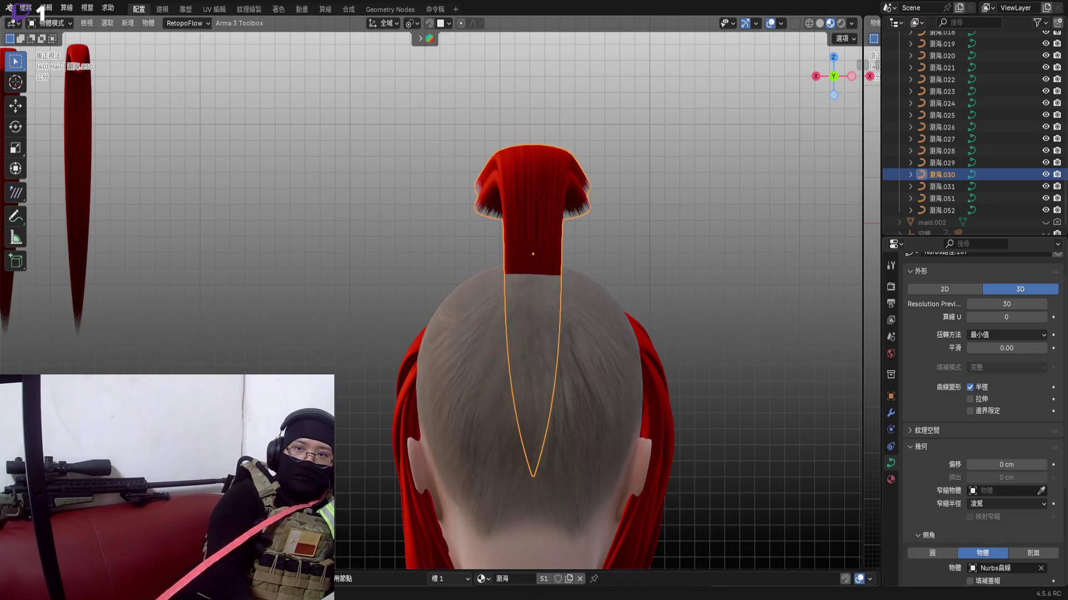
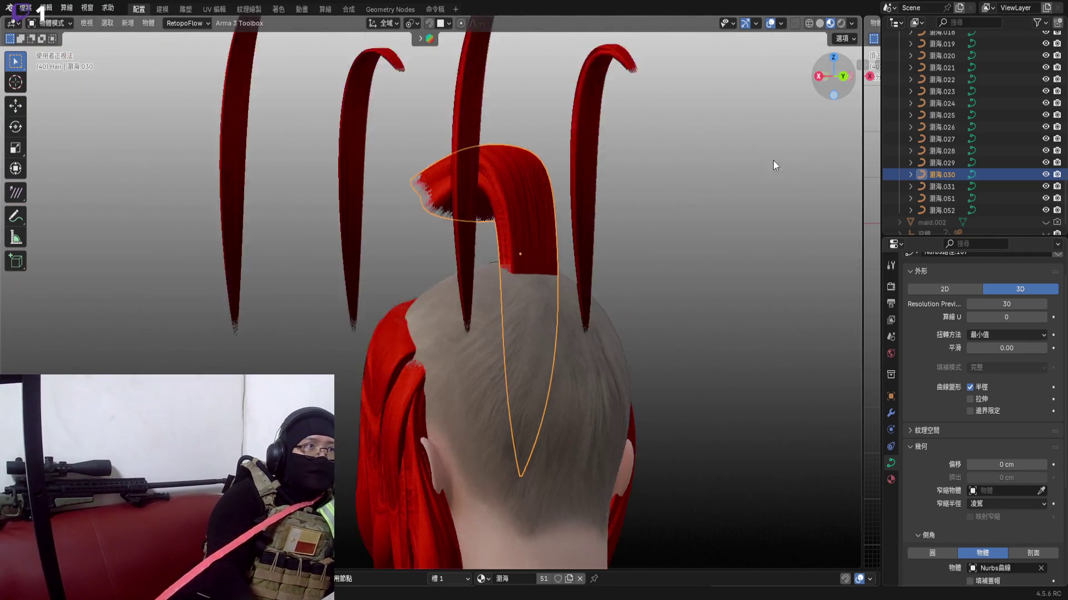
Tilt the whole 瀏海.030 bang strand by rotating it from an angled side view
middle_drag(534, 301, 778, 326)
key(r)
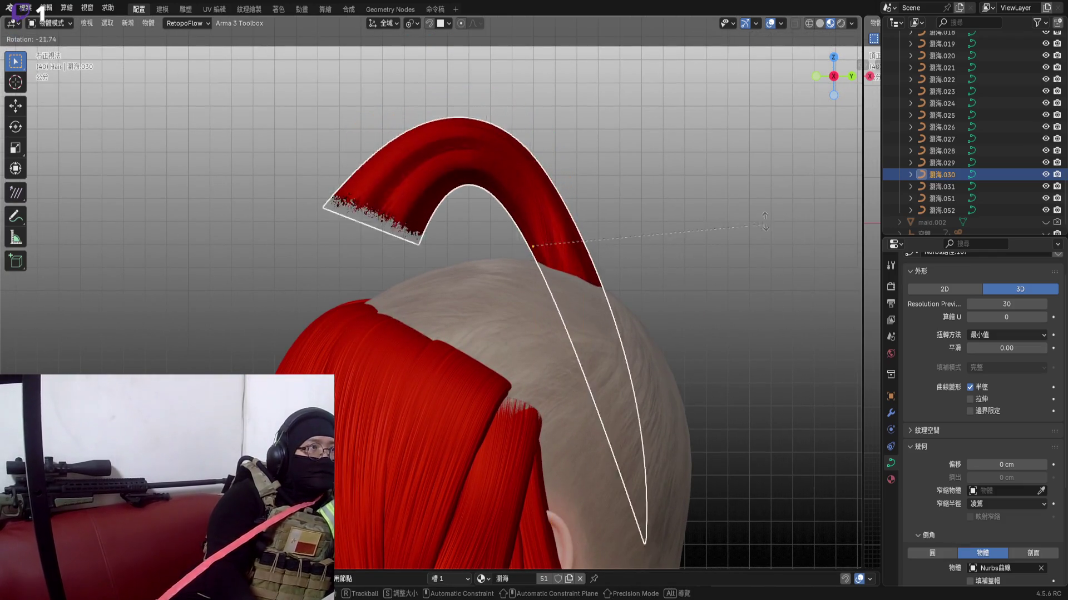
click(740, 96)
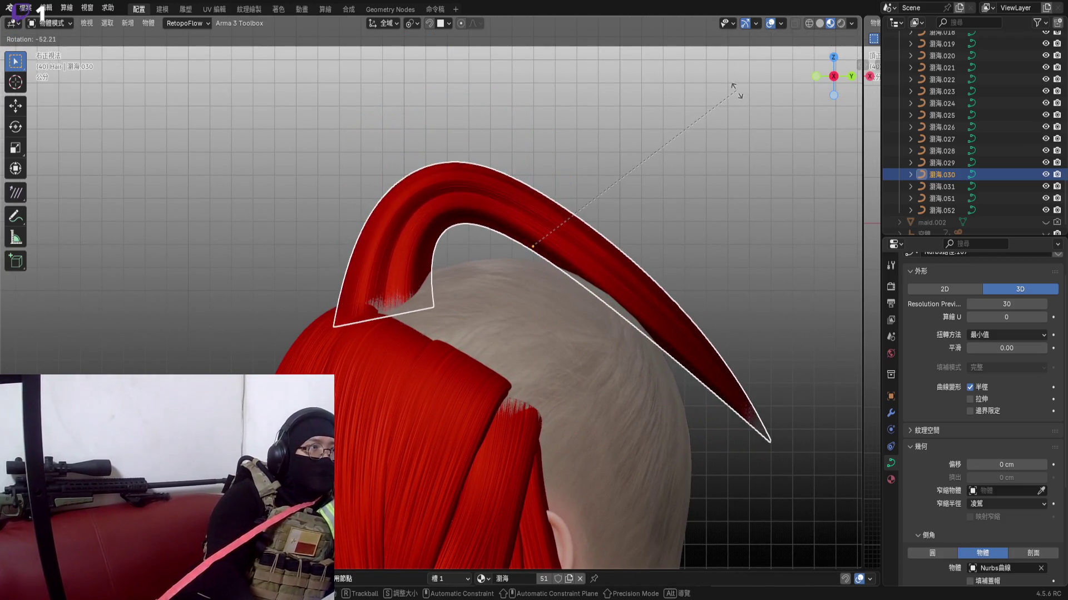
Move an arch control point upward so the strand sweeps higher above the scalp
key(Tab)
scroll(569, 225, up, 4)
scroll(591, 214, up, 2)
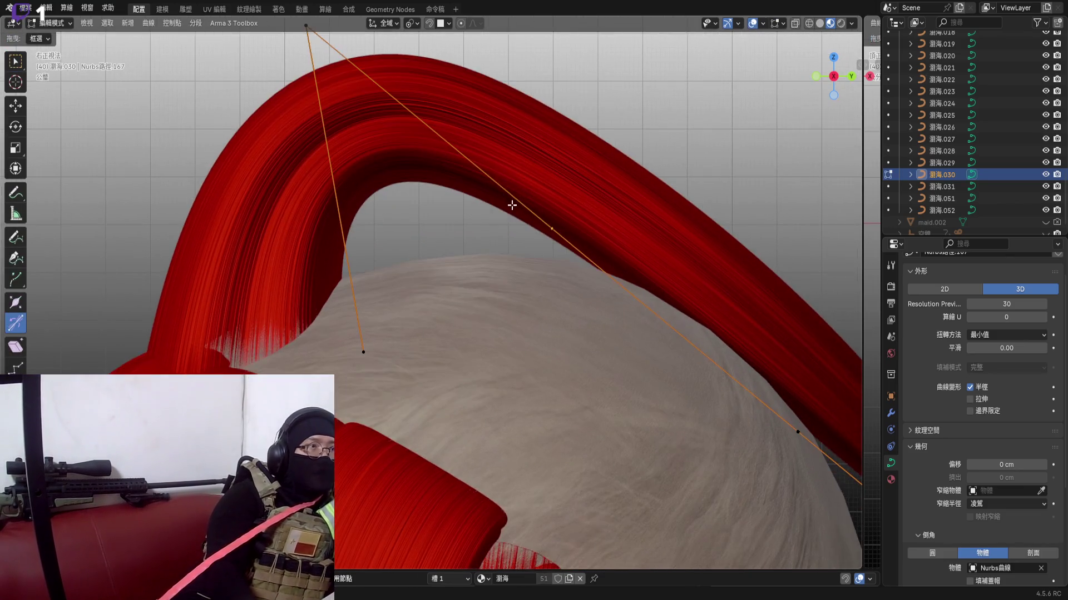
click(474, 246)
key(g)
click(635, 139)
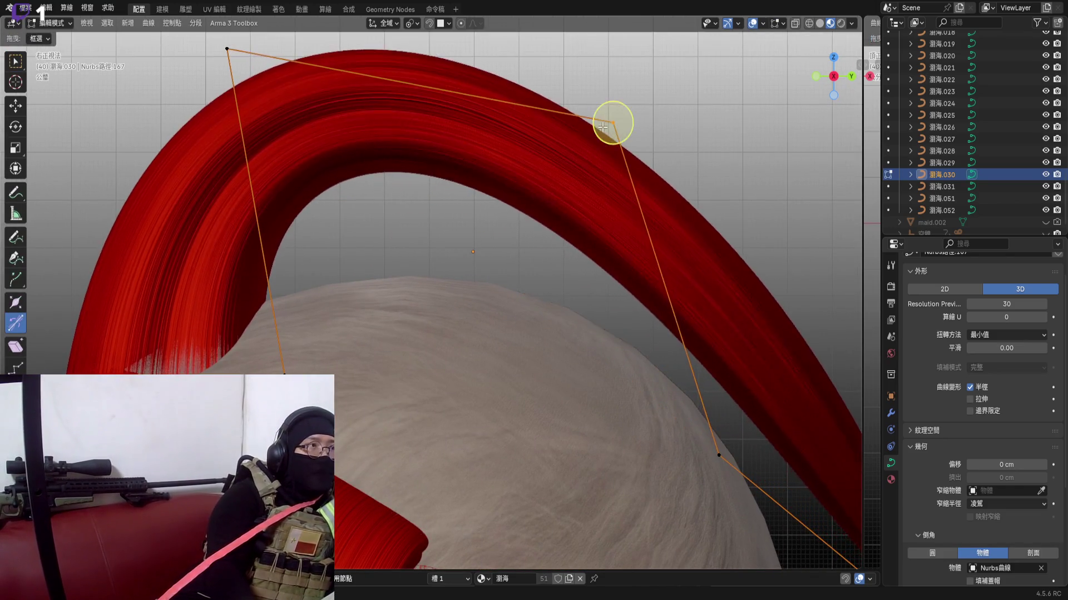
scroll(653, 183, down, 4)
scroll(487, 287, up, 2)
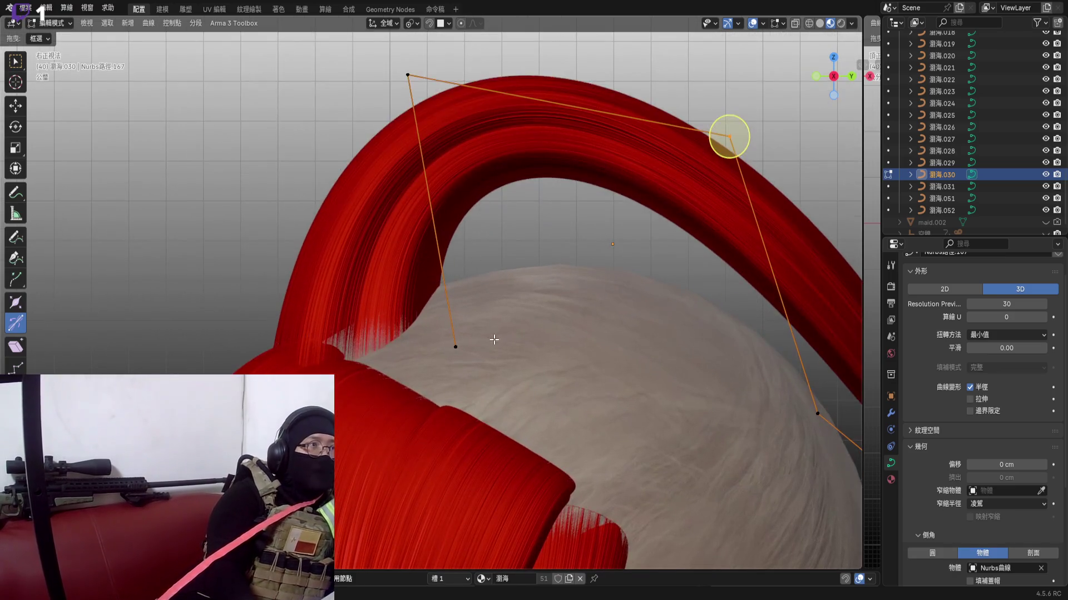
middle_drag(484, 294, 403, 327)
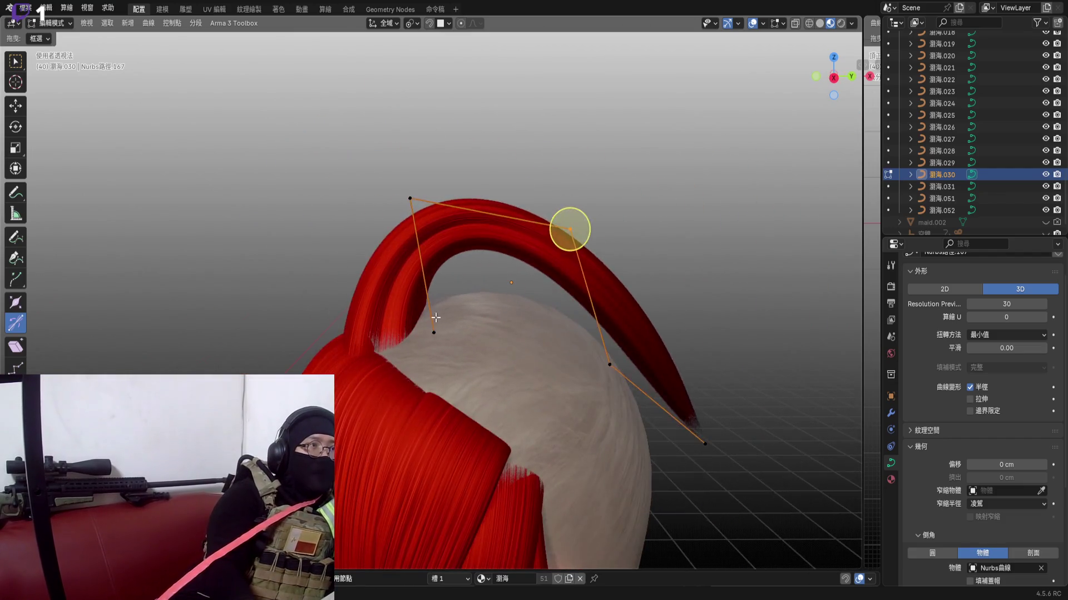
key(Tab)
middle_drag(436, 271, 439, 261)
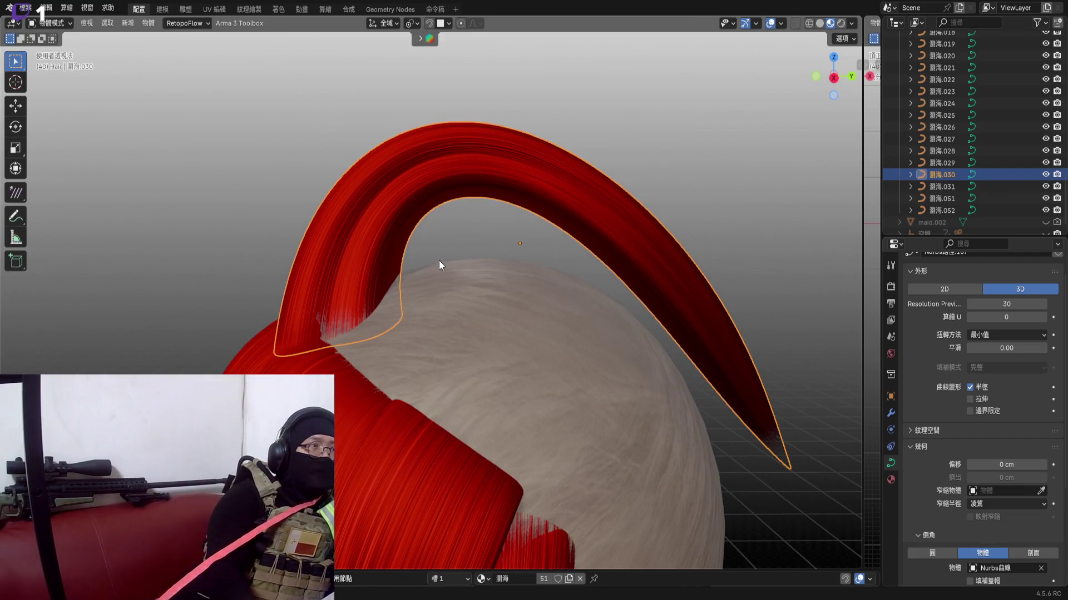
Slide the bang strand along the Y axis twice so its root tucks against the hair behind
key(g)
key(y)
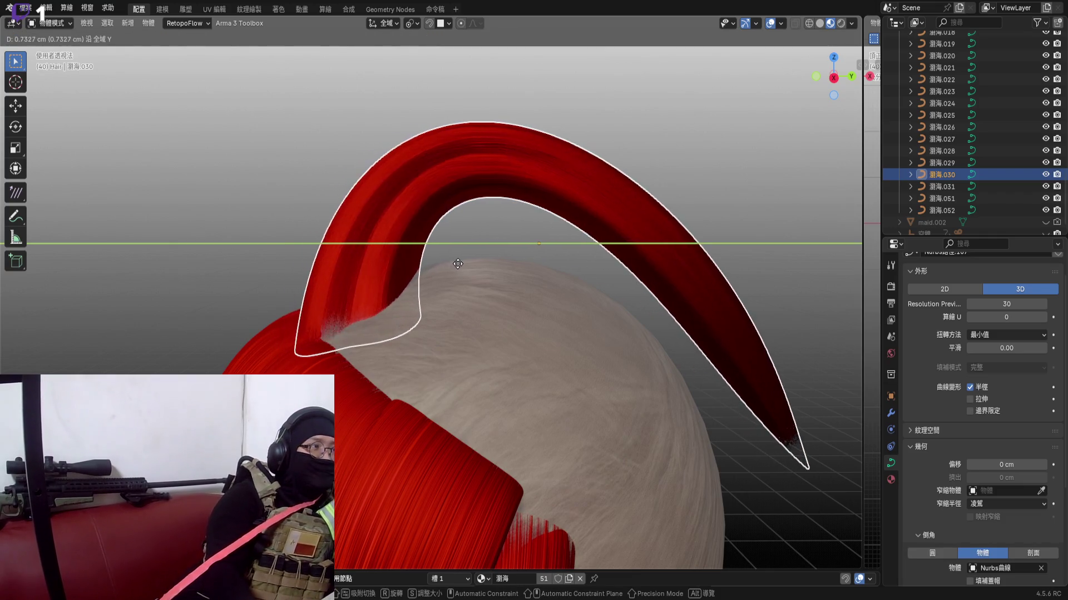
click(464, 271)
mouse_move(464, 271)
middle_down()
mouse_move(435, 309)
mouse_move(473, 308)
mouse_move(248, 276)
mouse_move(318, 339)
middle_up()
key(g)
key(y)
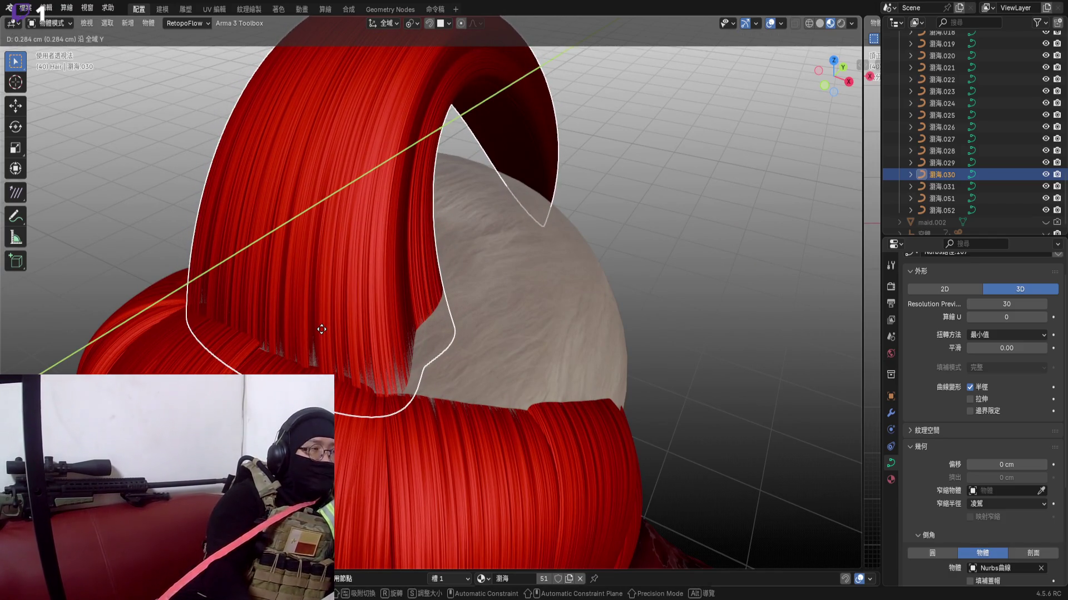
click(321, 329)
Select the back hair strand sitting under the bang's root
mouse_move(325, 333)
middle_down()
mouse_move(301, 358)
mouse_move(458, 308)
middle_up()
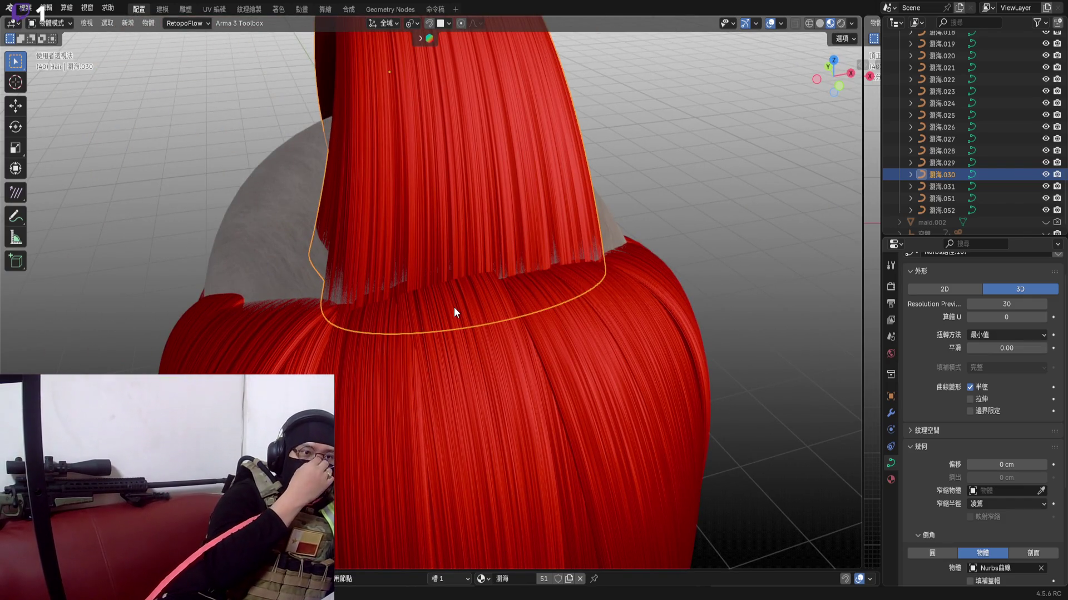
click(443, 315)
mouse_move(443, 315)
middle_down()
mouse_move(566, 329)
mouse_move(474, 303)
middle_up()
Rotate the back strand's top points so they sit under the bang's root
key(Tab)
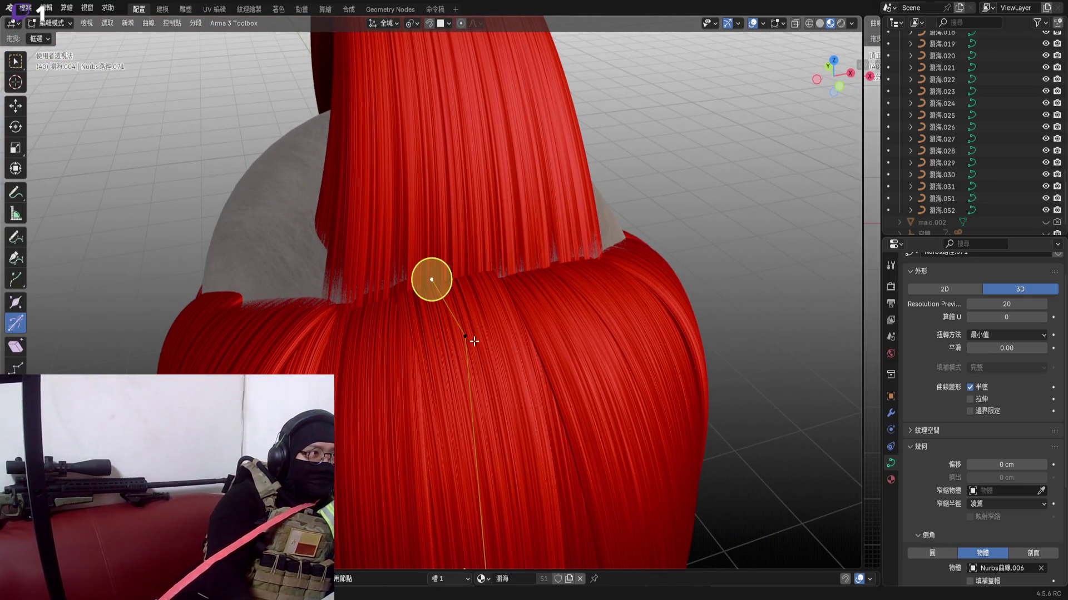
middle_drag(474, 342, 524, 288)
key(r)
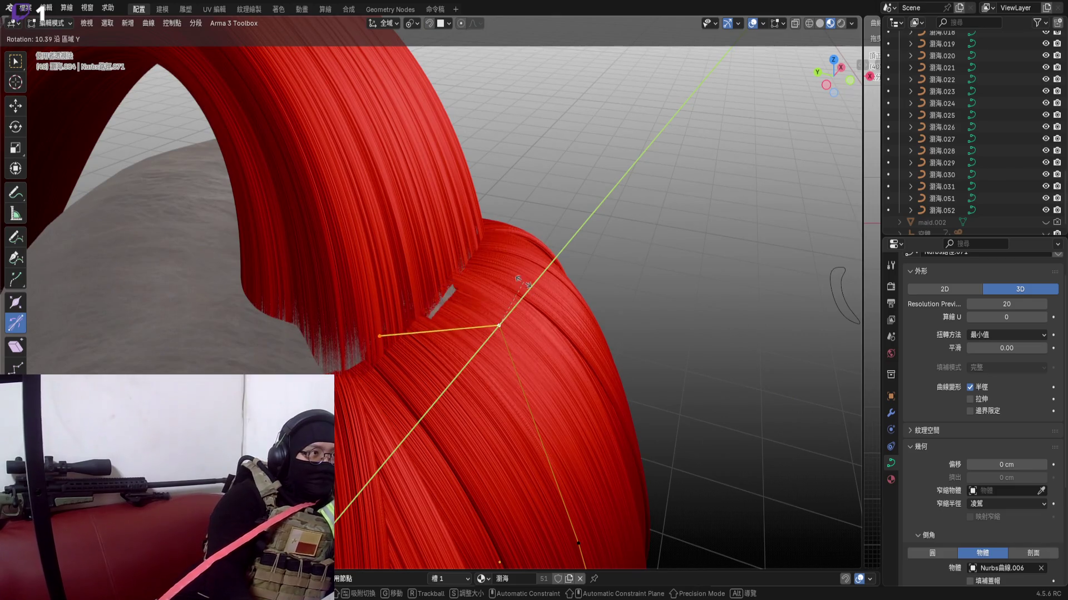
click(522, 279)
key(Tab)
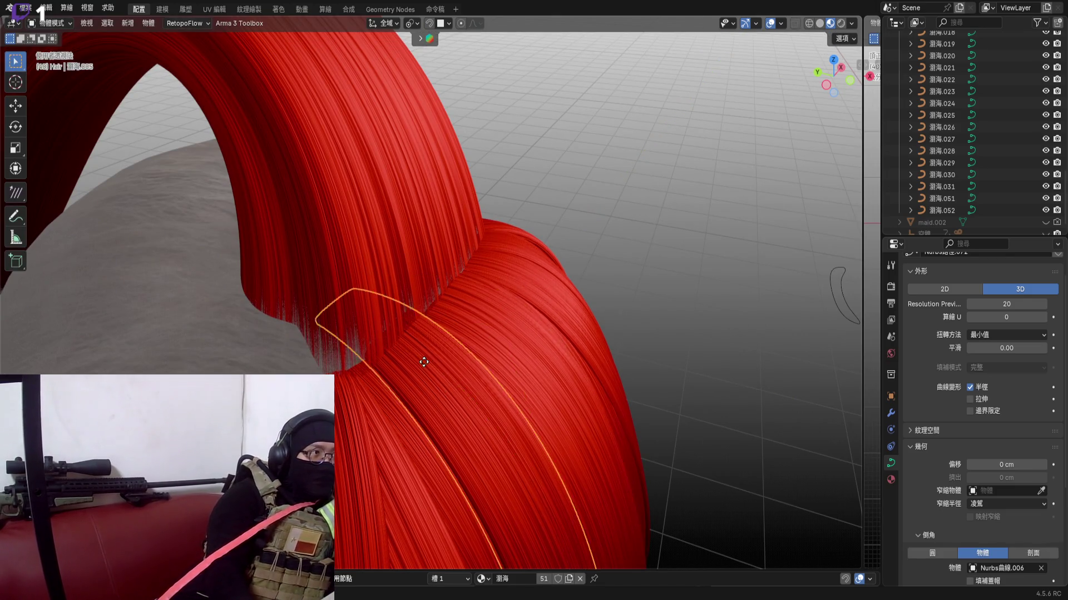
Rotate the neighbouring back strand's points about the global Y axis to tuck it under too
click(378, 338)
key(Tab)
key(r)
key(y)
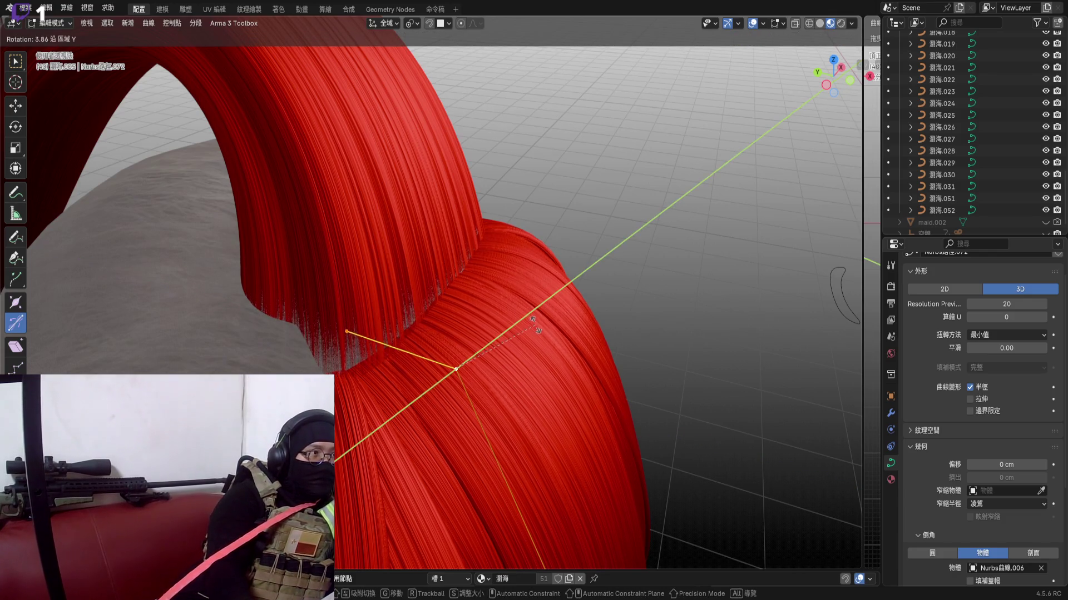
click(536, 323)
key(Tab)
Reselect the arched bang strand 瀏海.030 from a whole-head view
mouse_move(467, 333)
middle_down()
mouse_move(390, 309)
mouse_move(436, 213)
middle_up()
click(485, 295)
middle_drag(485, 294, 549, 218)
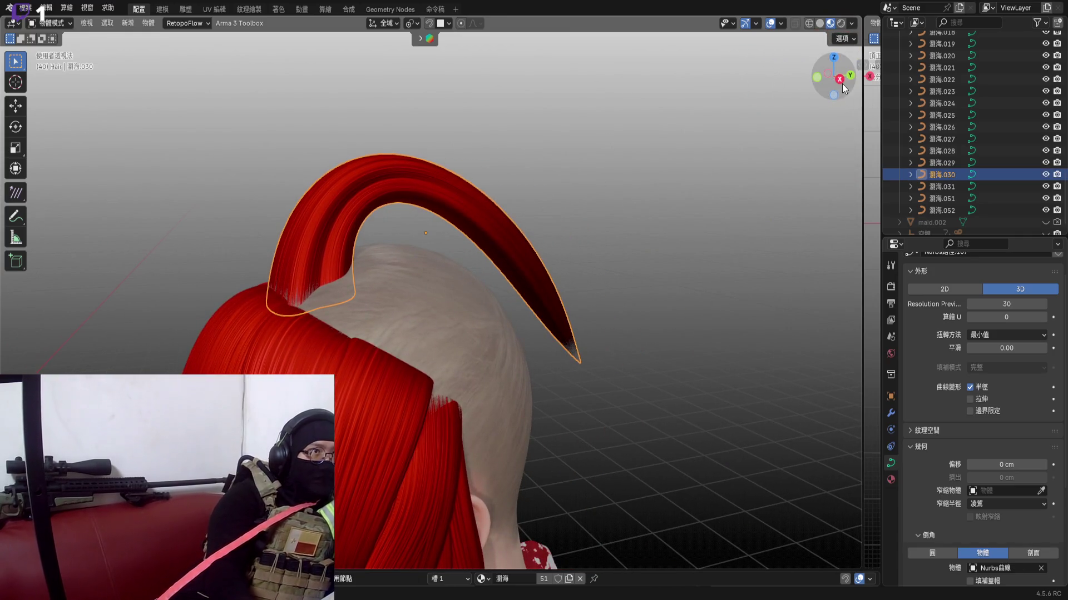
scroll(516, 184, up, 3)
Scale the arch's root control points inward to tighten the curl
mouse_move(471, 183)
middle_down()
mouse_move(451, 350)
mouse_move(522, 228)
mouse_move(478, 198)
middle_up()
key(Tab)
click(451, 355)
scroll(456, 330, down, 3)
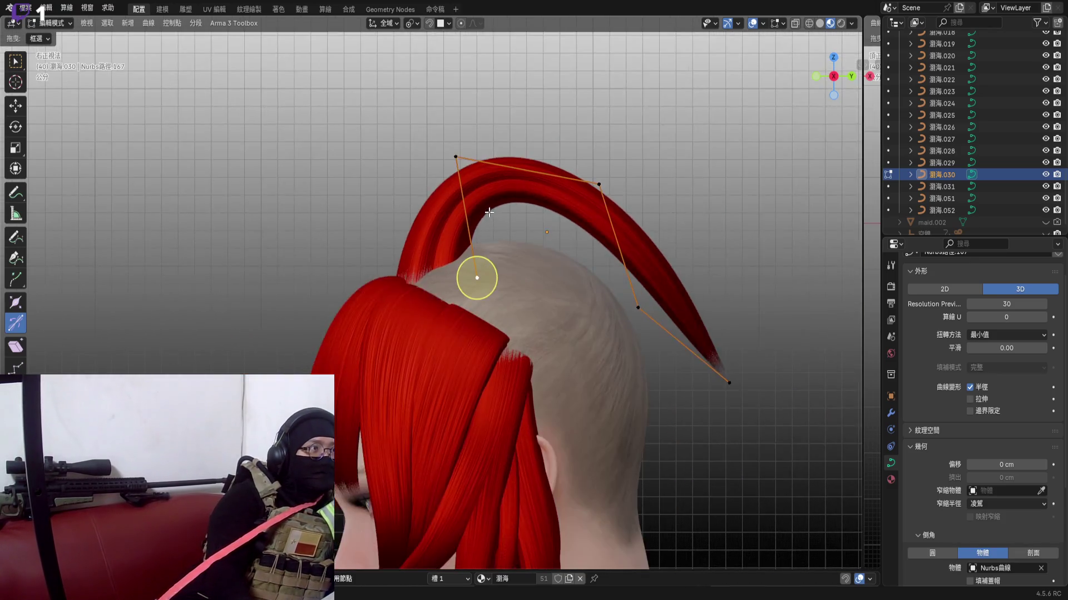
middle_drag(467, 276, 438, 150)
scroll(433, 234, up, 3)
key(s)
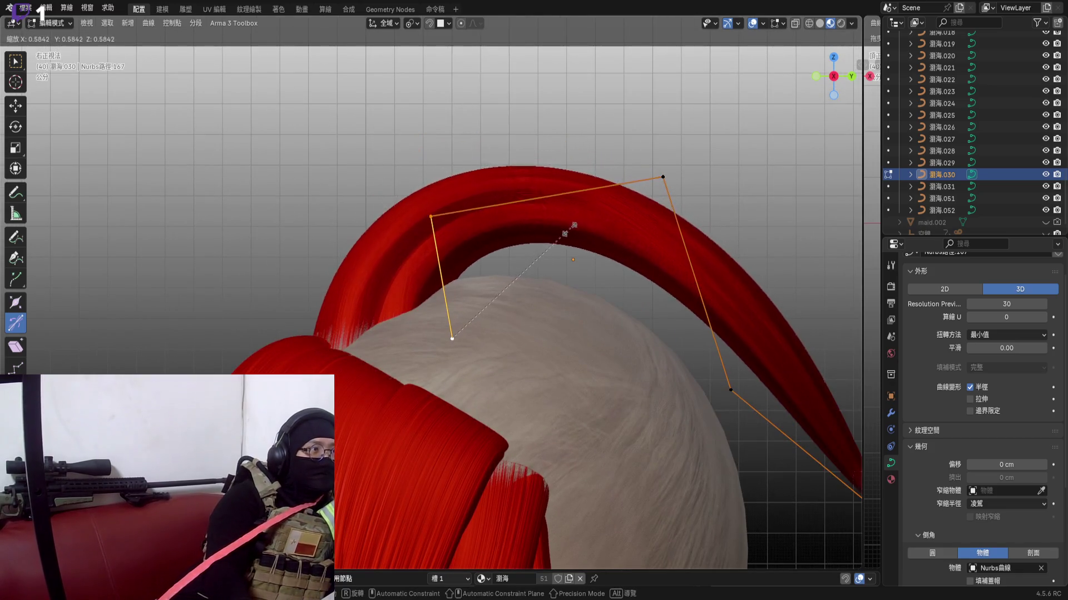
click(512, 288)
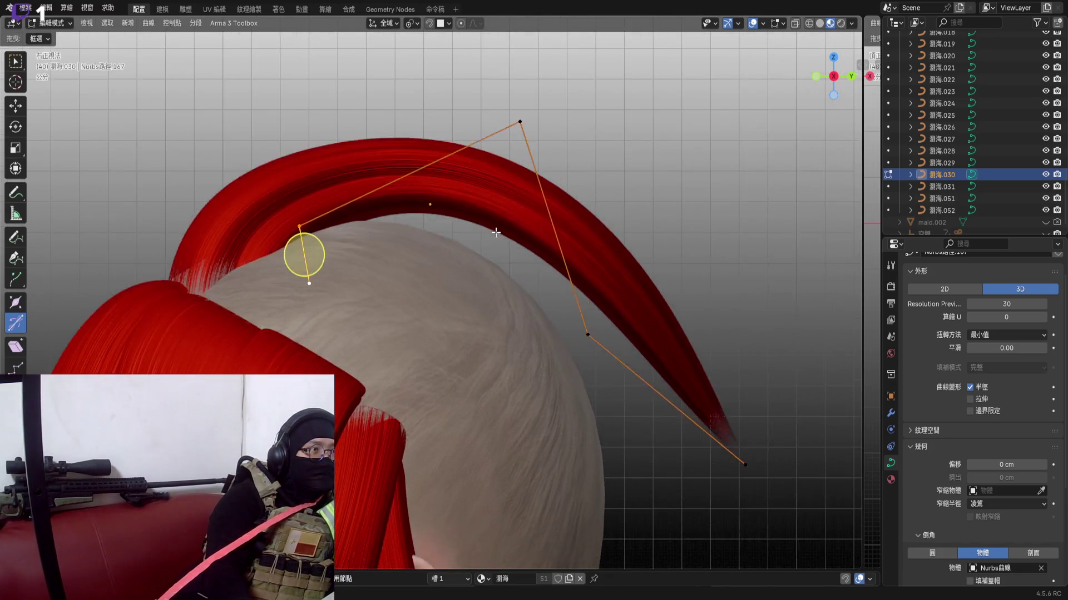
scroll(367, 275, down, 2)
Scale the points in a second time so the crescent hooks closer over the scalp
mouse_move(384, 275)
middle_down()
mouse_move(452, 225)
mouse_move(354, 276)
middle_up()
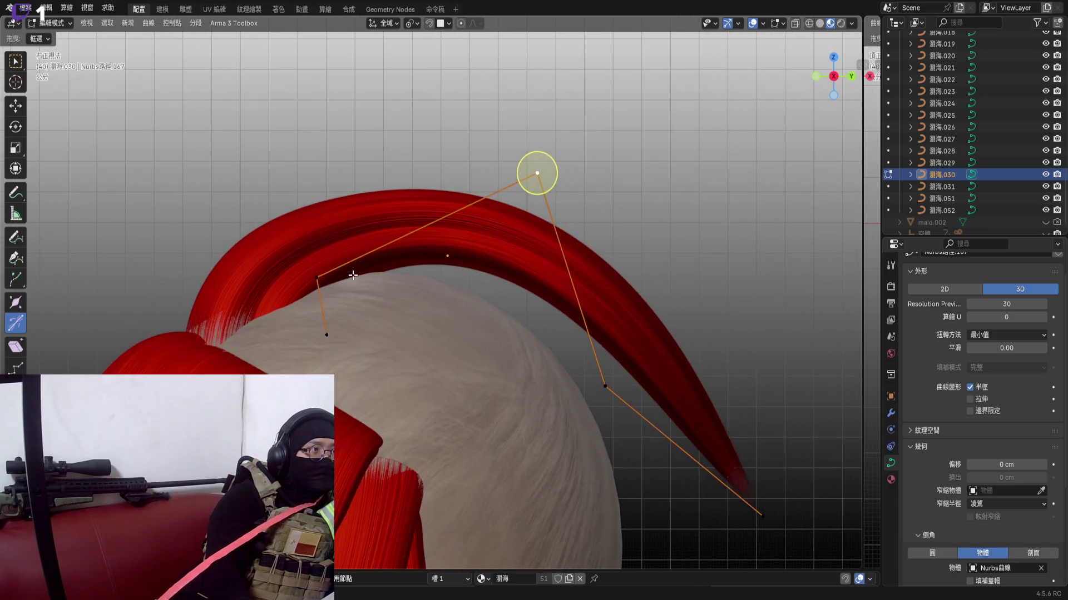
key(s)
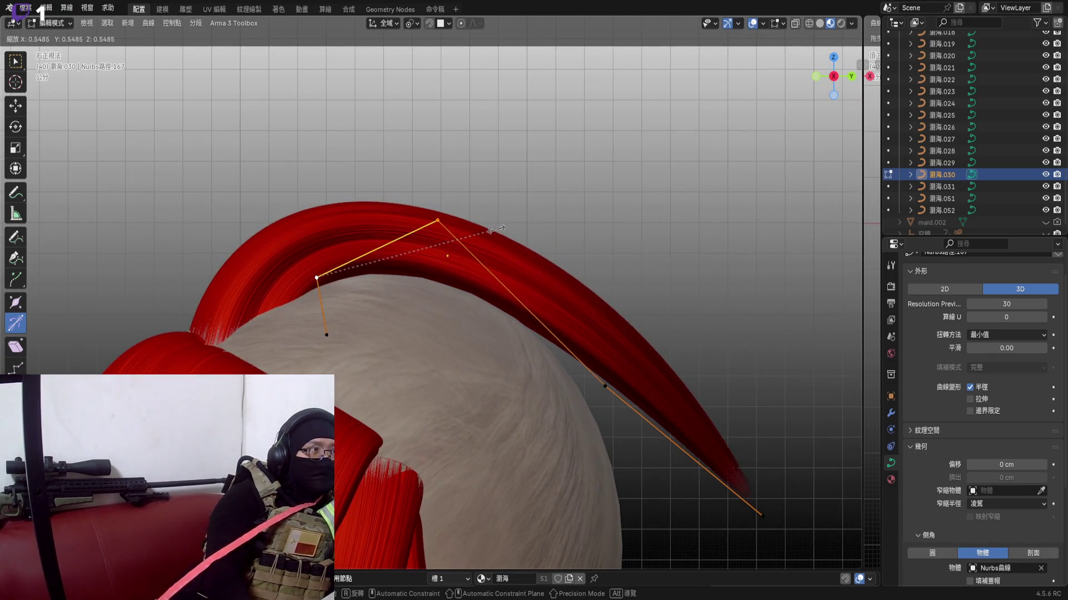
click(503, 228)
middle_drag(380, 248, 490, 198)
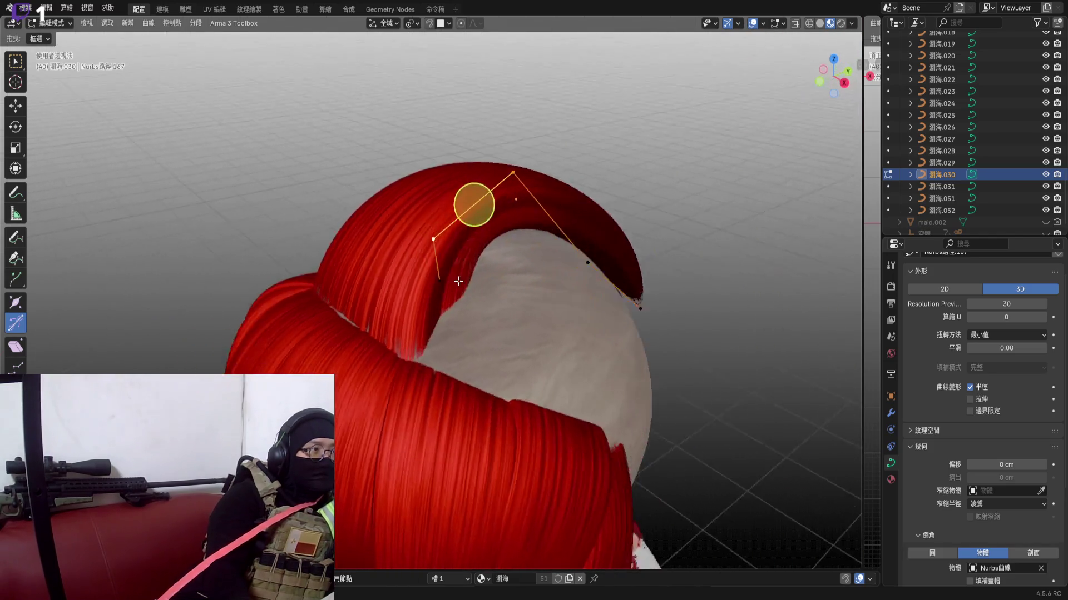
key(Tab)
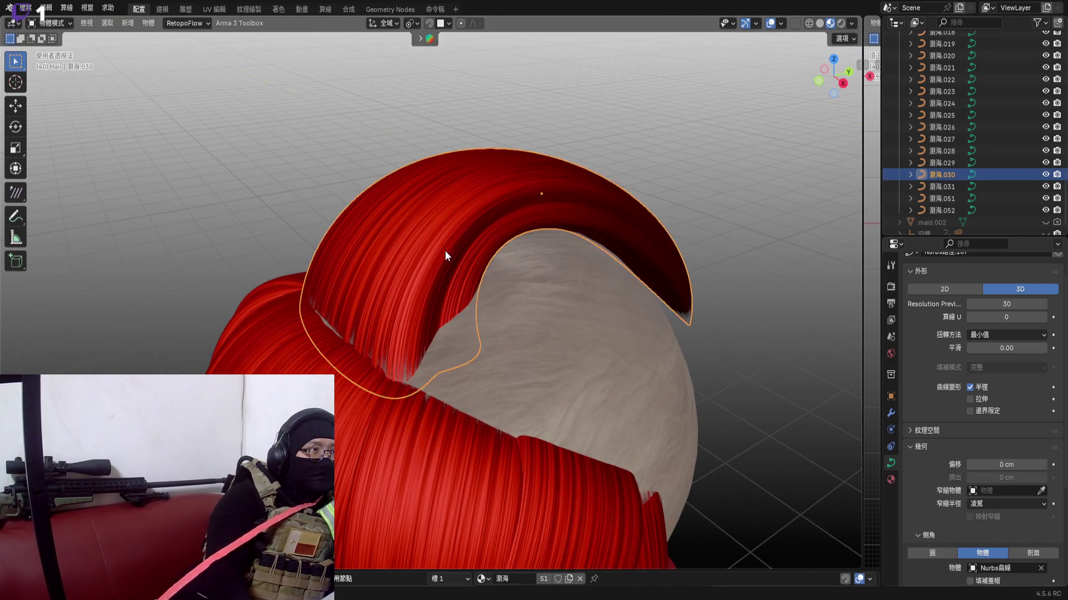
Nudge the bang strand object sideways, cancelling a couple of stray moves
key(g)
click(445, 251)
key(g)
right_click(445, 254)
middle_drag(444, 251, 501, 209)
key(g)
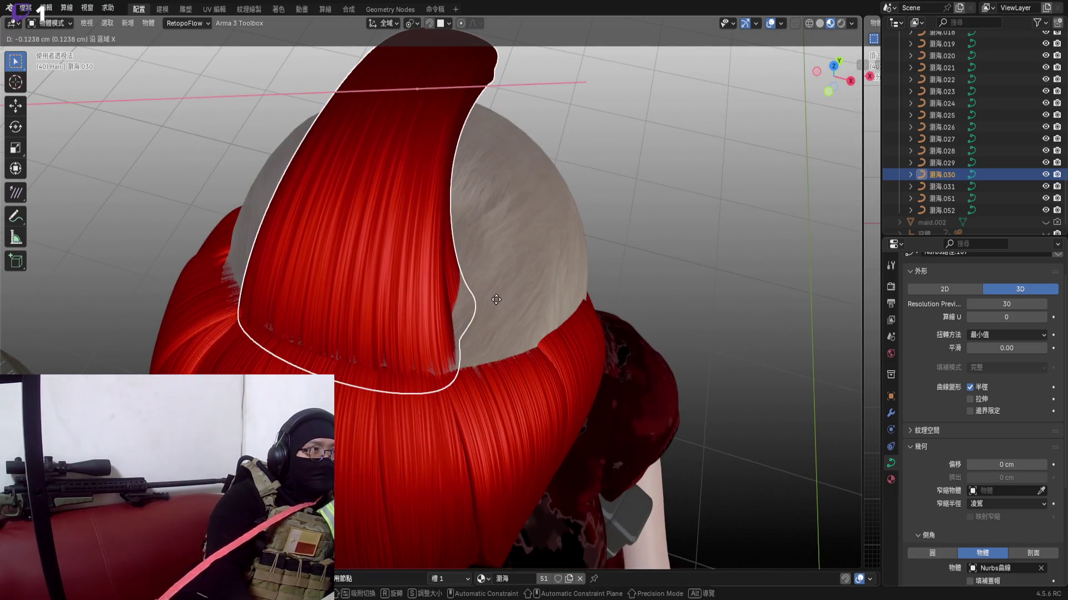
key(Escape)
From the top view, move the strand so it sits centred on the scalp
key(KP_7)
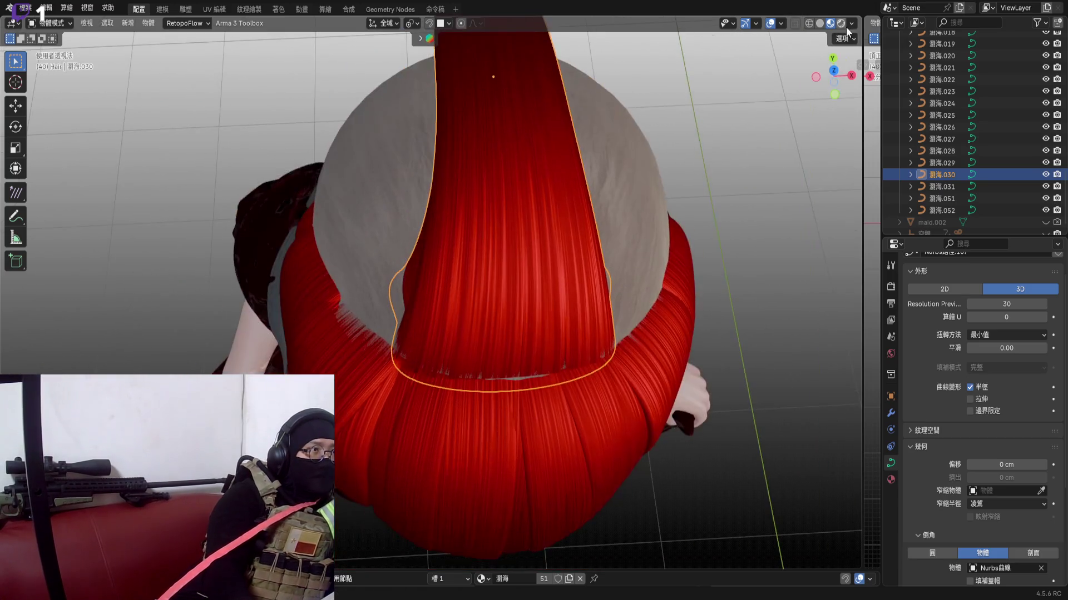
scroll(501, 250, up, 4)
key(g)
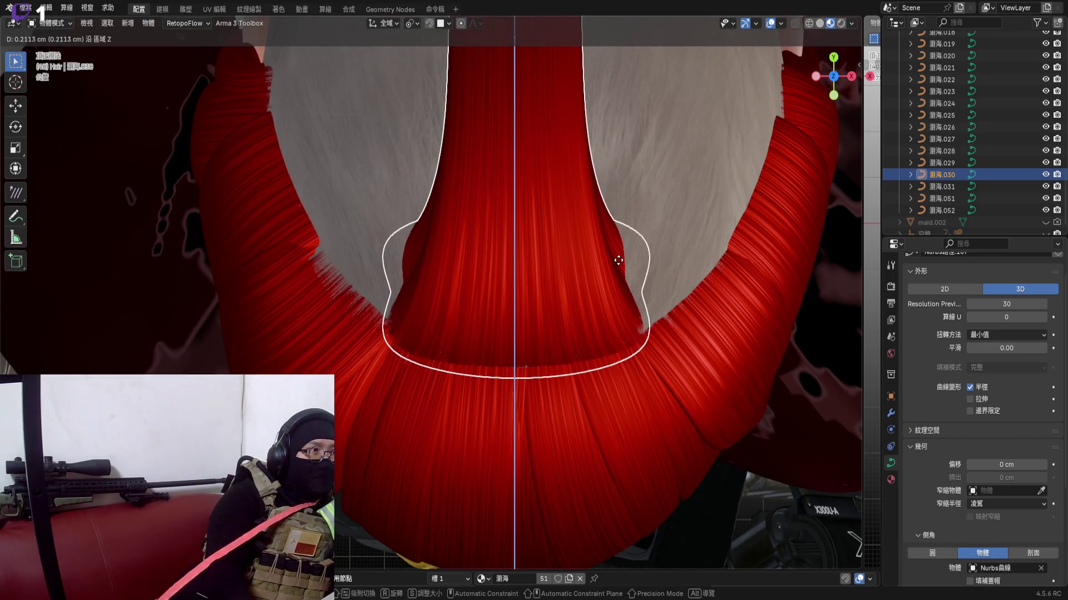
click(618, 261)
mouse_move(618, 261)
middle_down()
mouse_move(545, 177)
mouse_move(465, 188)
middle_up()
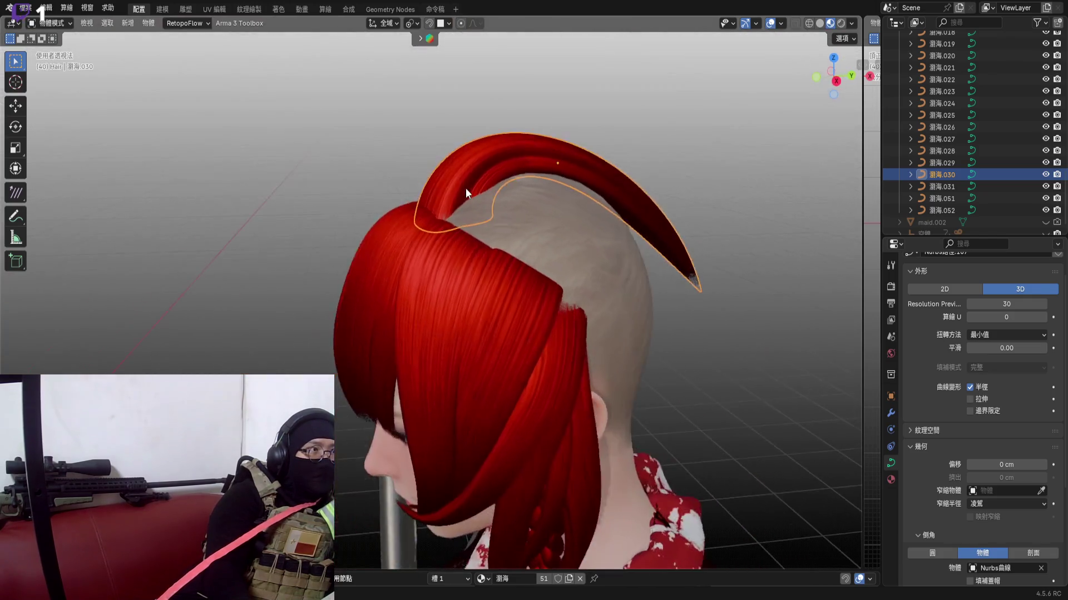
scroll(537, 251, up, 3)
Raise the strand slightly from a close side view so the arch settles over the scalp
middle_drag(538, 250, 423, 265)
key(g)
right_click(523, 246)
key(g)
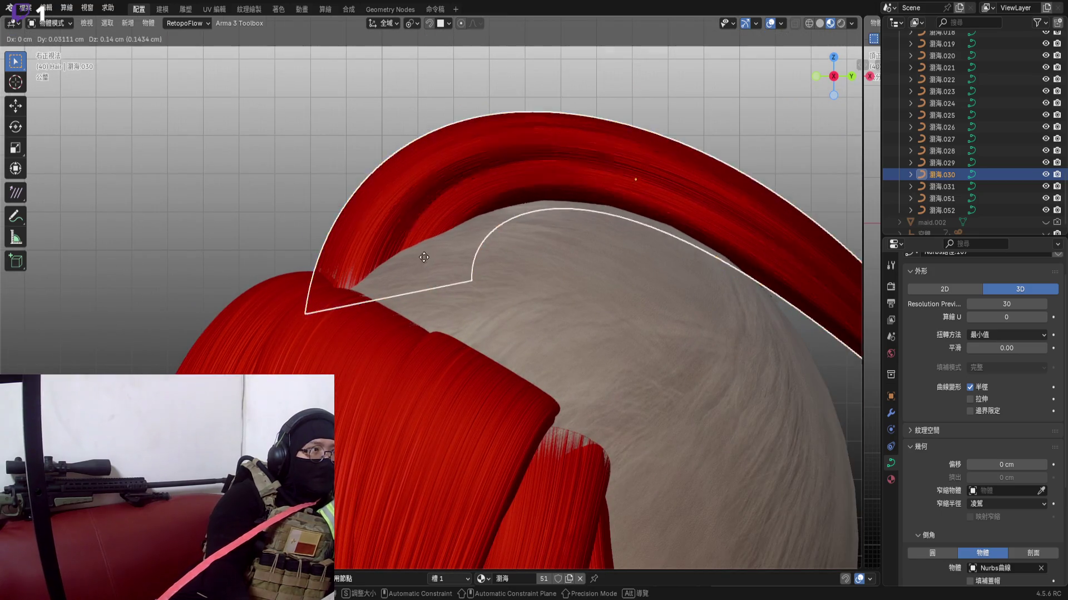
click(427, 246)
scroll(443, 255, down, 3)
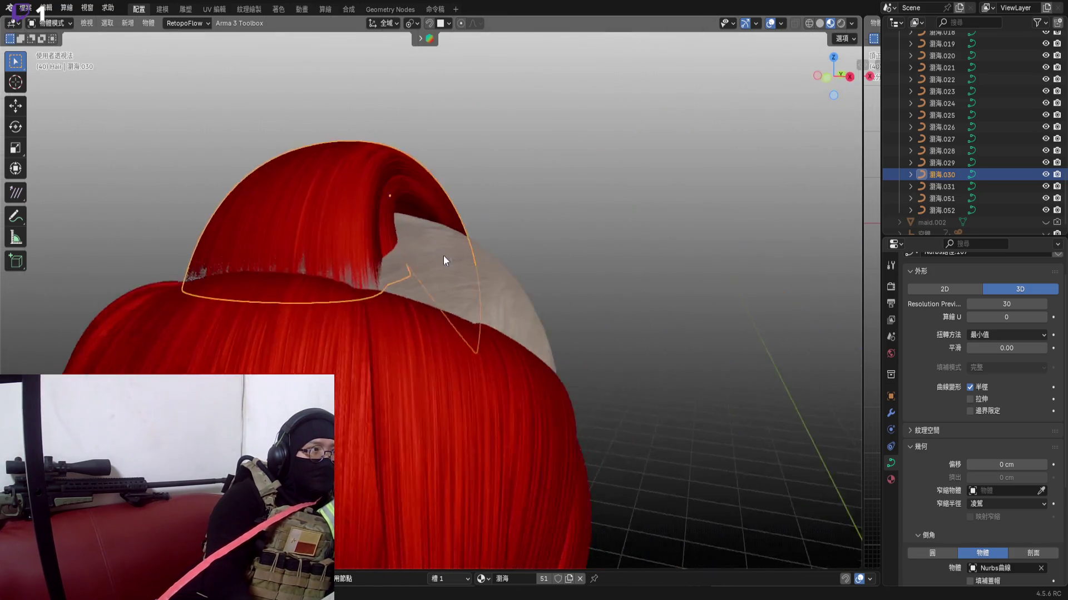
mouse_move(443, 256)
middle_down()
mouse_move(455, 259)
mouse_move(320, 259)
mouse_move(464, 263)
middle_up()
Move the strand's tip control point outward to lengthen the arch
key(Tab)
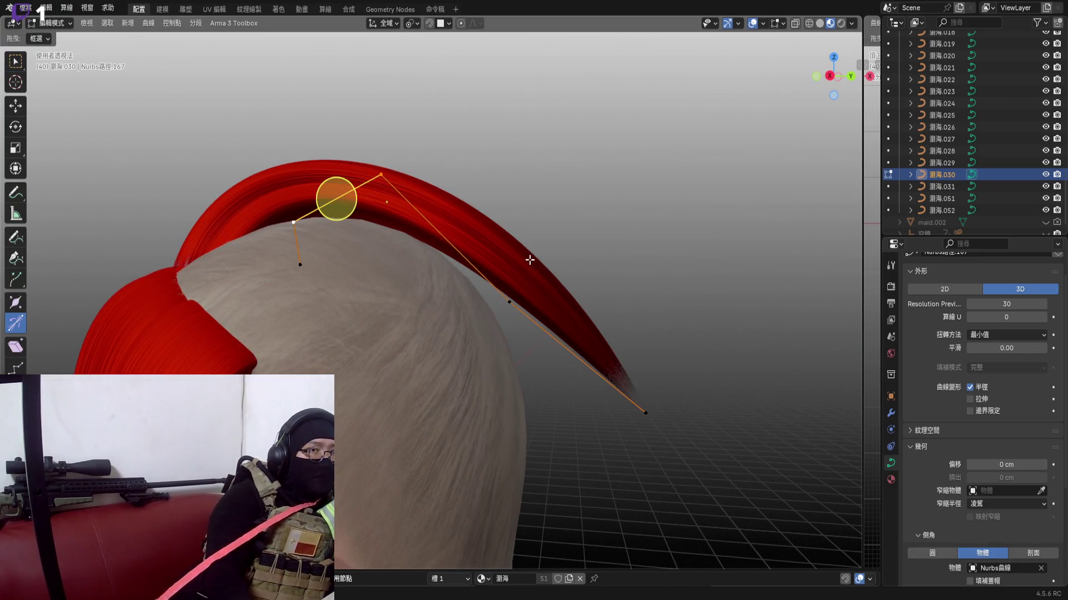
drag(452, 257, 563, 324)
scroll(509, 301, up, 3)
key(g)
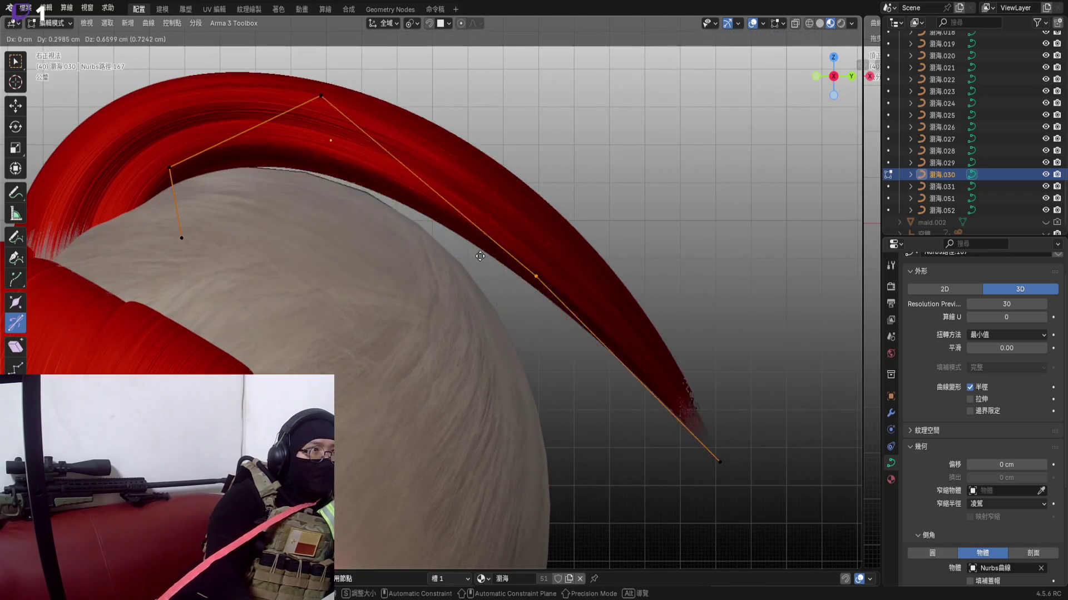
click(507, 170)
scroll(651, 392, up, 2)
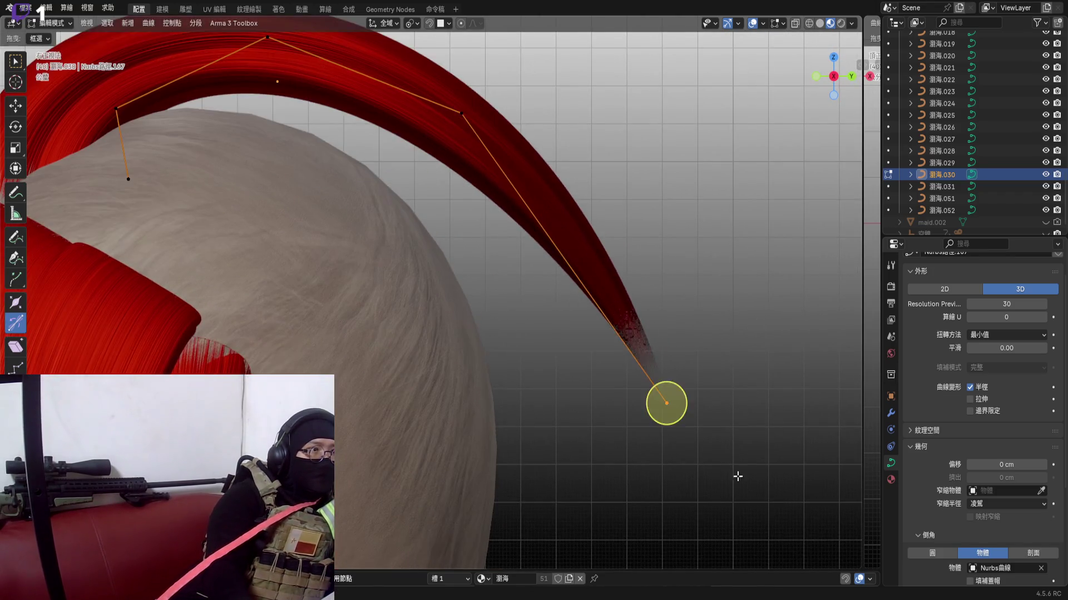
key(g)
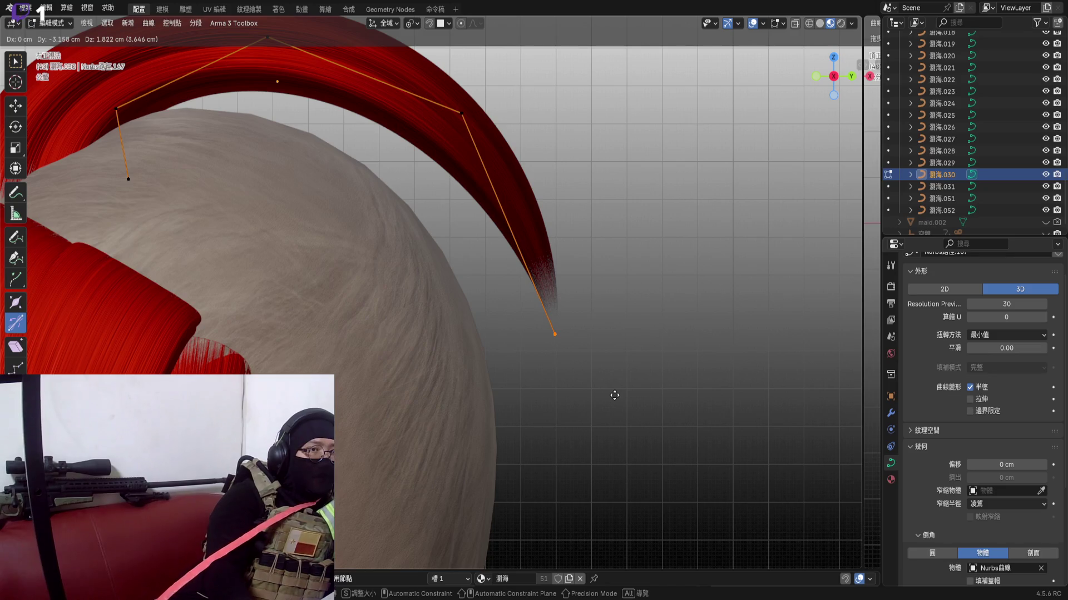
click(614, 393)
Raise the arch's top control point so the curve rises taller and rounder over the head
middle_drag(662, 401, 476, 277)
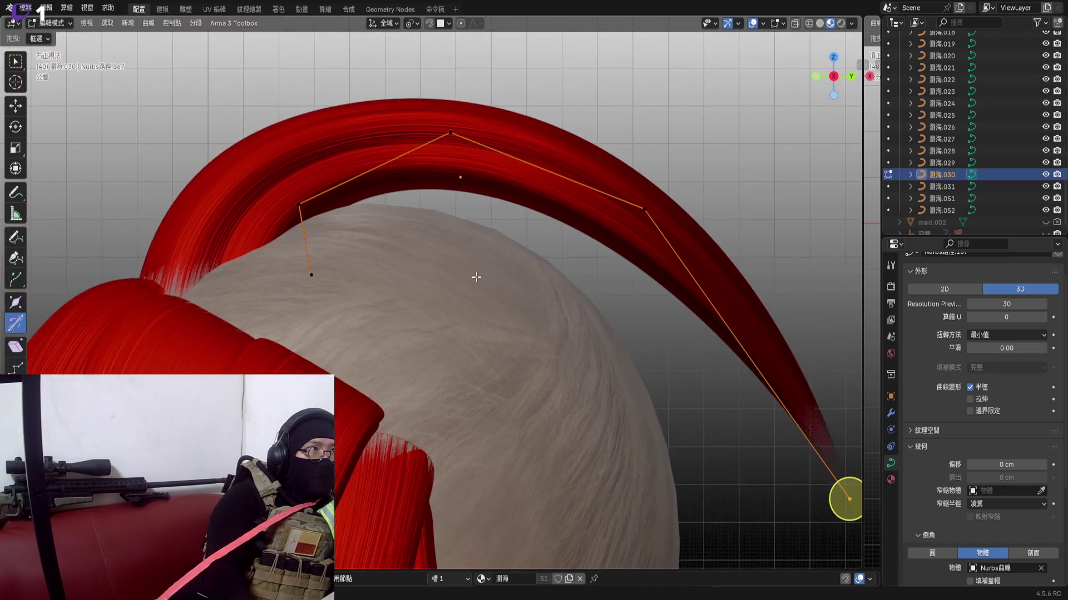
scroll(450, 234, up, 2)
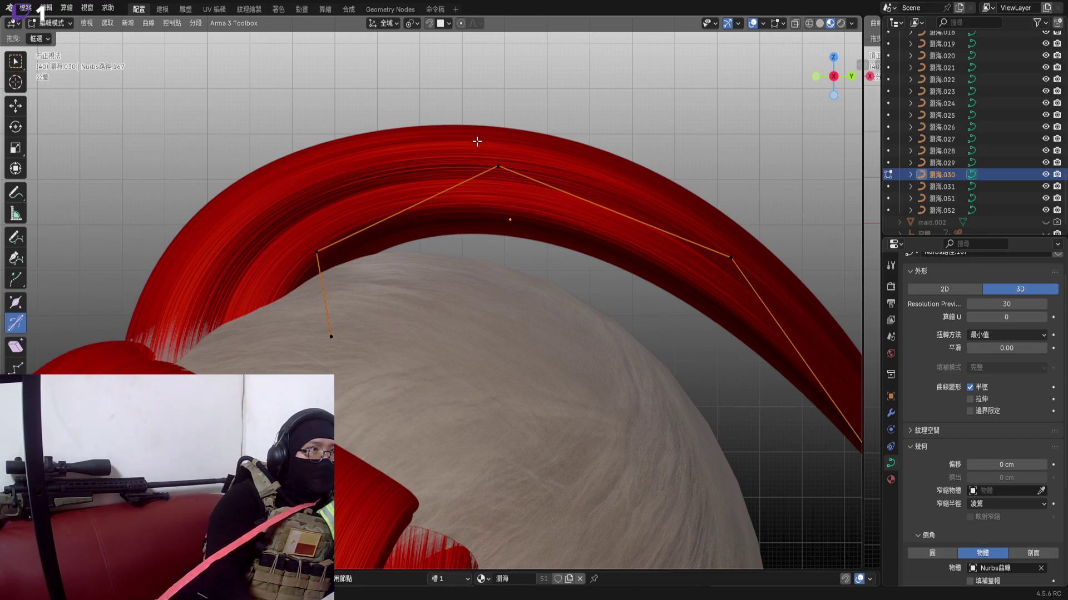
click(492, 158)
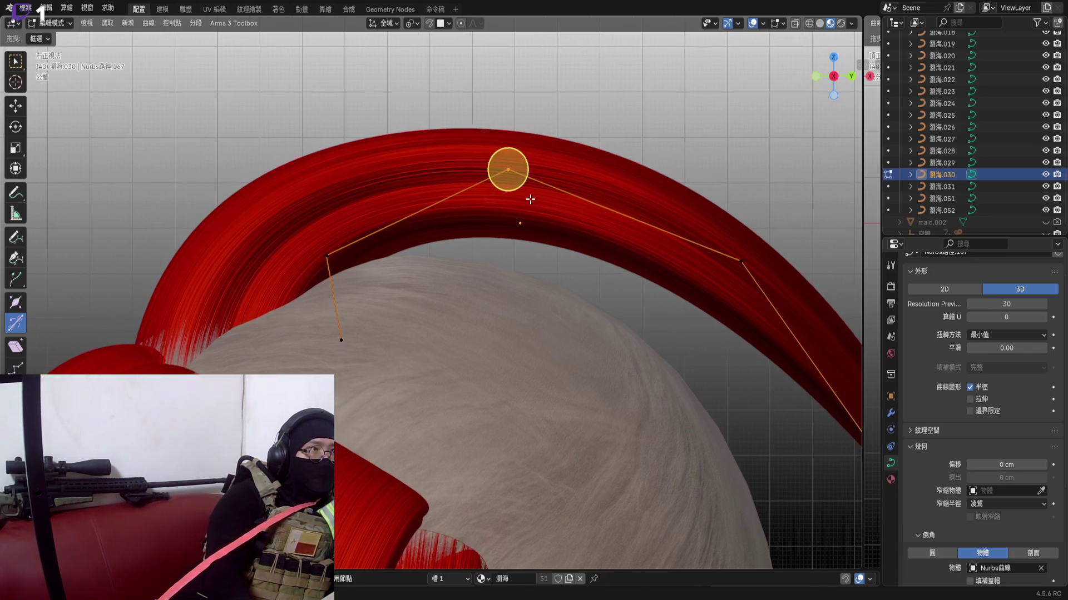
key(g)
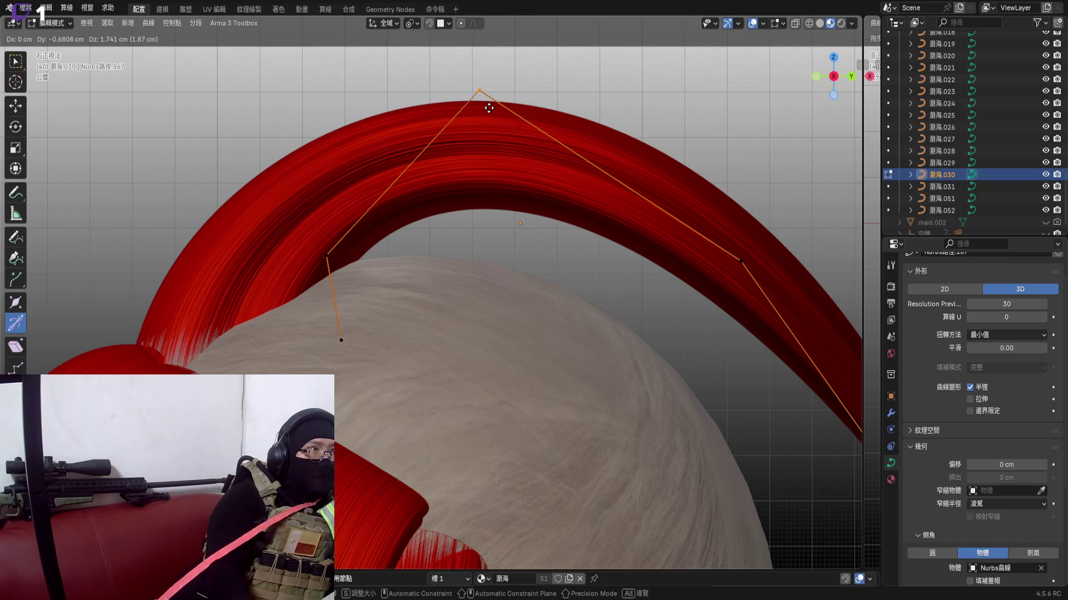
click(482, 107)
mouse_move(473, 91)
middle_down()
mouse_move(506, 168)
mouse_move(497, 211)
middle_up()
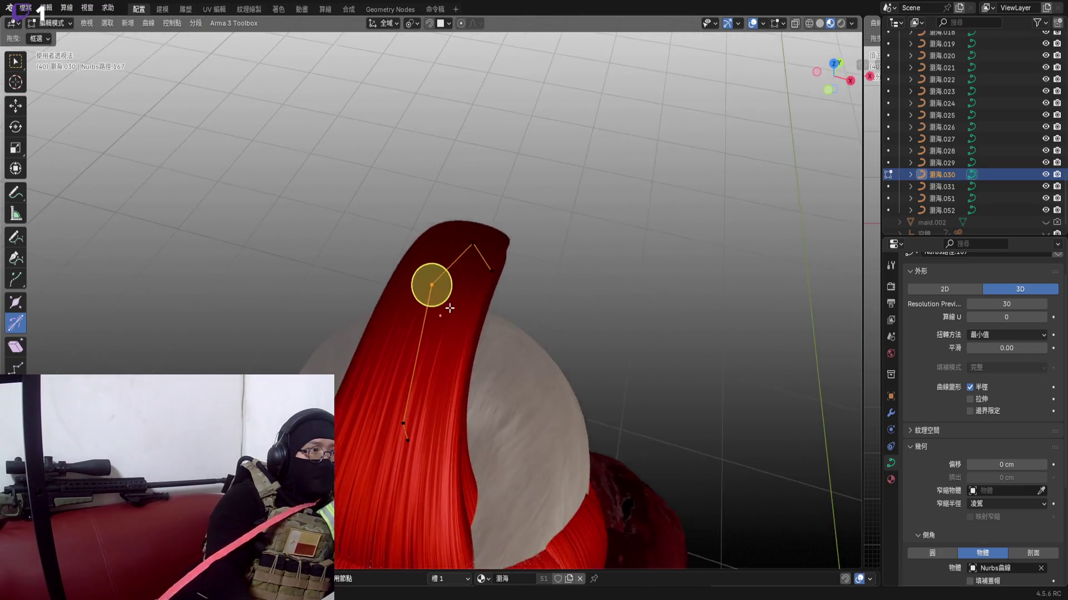
mouse_move(494, 301)
middle_down()
mouse_move(627, 260)
mouse_move(634, 231)
middle_up()
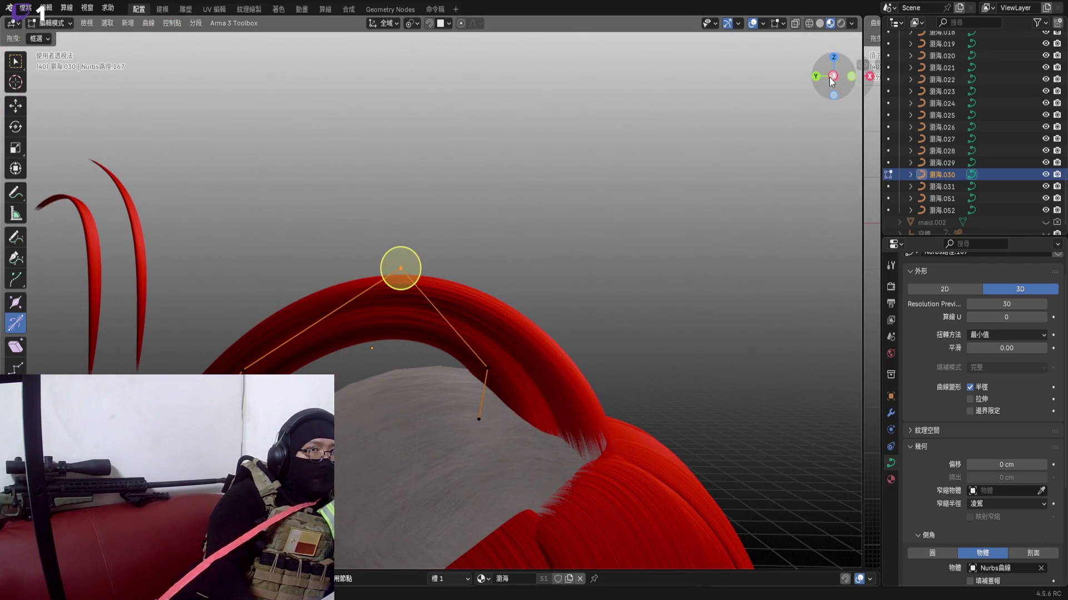
Snap to a side view and bring up the curve context menu on the arch points
click(831, 78)
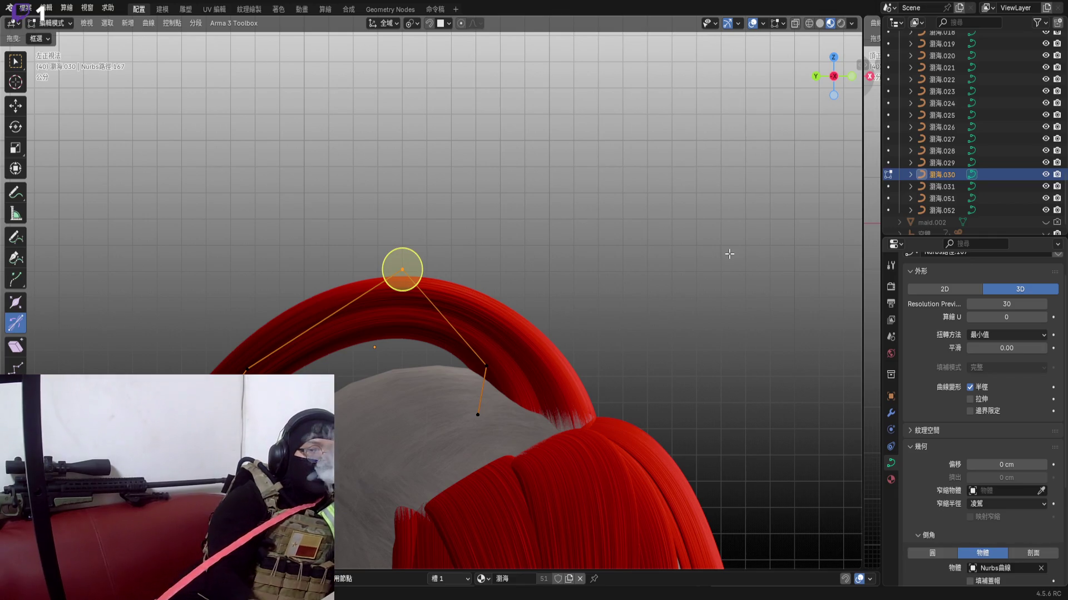
scroll(667, 322, down, 3)
scroll(584, 250, up, 3)
scroll(500, 217, up, 2)
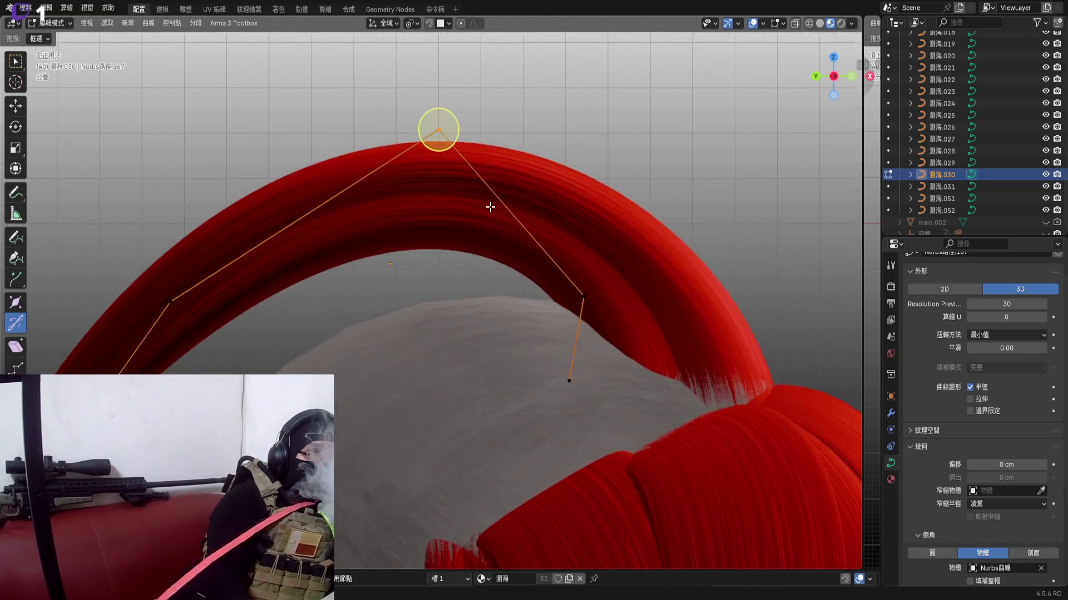
scroll(482, 205, down, 3)
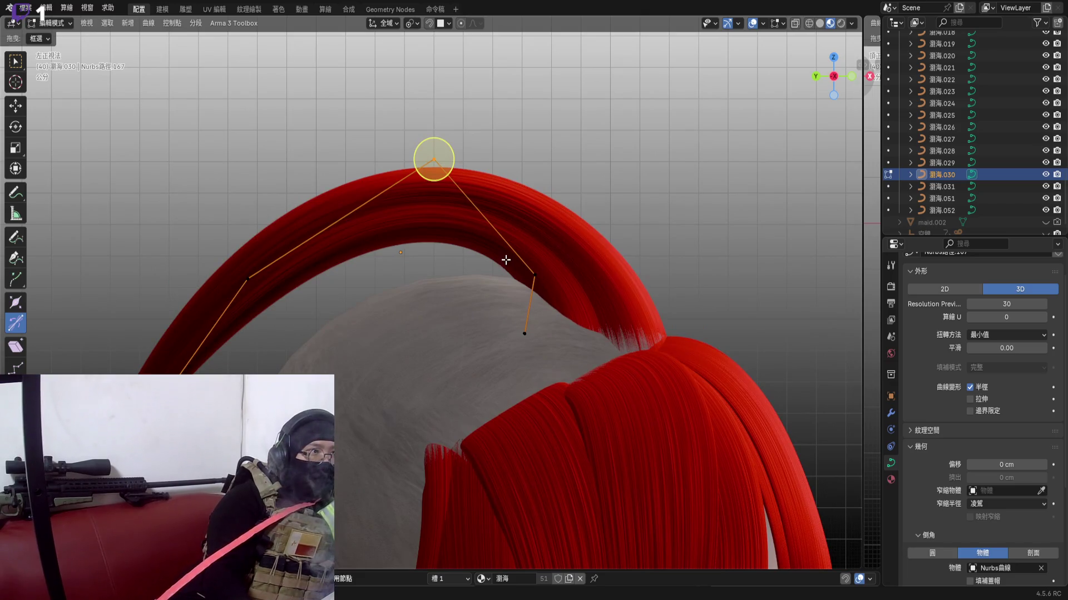
right_click(487, 223)
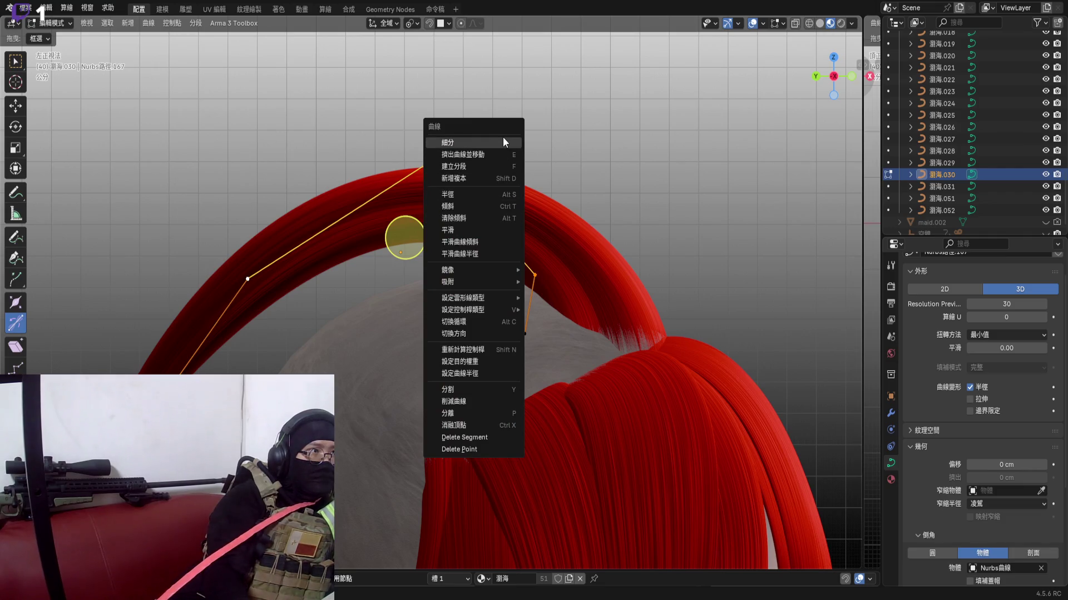
Subdivide the strand's curve and scale the points near its end twice
click(503, 137)
scroll(472, 259, down, 1)
mouse_move(472, 260)
middle_down()
mouse_move(584, 267)
mouse_move(487, 278)
mouse_move(499, 356)
mouse_move(543, 276)
mouse_move(582, 243)
middle_up()
scroll(499, 356, up, 3)
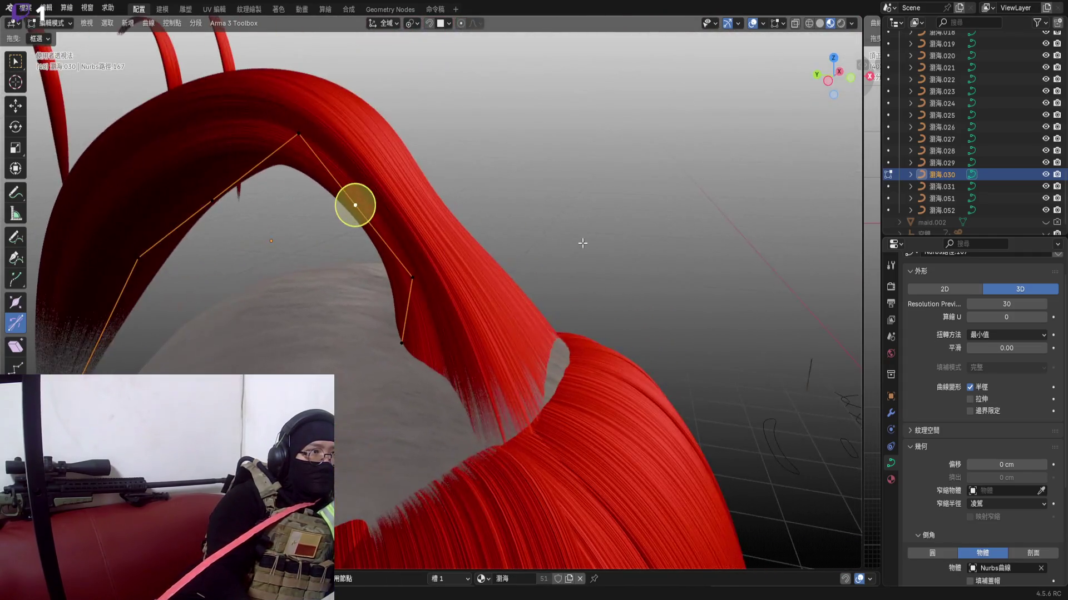
key(s)
click(426, 351)
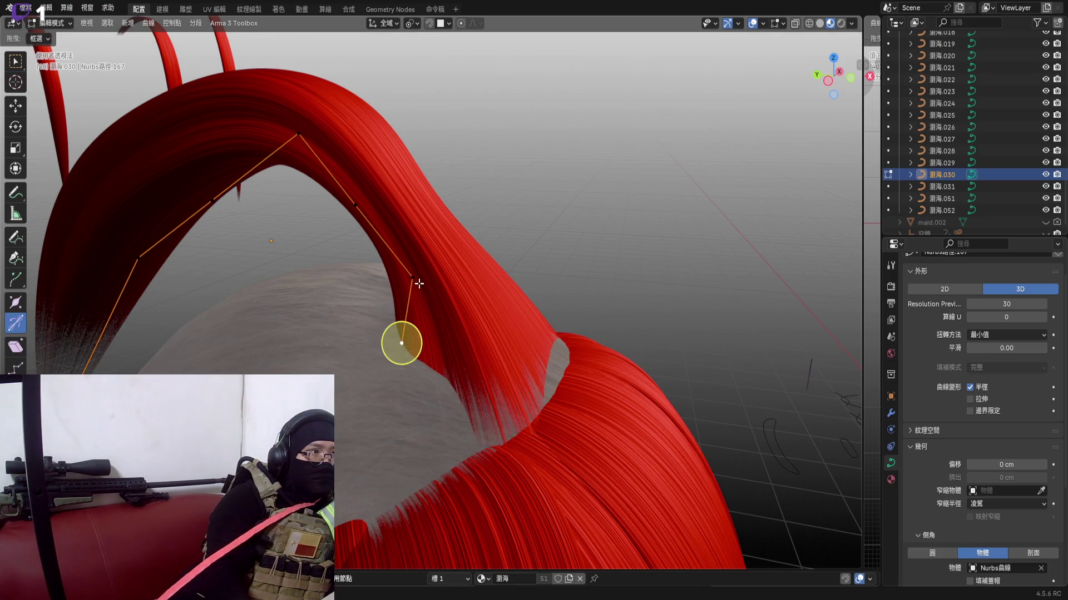
key(s)
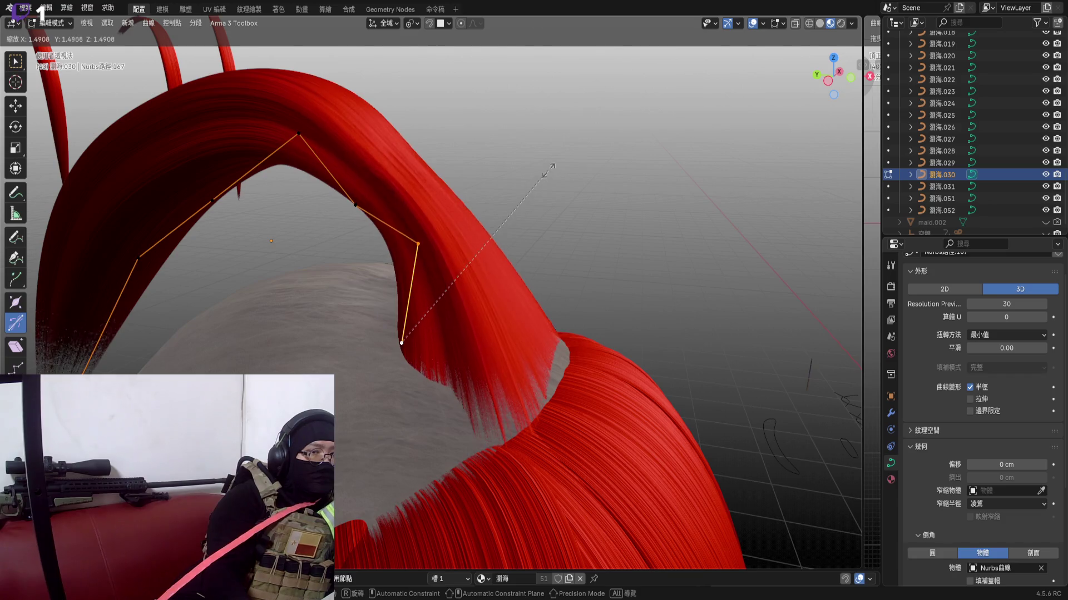
click(546, 175)
scroll(409, 292, up, 3)
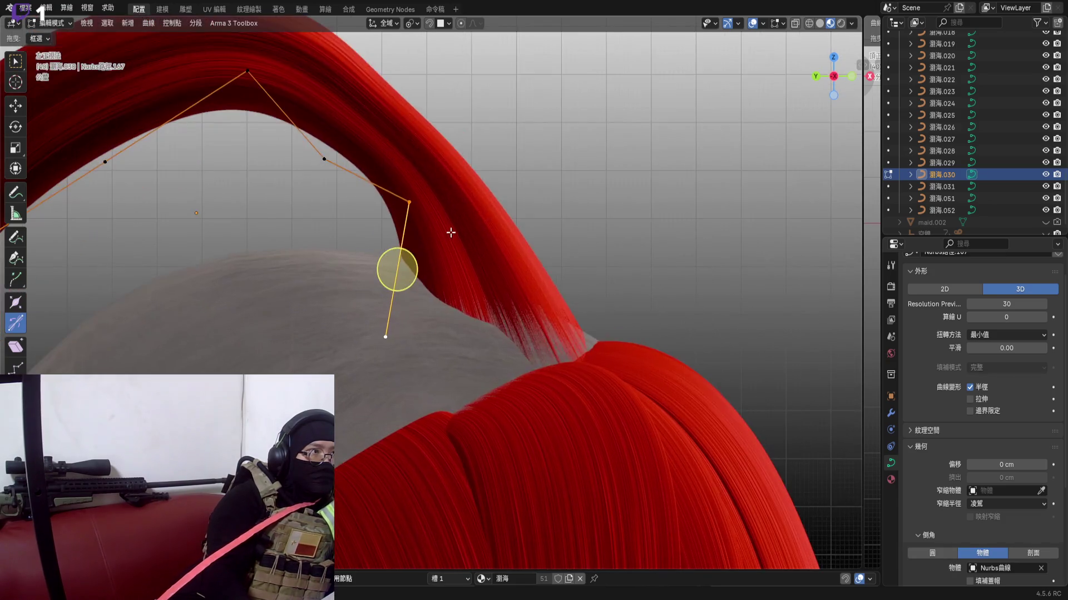
Reposition the end and upper control points to bend the tip downward
key(g)
click(487, 224)
click(358, 117)
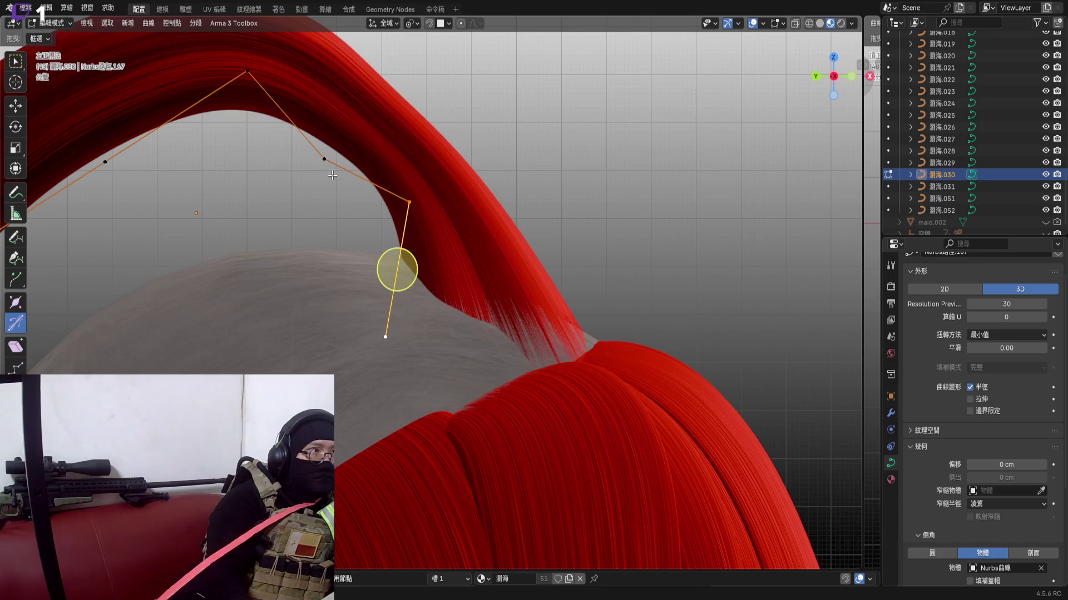
key(g)
click(368, 119)
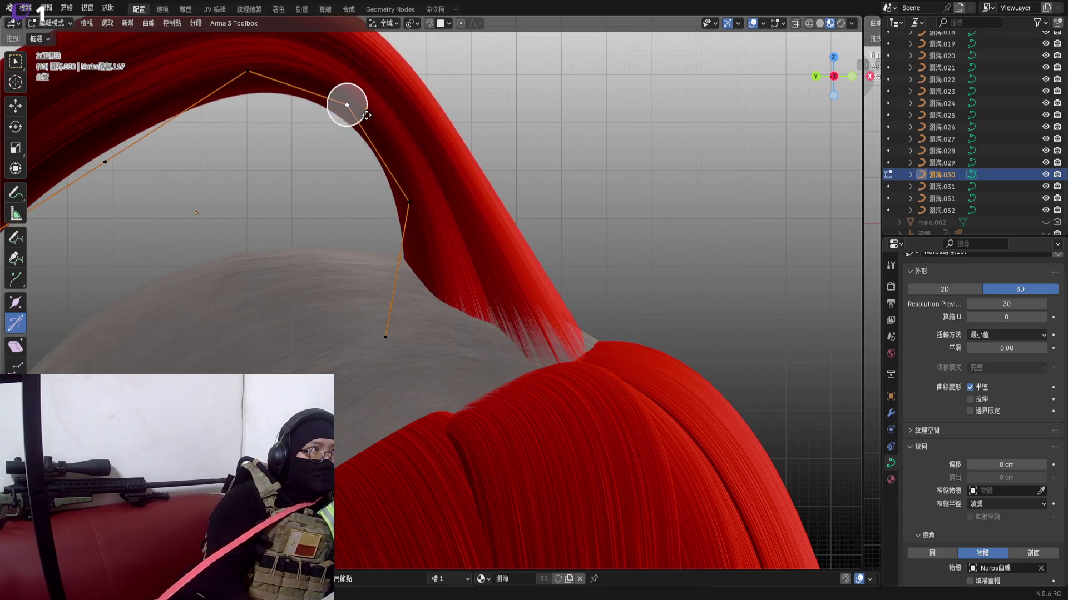
Rotate the end segment twice so the tip tucks onto the scalp, then finish editing
middle_drag(346, 105, 305, 107)
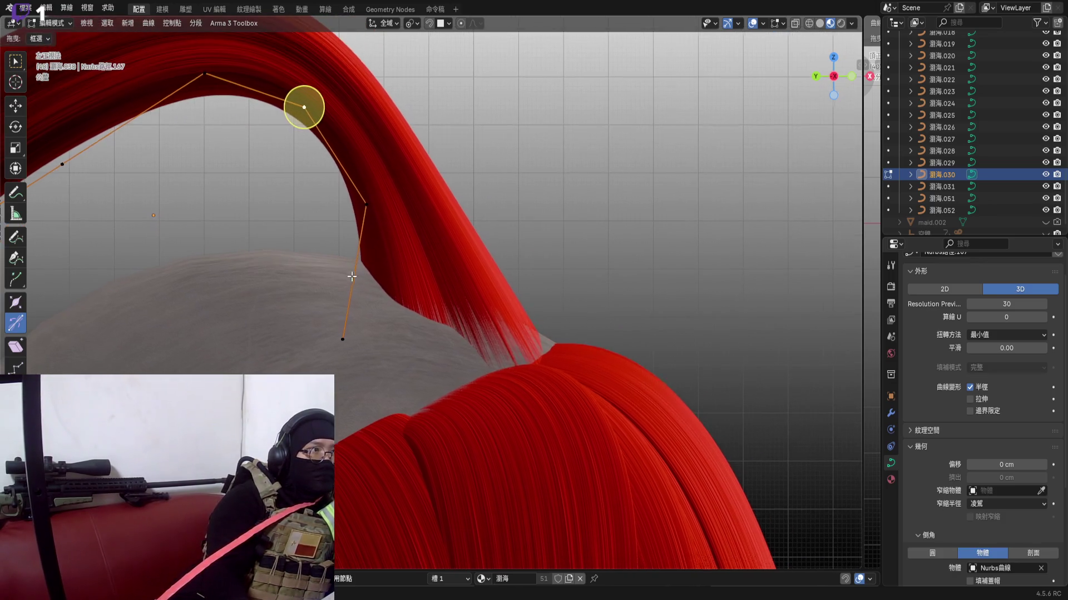
key(r)
click(509, 267)
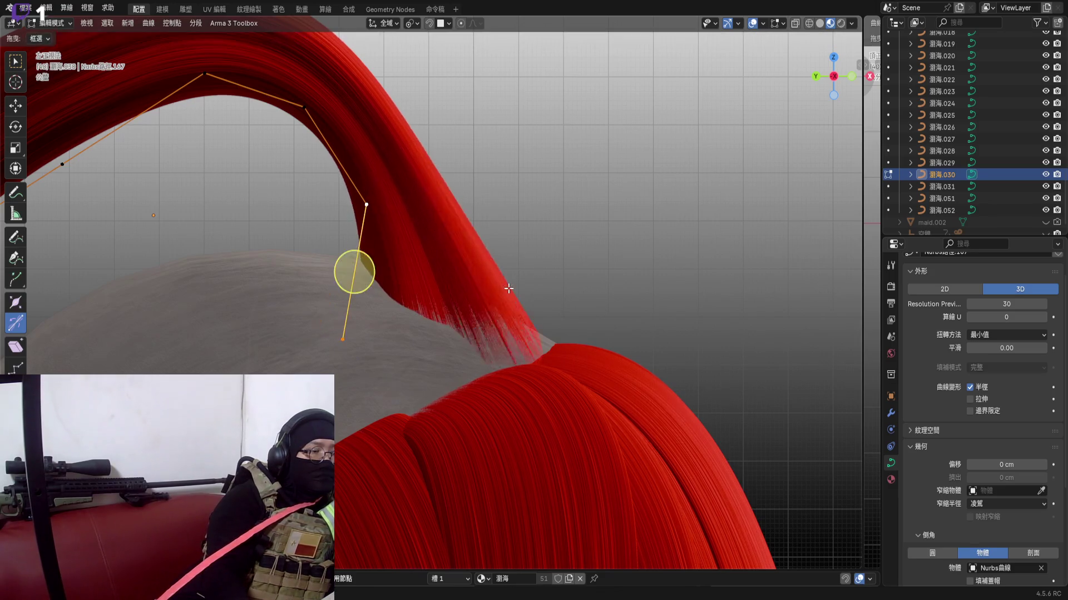
key(r)
click(498, 308)
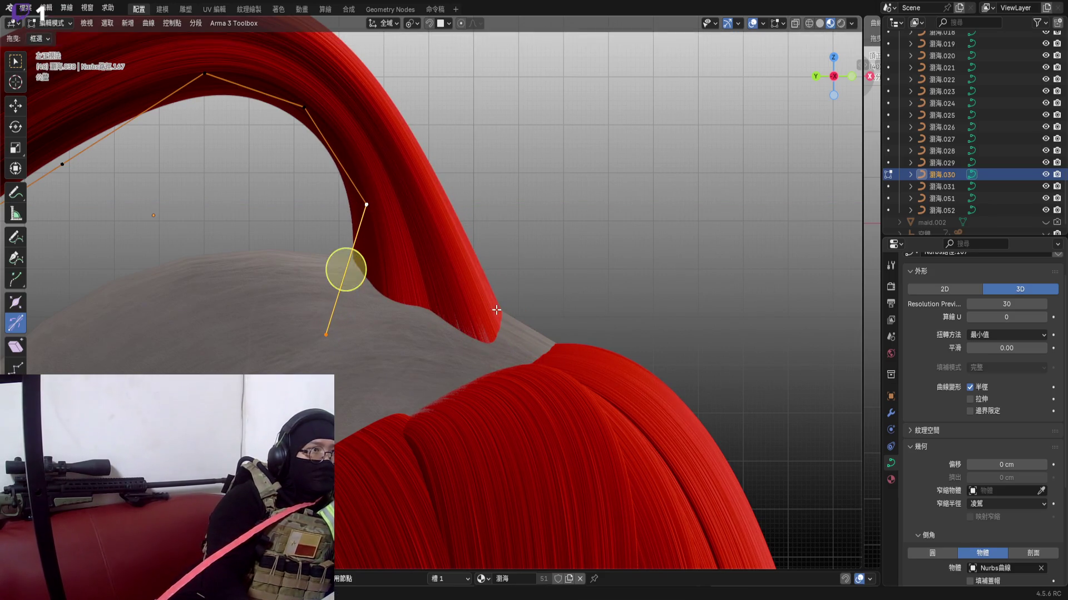
key(Tab)
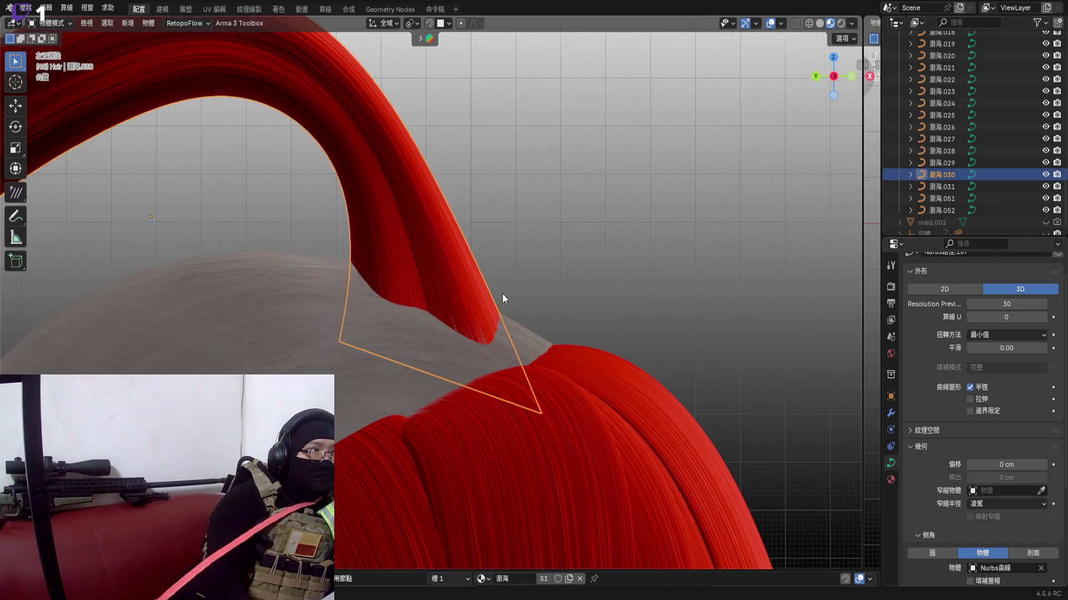
Move the whole bang strand, including an X-axis shift, so its front end rests on the head
key(g)
click(484, 297)
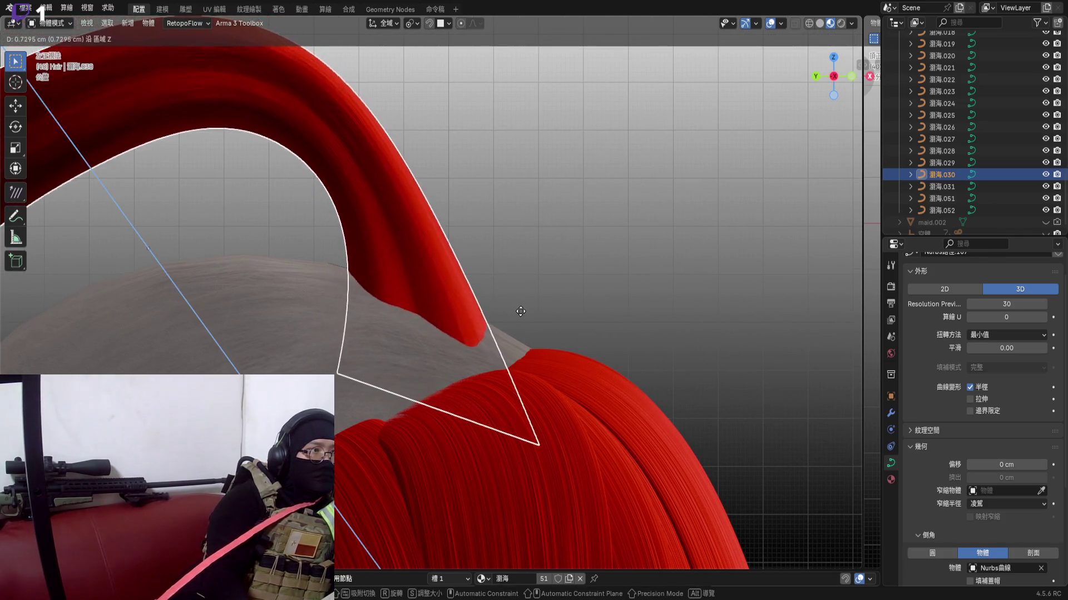
mouse_move(418, 309)
middle_down()
mouse_move(513, 283)
mouse_move(546, 290)
middle_up()
key(g)
click(513, 284)
key(g)
key(x)
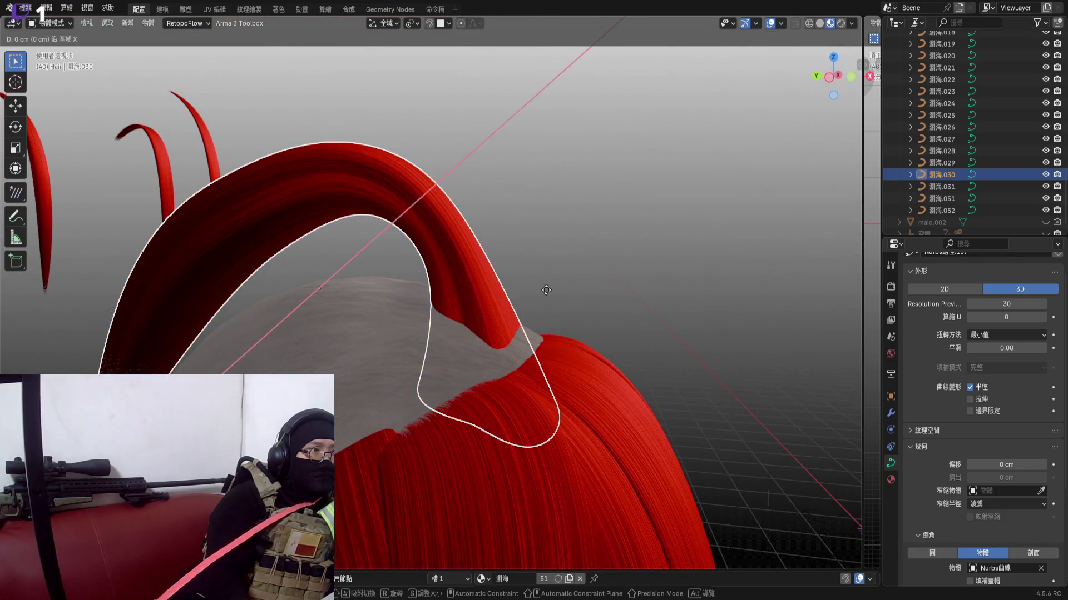
click(575, 233)
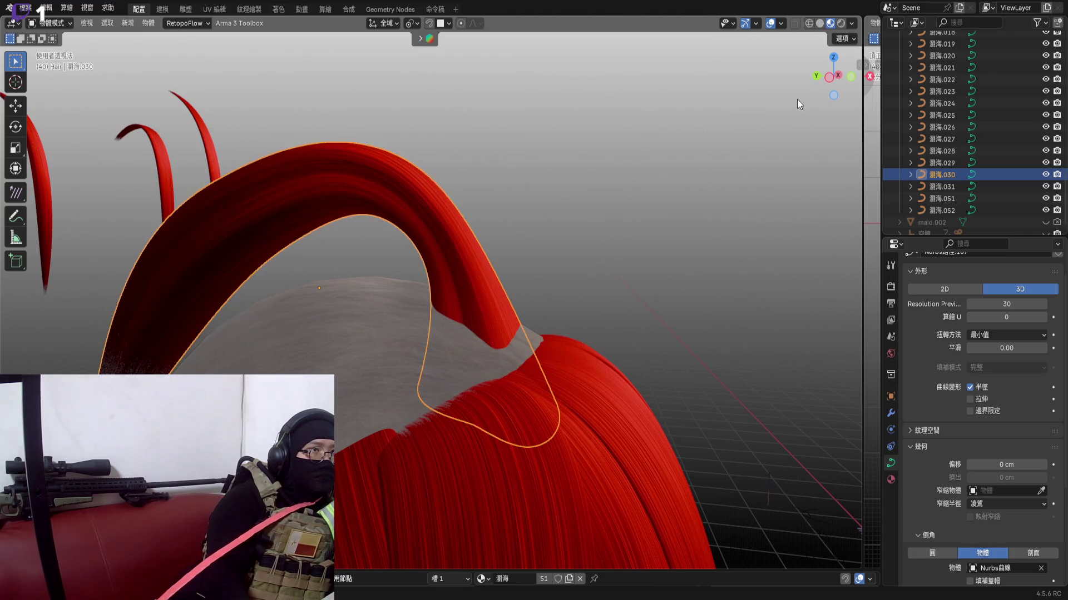
Adjust the strand's position in side orthographic view and return to point editing
click(822, 79)
key(g)
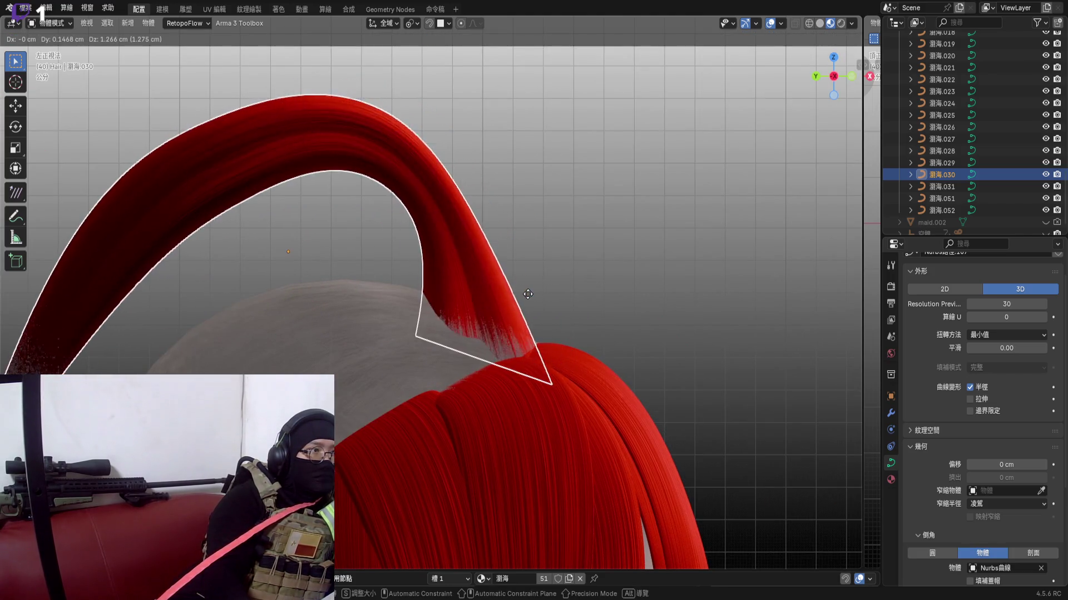
click(534, 288)
scroll(501, 334, down, 3)
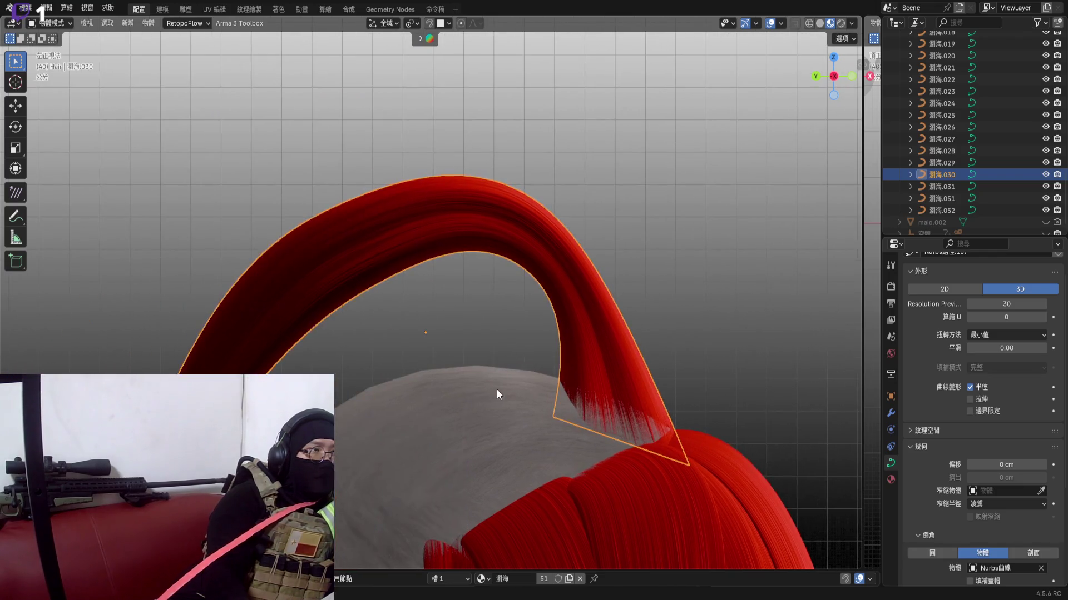
scroll(498, 300, down, 2)
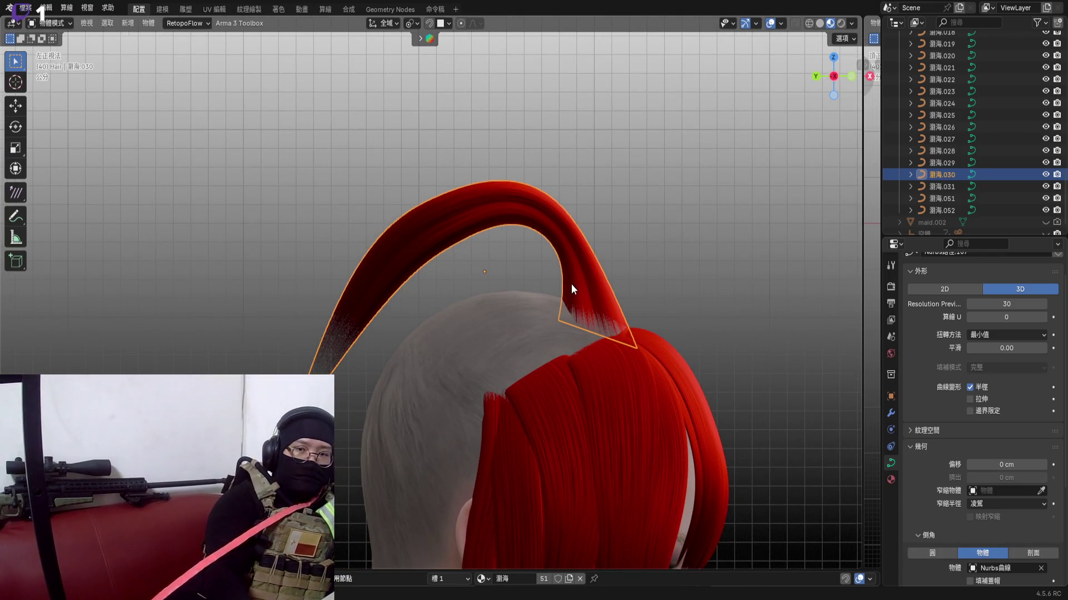
mouse_move(572, 284)
middle_down()
mouse_move(407, 261)
mouse_move(536, 266)
mouse_move(634, 210)
middle_up()
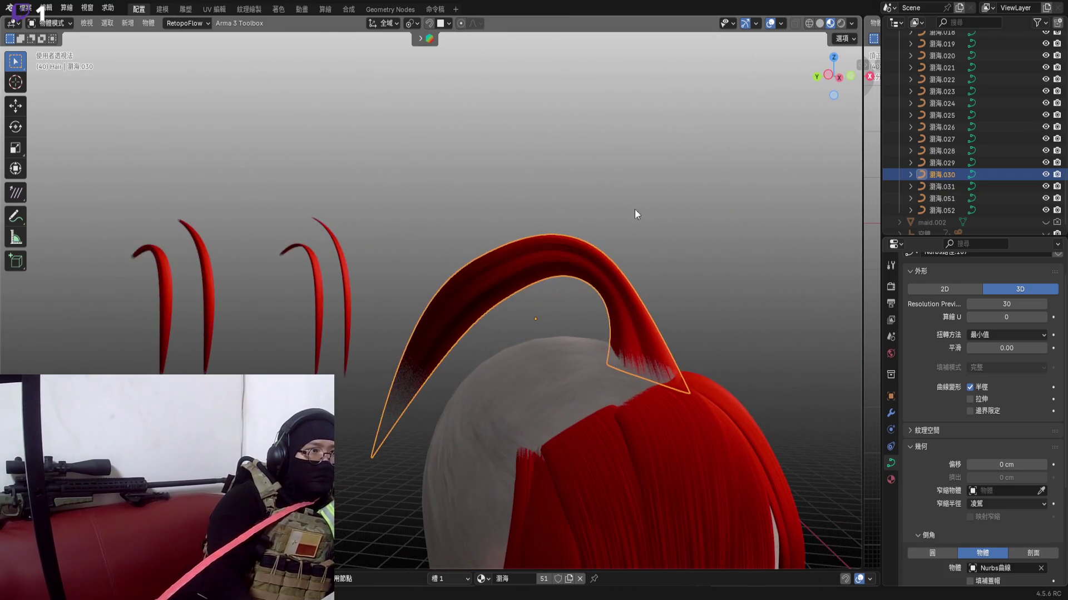
click(827, 77)
scroll(544, 327, up, 3)
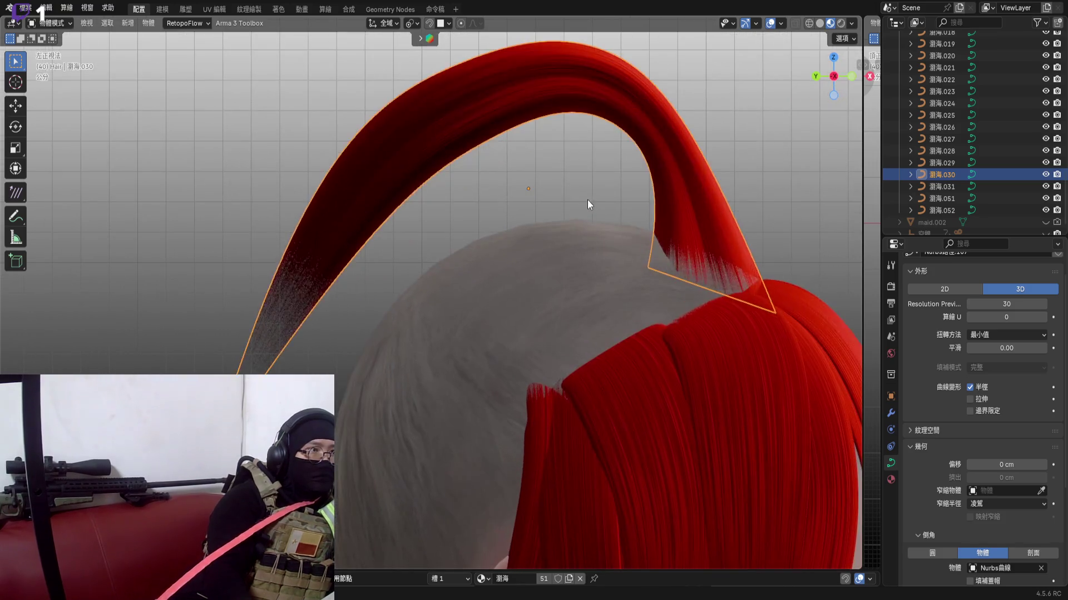
key(Tab)
scroll(493, 229, down, 2)
scroll(492, 229, up, 1)
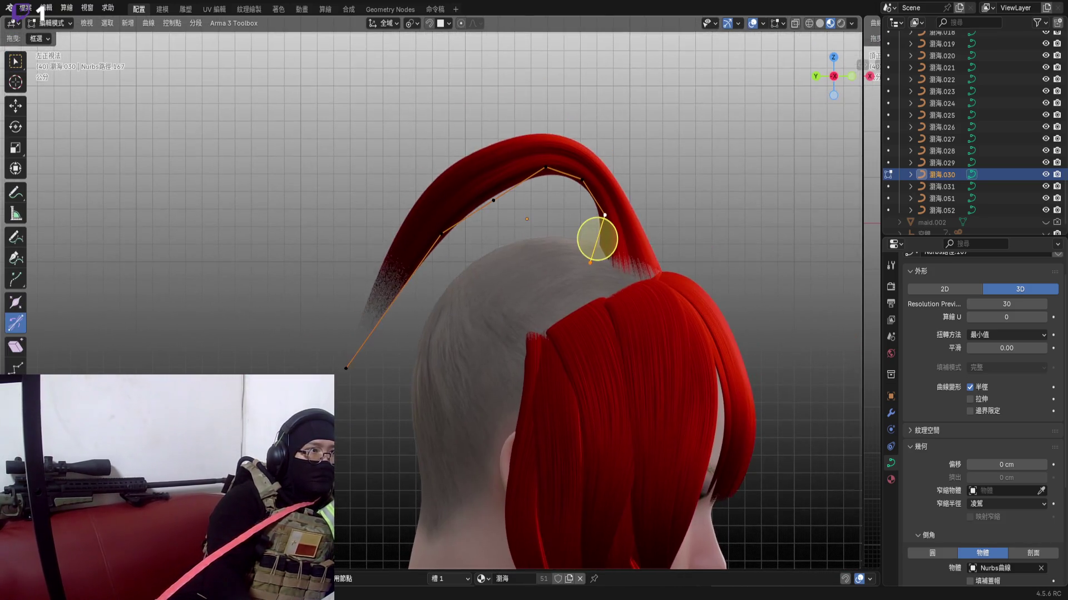
Move the strand's lower control points so its front end drops lower
mouse_move(264, 414)
mouse_down()
mouse_move(524, 122)
mouse_move(561, 111)
mouse_up()
key(g)
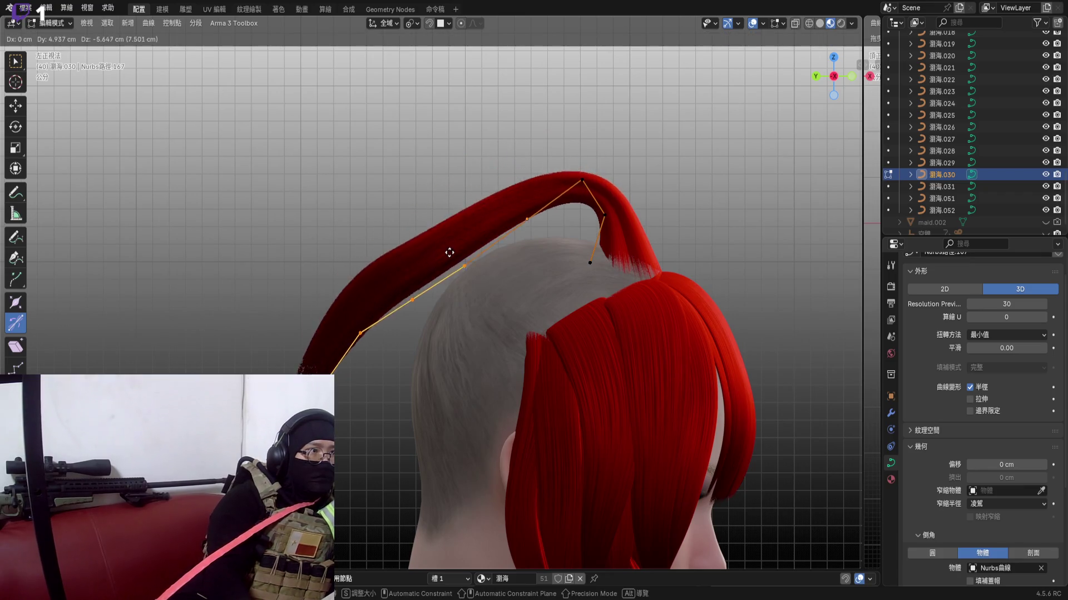
click(516, 215)
scroll(516, 216, up, 2)
key(g)
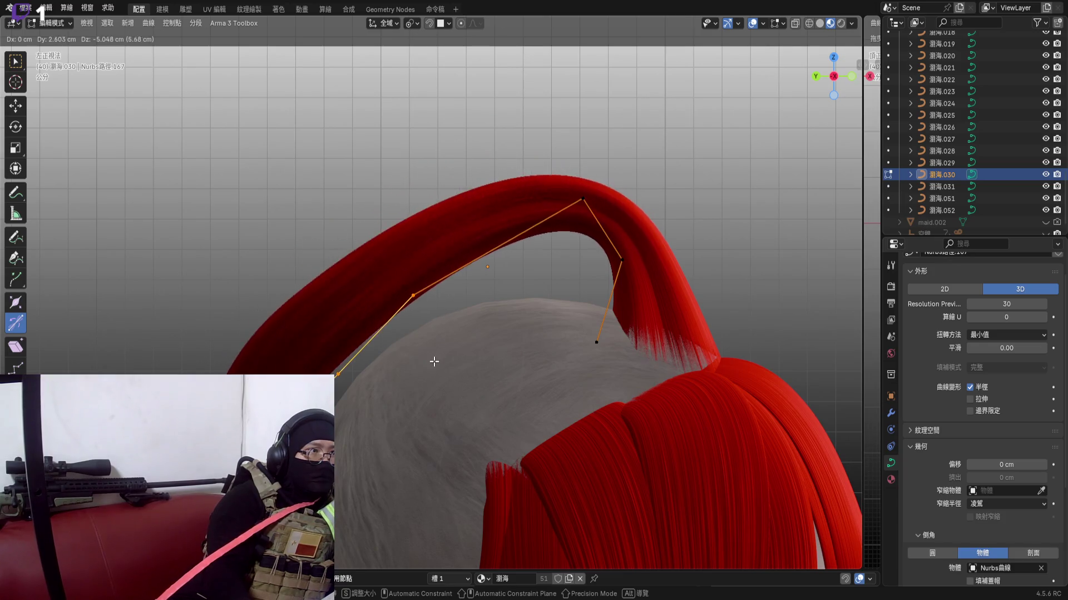
click(487, 237)
scroll(560, 251, up, 3)
Reposition the arch's top point into a rounder loop and check it from the front view
click(511, 136)
key(g)
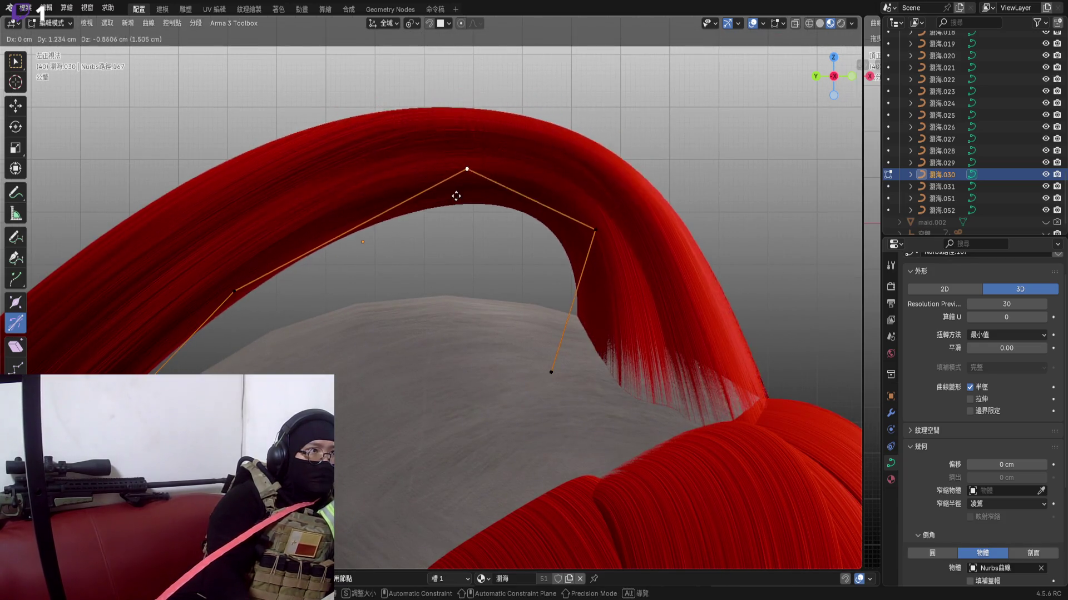
click(399, 218)
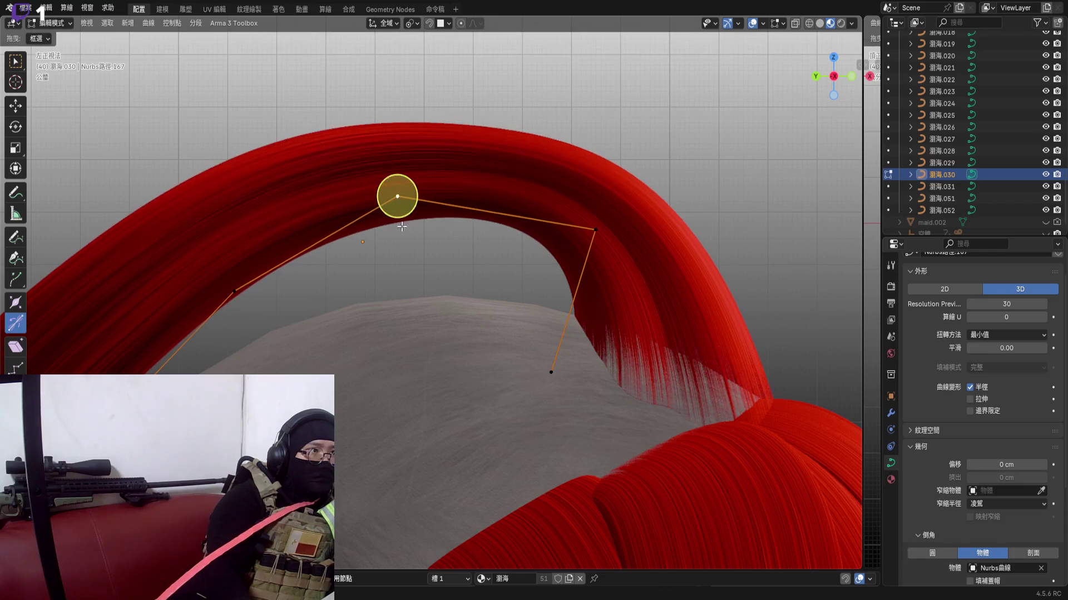
middle_drag(451, 233, 481, 257)
key(g)
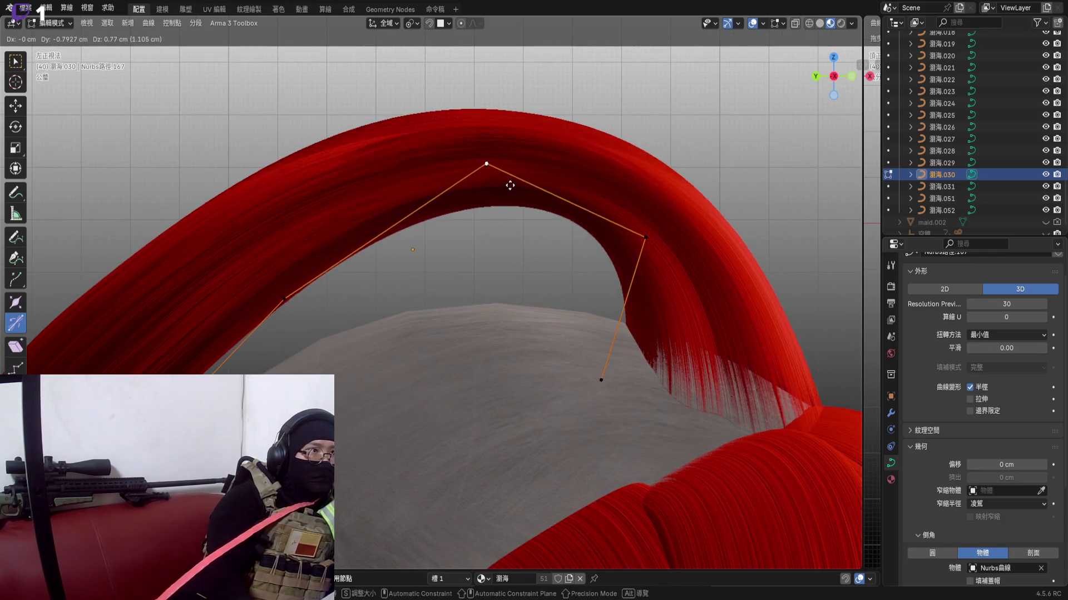
click(470, 231)
scroll(755, 102, down, 3)
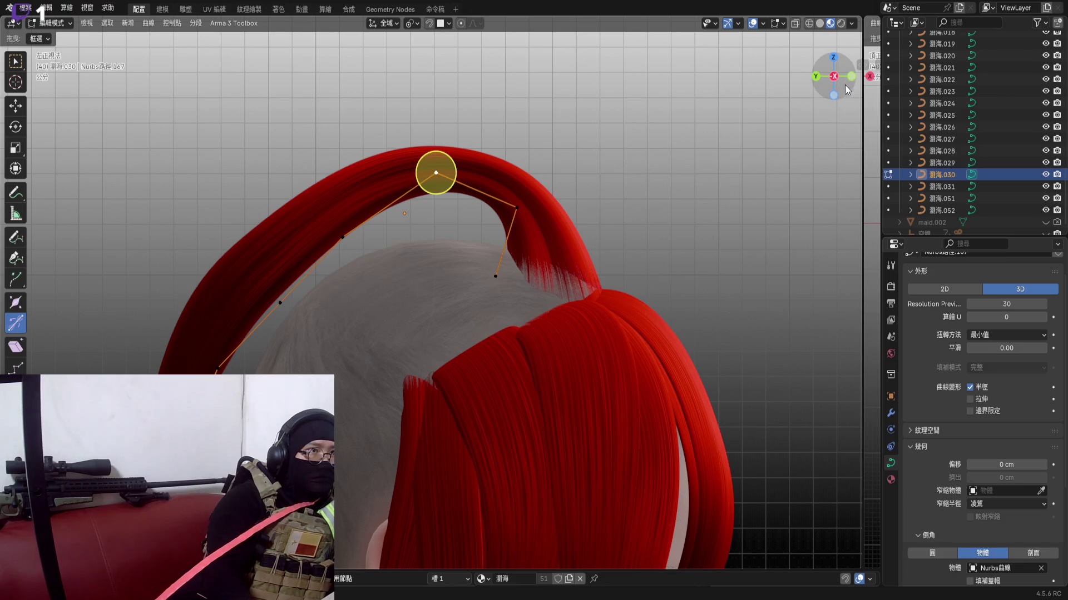
click(850, 76)
scroll(503, 185, down, 4)
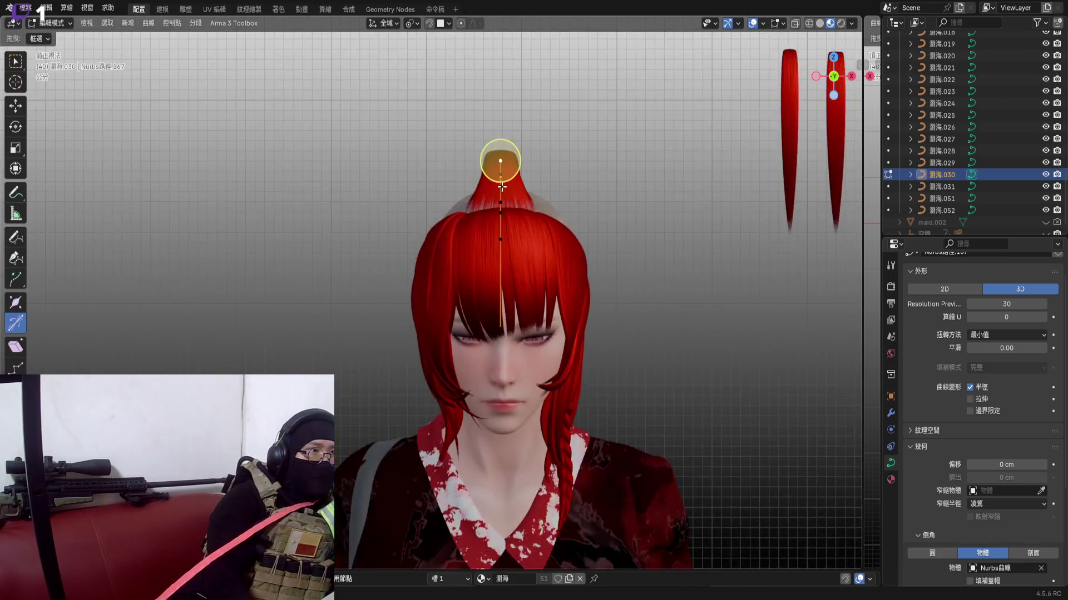
Shrink the strand's radius at a control point so it tapers, checking from top and side views
mouse_move(502, 188)
middle_down()
mouse_move(513, 266)
mouse_move(427, 326)
mouse_move(487, 355)
mouse_move(468, 325)
mouse_move(417, 300)
middle_up()
key(s)
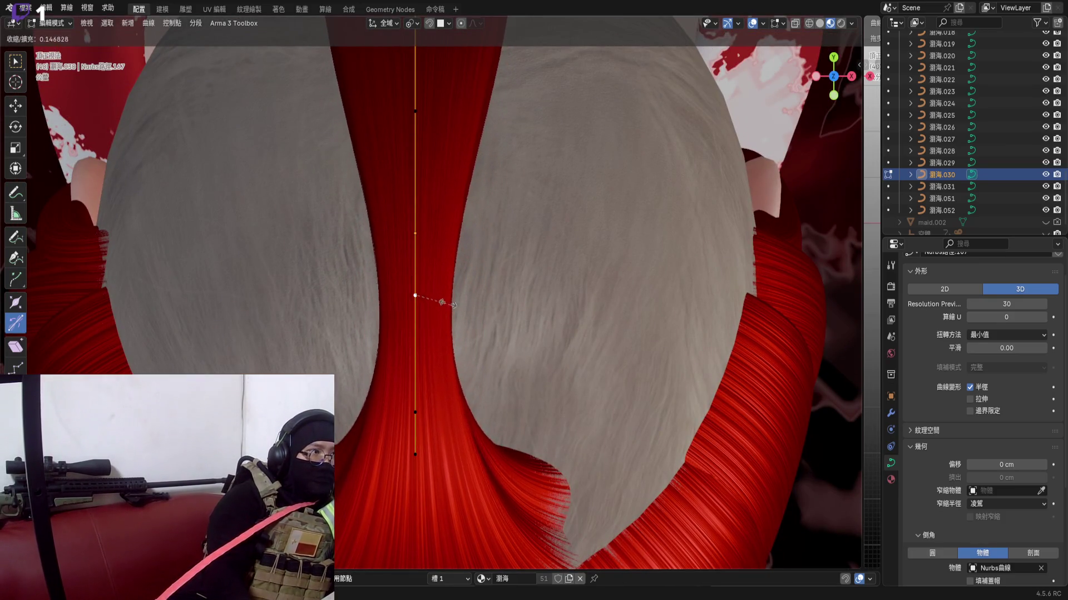
click(425, 294)
mouse_move(485, 326)
middle_down()
mouse_move(307, 289)
mouse_move(472, 263)
middle_up()
click(837, 90)
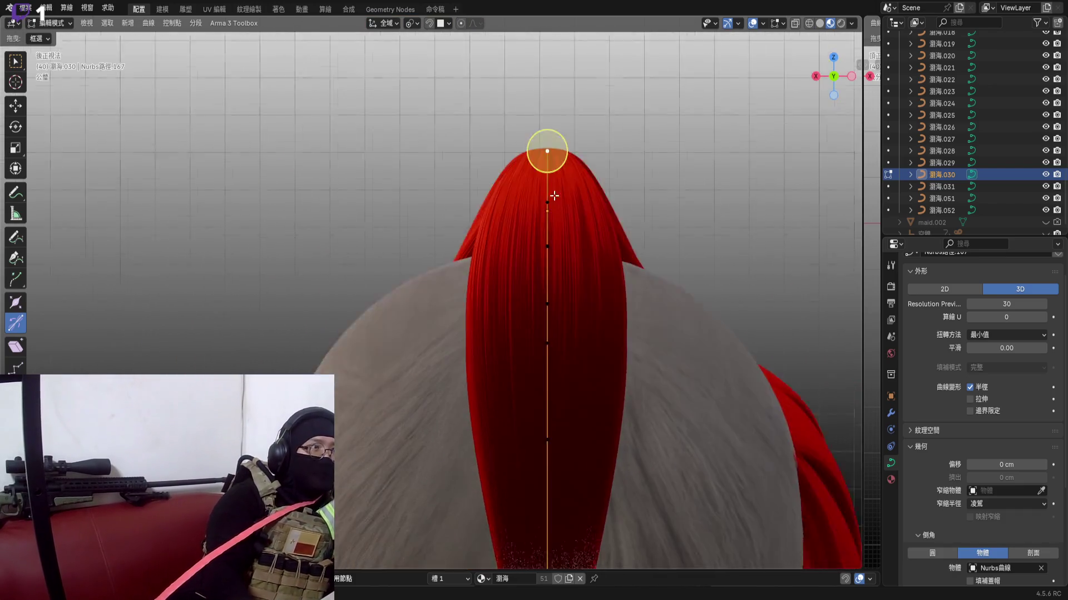
scroll(550, 278, up, 4)
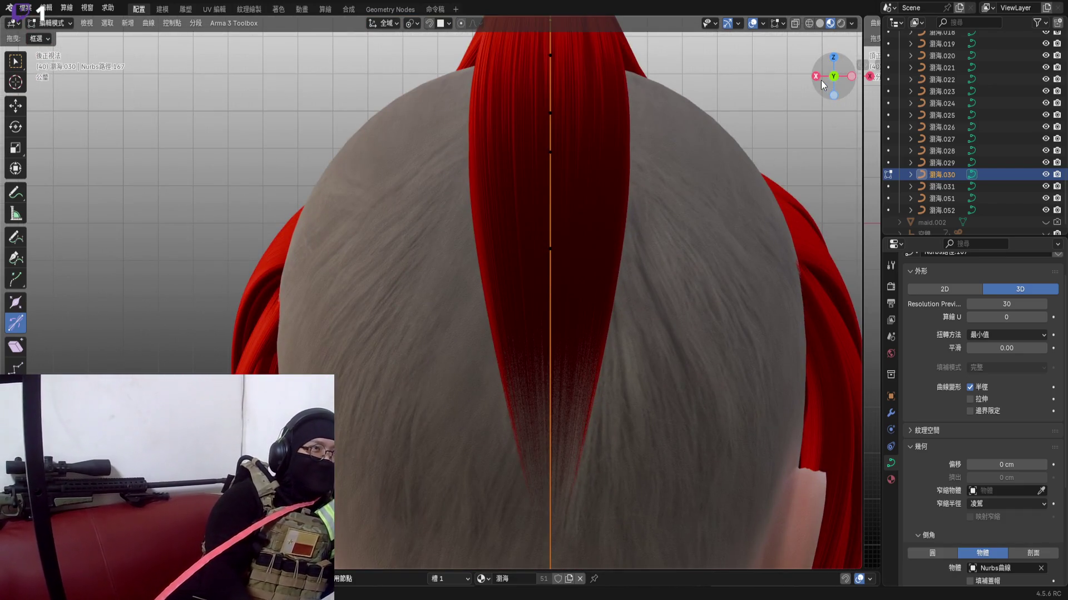
click(822, 83)
middle_drag(534, 250, 594, 342)
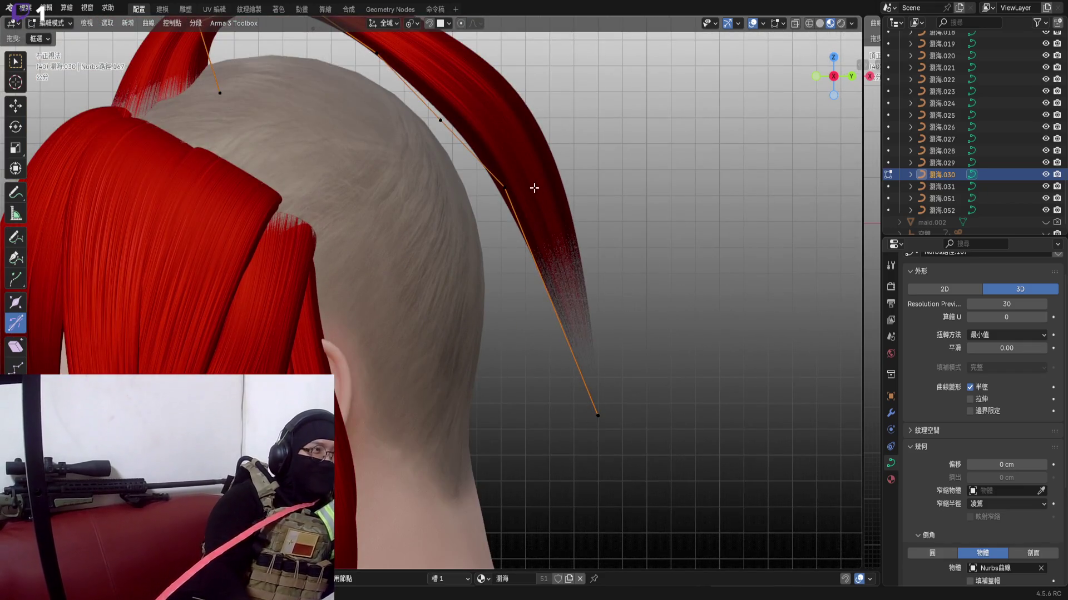
Rotate the strand's lower segment, then box-select the lower tail points to scale them inward toward the head
key(r)
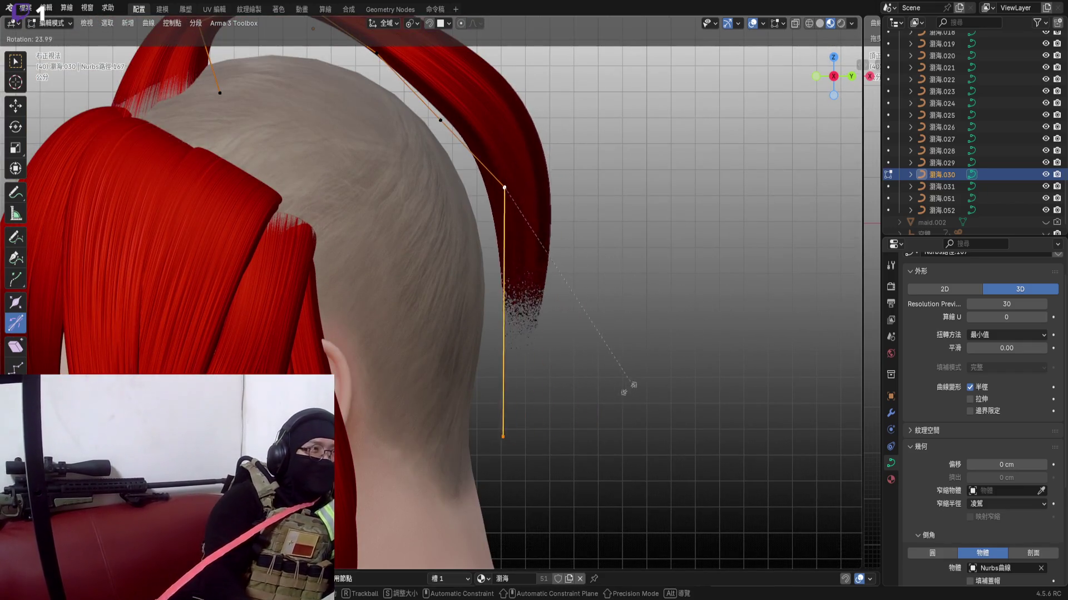
click(704, 382)
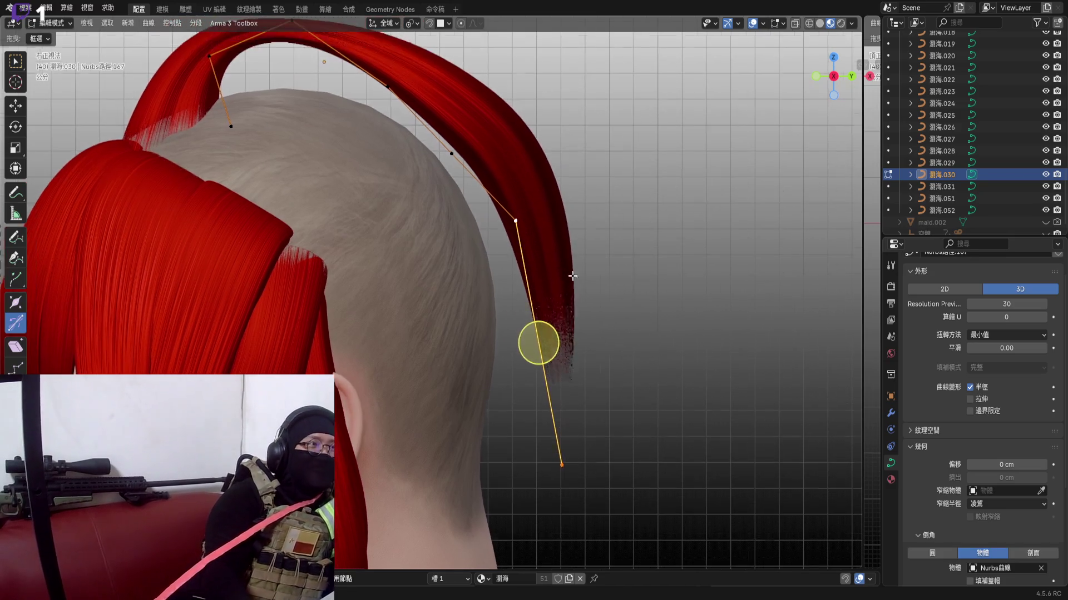
click(447, 136)
drag(508, 184, 639, 482)
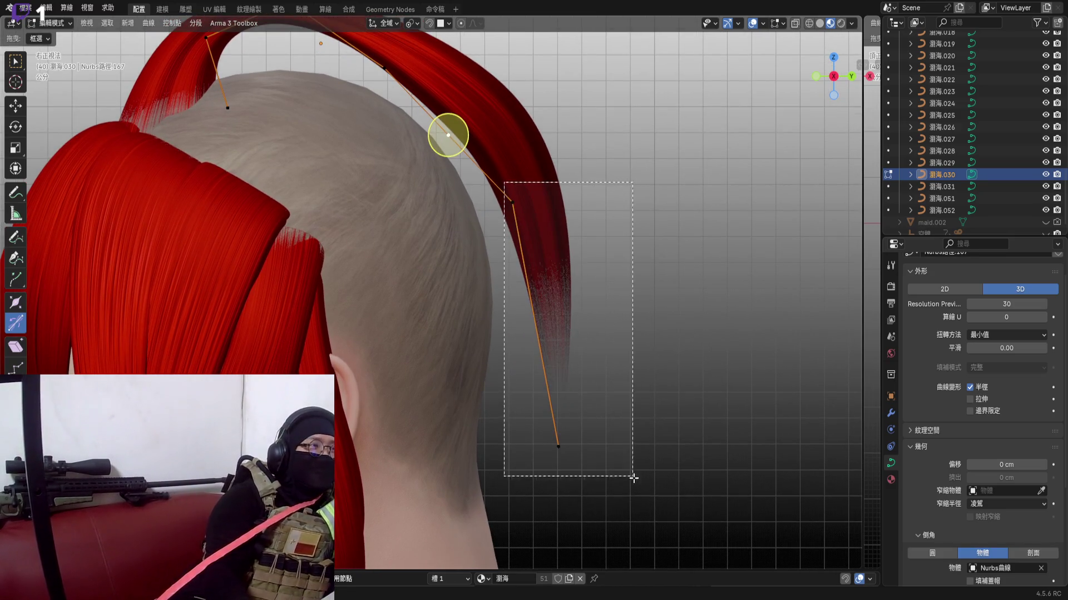
click(557, 446)
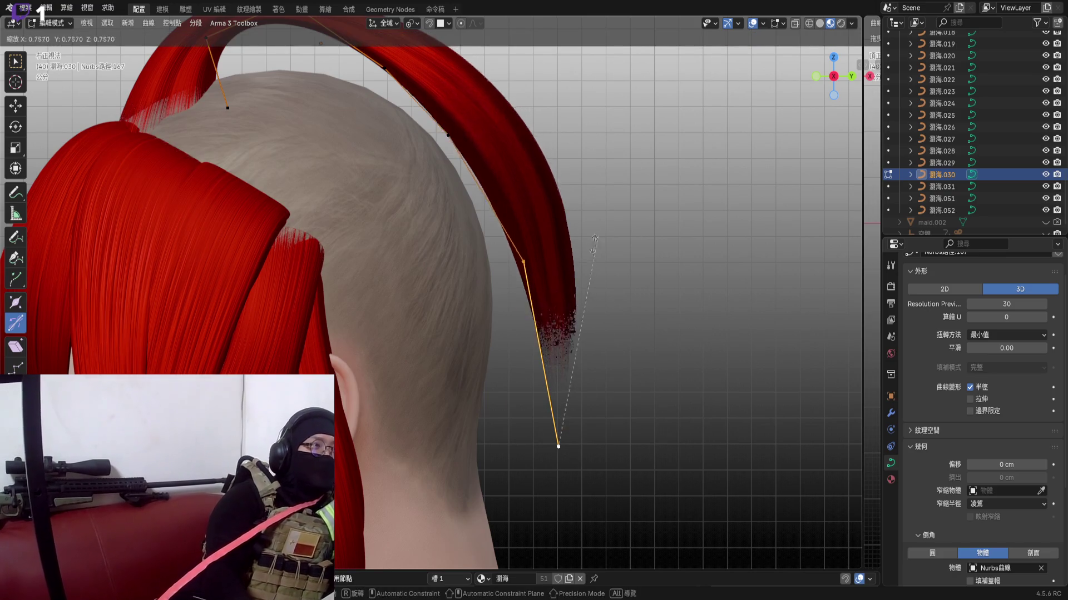
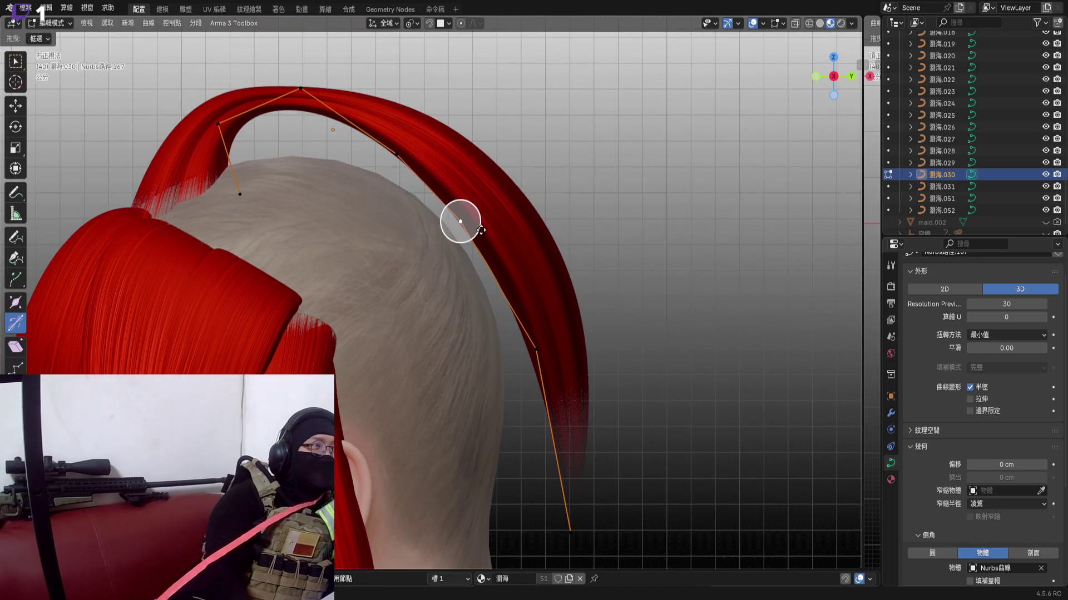
Resize the selected curve point and check the arch from back and three-quarter views
key(s)
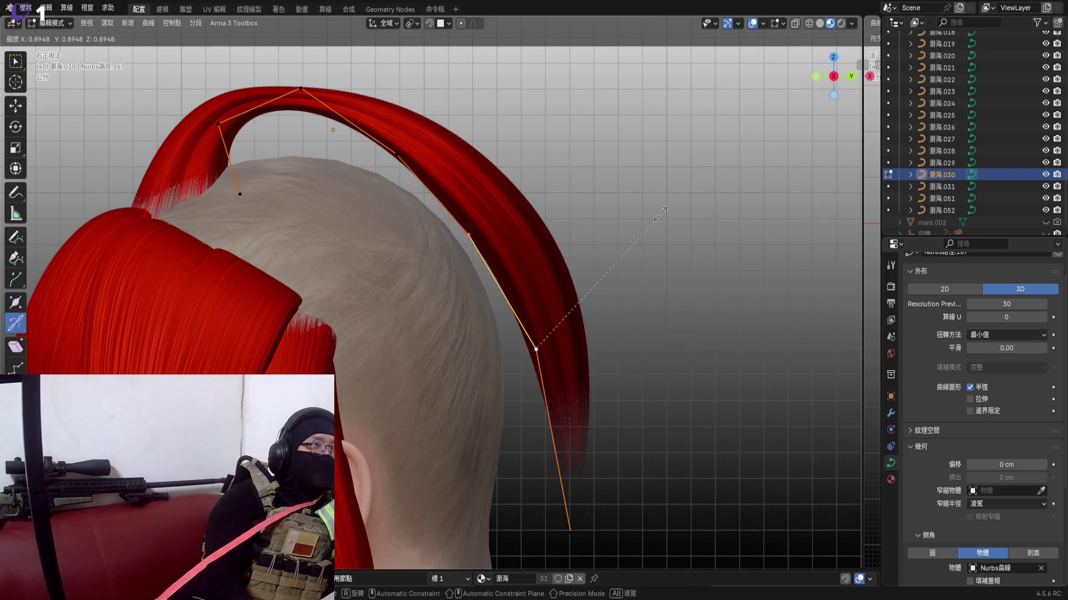
click(659, 213)
shift+middle_drag(508, 307, 519, 324)
click(851, 76)
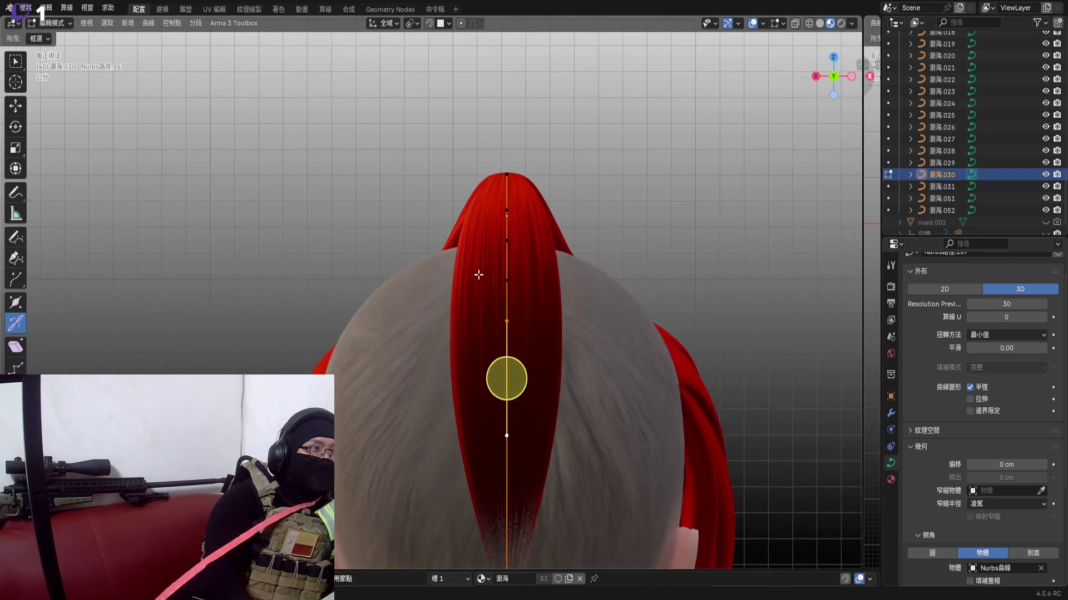
middle_drag(497, 243, 527, 309)
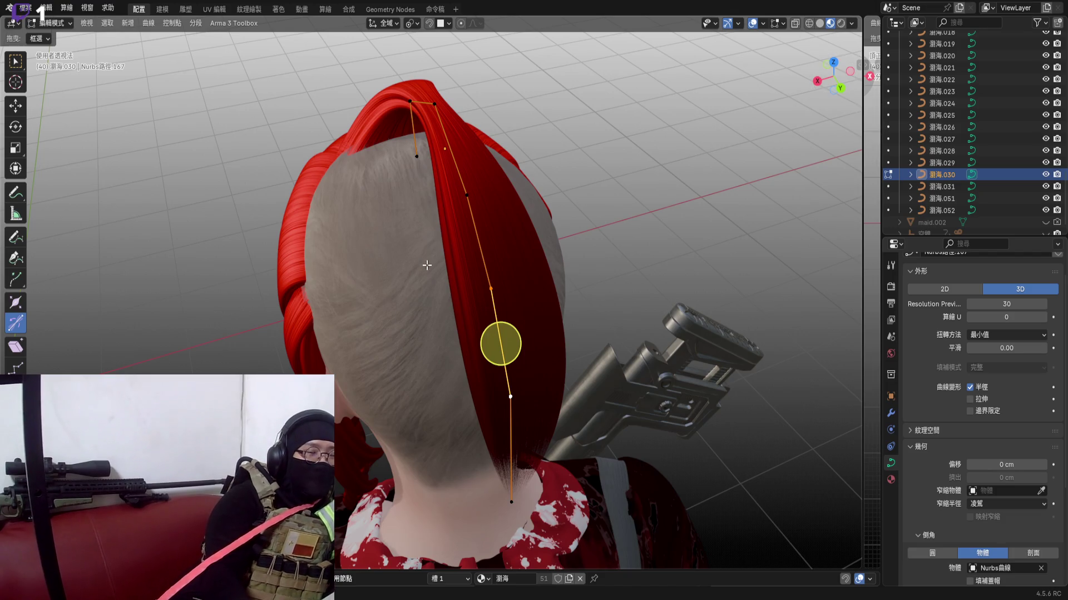
mouse_move(500, 276)
shift+middle_down()
mouse_move(484, 246)
mouse_move(292, 240)
mouse_move(303, 220)
mouse_move(428, 297)
shift+middle_up()
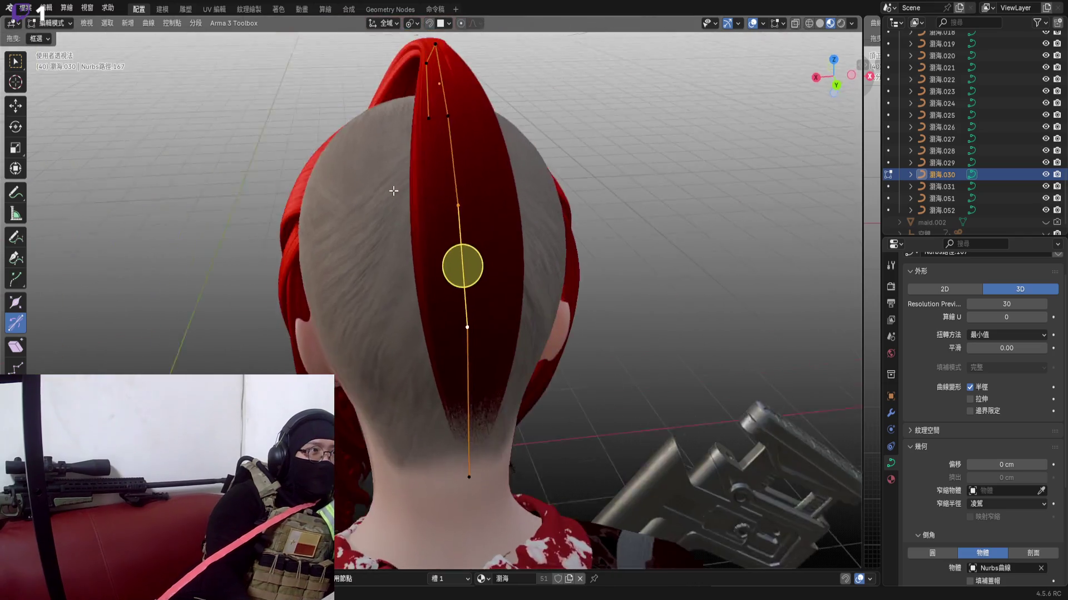
click(835, 85)
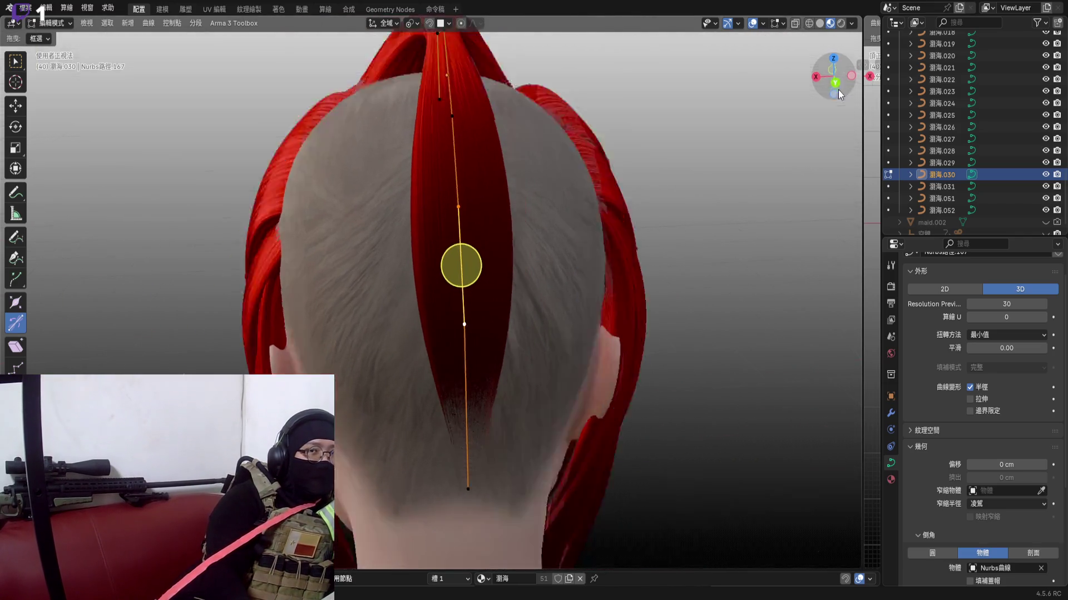
Move the strand's bottom endpoint lower down the back of the neck
click(456, 398)
shift+middle_drag(488, 484, 487, 414)
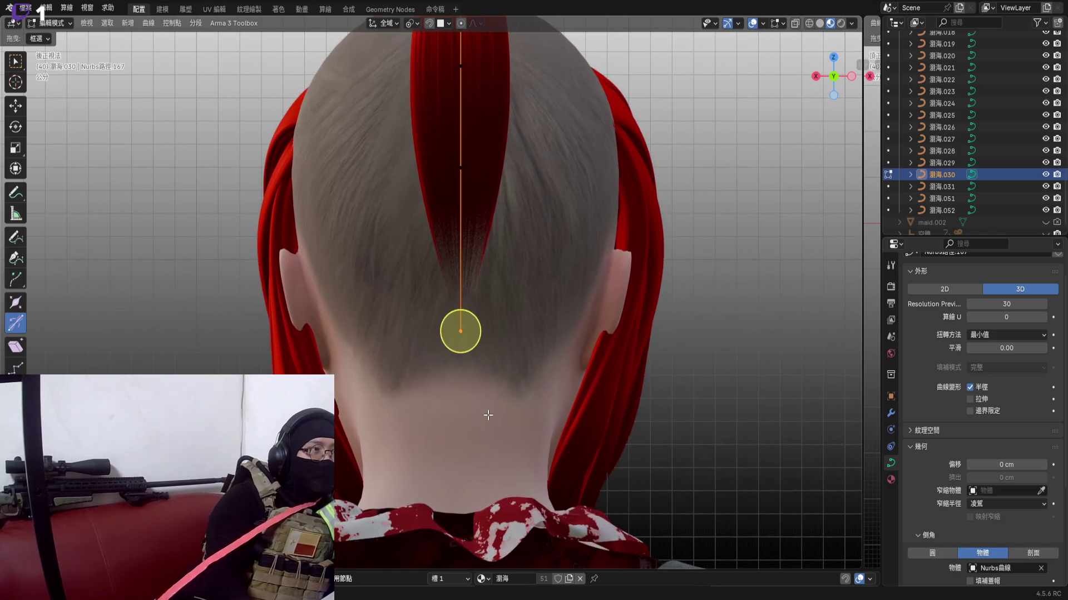
key(g)
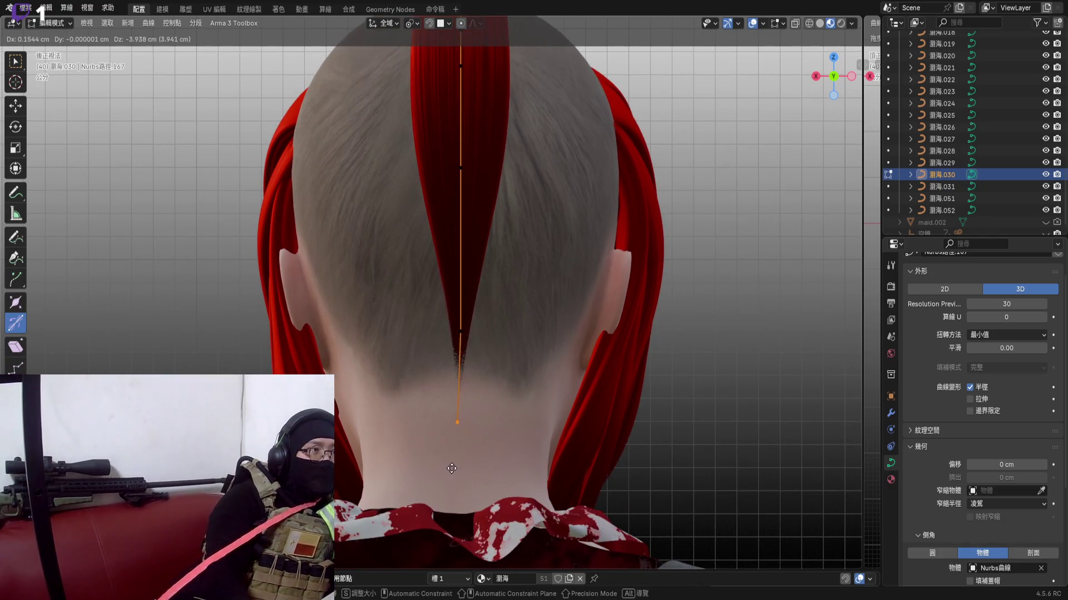
click(454, 455)
mouse_move(453, 517)
middle_down()
mouse_move(566, 456)
mouse_move(634, 325)
mouse_move(478, 419)
middle_up()
scroll(477, 420, up, 3)
scroll(500, 334, up, 3)
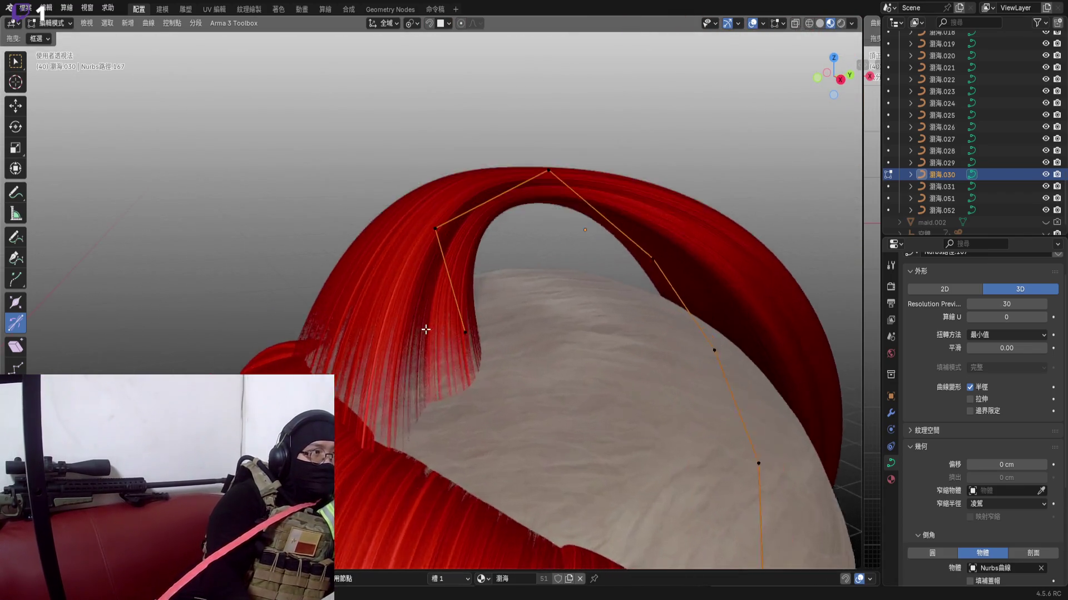
Thicken the strand at the upper point of the front arch and return to Object Mode
click(480, 333)
scroll(484, 317, up, 1)
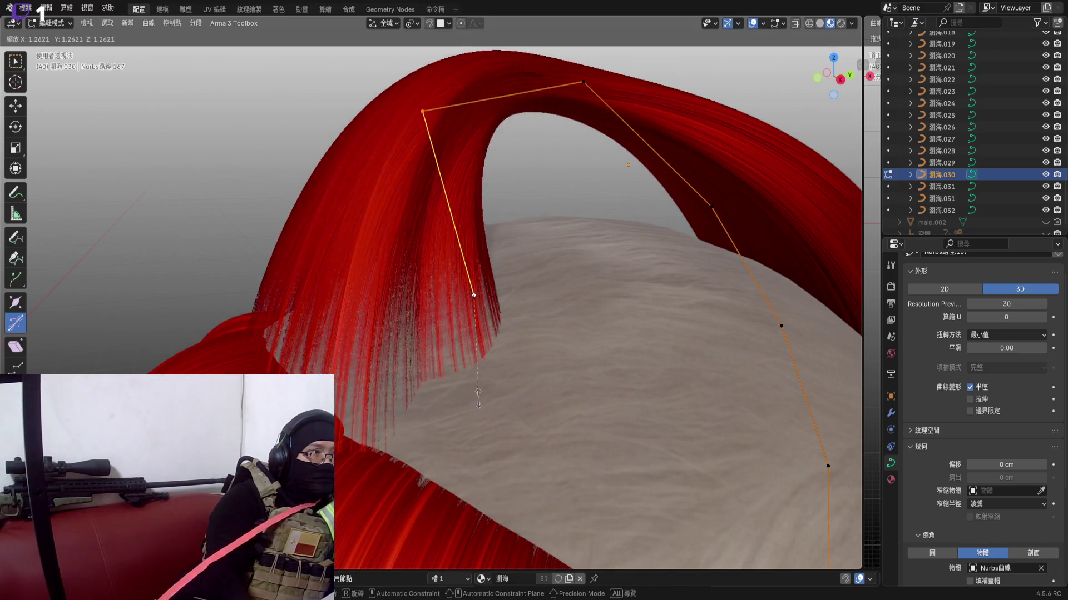
key(ctrl+KP_Add)
key(s)
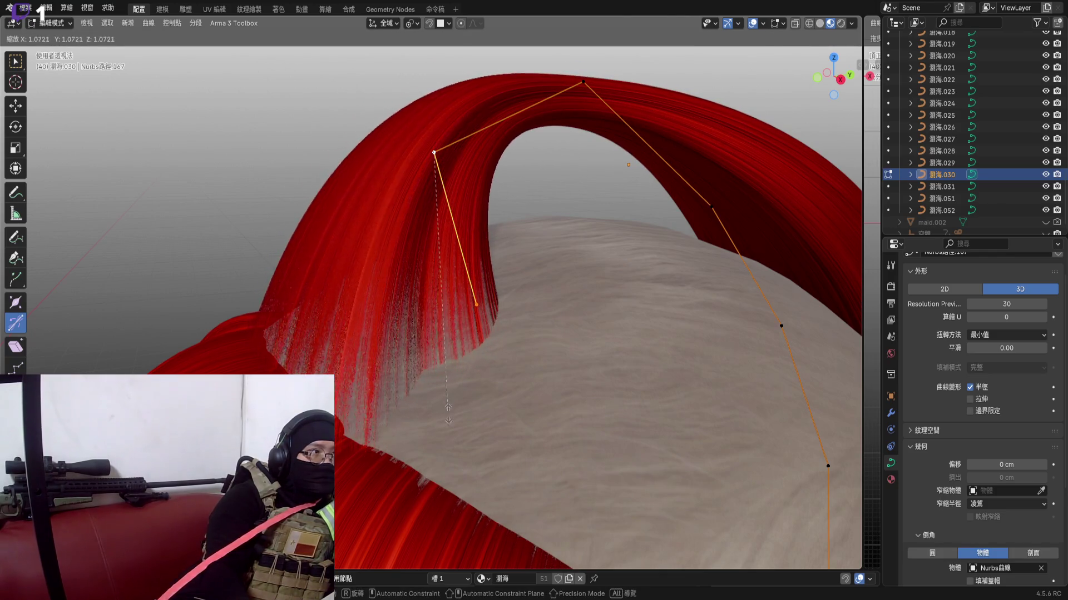
click(445, 434)
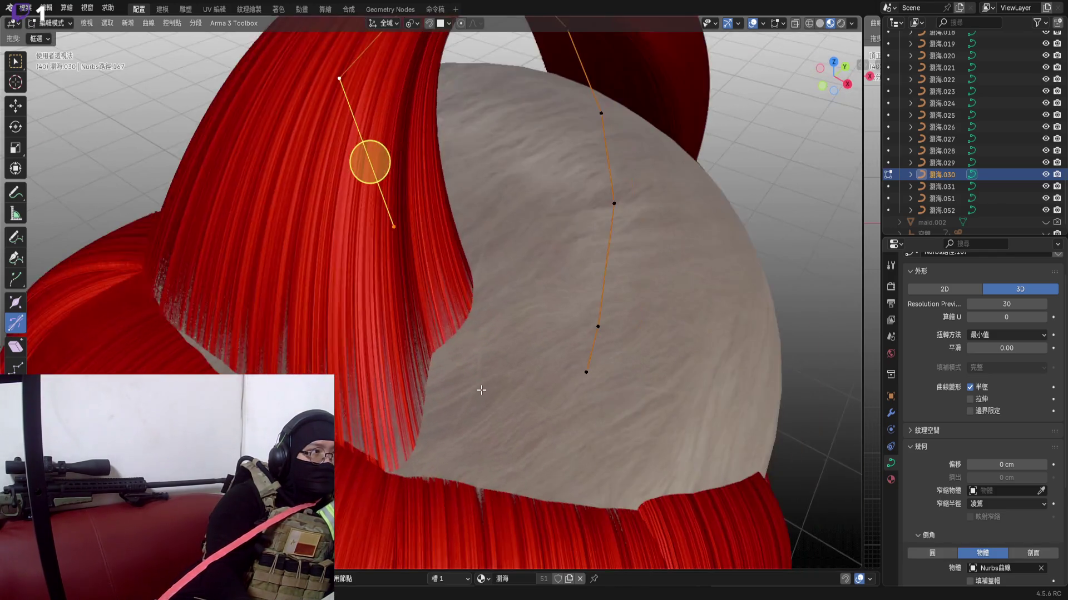
key(Tab)
click(846, 84)
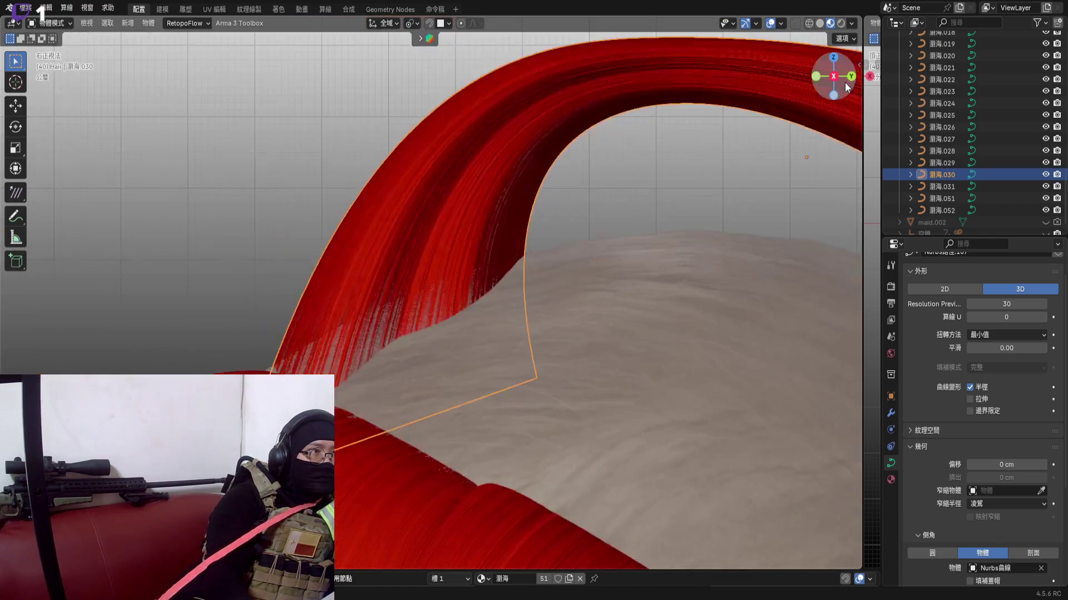
Shift the whole hair strand into a new position and review it from a side view
key(g)
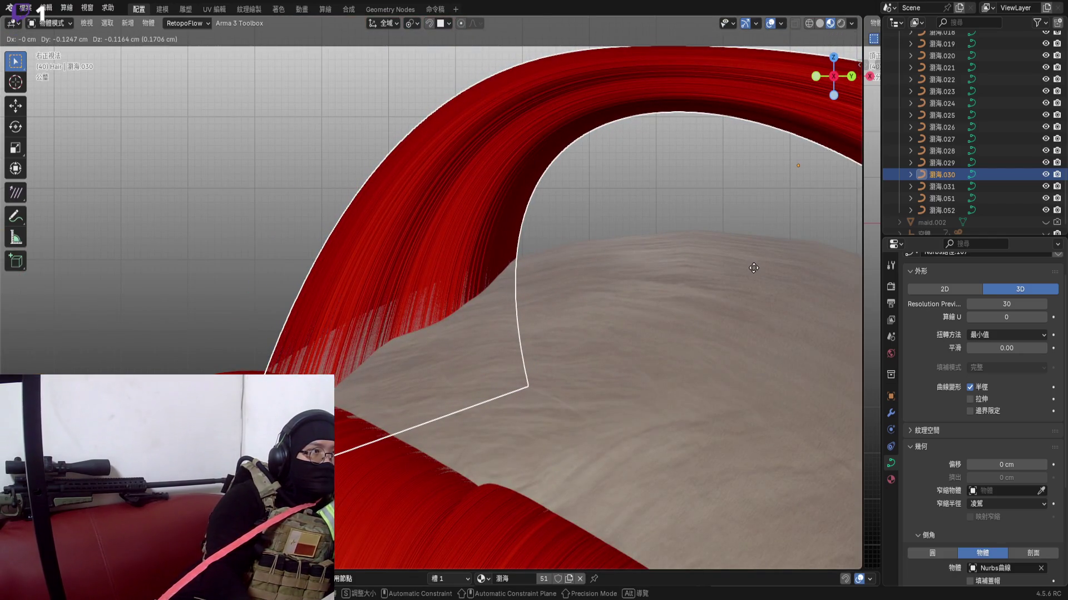
click(753, 267)
mouse_move(370, 298)
middle_down()
mouse_move(361, 317)
mouse_move(534, 322)
mouse_move(526, 360)
mouse_move(392, 330)
mouse_move(405, 292)
mouse_move(376, 280)
mouse_move(397, 294)
middle_up()
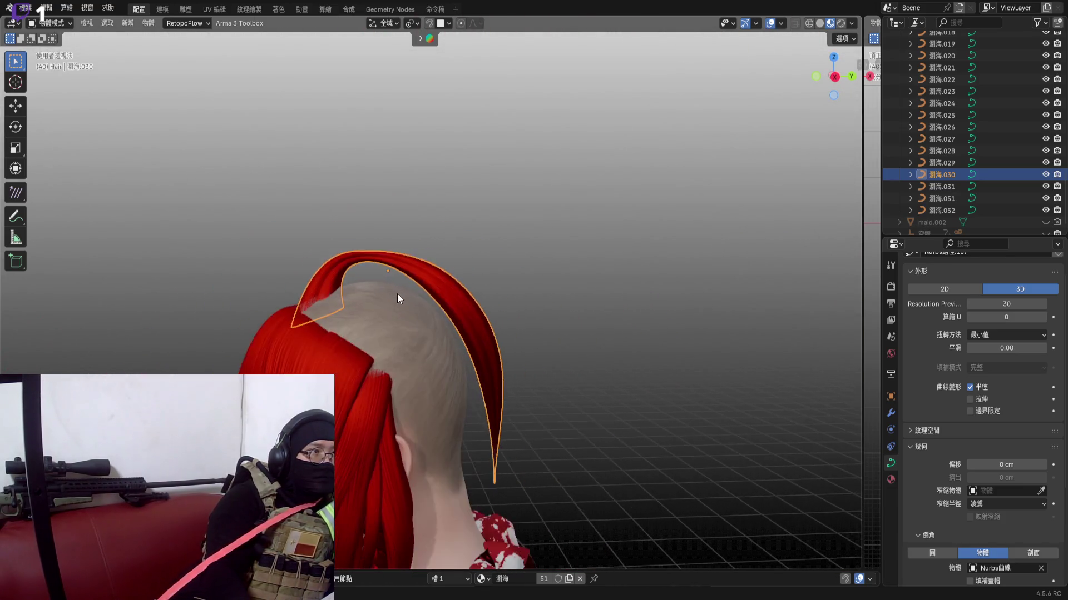
scroll(401, 251, down, 2)
middle_drag(403, 189, 430, 278)
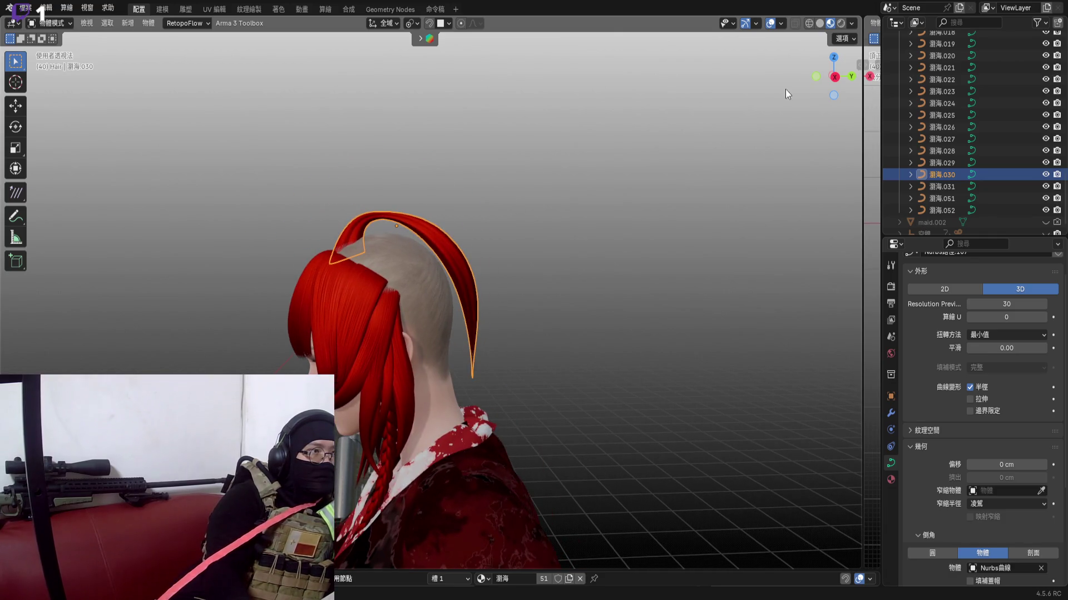
click(836, 78)
mouse_move(393, 240)
middle_down()
mouse_move(431, 159)
mouse_move(428, 209)
mouse_move(489, 227)
middle_up()
scroll(488, 228, up, 2)
scroll(489, 226, up, 2)
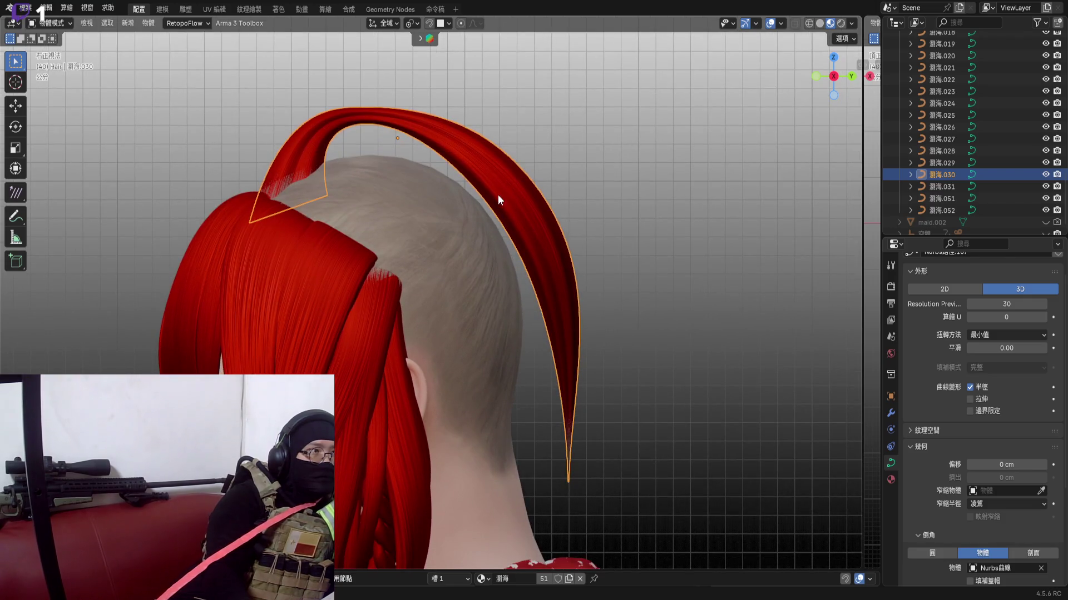
Re-enter Edit Mode and select a point on the arch's back slope
key(Tab)
middle_drag(310, 167, 310, 179)
click(430, 161)
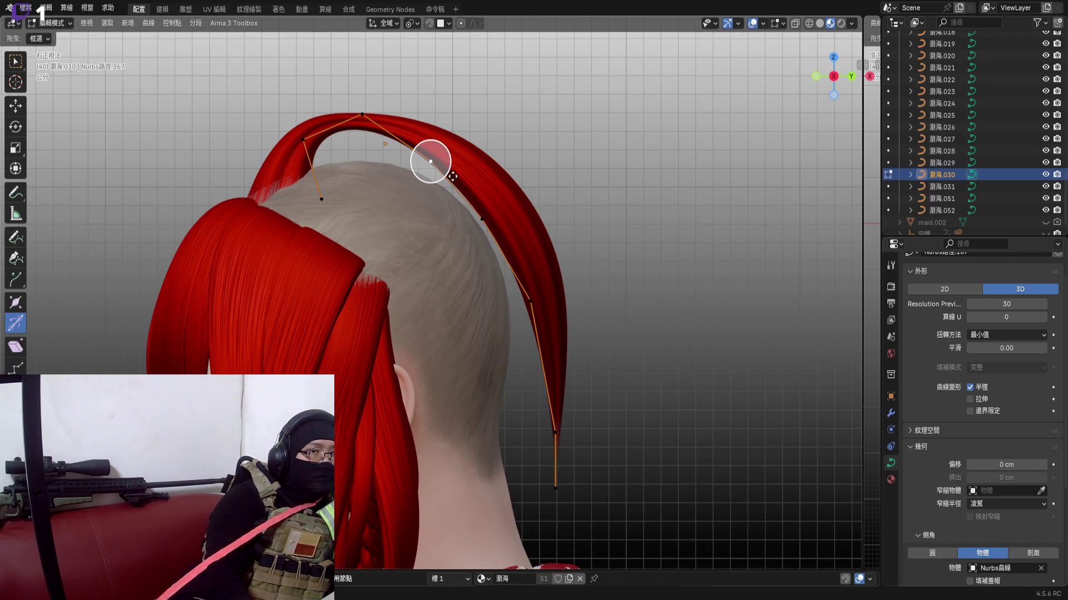
Raise the selected point to lift the arch, cancelling a second attempted move
key(g)
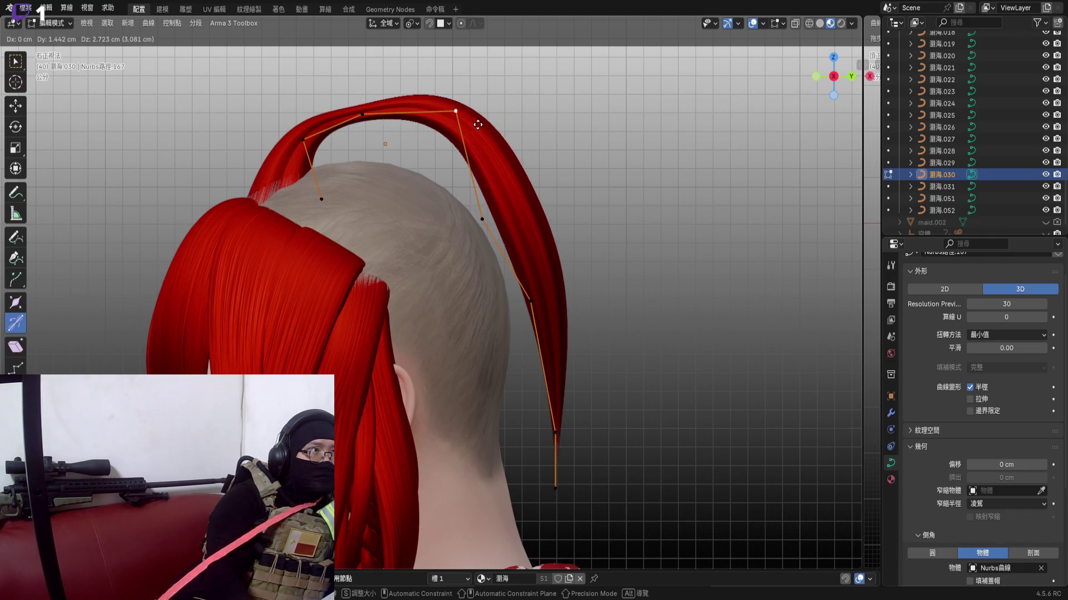
click(428, 160)
middle_drag(428, 159, 409, 119)
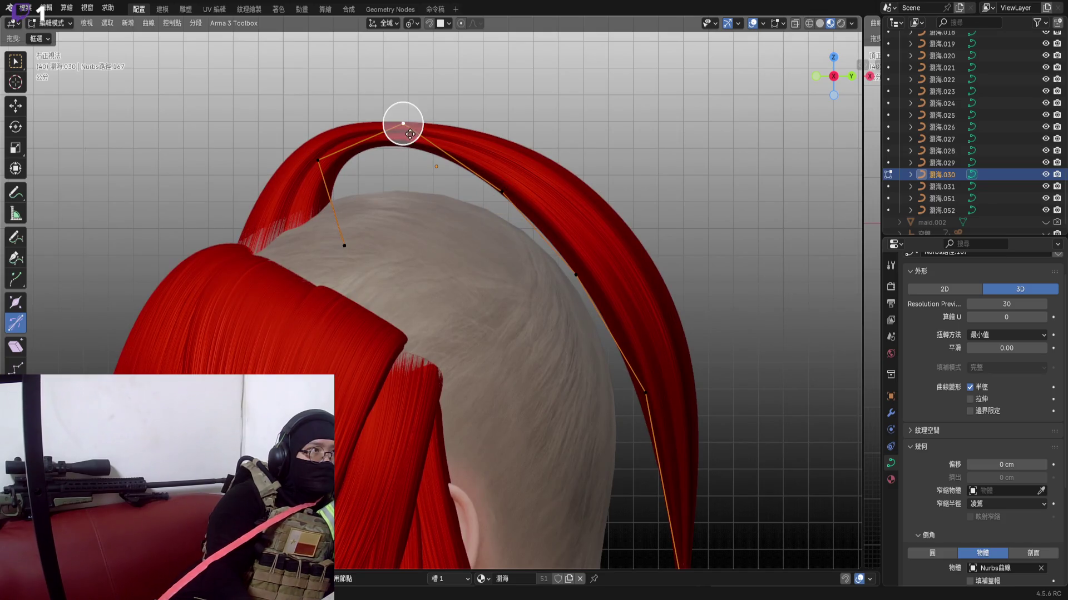
key(g)
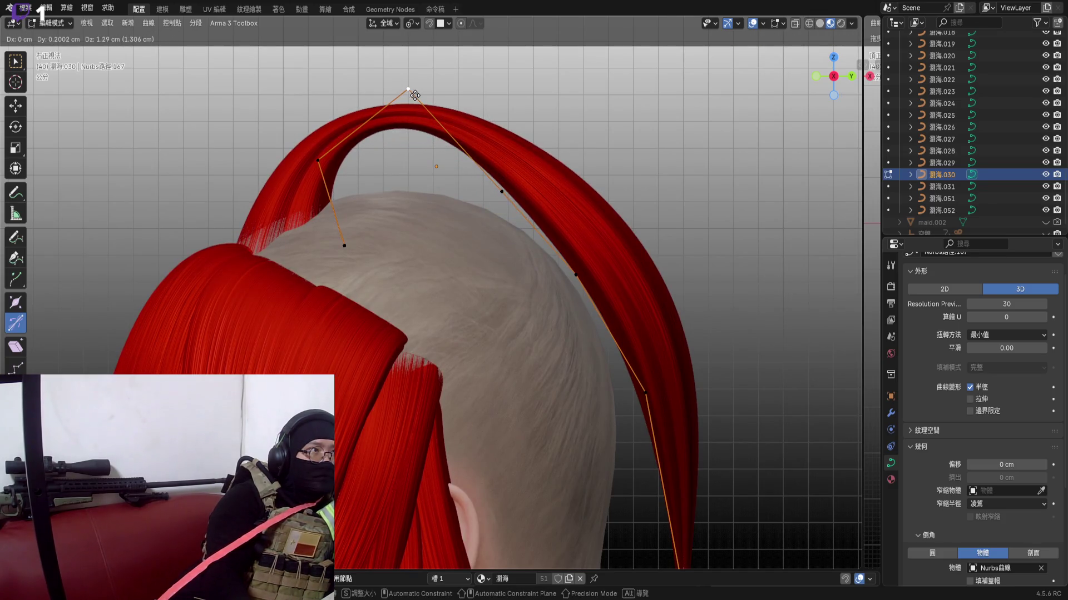
right_click(459, 98)
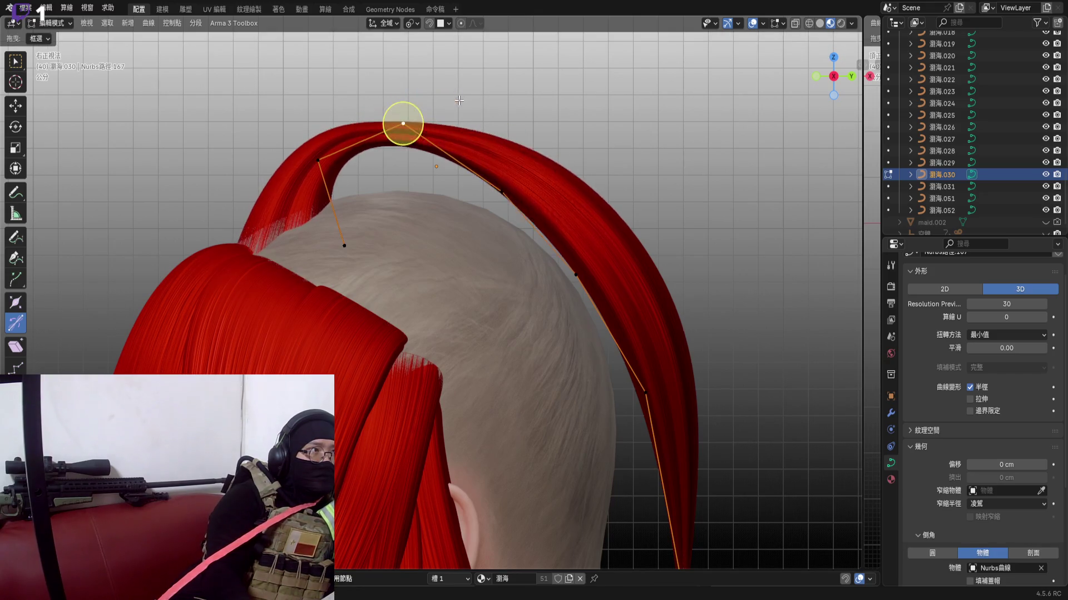
Move the arch's top point onto the back slope after adjusting the view
key(g)
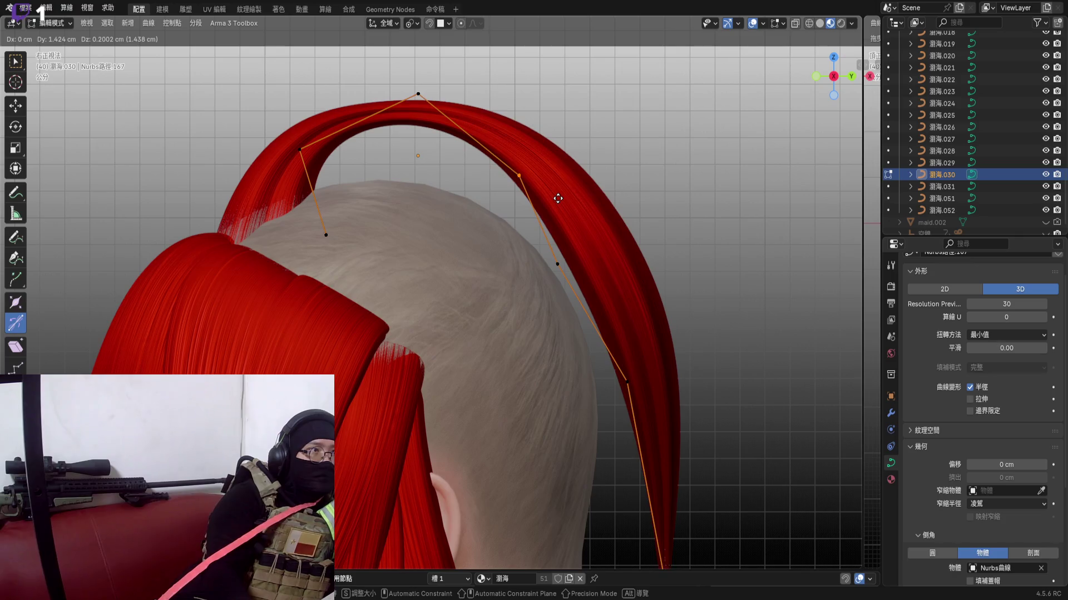
shift+middle_drag(554, 198, 543, 166)
key(g)
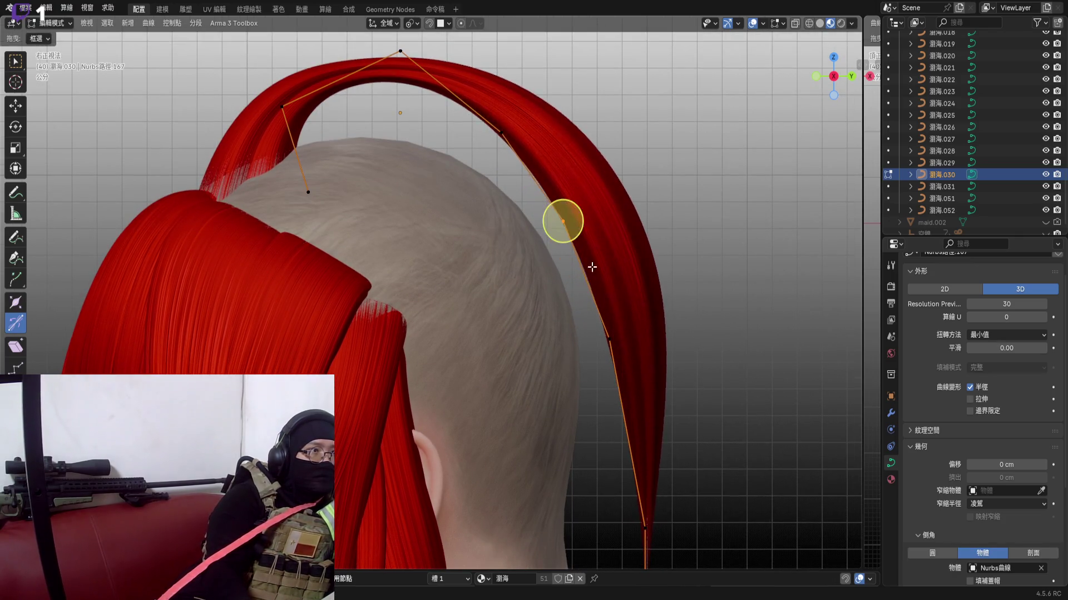
shift+middle_drag(561, 219, 545, 144)
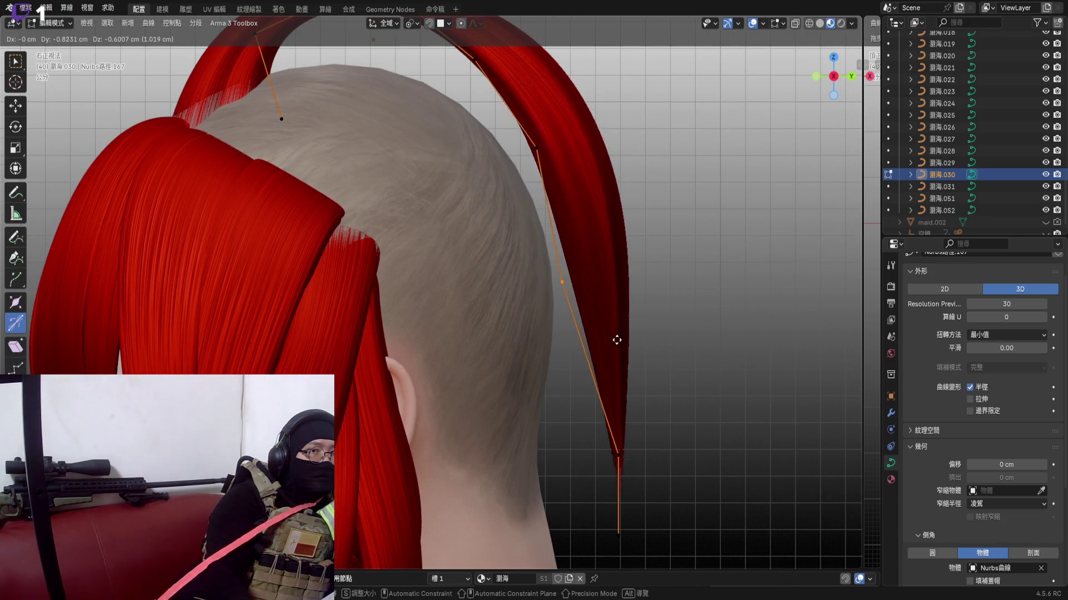
click(534, 291)
scroll(557, 255, down, 3)
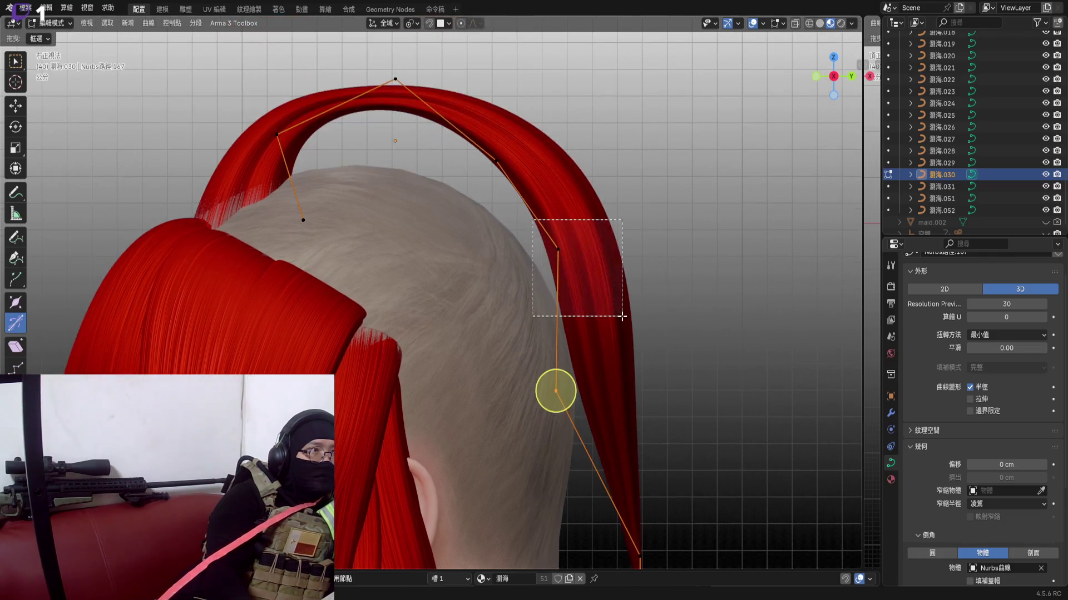
Box-select the back-slope points and pull them in closer to the scalp
drag(528, 300, 626, 327)
key(g)
click(582, 318)
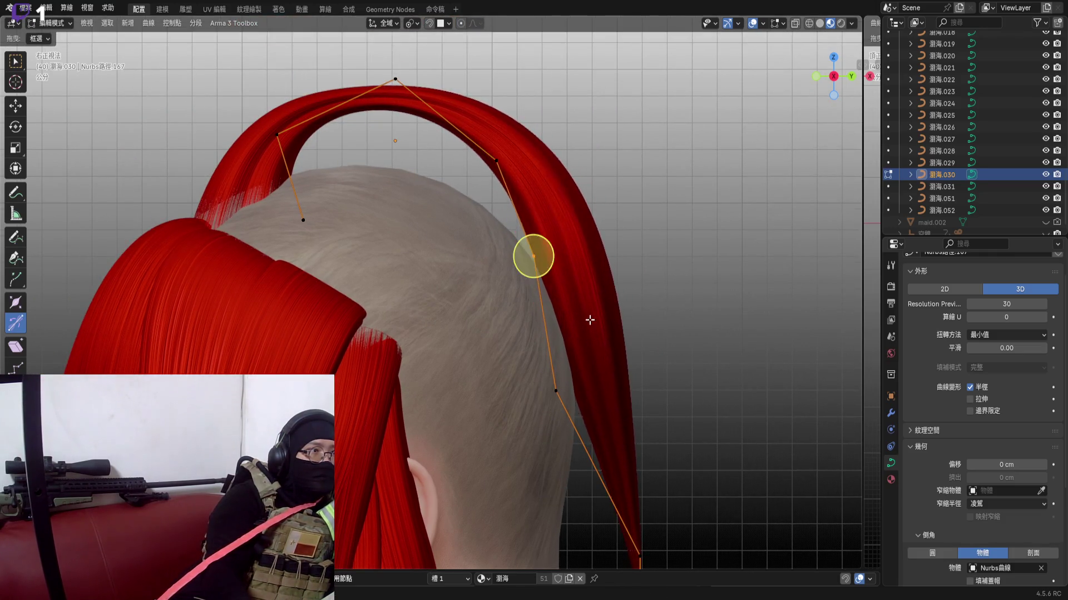
shift+middle_drag(534, 250, 518, 200)
drag(483, 292, 526, 334)
key(g)
scroll(578, 364, up, 3)
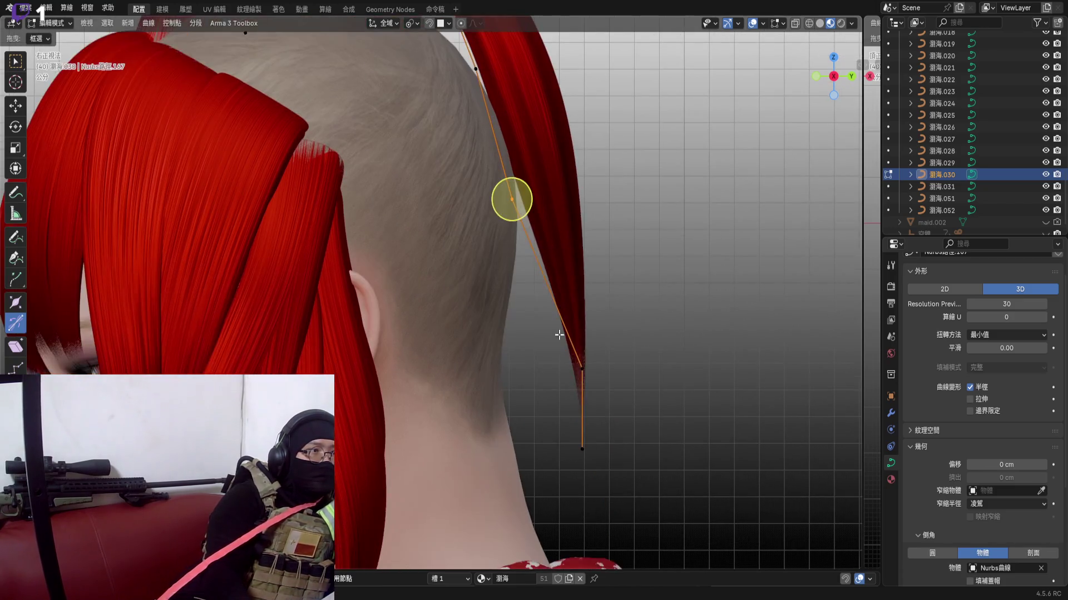
Place the lower back point beside the neck and reposition the strand's end point, undoing one move
key(g)
click(575, 396)
scroll(576, 396, down, 3)
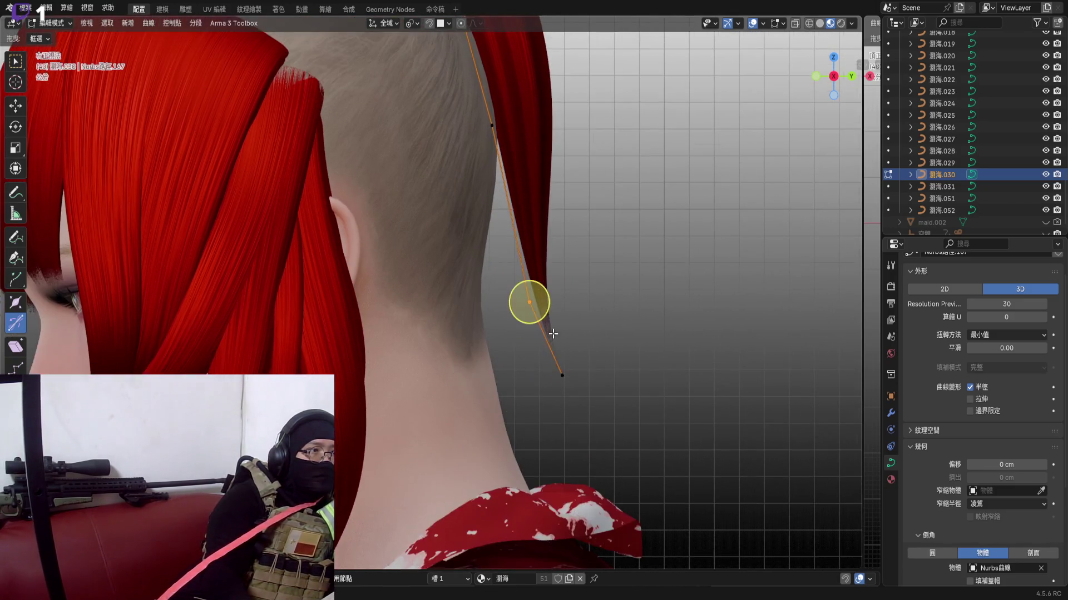
key(g)
click(600, 443)
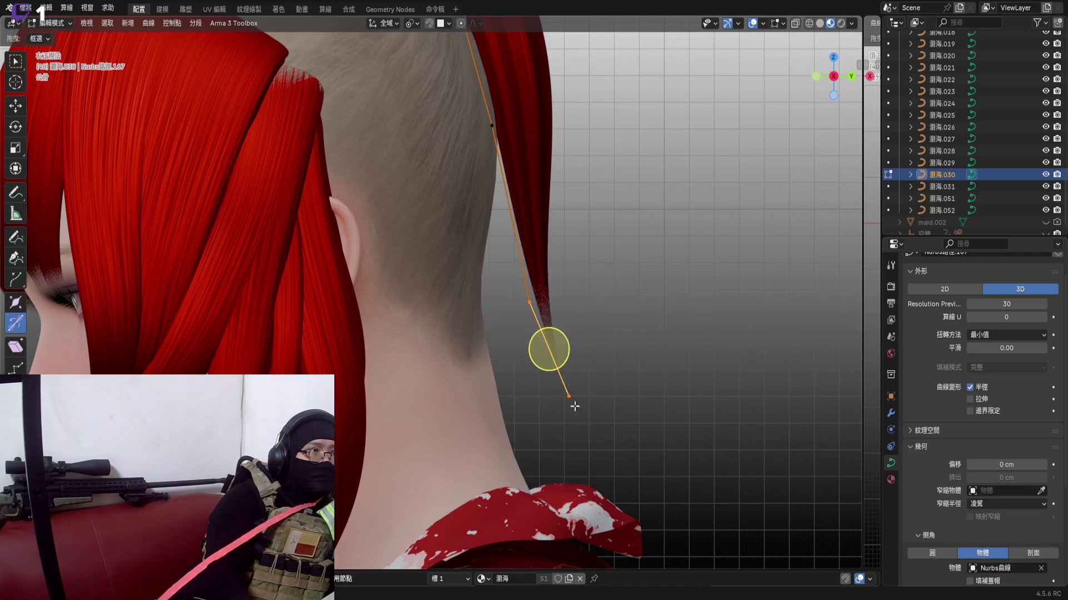
key(KP_3)
scroll(500, 334, up, 2)
key(g)
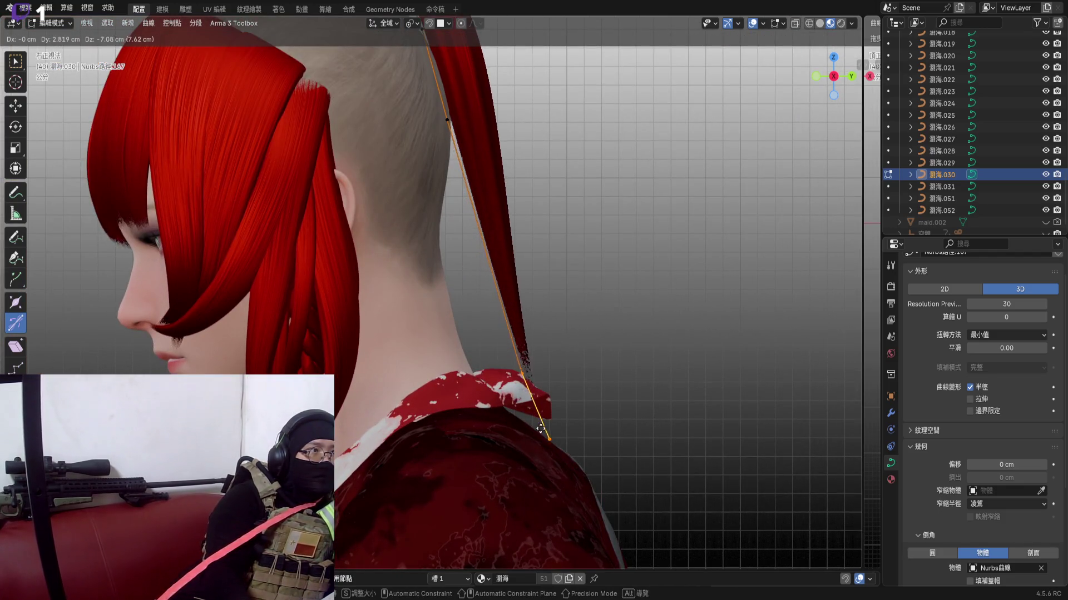
click(544, 449)
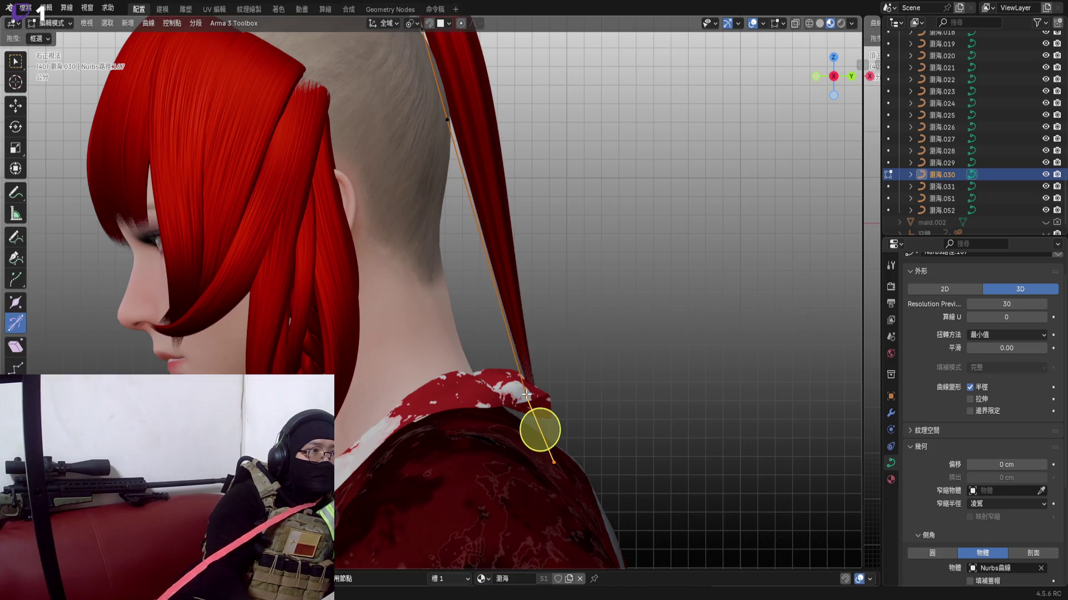
key(ctrl+z)
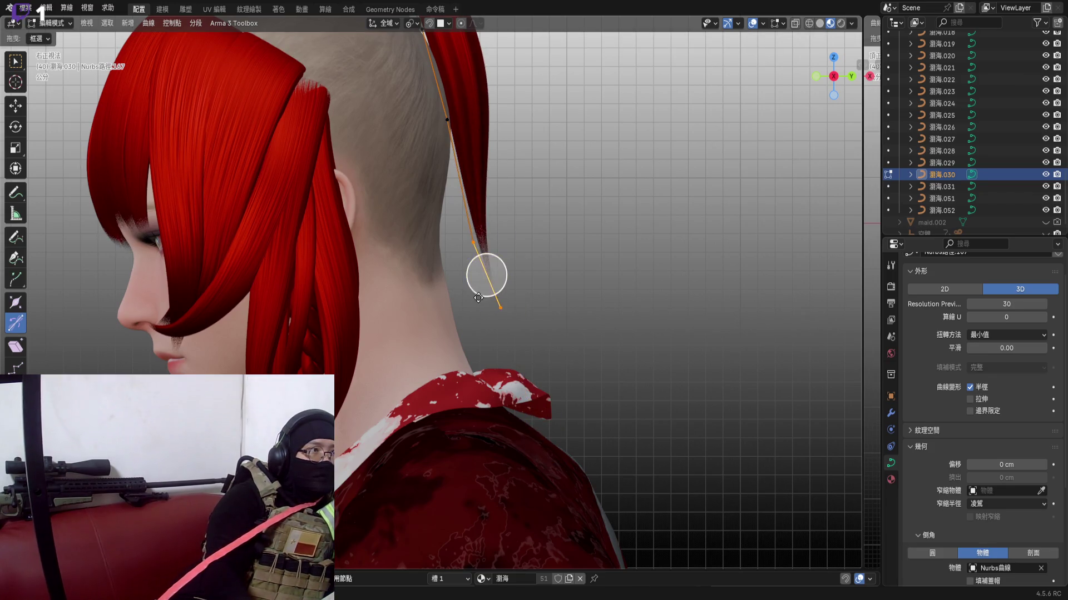
Move the strand tip down past the collar onto the shoulder and nudge it into place
middle_drag(478, 297, 500, 350)
key(g)
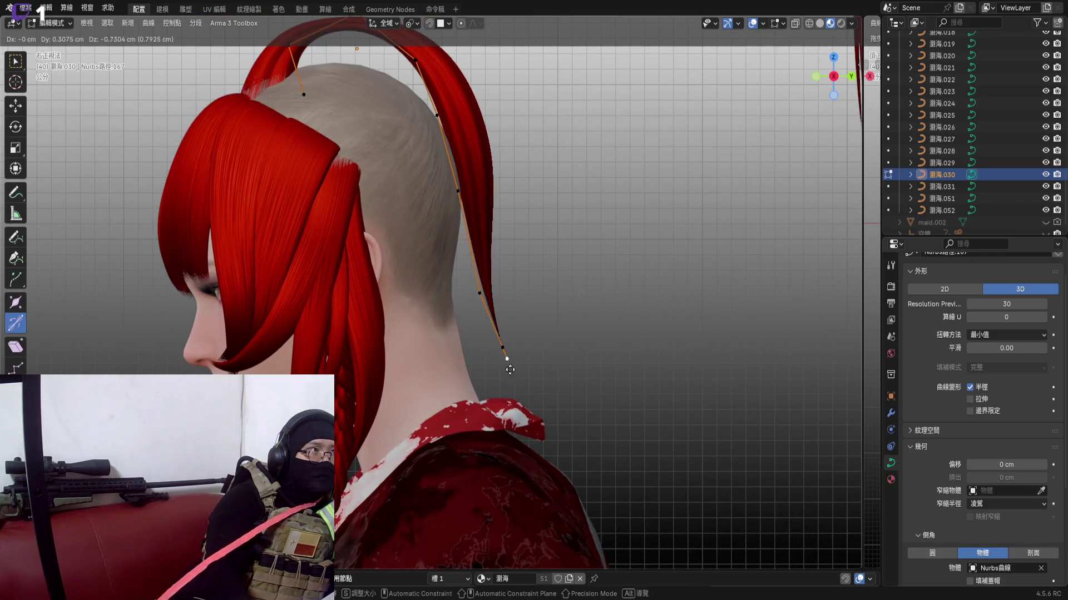
right_click(540, 438)
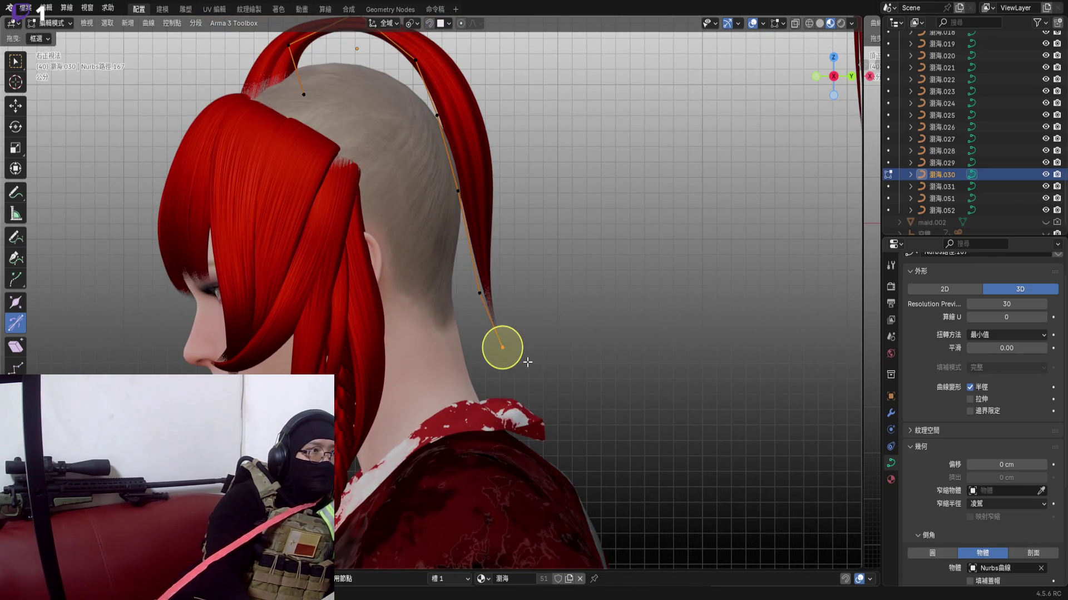
key(g)
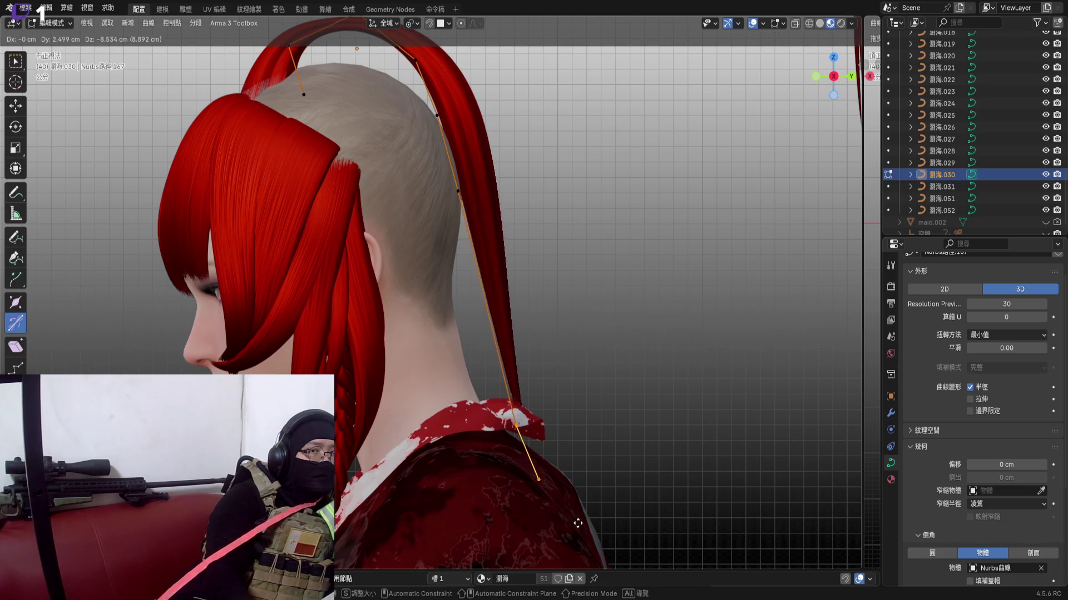
click(599, 539)
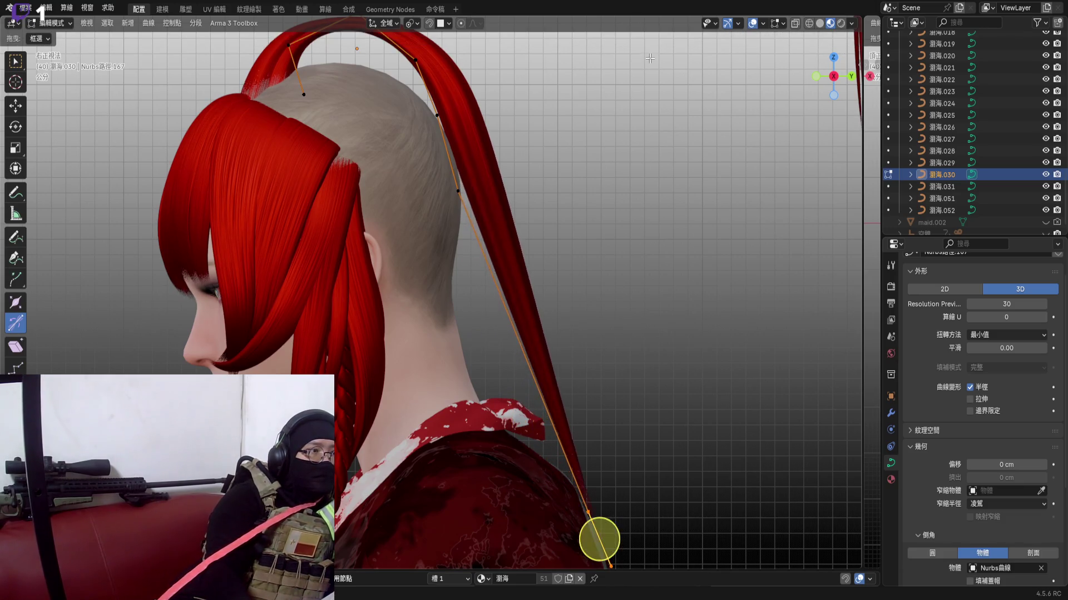
scroll(601, 538, down, 3)
mouse_move(518, 250)
shift+middle_down()
mouse_move(456, 229)
mouse_move(419, 269)
shift+middle_up()
key(g)
click(501, 433)
scroll(456, 228, up, 2)
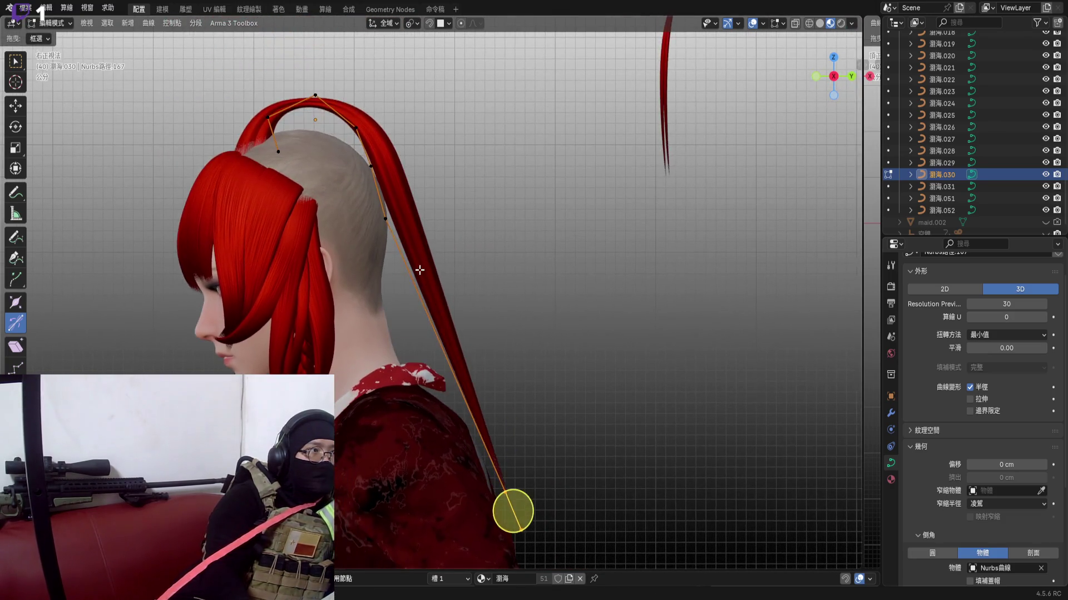
Select the control point near the neck together with the tip point
click(384, 218)
shift+click(444, 354)
right_click(517, 264)
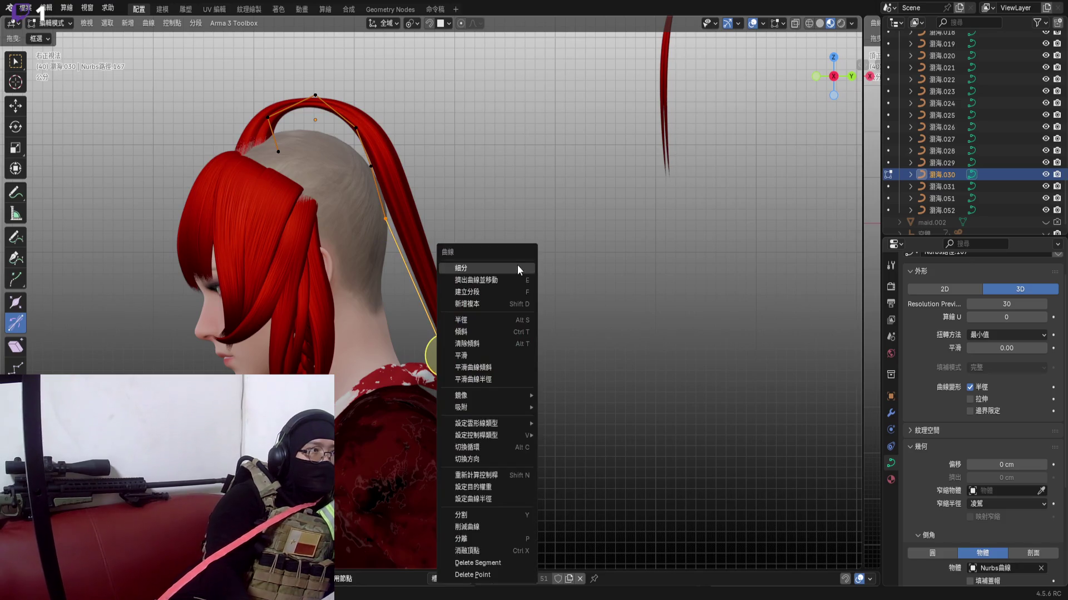
Subdivide the selected lower segment and position the new middle point
key(Escape)
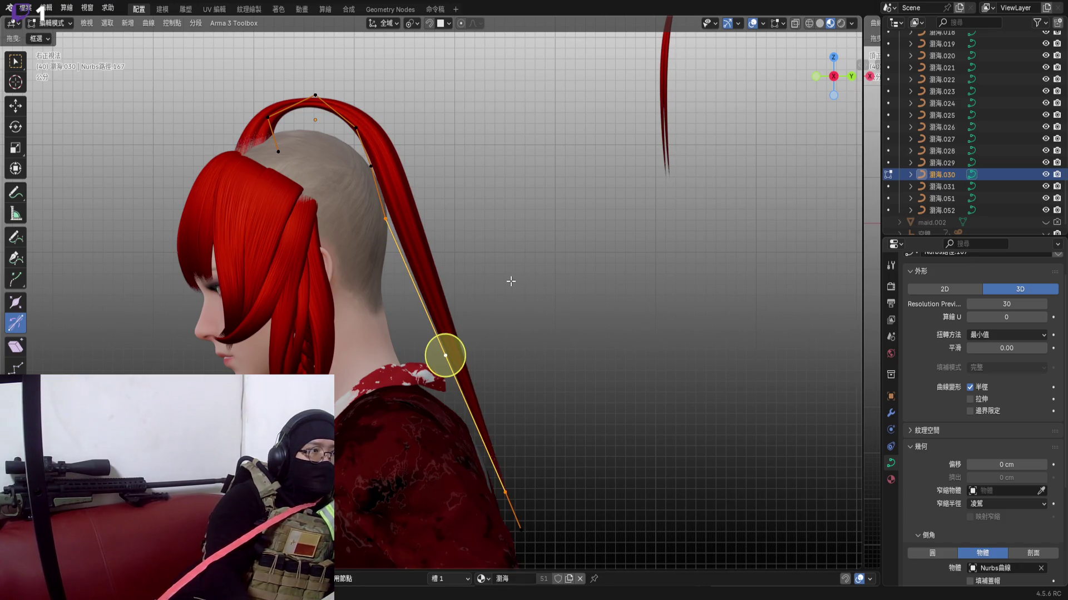
right_click(511, 281)
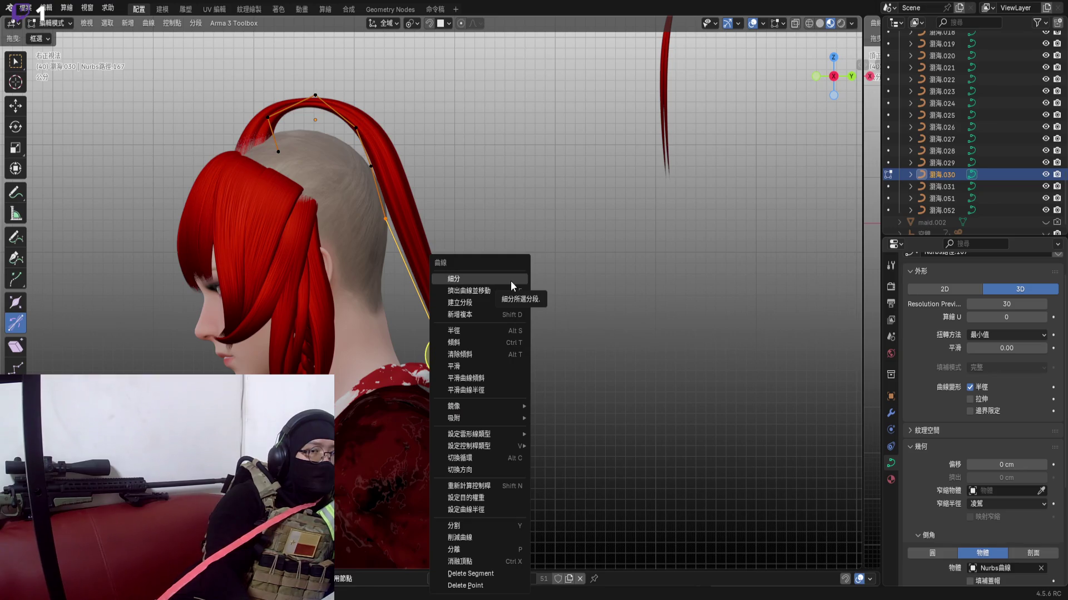
click(510, 282)
scroll(460, 284, up, 2)
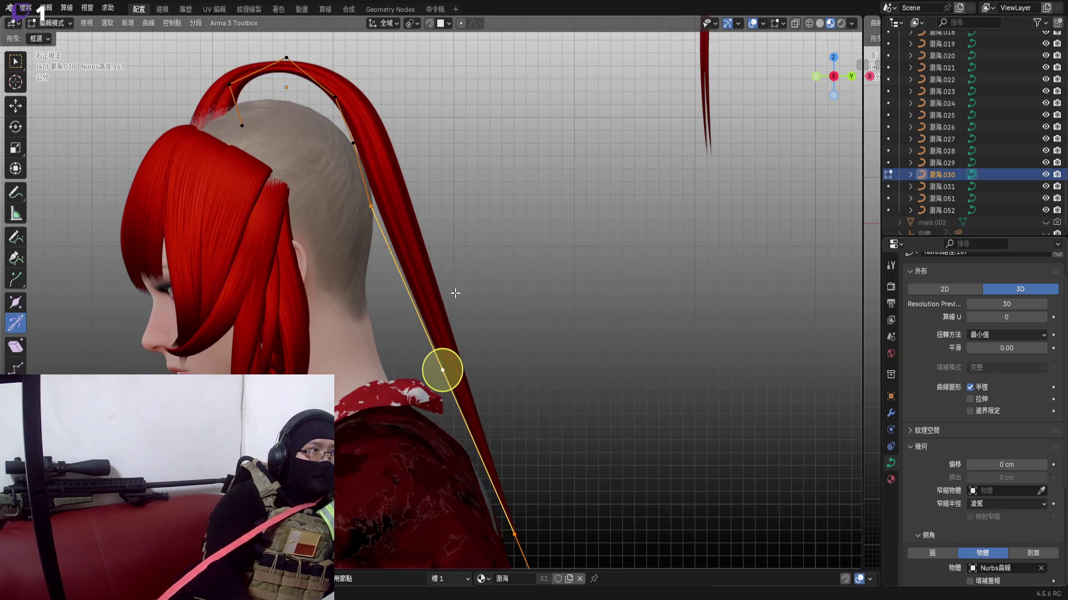
scroll(455, 293, up, 1)
key(g)
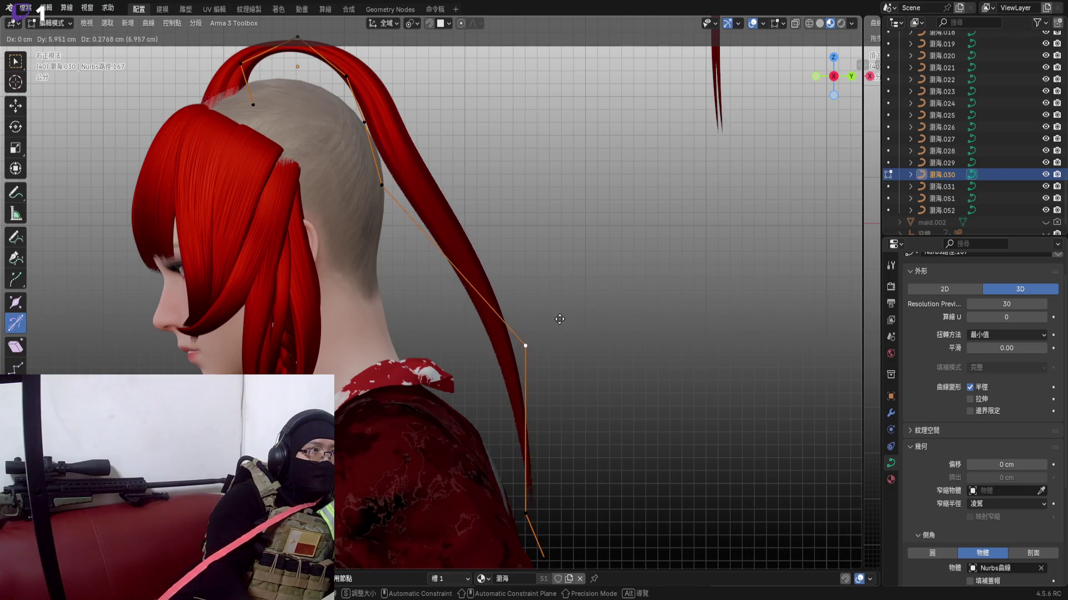
click(492, 293)
scroll(517, 392, up, 2)
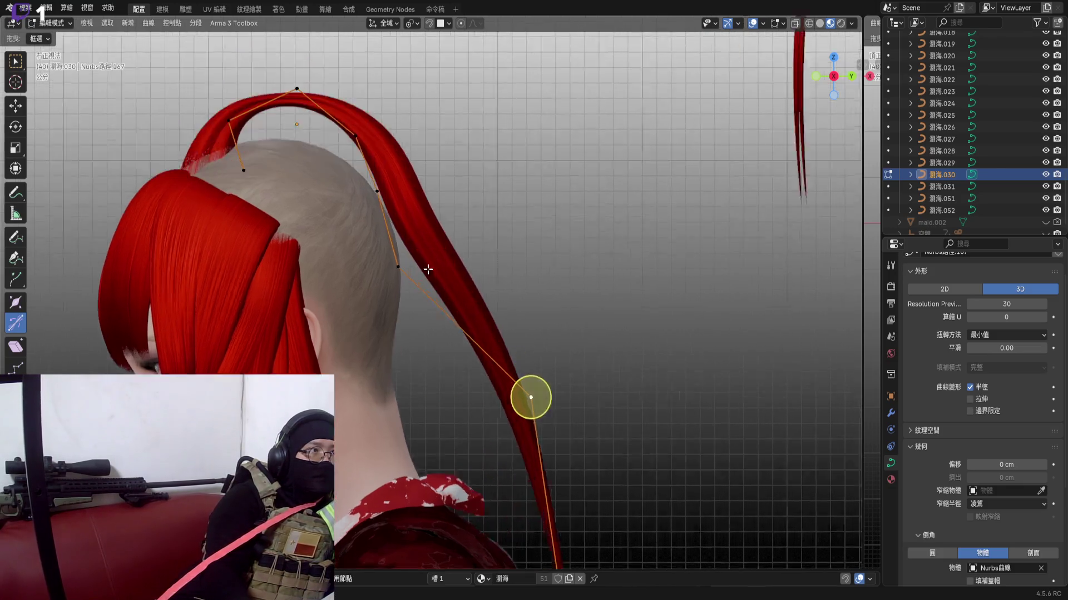
key(g)
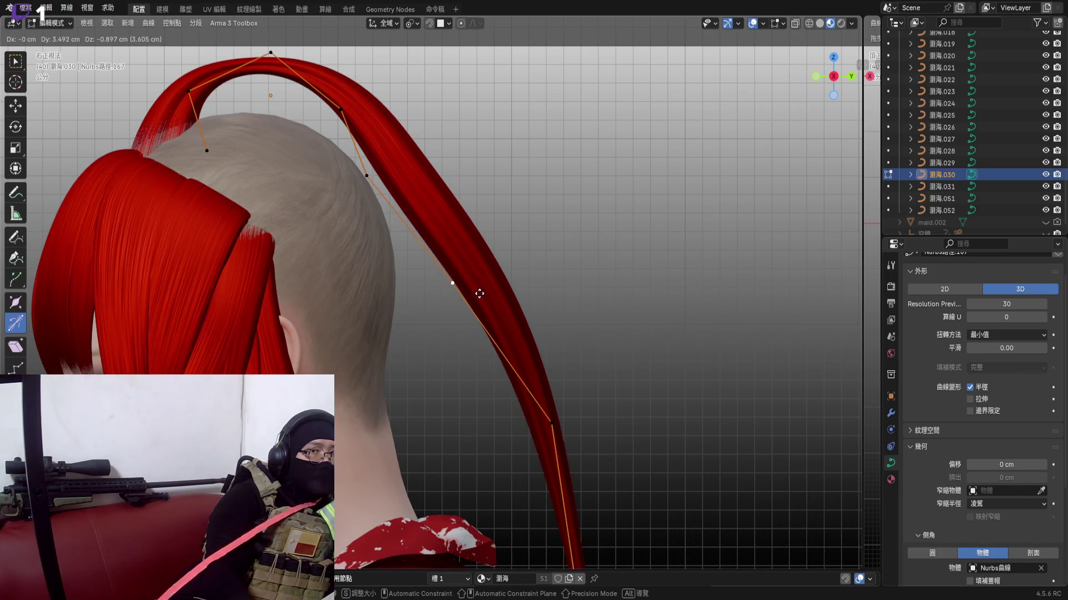
click(479, 294)
Reposition strand points from several angles so the strand sits behind the neck
shift+middle_drag(479, 294, 467, 359)
key(g)
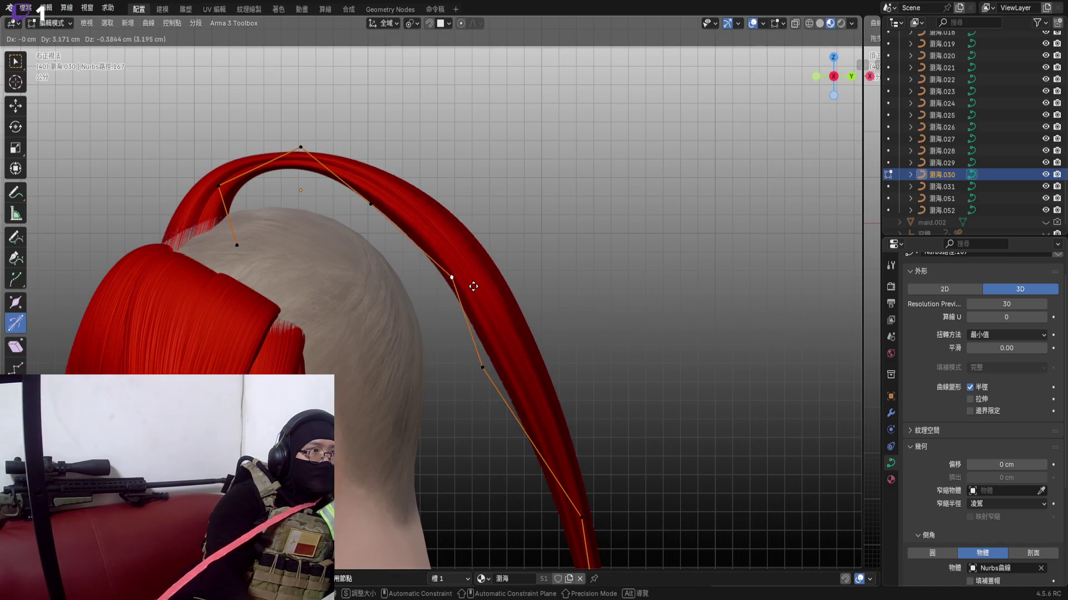
click(473, 286)
middle_drag(473, 286, 478, 298)
mouse_move(536, 351)
middle_down()
mouse_move(530, 314)
mouse_move(507, 315)
middle_up()
key(g)
click(532, 325)
key(g)
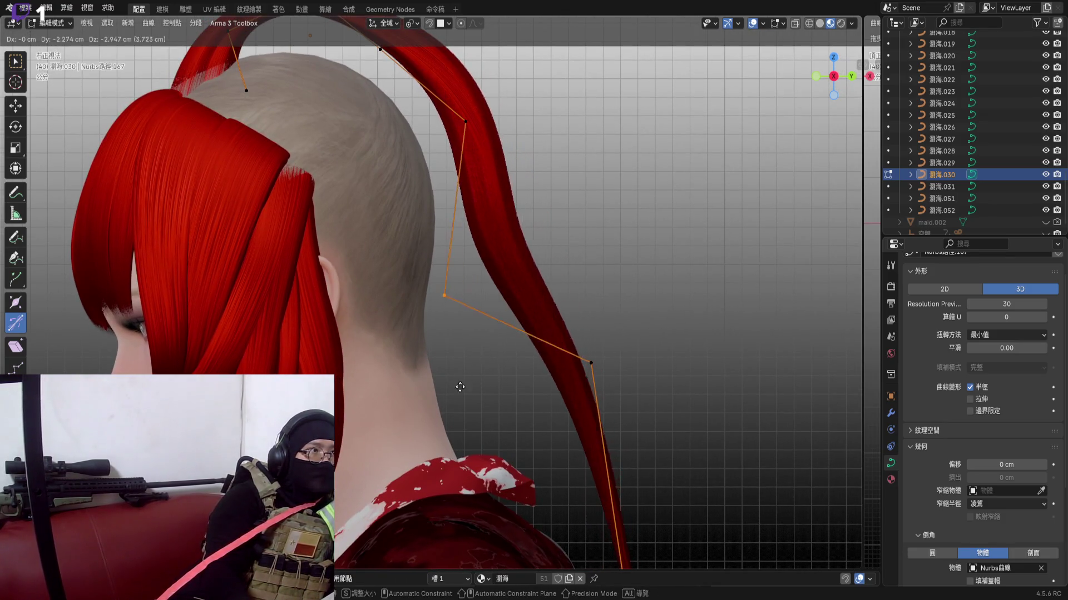
click(401, 315)
Adjust the lower points and the arc over the head from back and top views
middle_drag(401, 315, 399, 300)
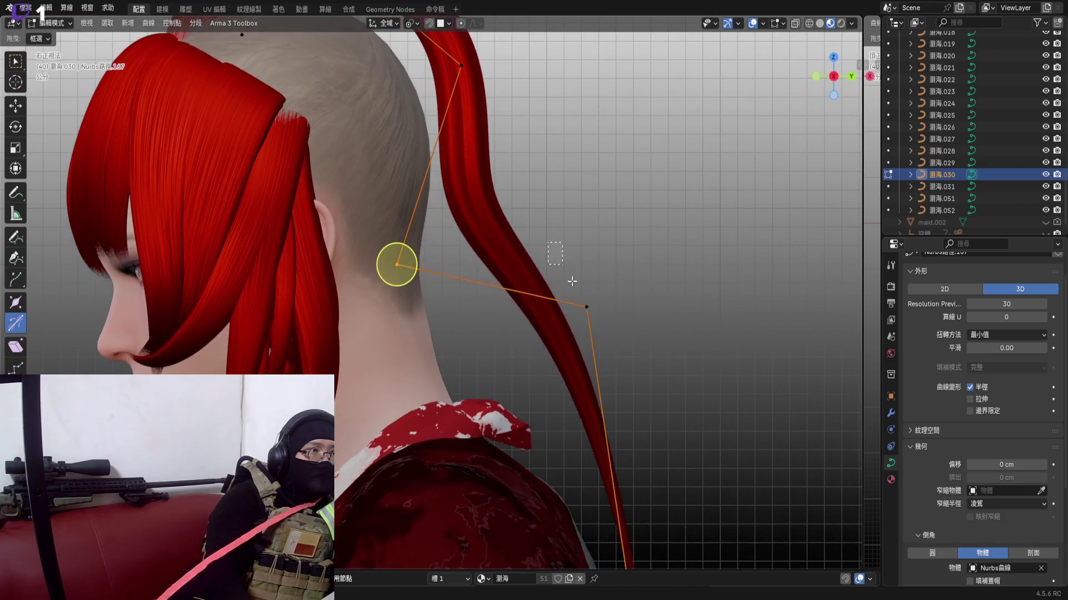
key(g)
click(466, 476)
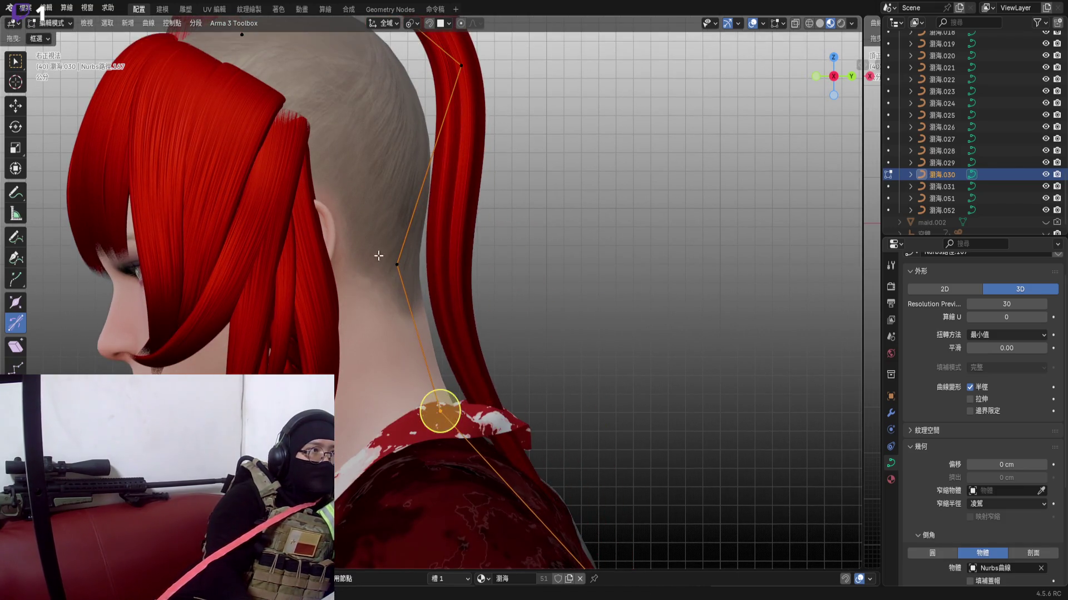
middle_drag(465, 476, 467, 500)
key(g)
click(450, 506)
scroll(486, 461, up, 2)
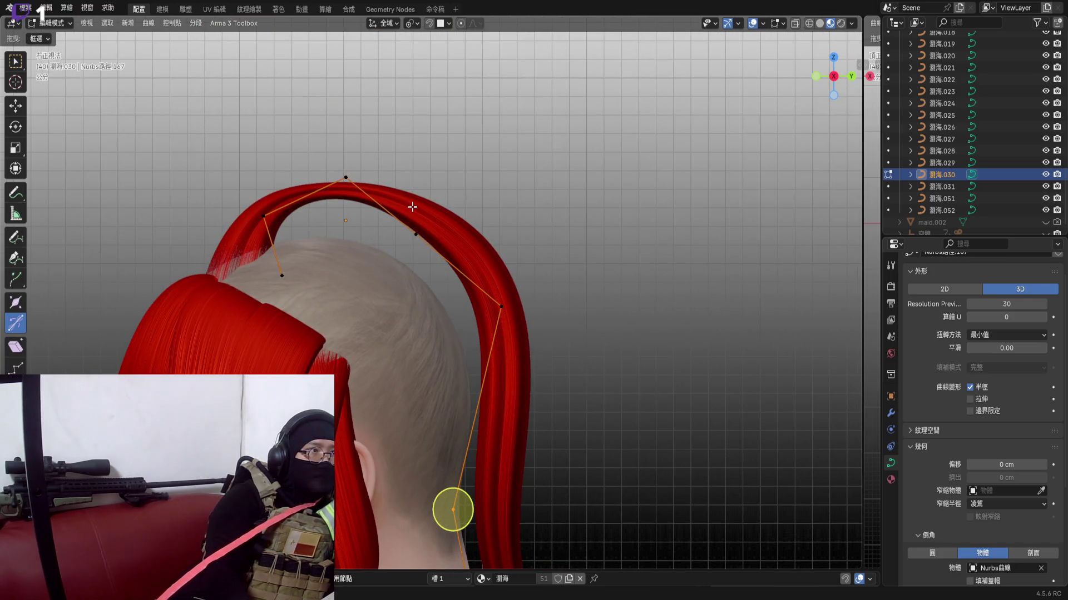
middle_drag(409, 221, 417, 250)
key(g)
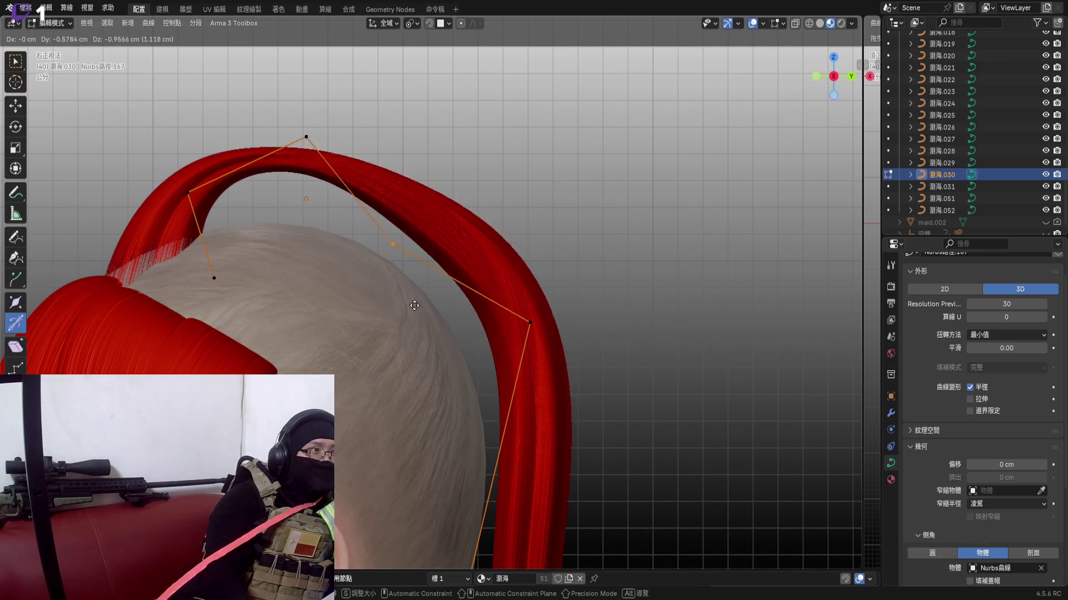
click(406, 308)
middle_drag(401, 251, 393, 180)
key(g)
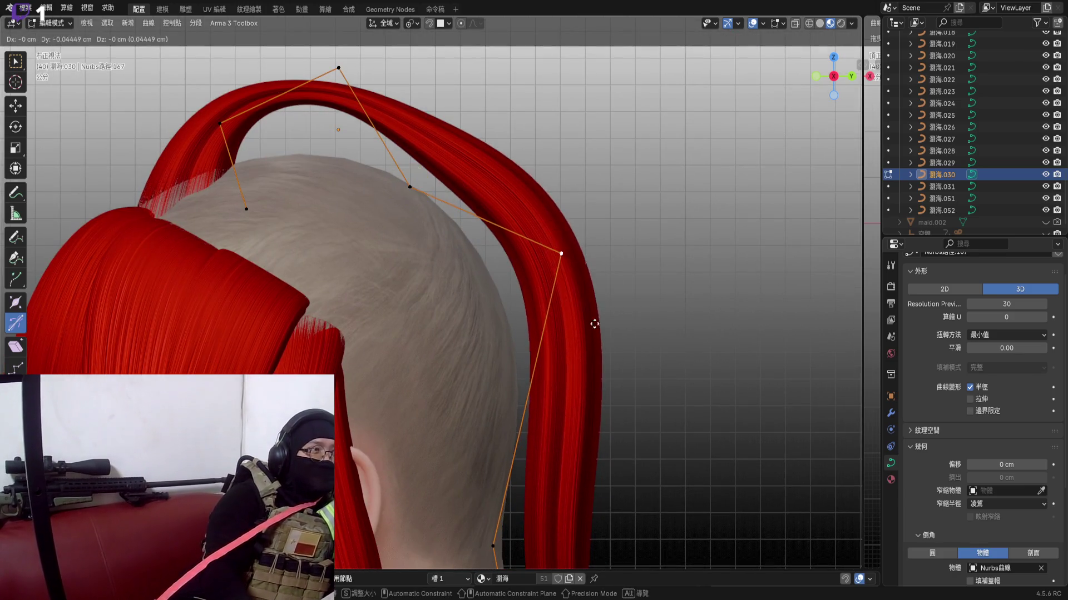
click(534, 276)
Move the collar point and the lower point behind the shoulder, then check from behind
mouse_move(467, 250)
shift+middle_down()
mouse_move(450, 309)
mouse_move(476, 313)
mouse_move(454, 337)
shift+middle_up()
scroll(452, 280, down, 3)
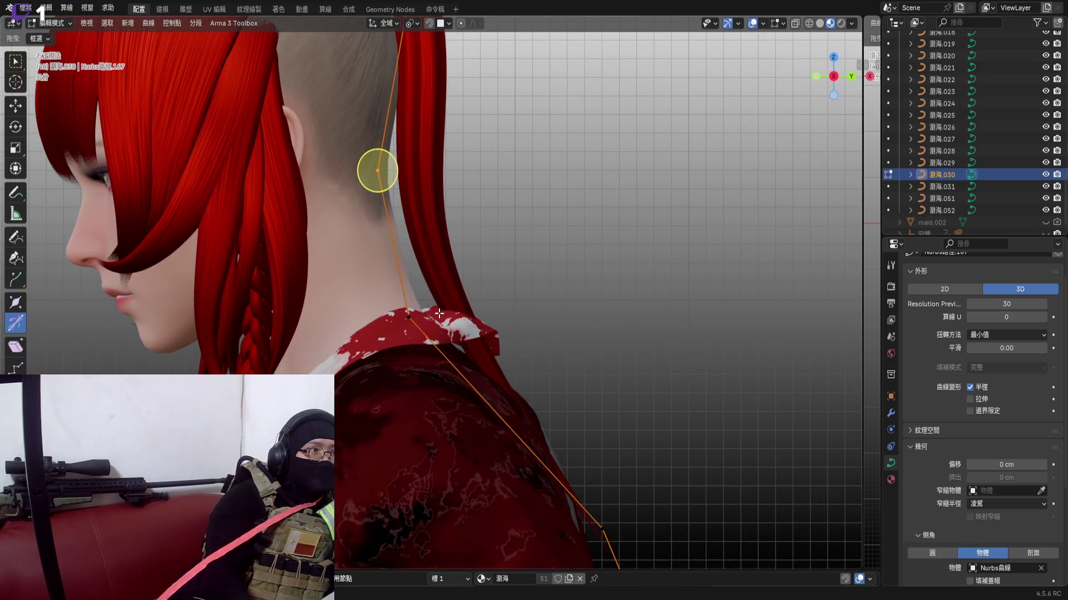
click(439, 313)
key(g)
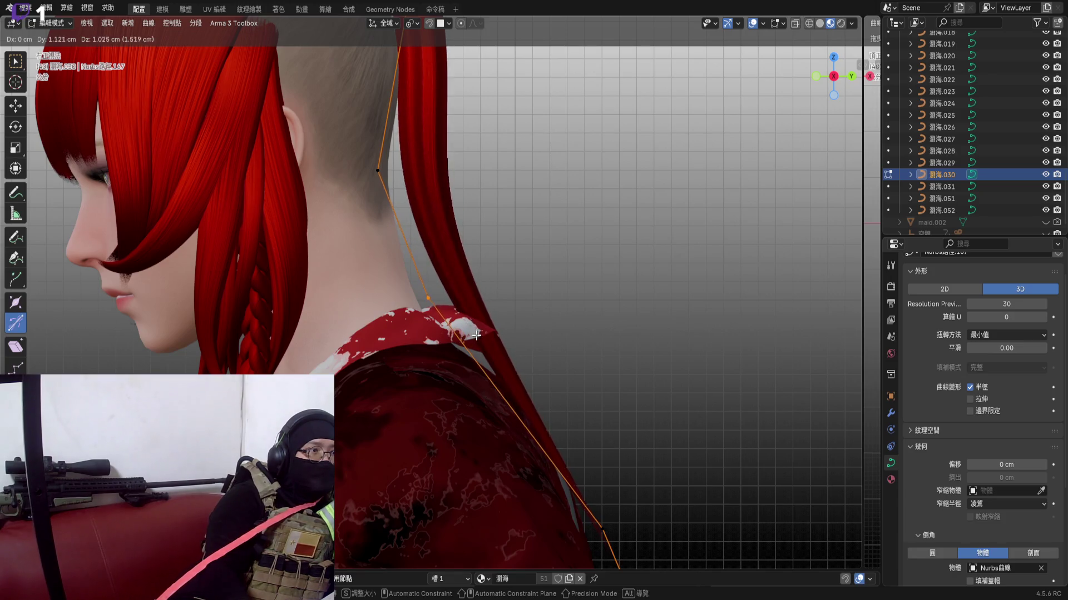
click(476, 335)
shift+middle_drag(476, 334, 477, 242)
click(596, 525)
key(g)
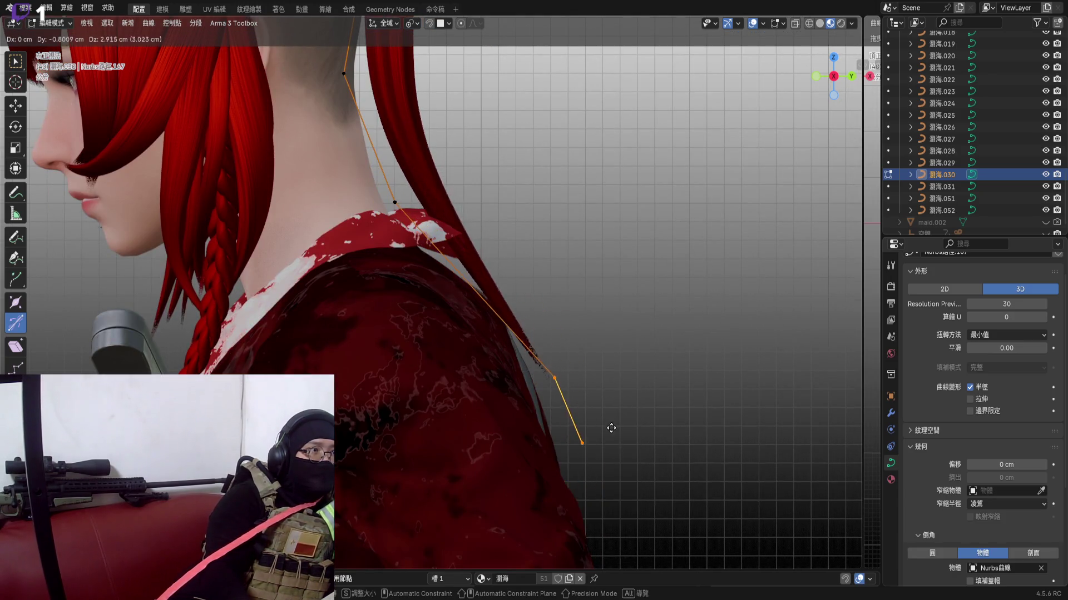
click(611, 428)
click(852, 77)
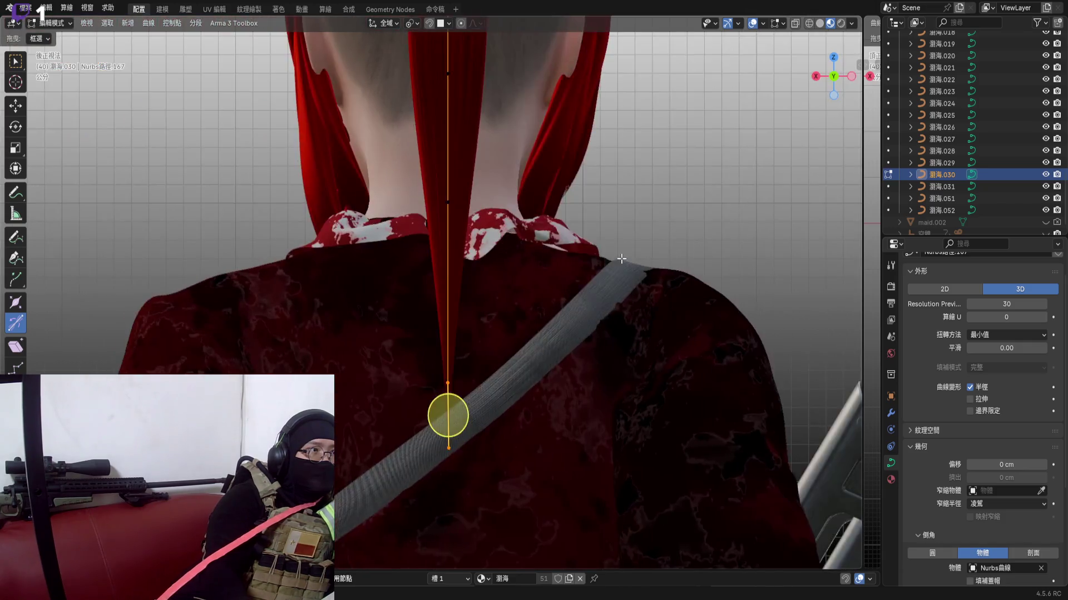
Raise the top control point so the arch over the crown becomes higher and rounder
shift+middle_drag(529, 209, 529, 379)
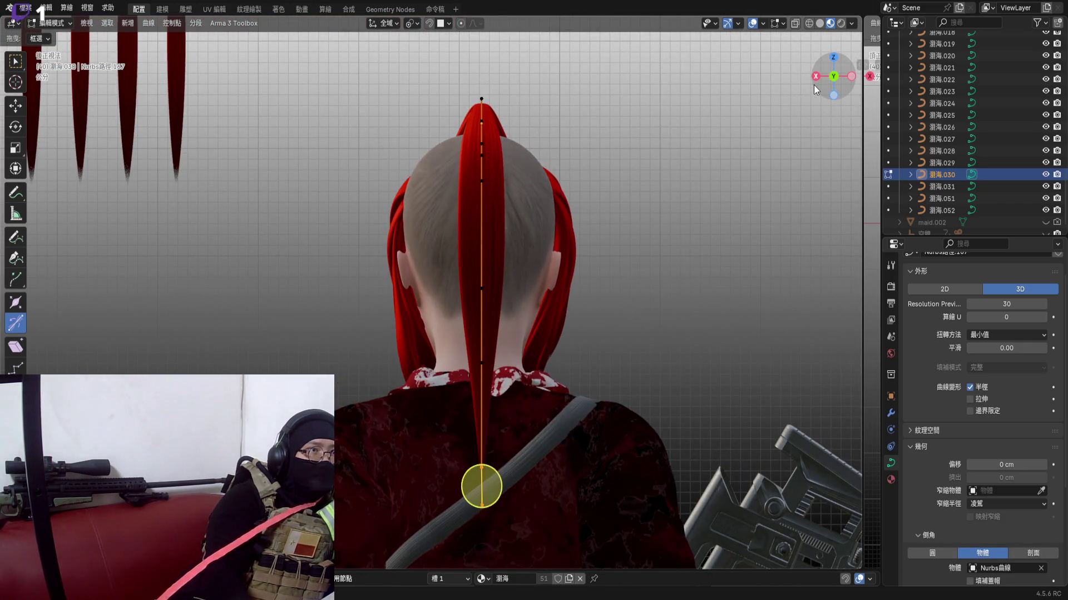
click(817, 76)
scroll(643, 492, up, 3)
middle_drag(643, 492, 487, 205)
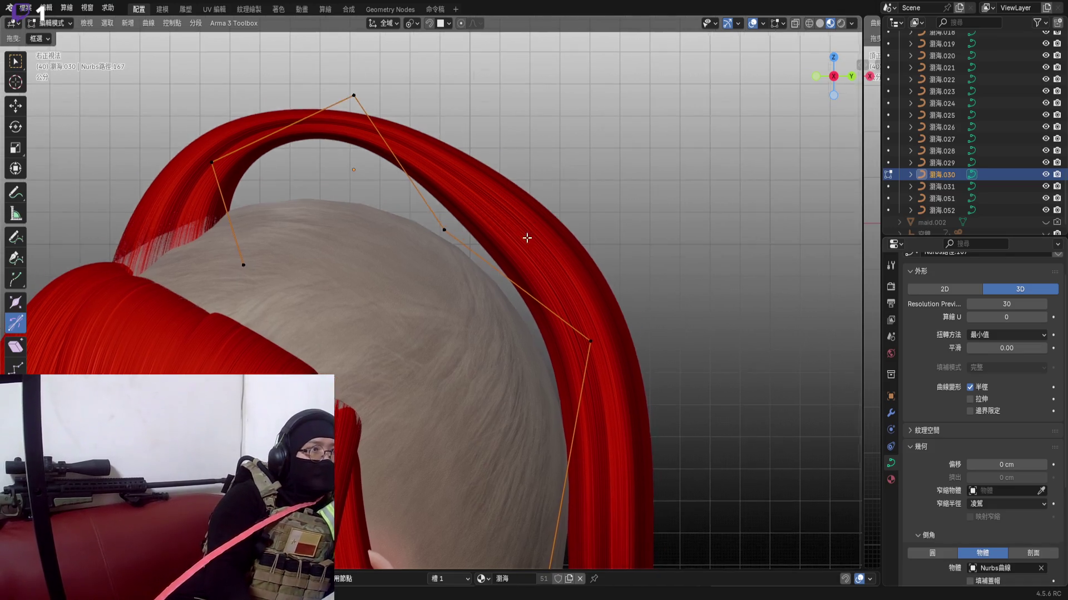
scroll(473, 217, down, 3)
scroll(473, 217, up, 2)
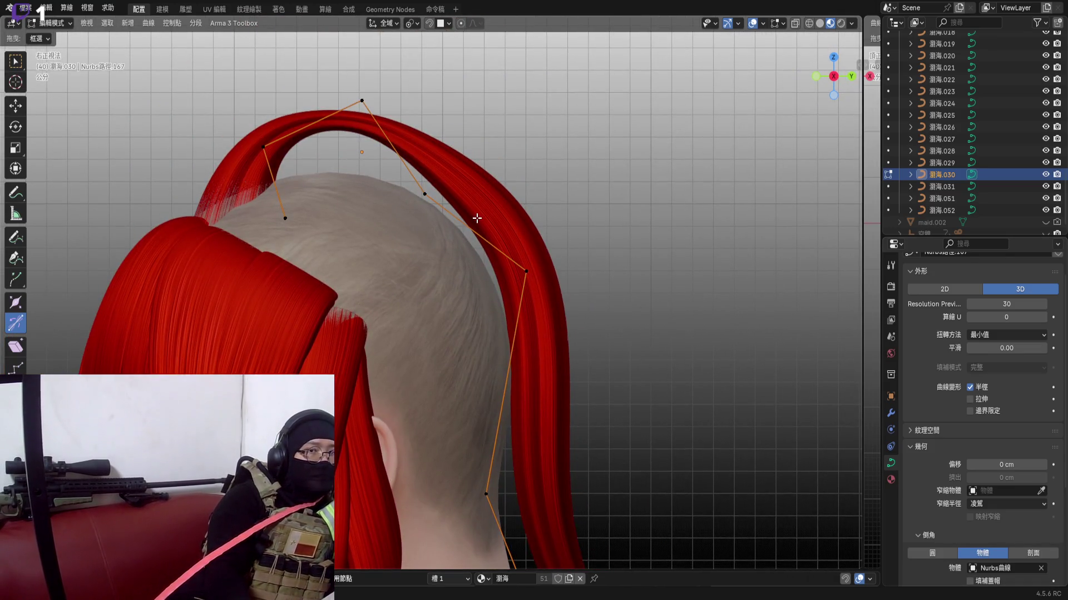
shift+middle_drag(478, 218, 506, 205)
scroll(493, 200, up, 2)
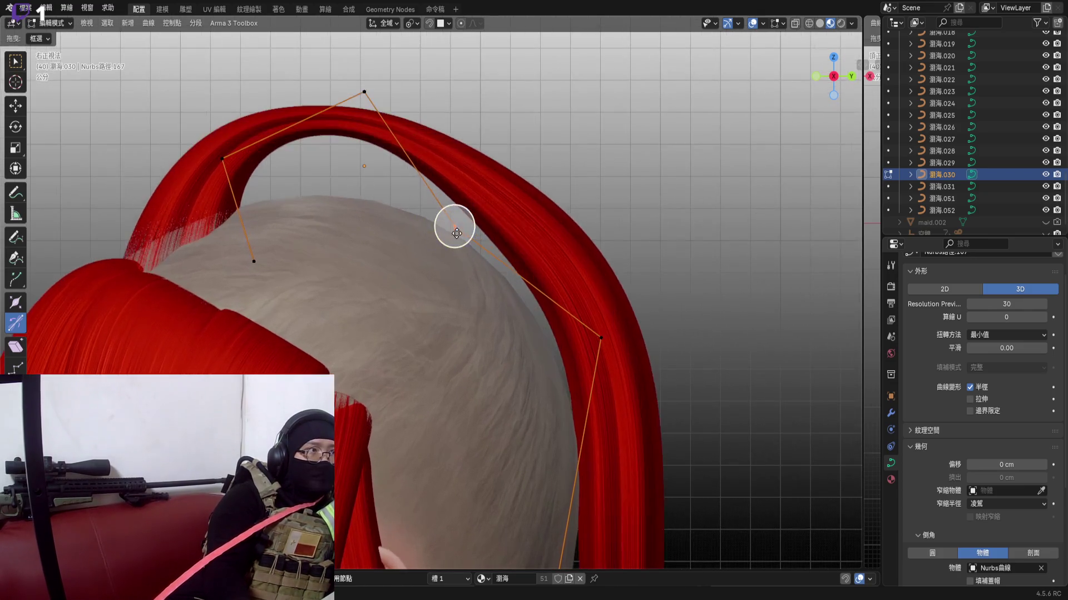
scroll(454, 175, up, 2)
scroll(449, 176, down, 3)
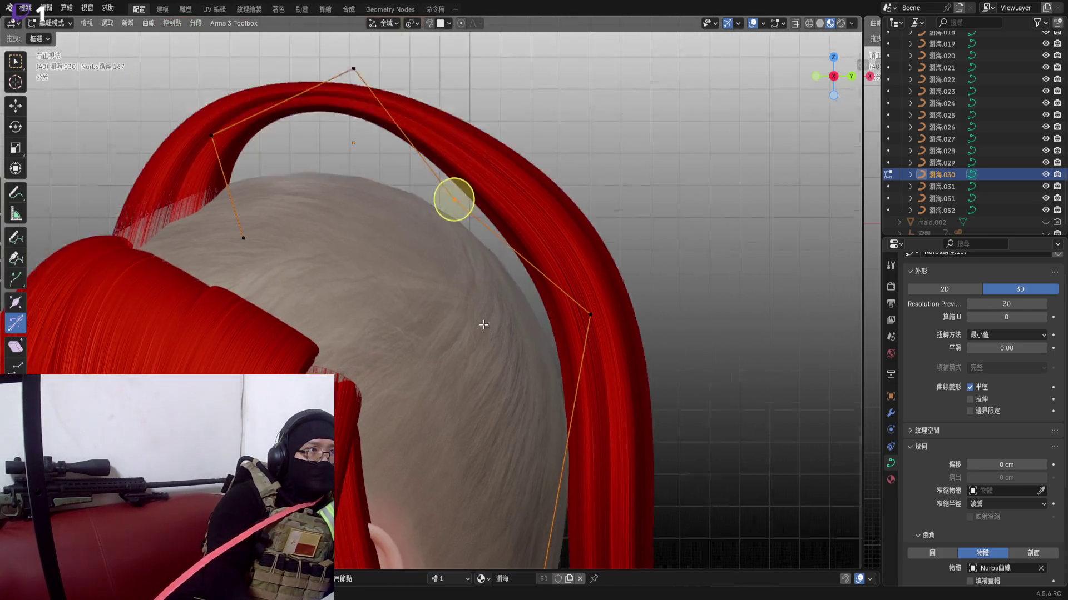
key(g)
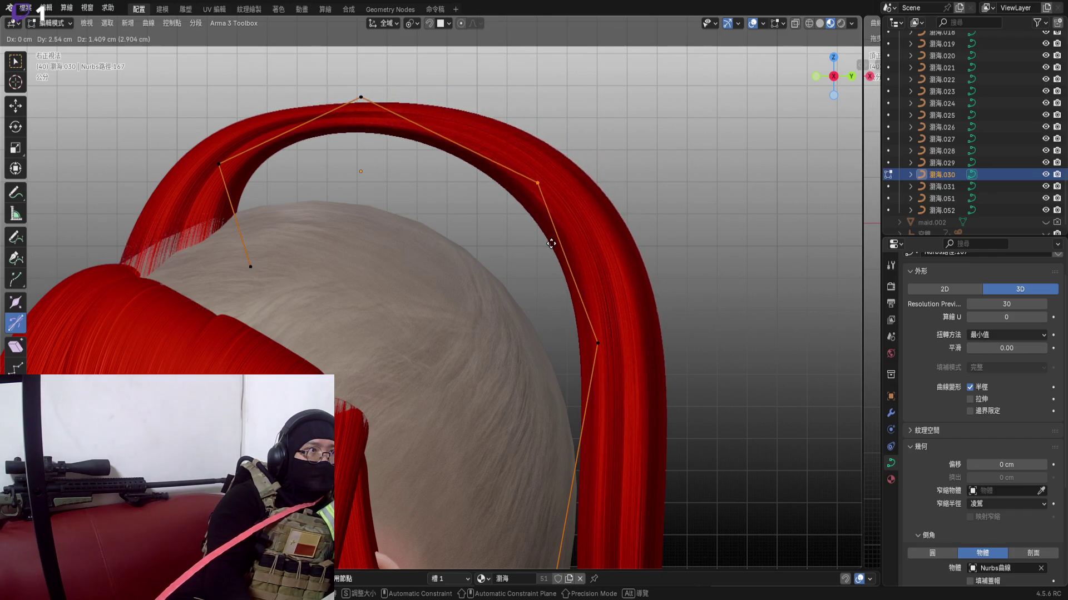
click(537, 179)
scroll(536, 179, down, 5)
mouse_move(500, 192)
middle_down()
mouse_move(319, 286)
mouse_move(374, 292)
middle_up()
scroll(459, 359, up, 3)
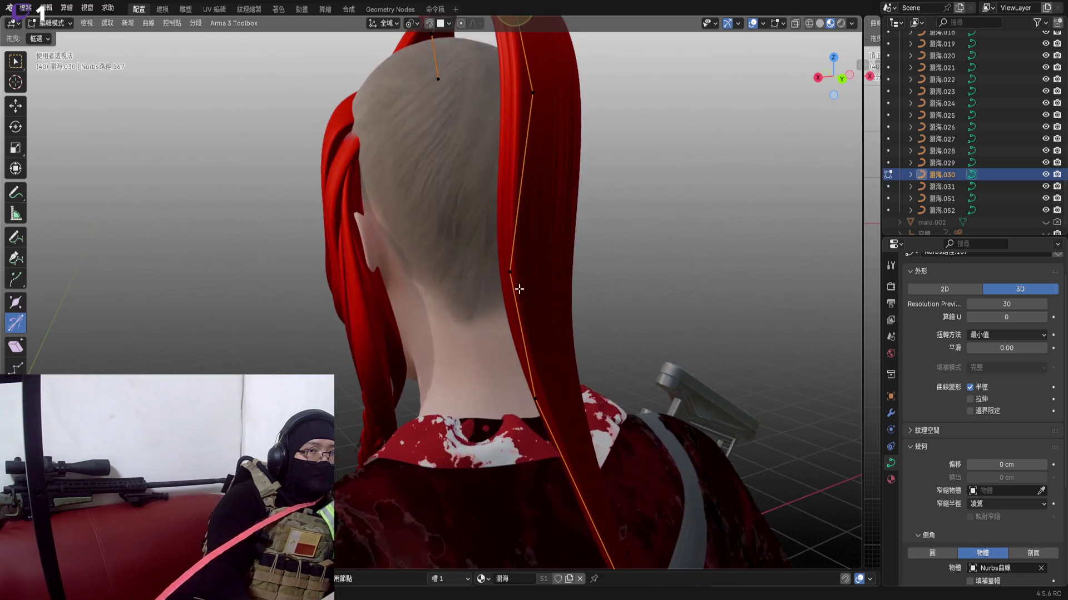
From the back view, bend the strand and move its lower control point to the left
shift+middle_drag(460, 360, 496, 275)
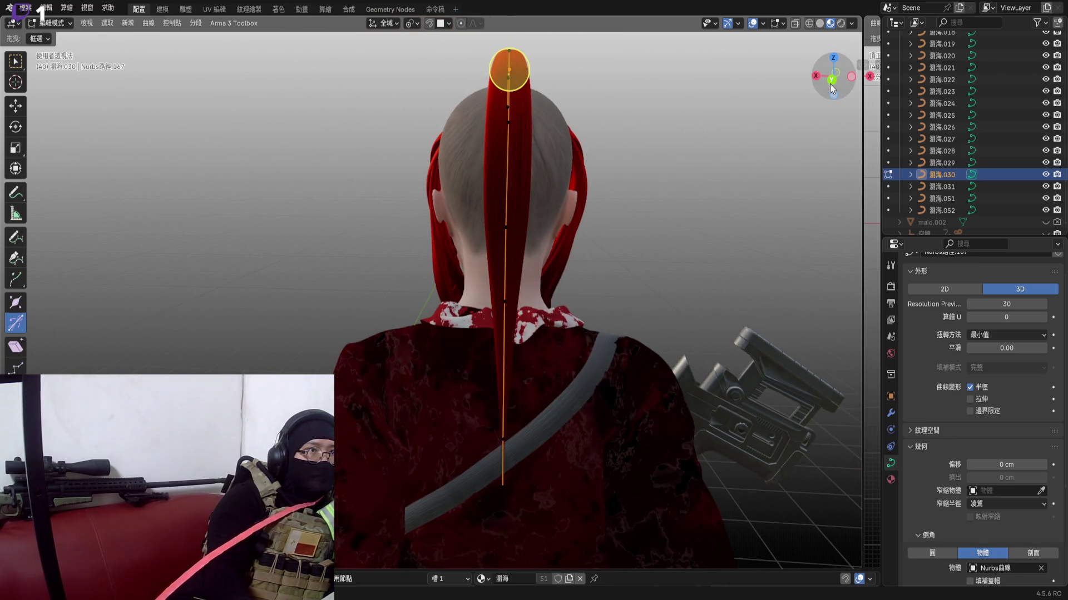
click(831, 86)
scroll(531, 312, up, 2)
scroll(531, 312, down, 1)
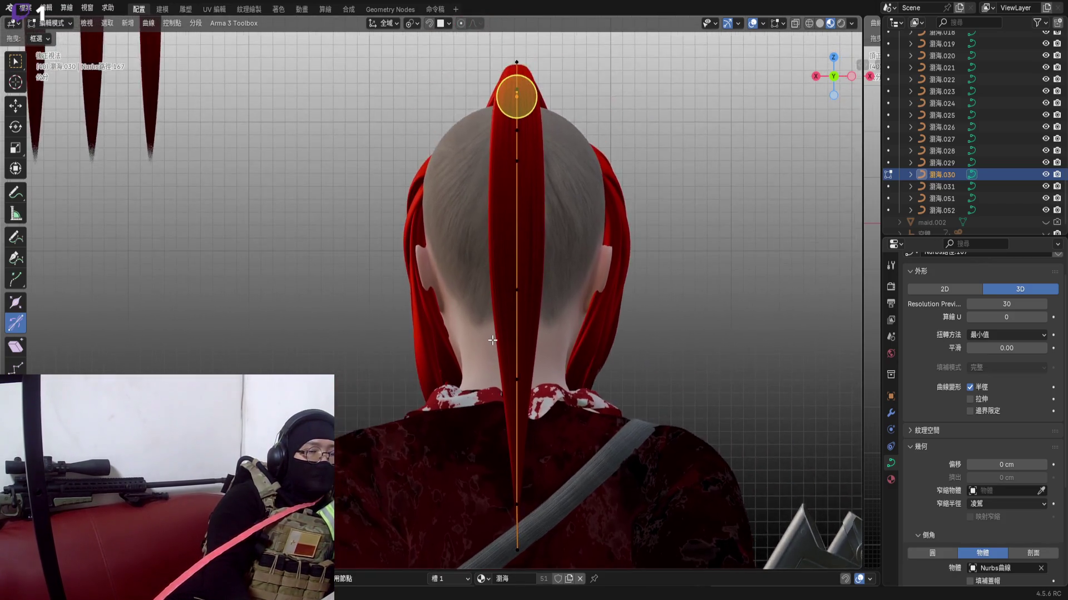
scroll(503, 312, up, 2)
scroll(504, 312, down, 2)
scroll(503, 312, up, 1)
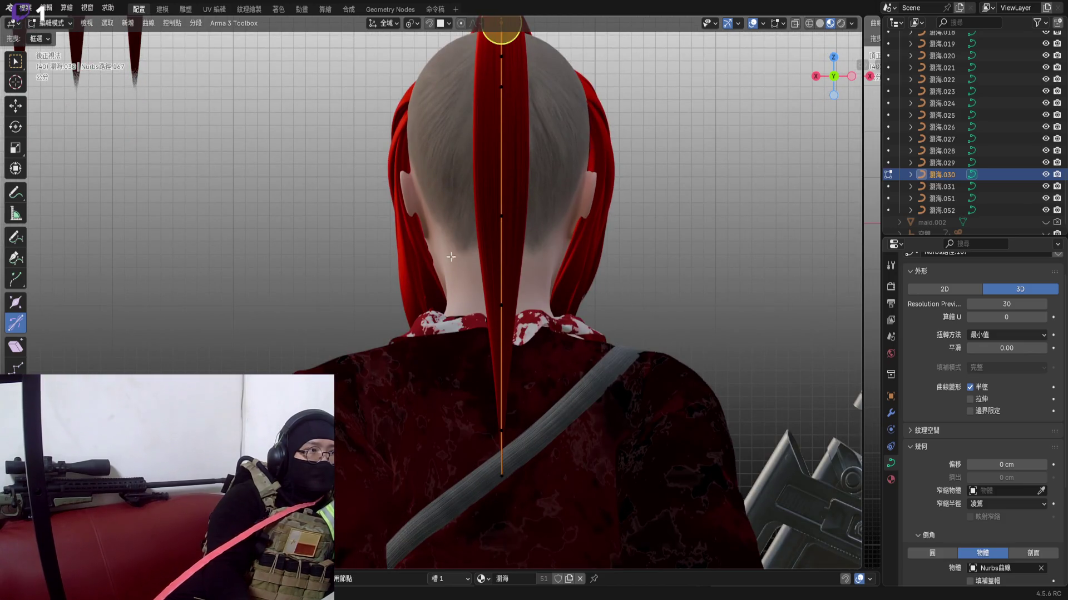
scroll(480, 240, up, 2)
key(g)
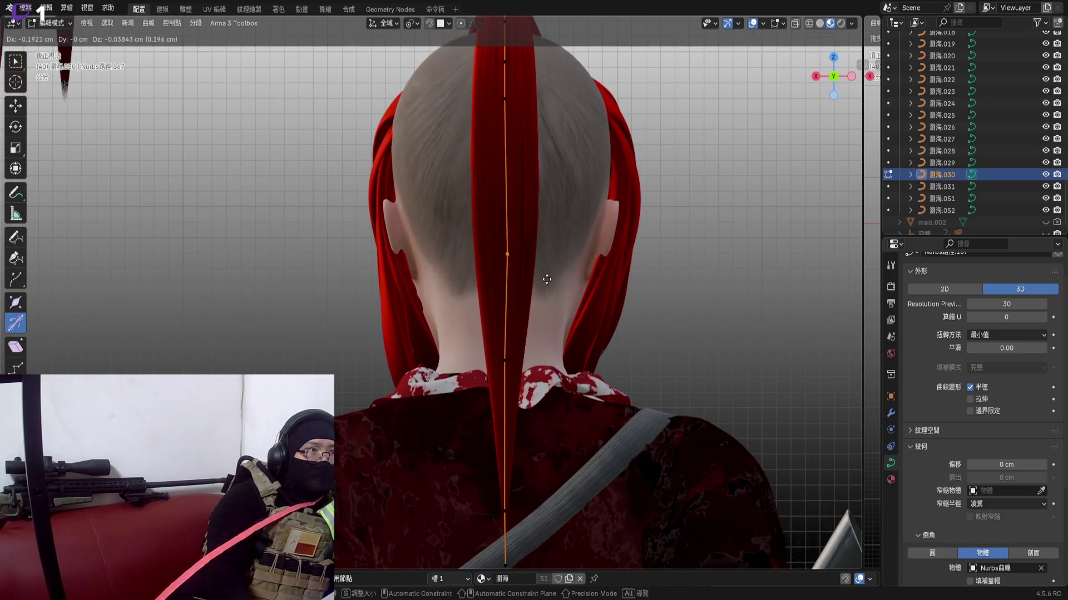
click(491, 303)
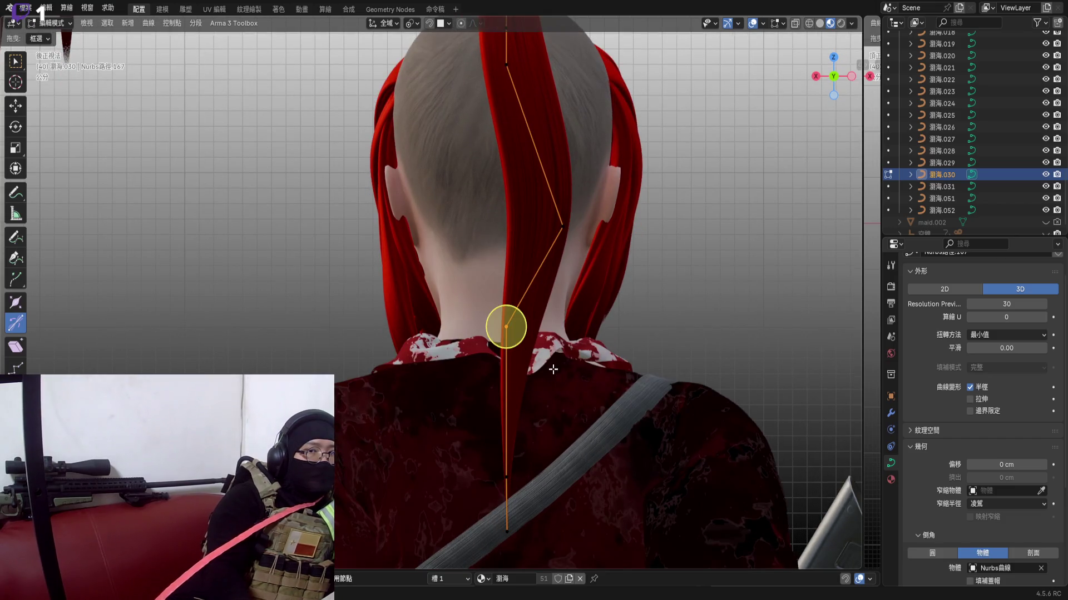
key(g)
click(425, 384)
Move a point toward the shoulder and nudge the nape control point slightly
shift+middle_drag(518, 498, 496, 430)
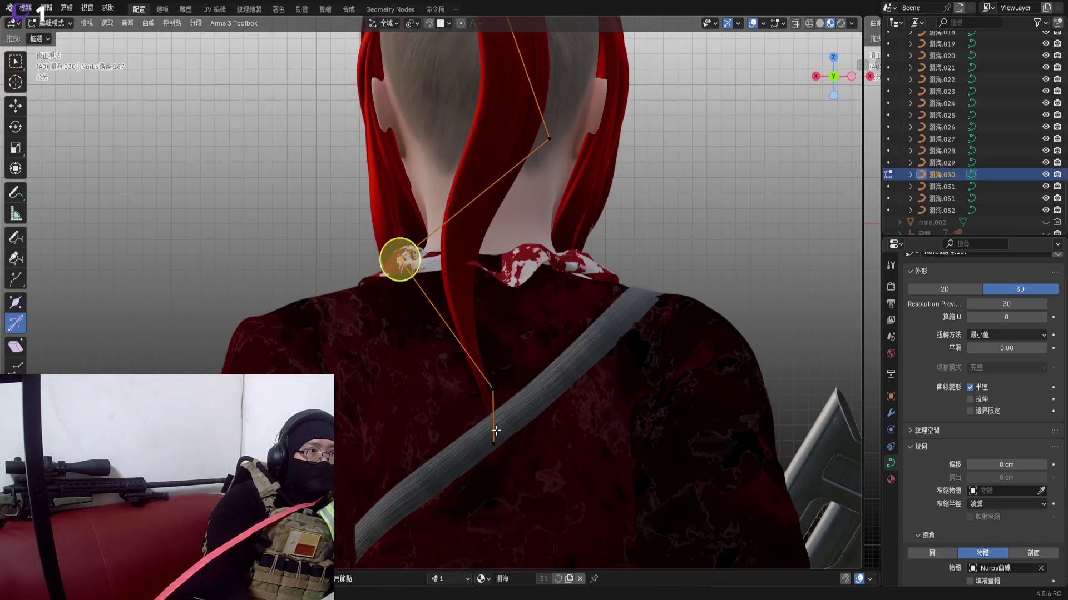
key(r)
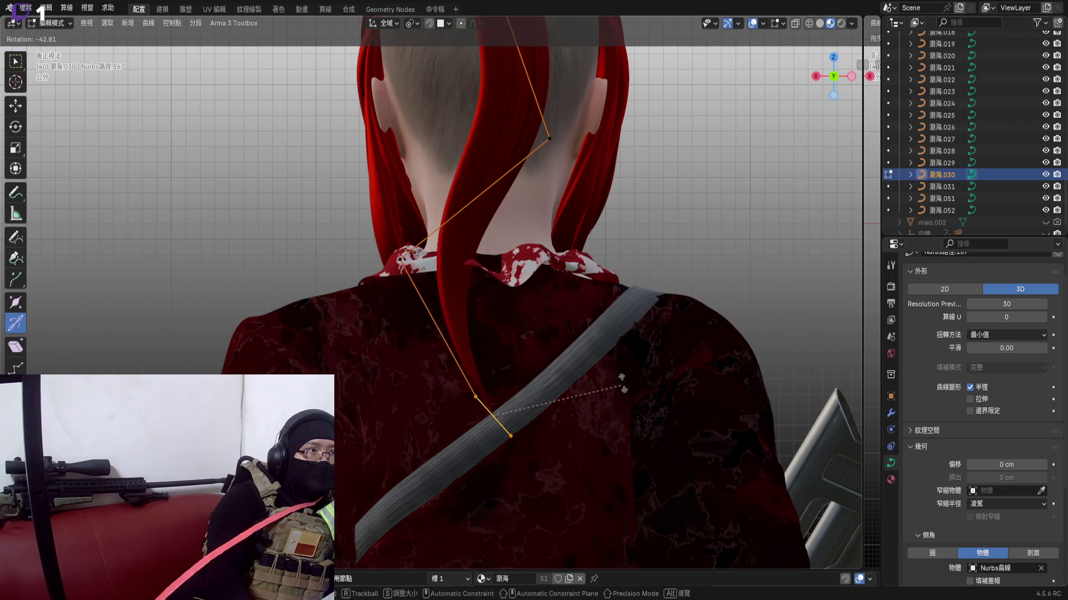
key(g)
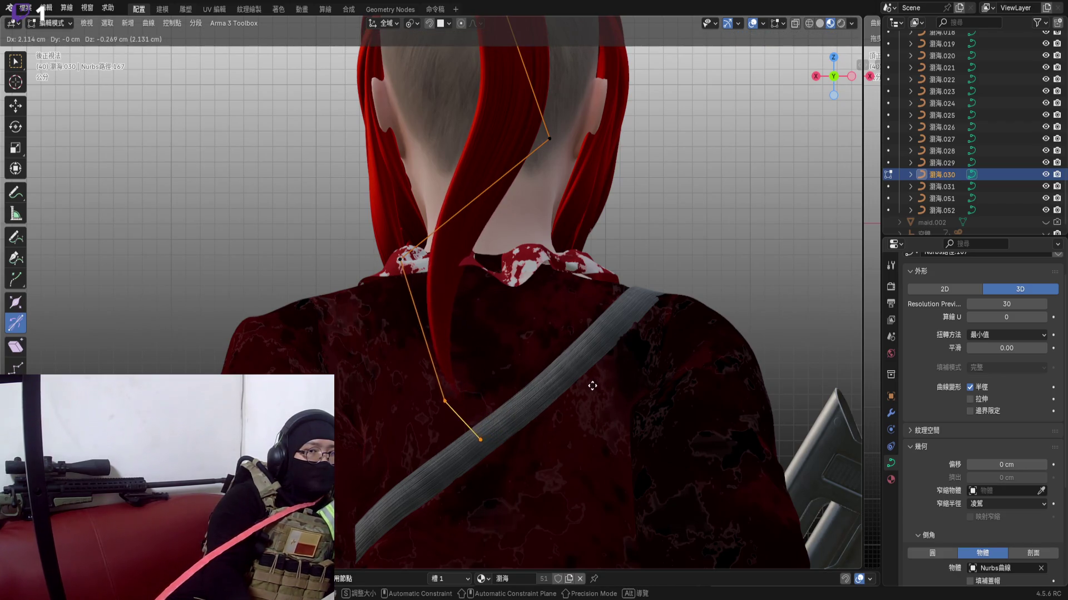
click(548, 371)
scroll(548, 371, up, 2)
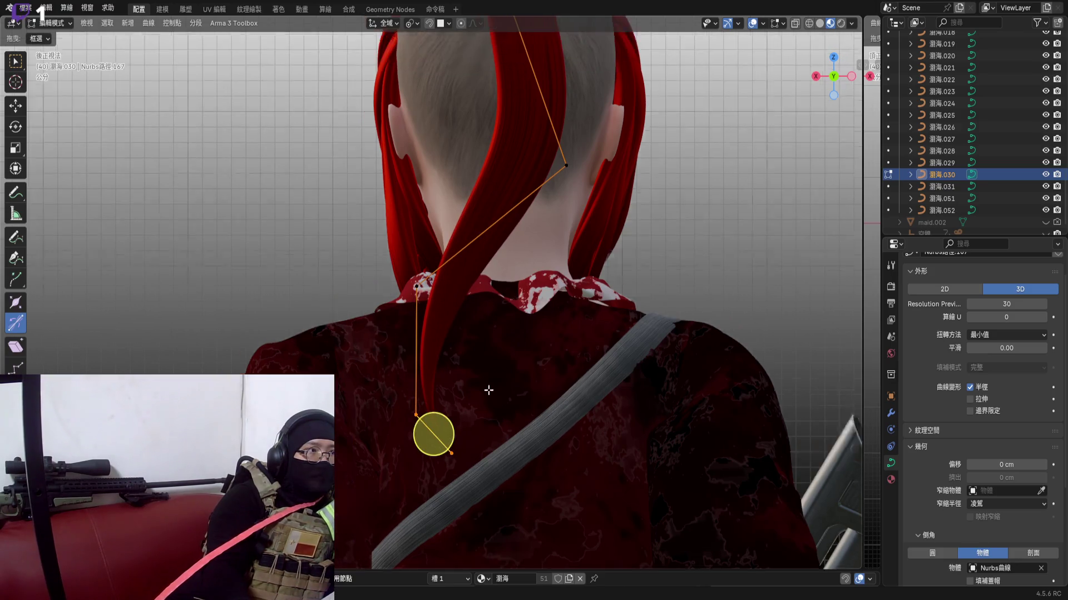
drag(389, 270, 501, 350)
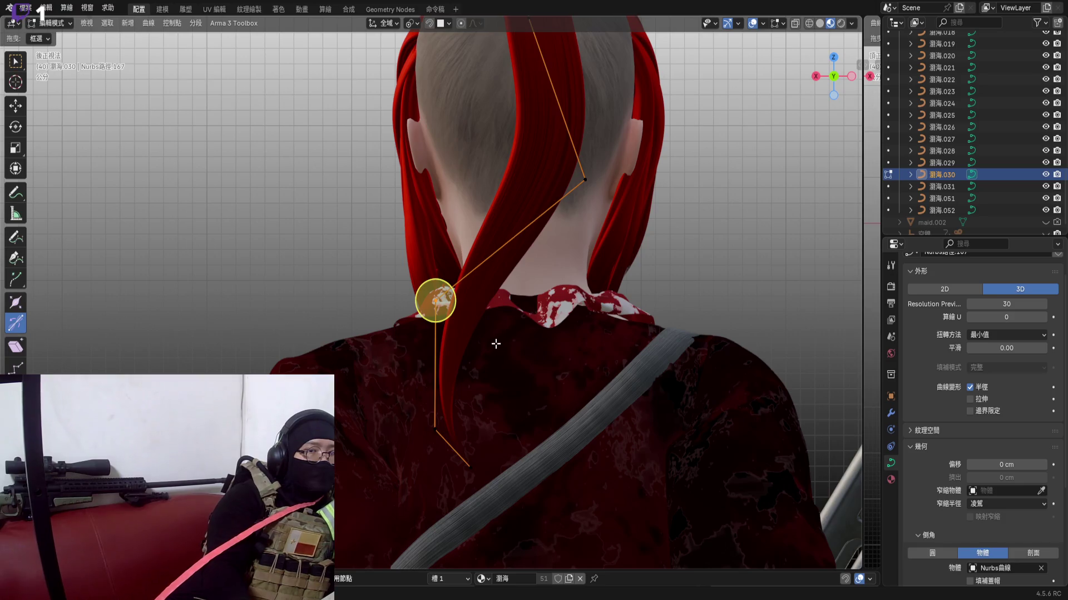
key(g)
click(496, 344)
scroll(495, 344, down, 3)
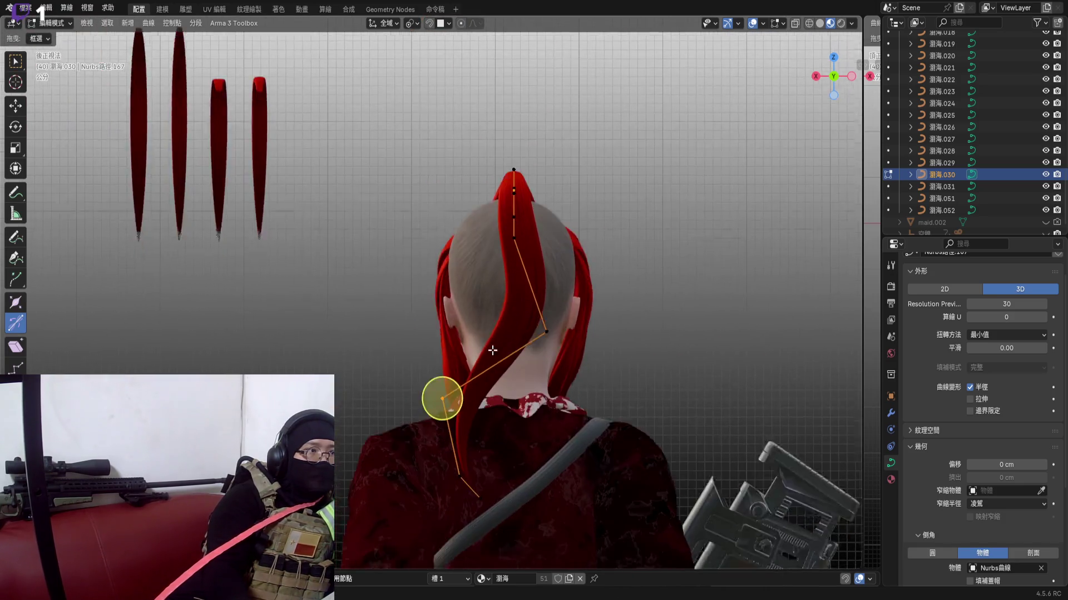
Tilt the strand at its lowest point with Ctrl+T and return to Object Mode
mouse_move(492, 350)
middle_down()
mouse_move(457, 328)
mouse_move(442, 375)
middle_up()
scroll(457, 328, up, 3)
scroll(457, 328, down, 3)
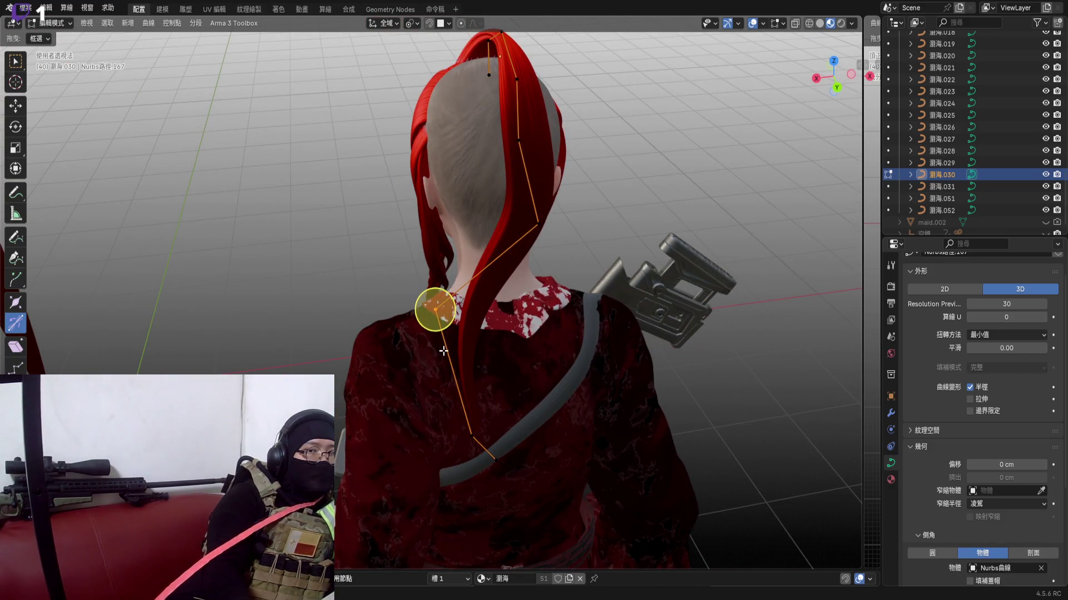
drag(393, 354, 601, 551)
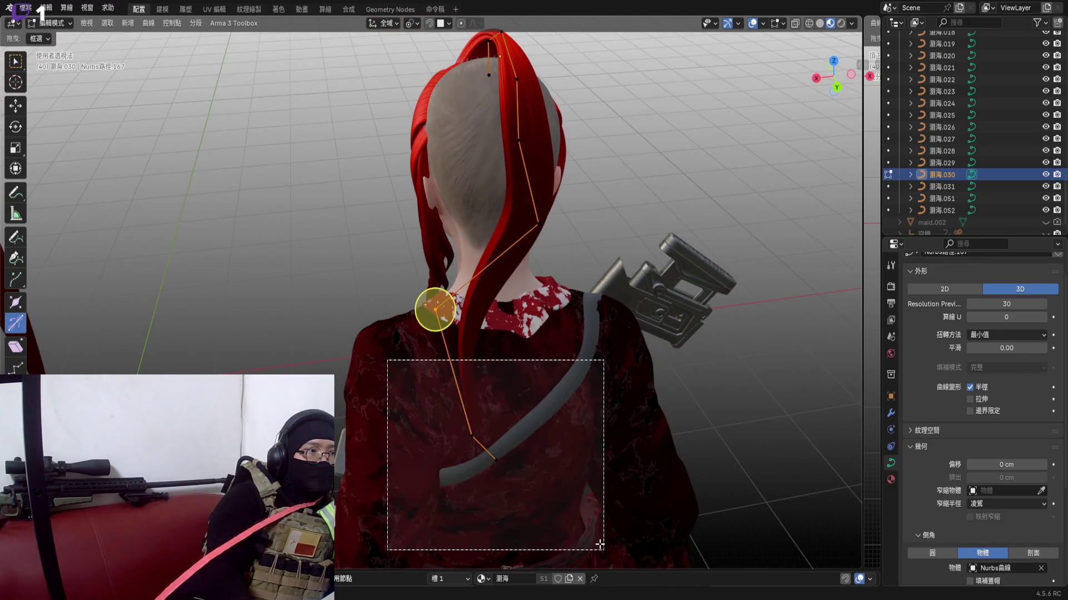
scroll(495, 391, up, 2)
key(ctrl+t)
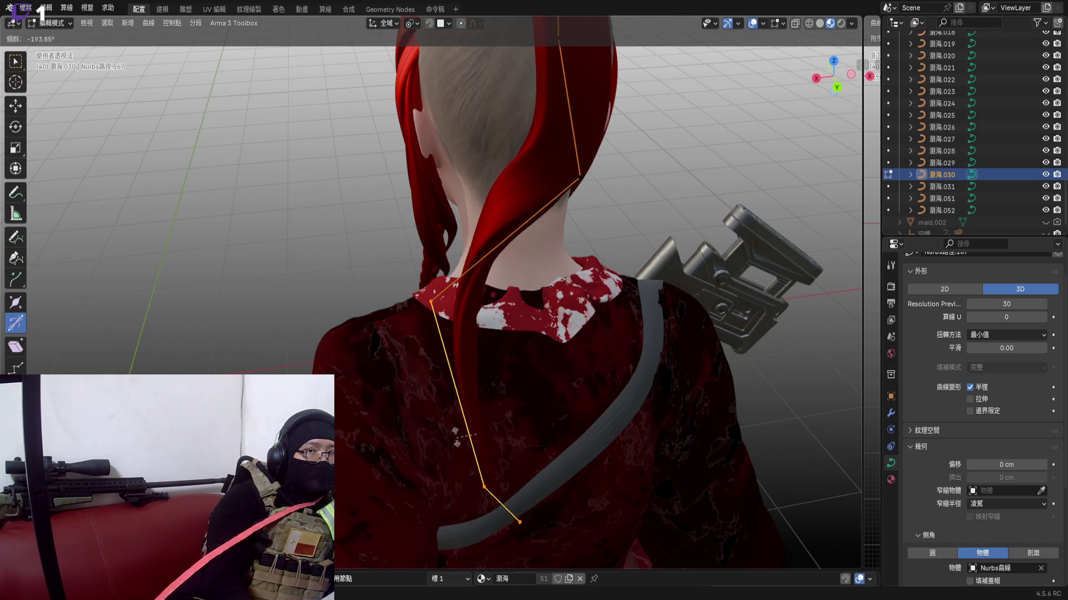
click(475, 401)
mouse_move(475, 402)
middle_down()
mouse_move(500, 334)
mouse_move(511, 352)
mouse_move(512, 288)
middle_up()
scroll(518, 335, down, 3)
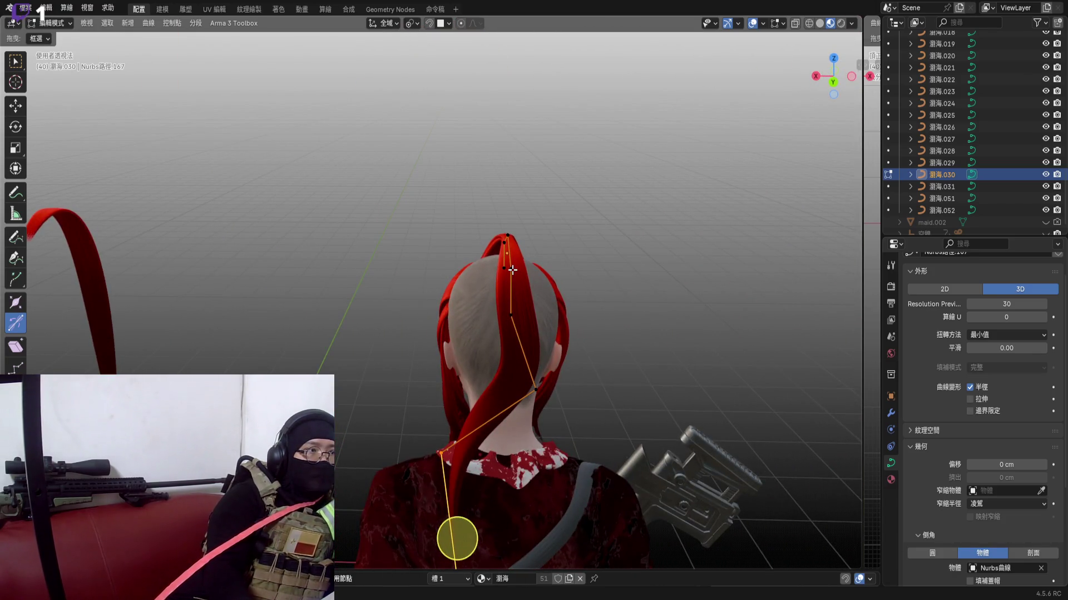
key(Tab)
scroll(525, 291, up, 3)
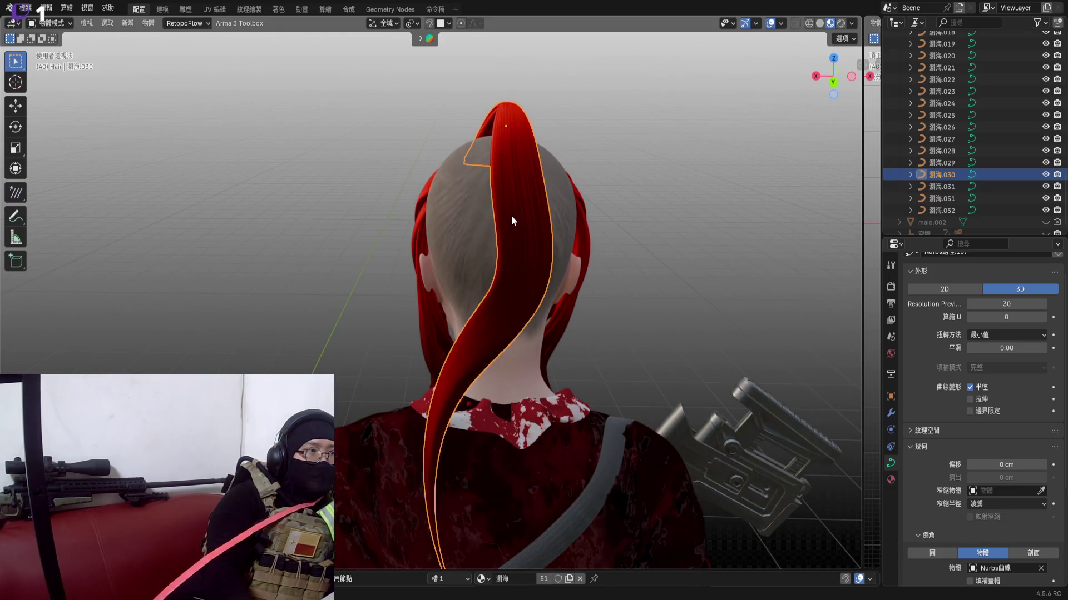
Leave point editing, select the second arching strand 瀏海.032 and slide it along the Y axis
key(Tab)
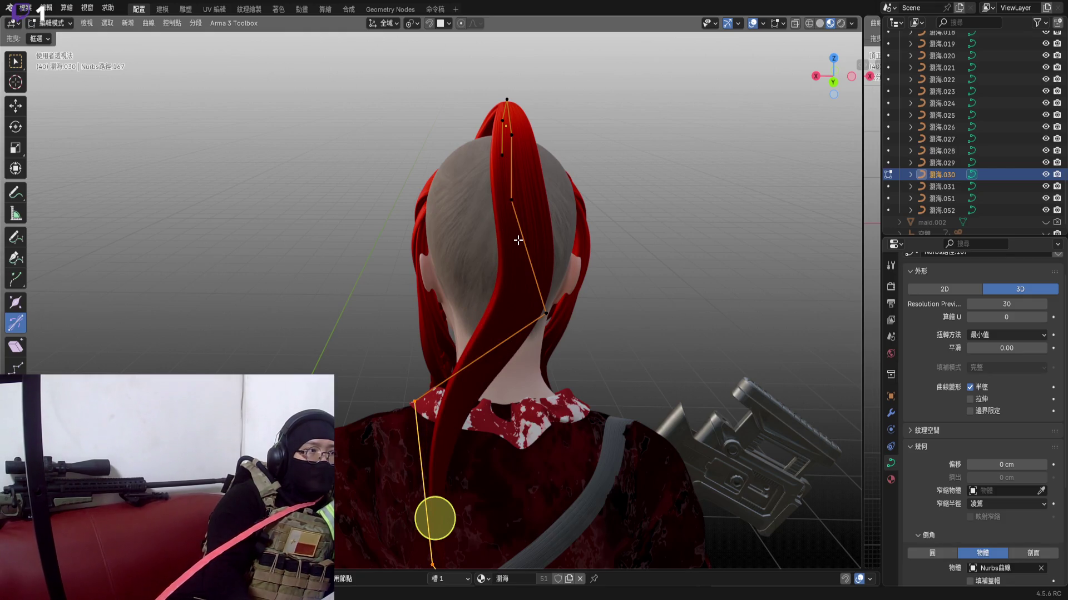
key(Tab)
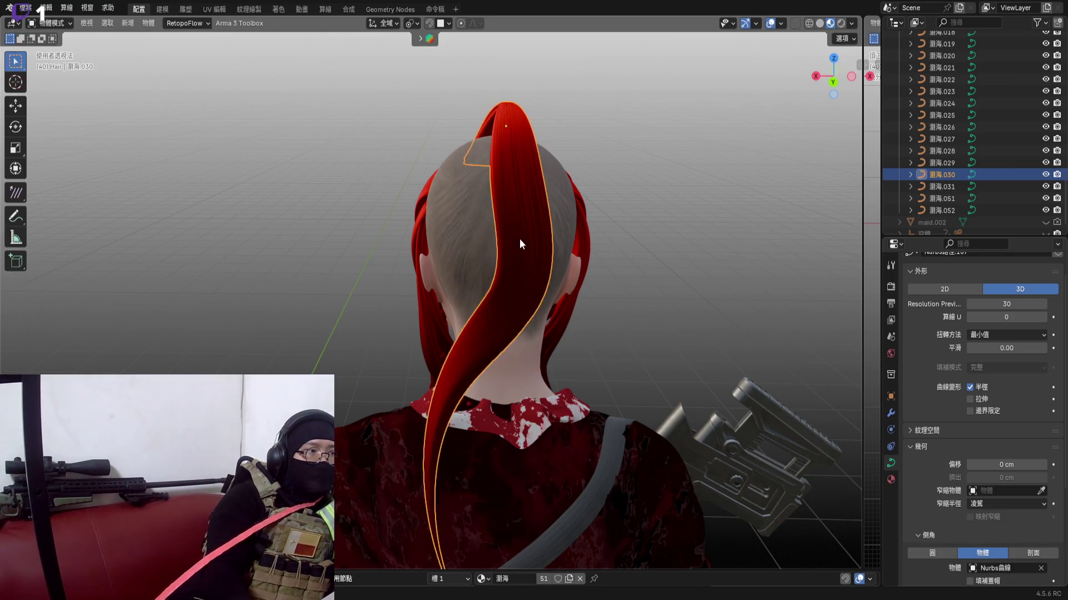
mouse_move(519, 241)
middle_down()
mouse_move(531, 324)
mouse_move(504, 218)
mouse_move(564, 206)
mouse_move(541, 238)
mouse_move(551, 250)
middle_up()
click(514, 208)
key(g)
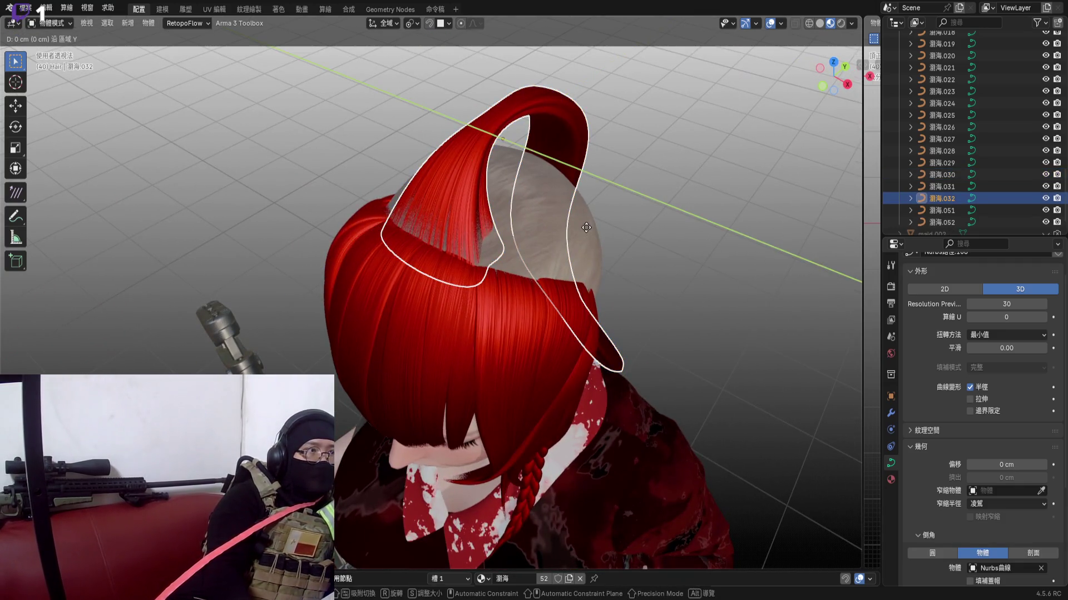
key(y)
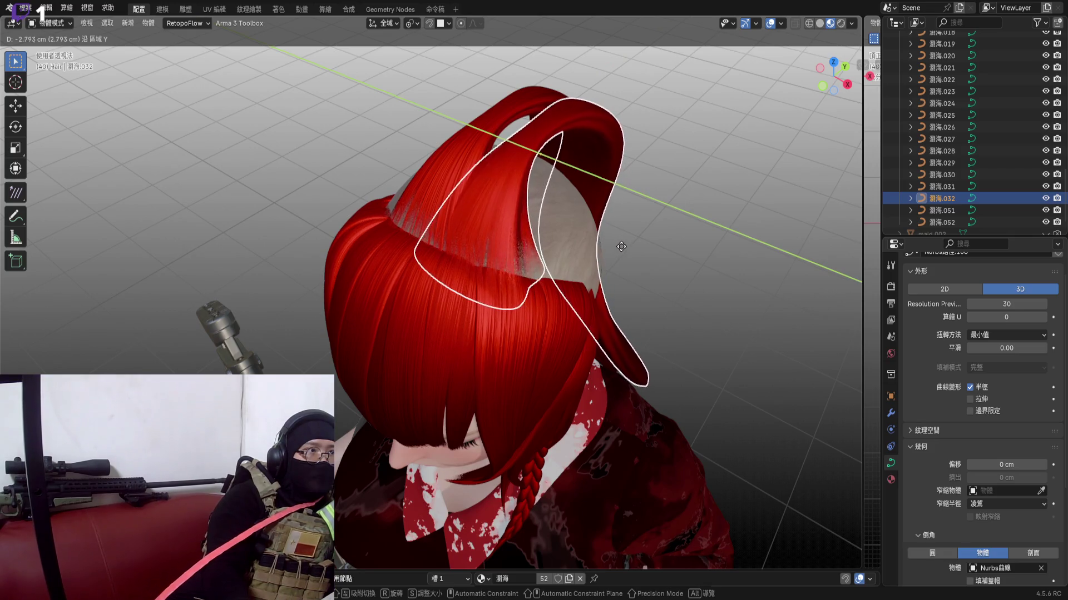
click(630, 254)
Rotate and nudge the second strand so it crosses the first over the crown
mouse_move(608, 244)
middle_down()
mouse_move(509, 262)
mouse_move(641, 302)
middle_up()
mouse_move(551, 250)
middle_down()
mouse_move(599, 273)
mouse_move(568, 250)
middle_up()
key(r)
click(570, 206)
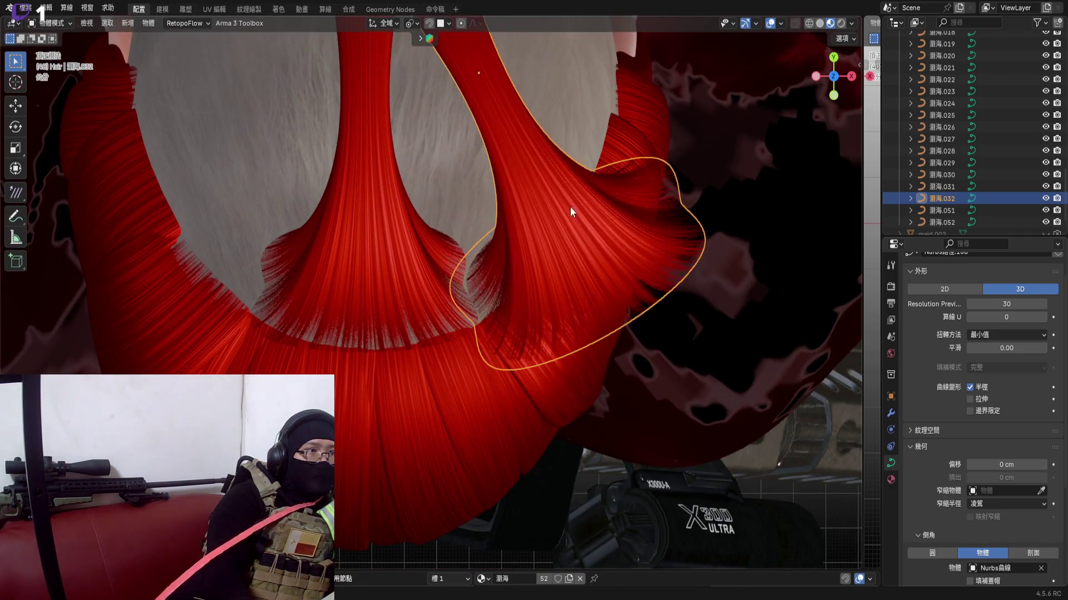
middle_drag(569, 206, 596, 340)
key(g)
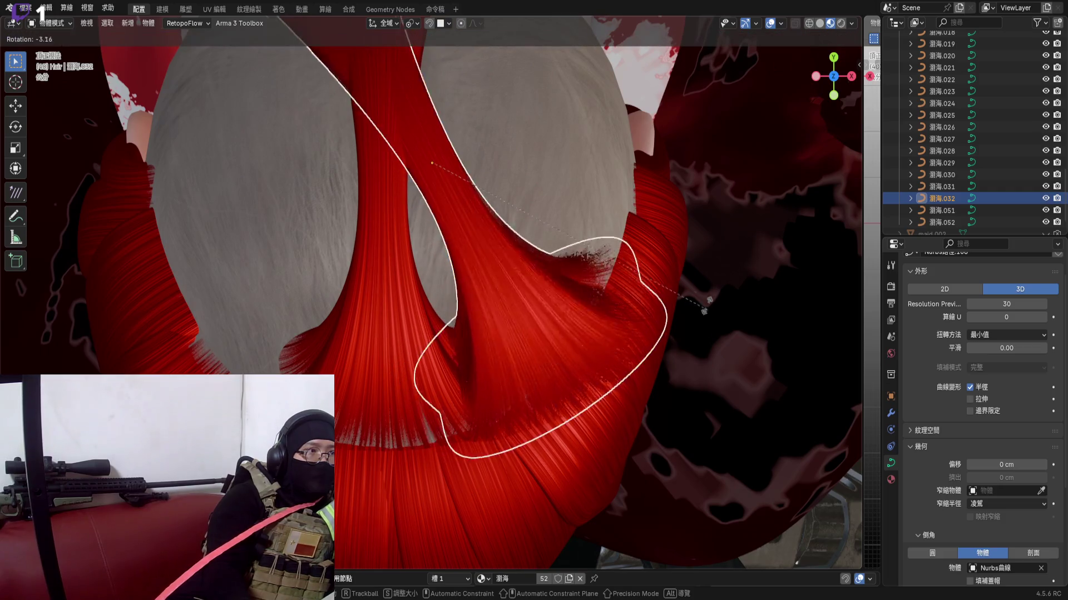
click(584, 284)
middle_drag(614, 311, 632, 321)
key(g)
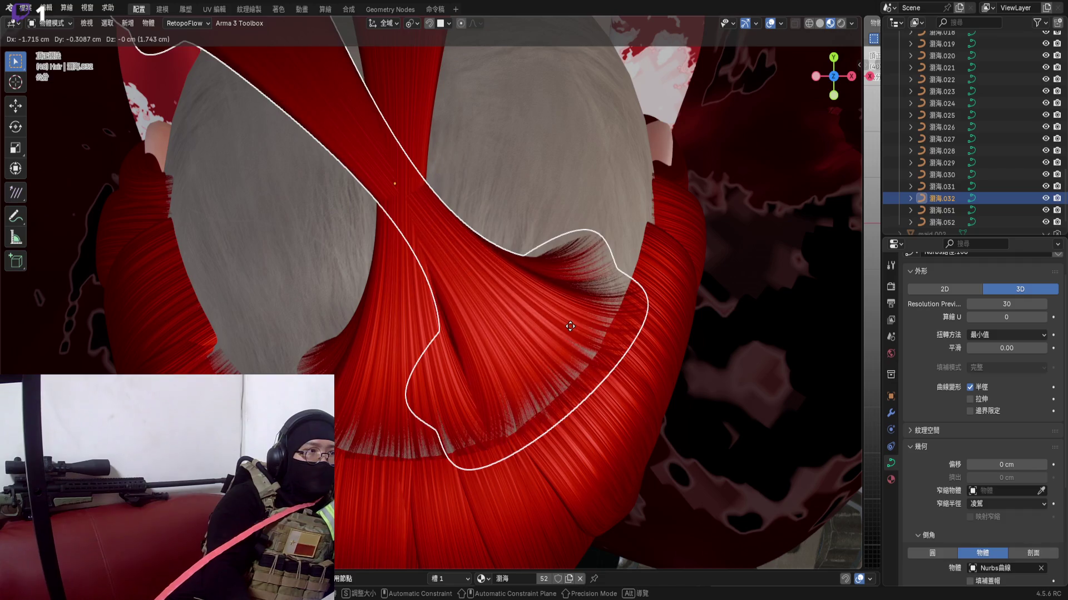
click(574, 326)
Check the crossing from above and move the strand into its final crown position
middle_drag(553, 355, 534, 341)
scroll(534, 341, down, 4)
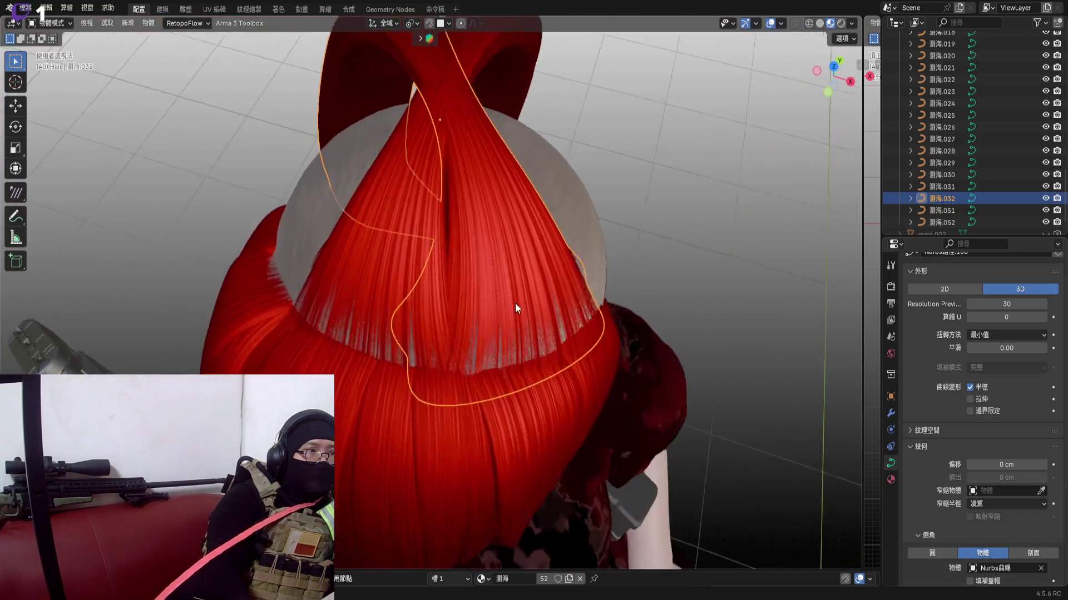
middle_drag(514, 303, 799, 85)
scroll(683, 245, up, 4)
key(g)
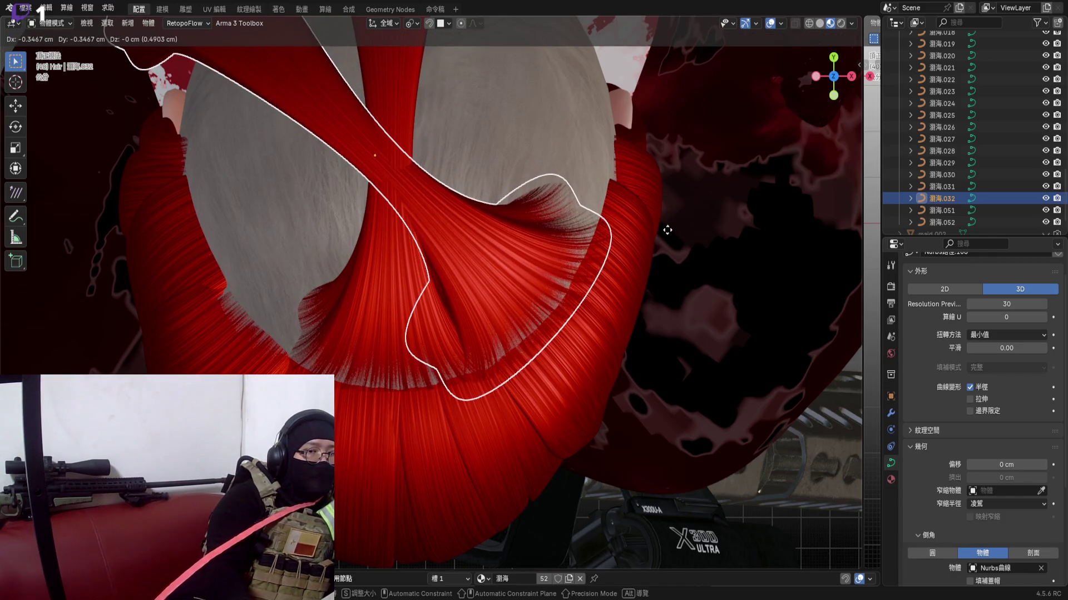
click(668, 229)
mouse_move(658, 233)
middle_down()
mouse_move(477, 353)
mouse_move(430, 277)
mouse_move(421, 296)
middle_up()
Rotate the strand's upper control points into a hooked twist, then select the neighbouring strand as a whole object
key(Tab)
scroll(421, 296, down, 3)
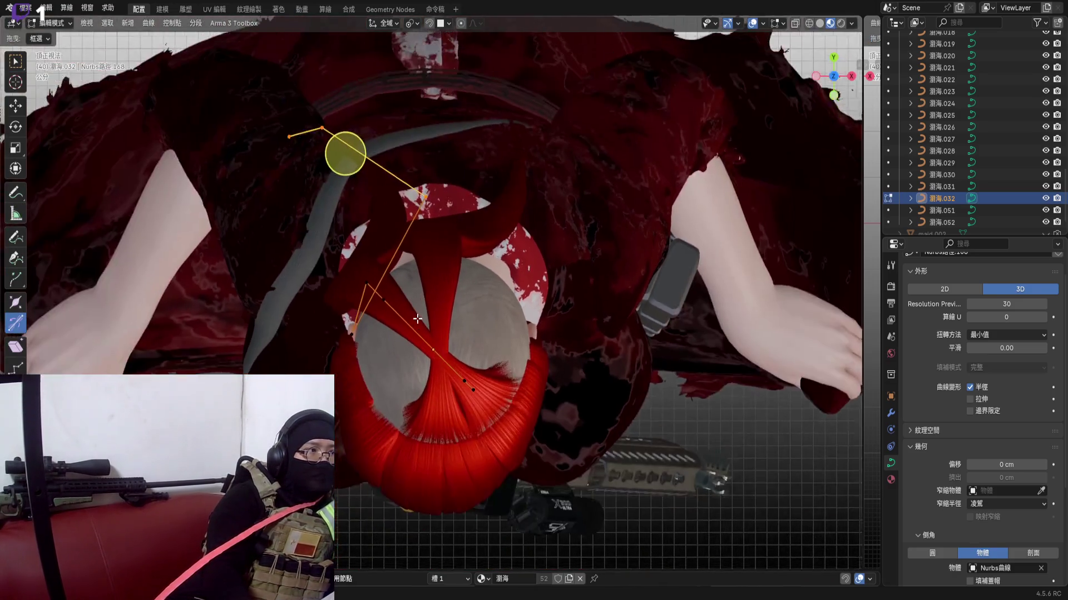
scroll(400, 317, up, 3)
scroll(377, 350, down, 3)
scroll(377, 351, down, 2)
drag(205, 119, 450, 347)
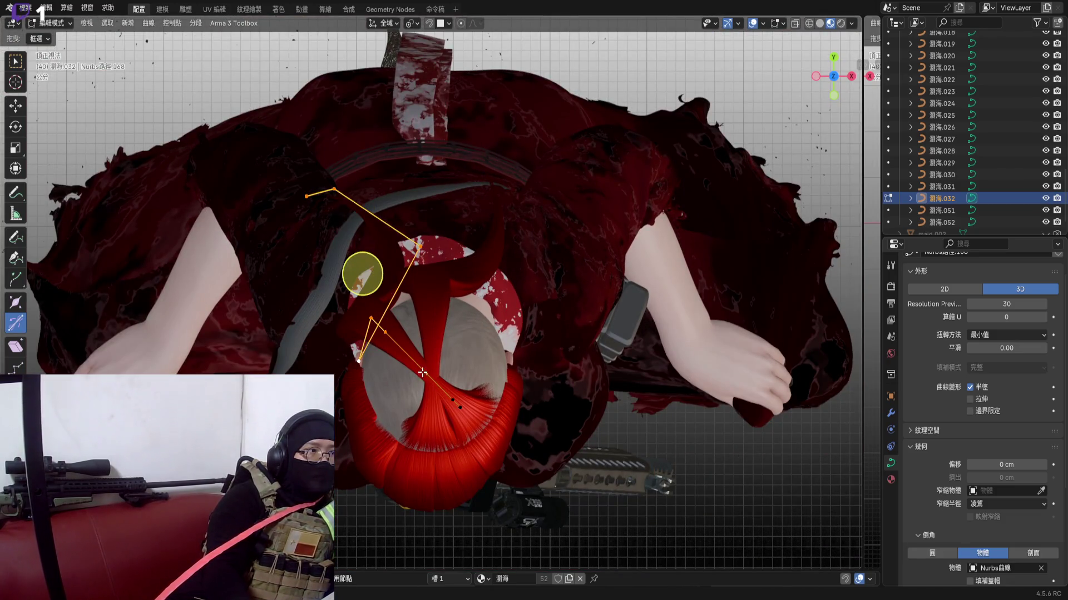
scroll(423, 372, up, 3)
scroll(574, 242, up, 1)
key(r)
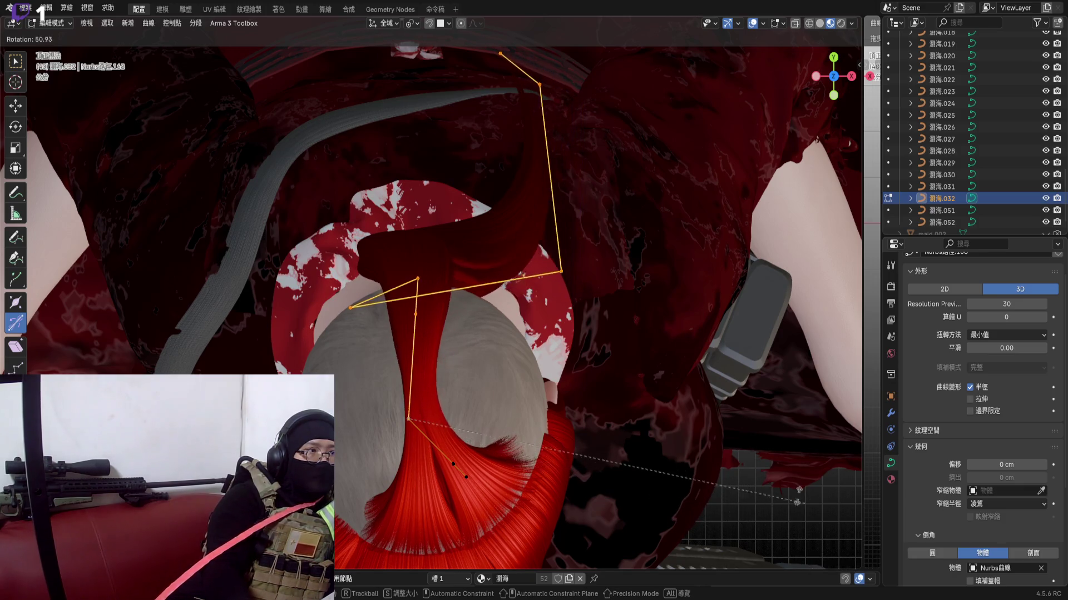
click(455, 467)
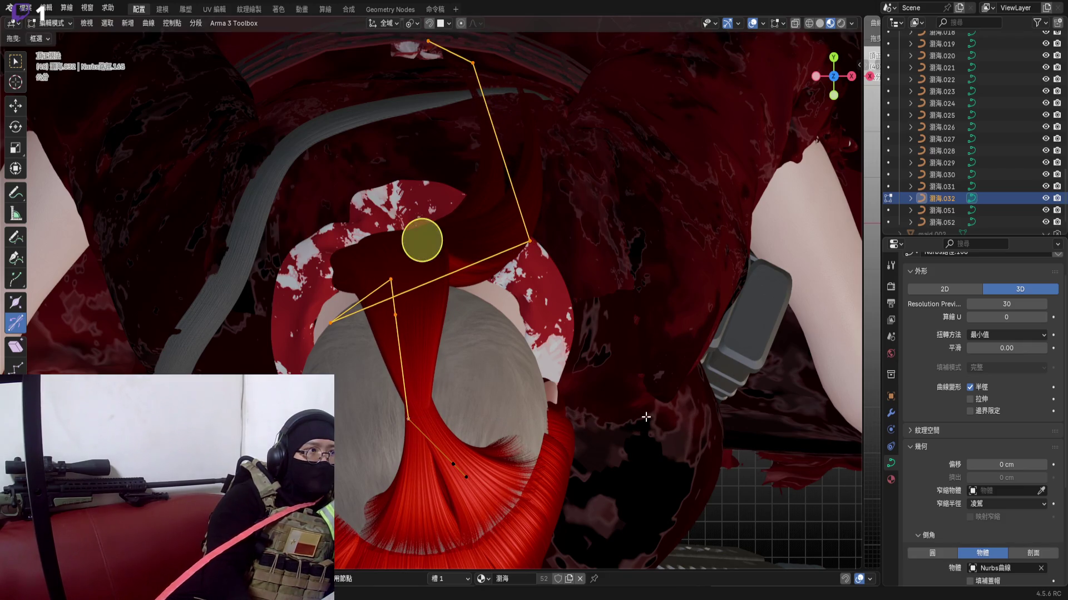
key(Tab)
scroll(438, 405, up, 2)
click(477, 398)
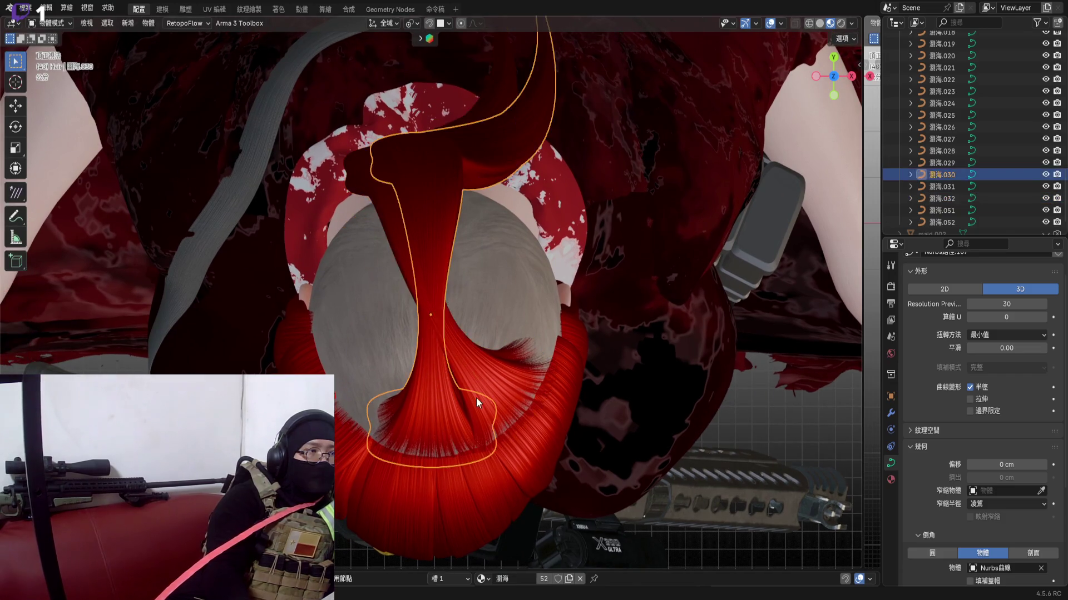
scroll(509, 402, up, 3)
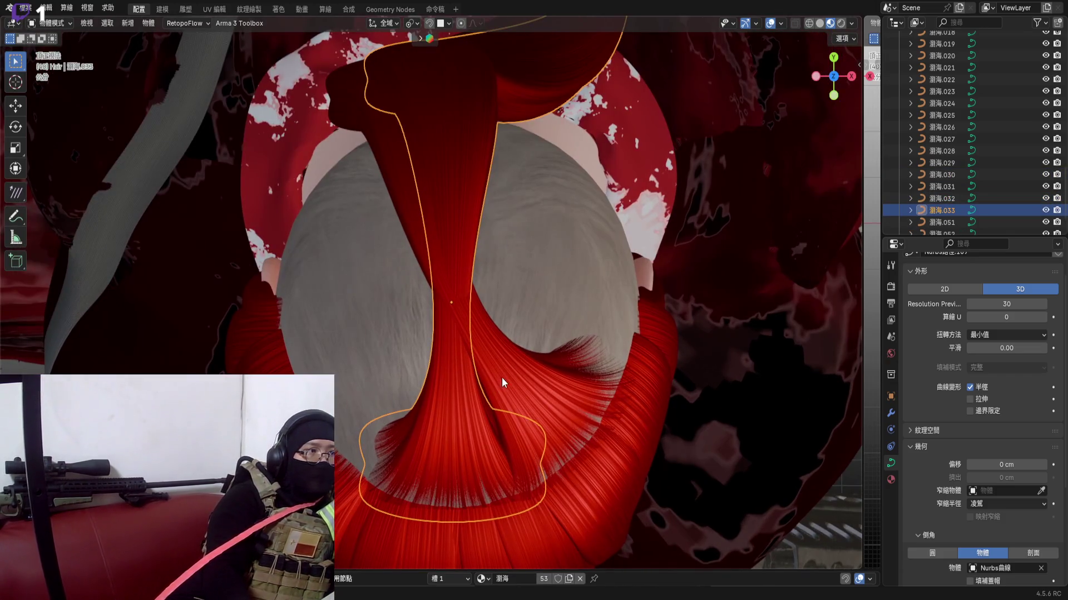
Rotate the neighbouring strand freely, then again from a straight front view
key(r)
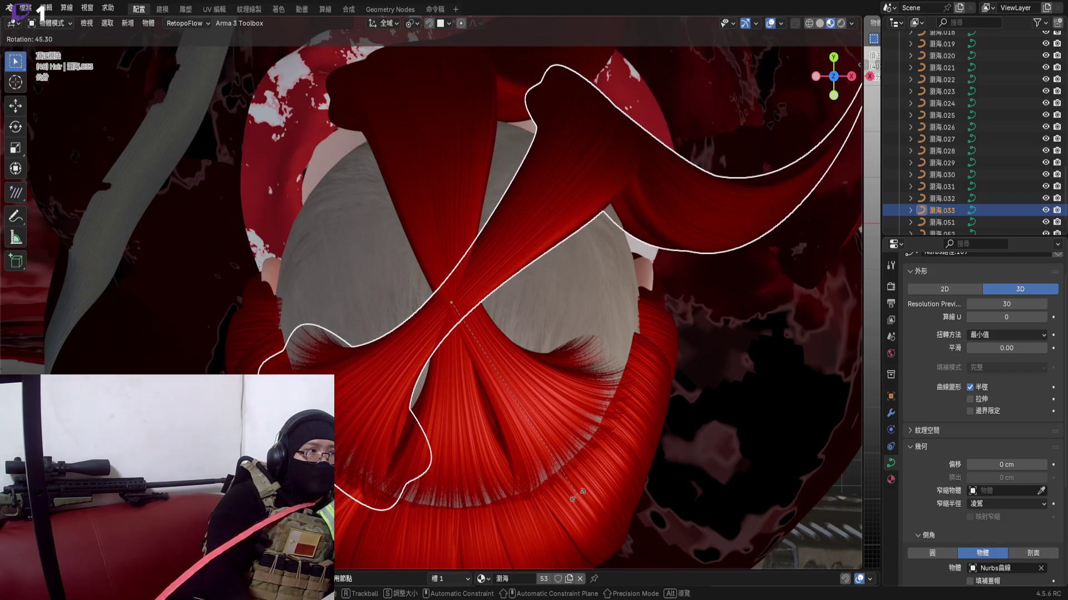
click(834, 151)
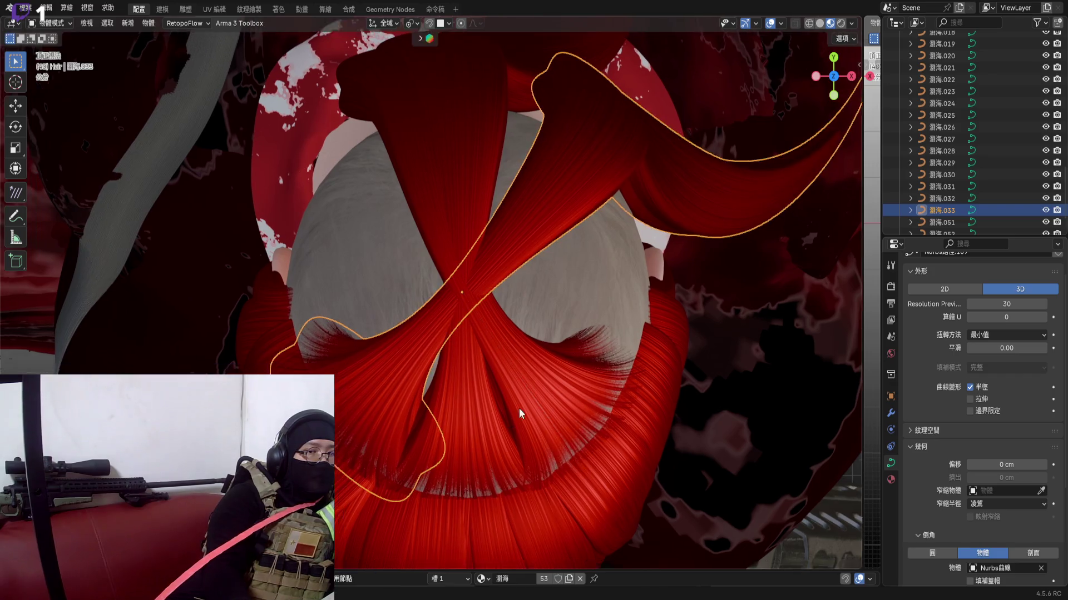
middle_drag(792, 200, 826, 166)
click(815, 76)
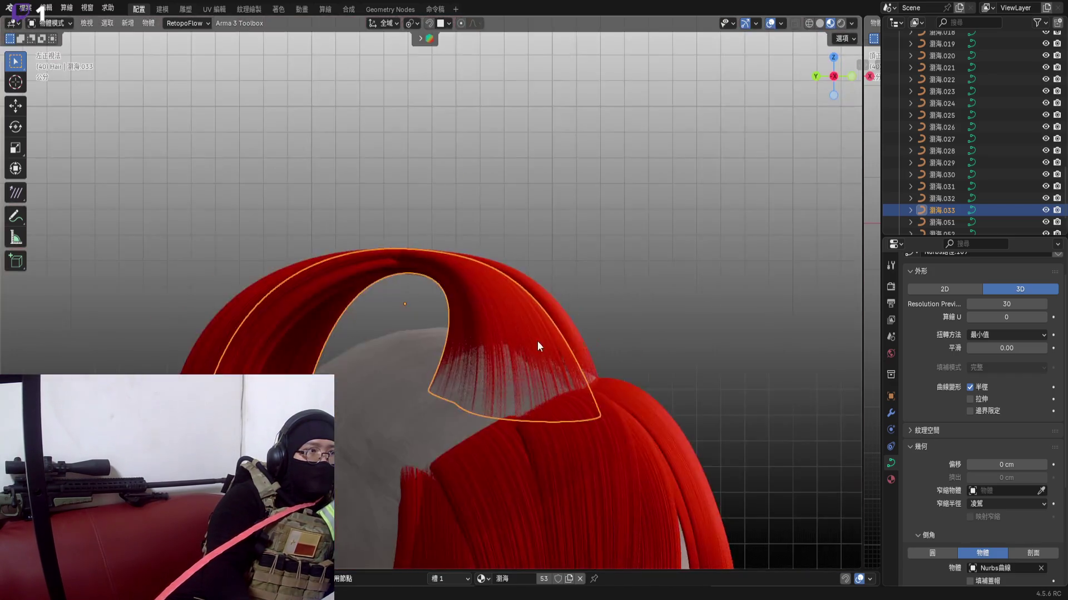
click(849, 79)
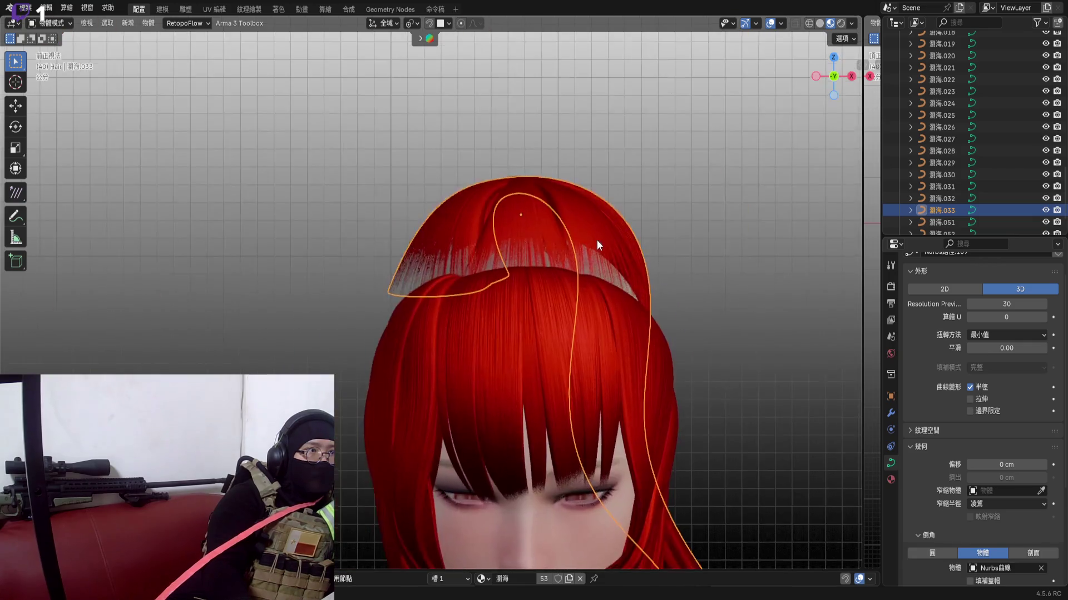
scroll(557, 239, up, 4)
key(r)
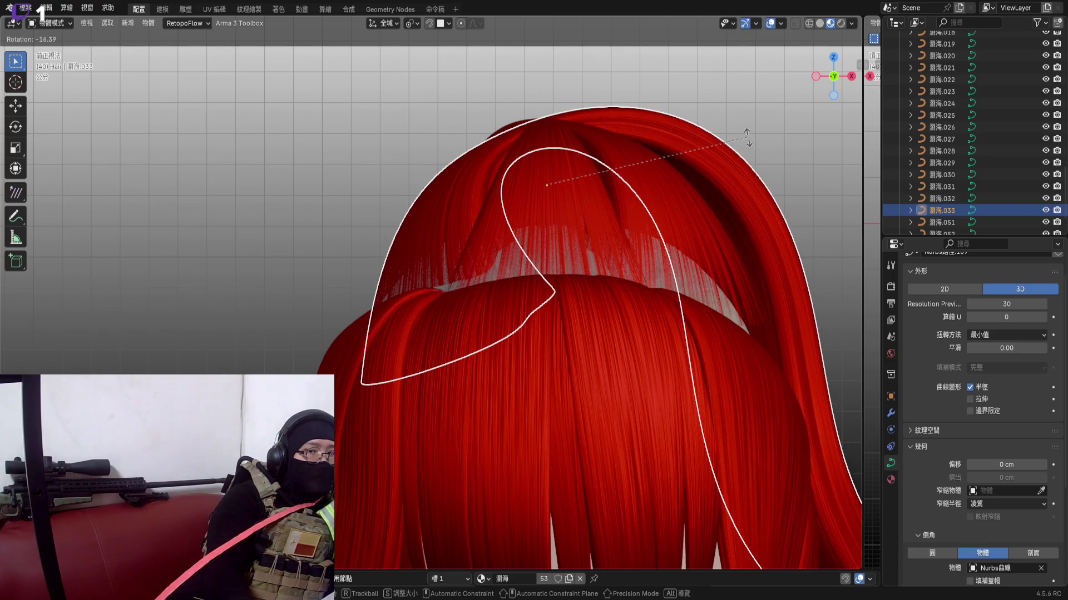
click(734, 158)
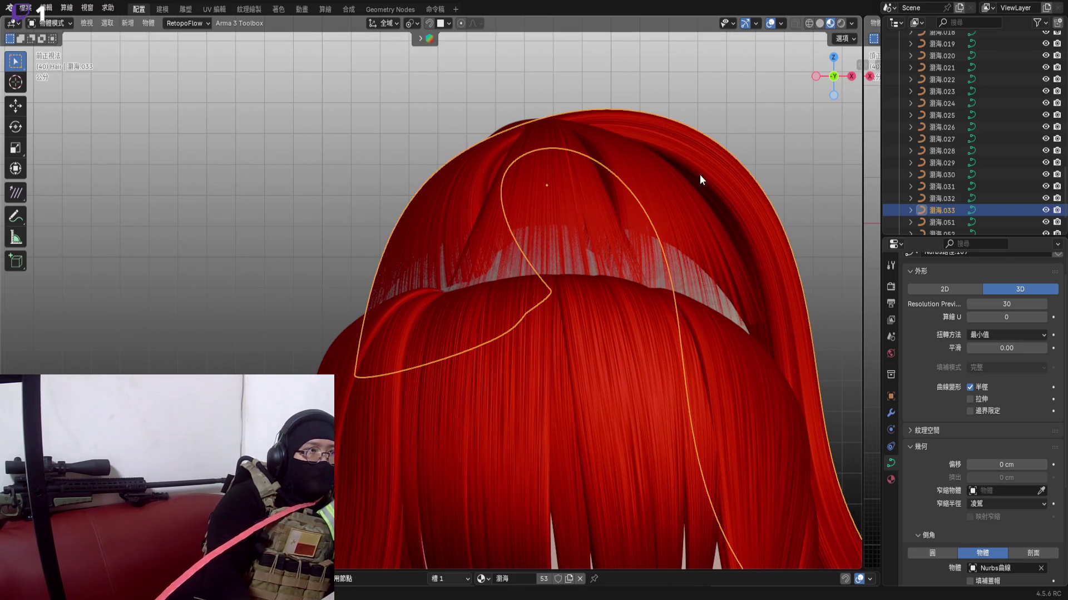
Rotate the strand further in side view and in top view
key(KP_1)
key(KP_3)
scroll(500, 227, up, 3)
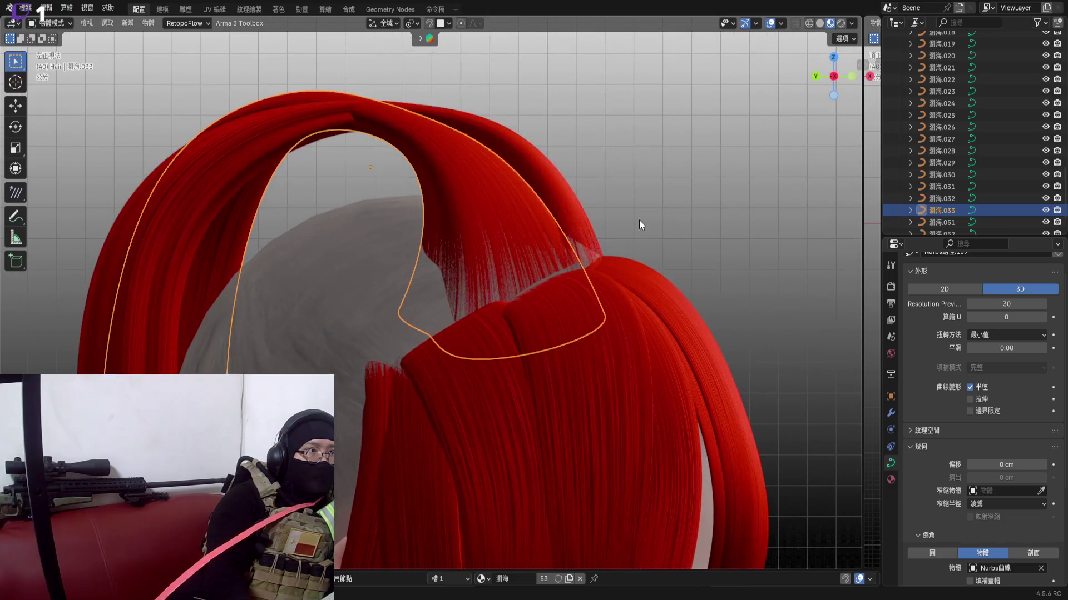
key(r)
click(757, 155)
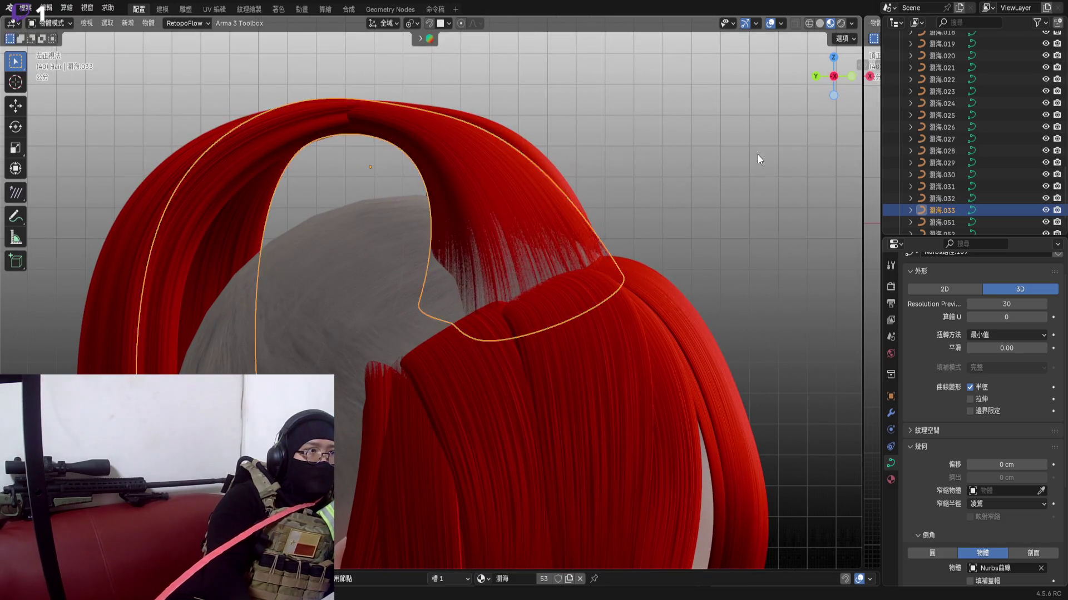
shift+middle_drag(596, 204, 573, 271)
key(KP_7)
scroll(559, 202, up, 2)
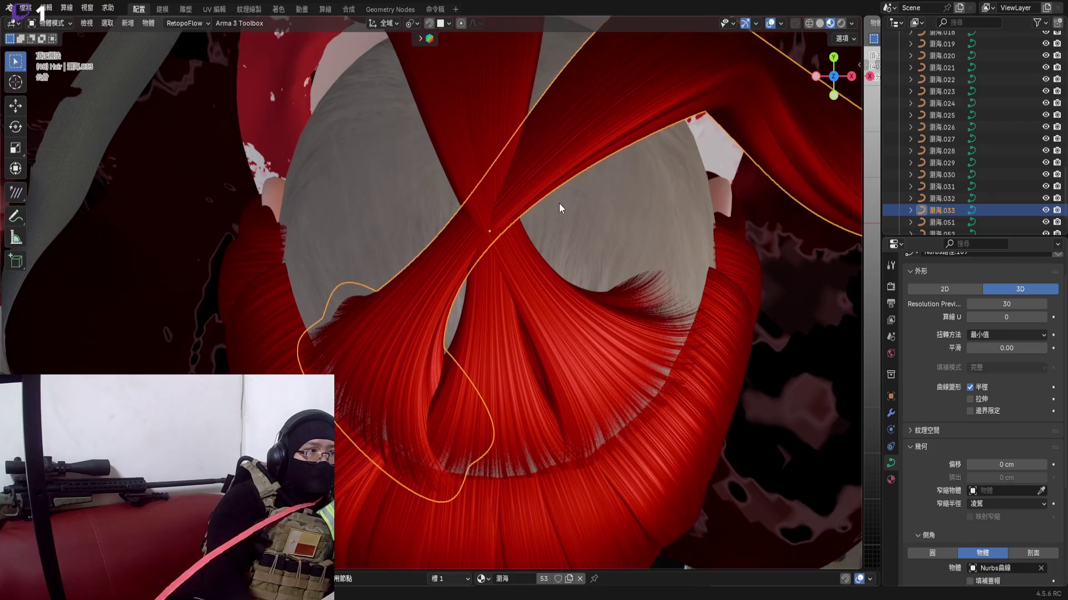
key(r)
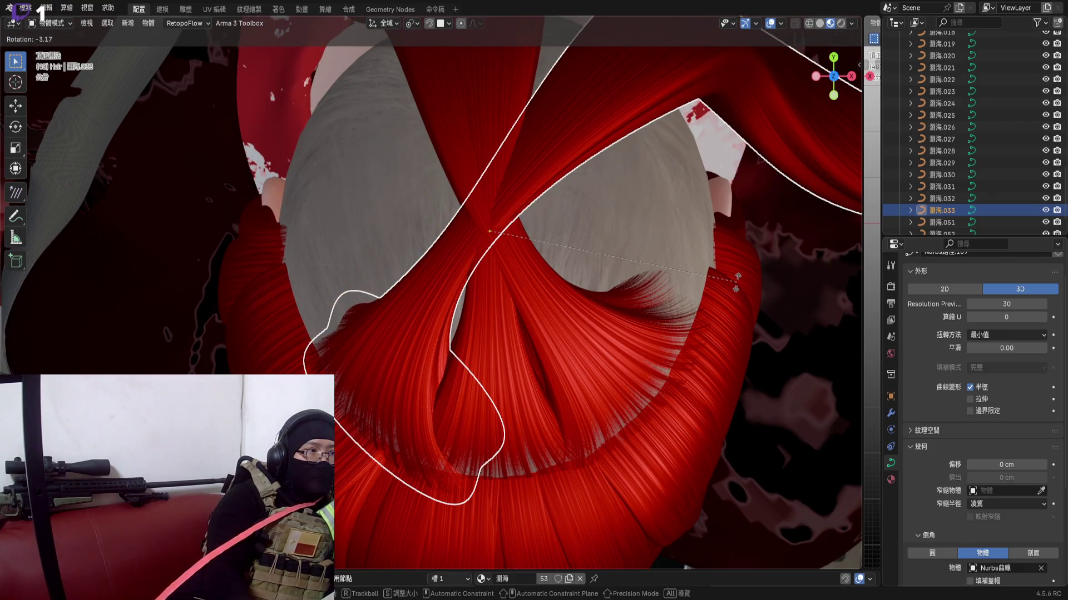
click(736, 276)
Move the strand so it crosses its neighbour behind the head, tail curling outward
middle_drag(594, 306, 623, 289)
key(g)
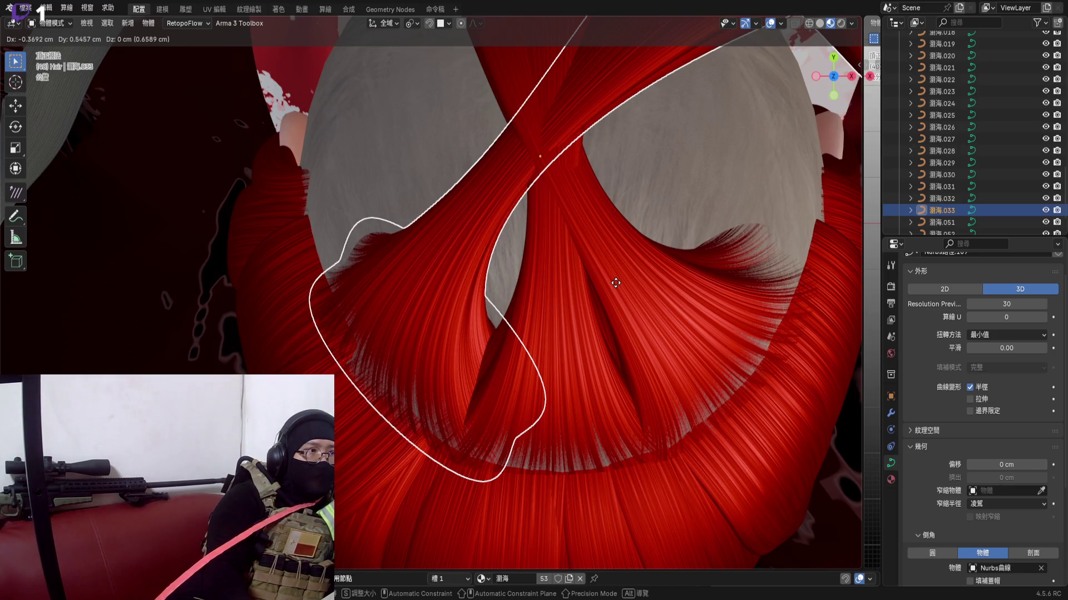
click(614, 283)
mouse_move(628, 279)
middle_down()
mouse_move(577, 275)
mouse_move(523, 301)
middle_up()
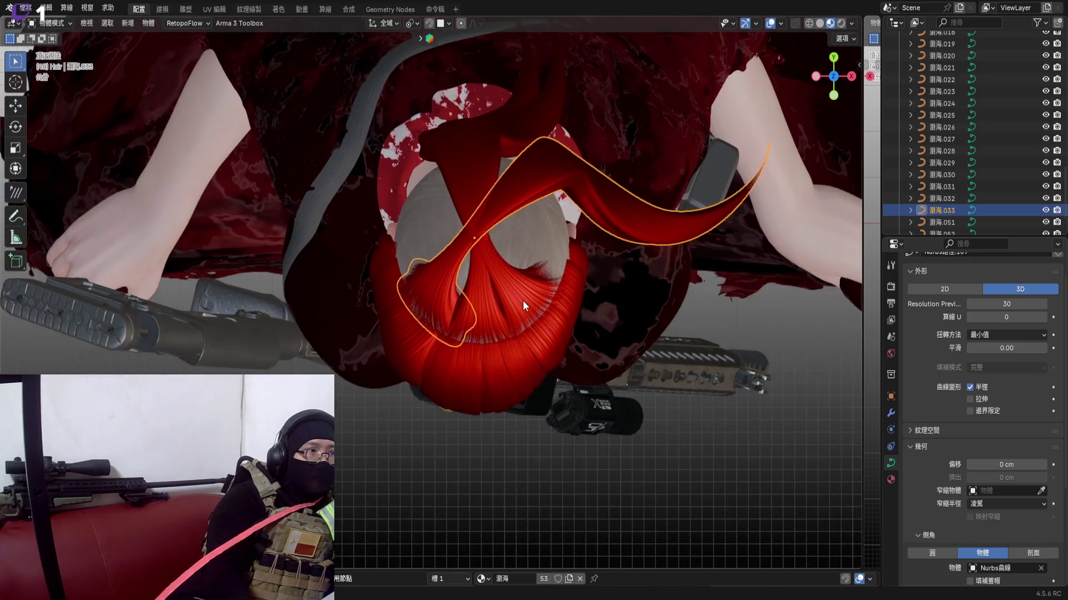
Rotate the arching strand in front view and then in side view
click(833, 96)
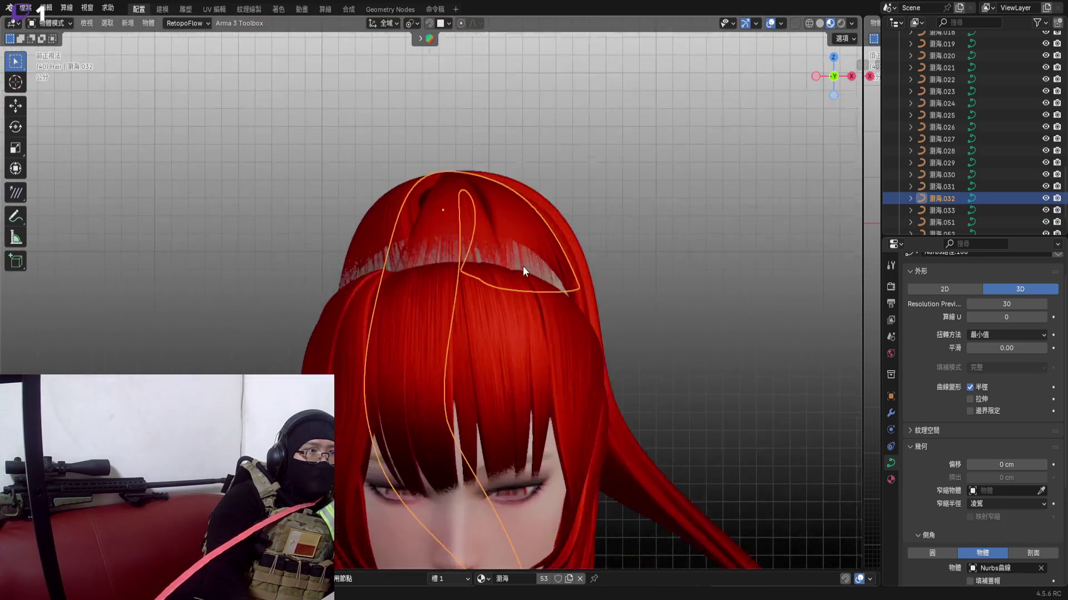
scroll(526, 266, up, 4)
key(r)
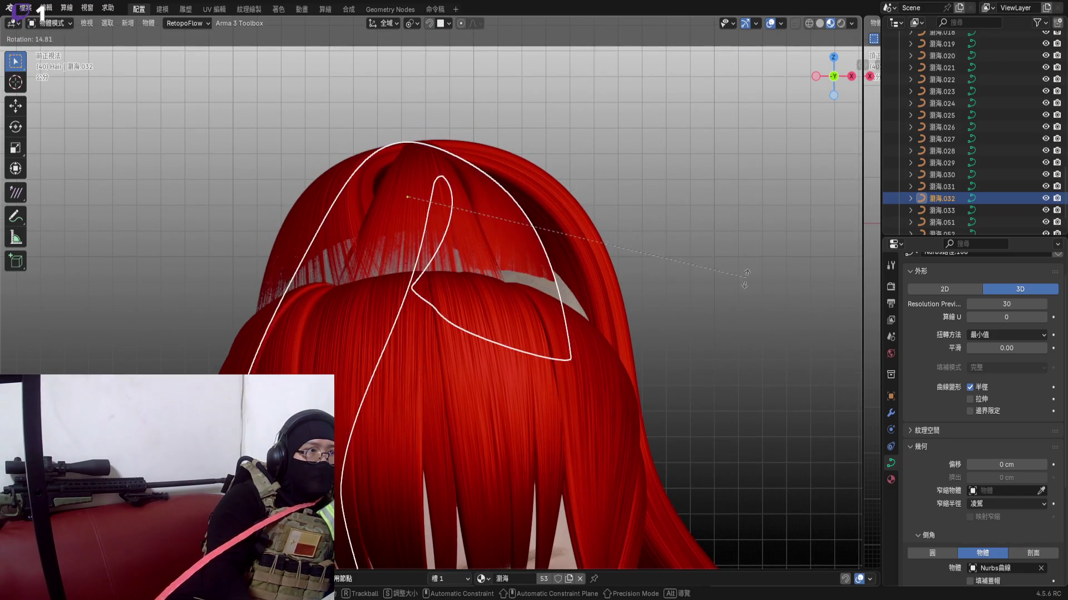
click(749, 267)
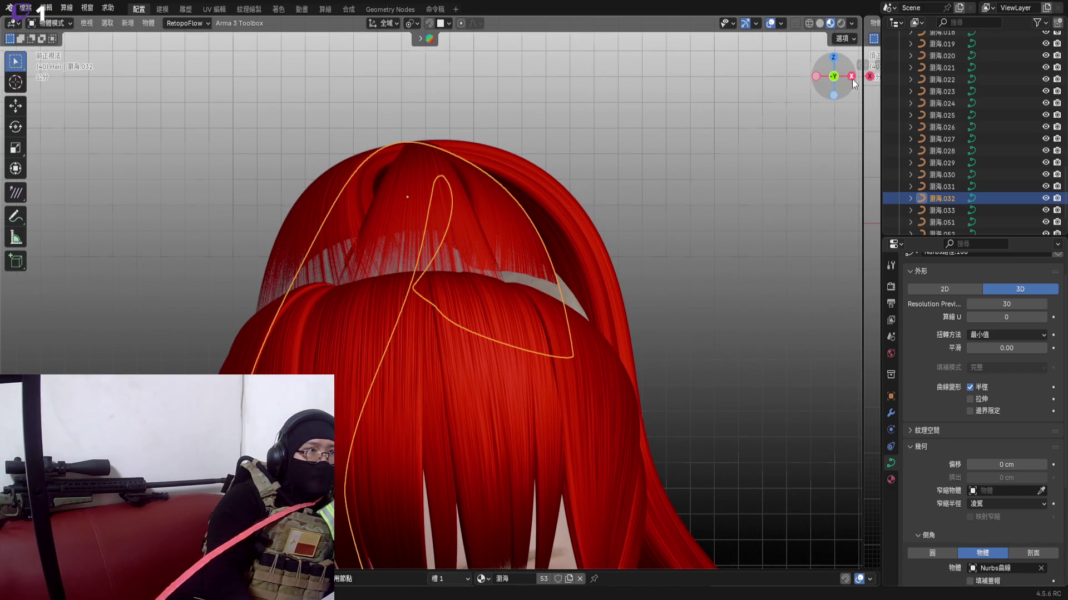
click(852, 77)
key(r)
click(747, 246)
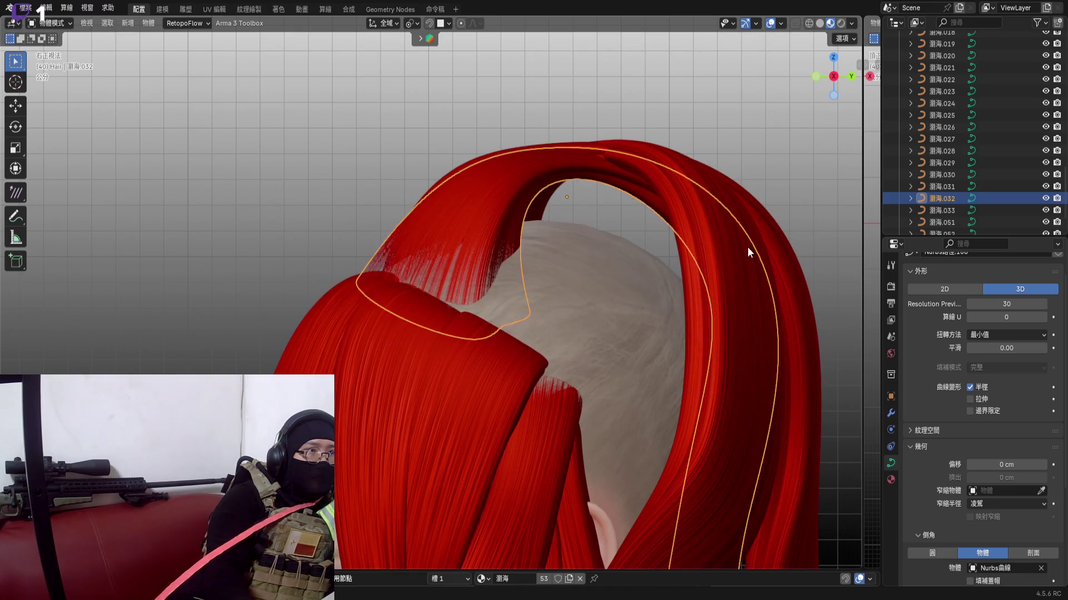
Looking down at the back of the head, shift the strand twice and rotate it
middle_drag(551, 207, 505, 249)
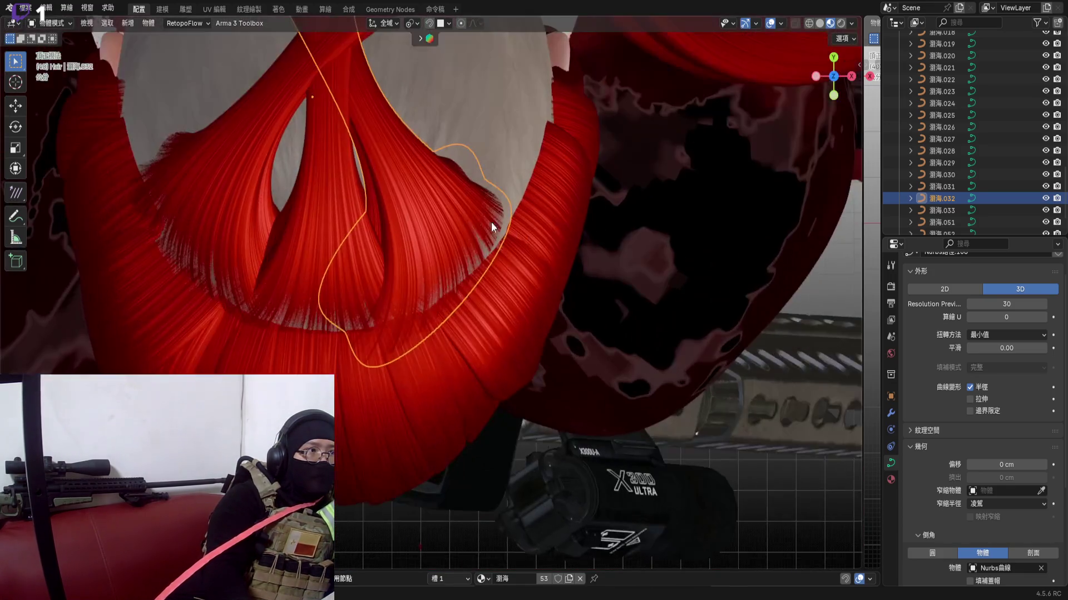
key(g)
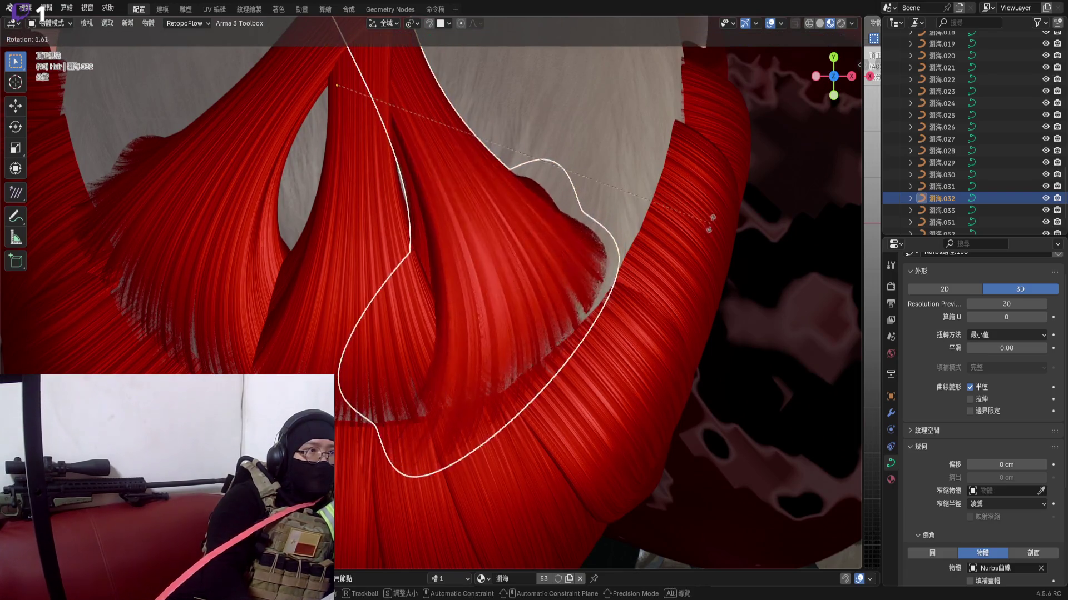
click(547, 264)
key(g)
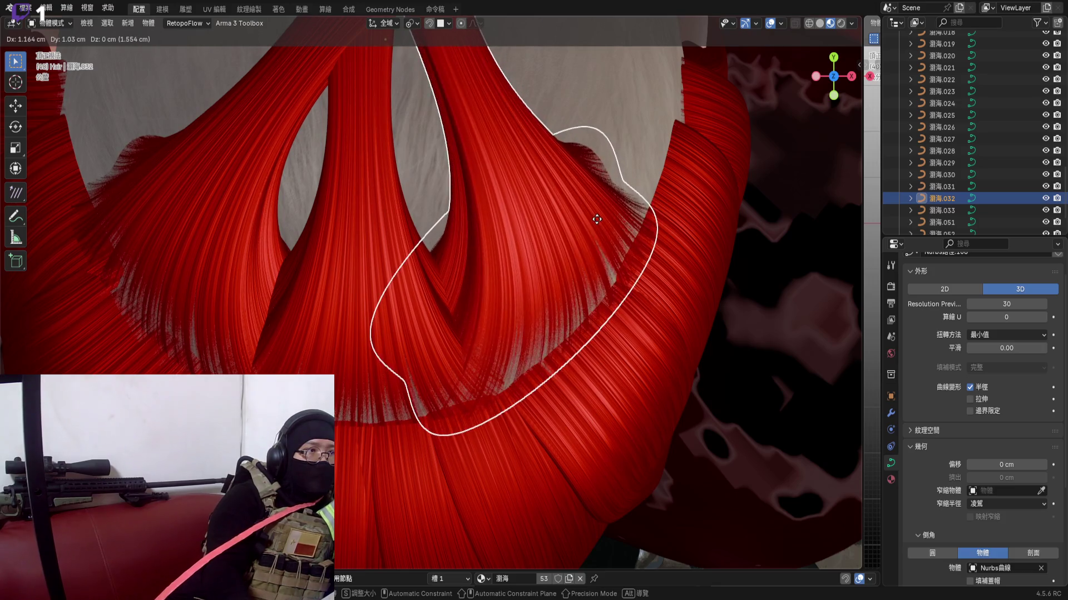
click(626, 217)
key(r)
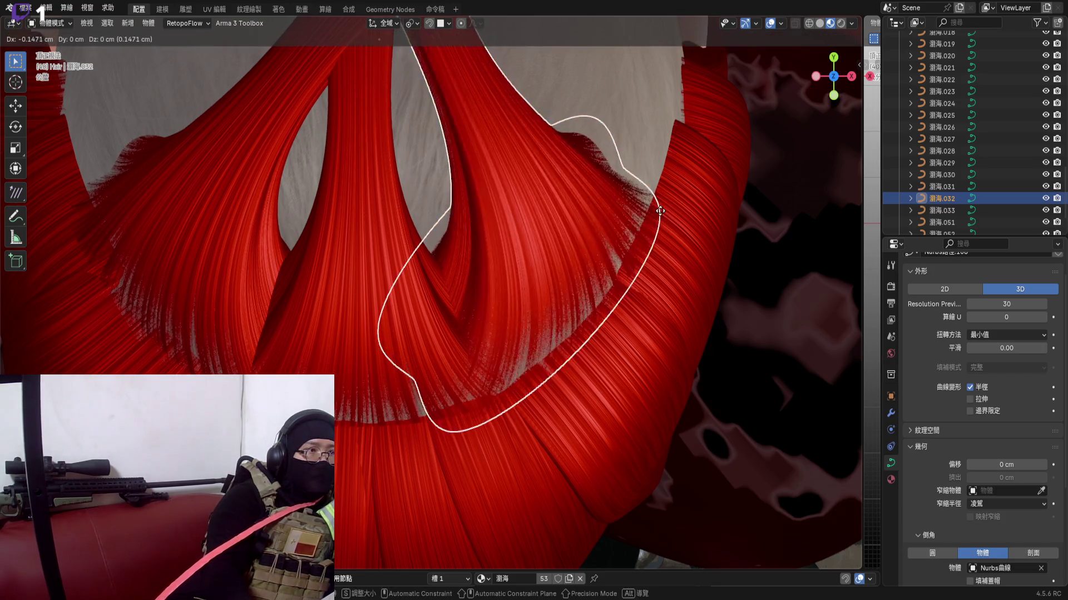
click(617, 225)
mouse_move(604, 220)
shift+middle_down()
mouse_move(562, 246)
mouse_move(532, 210)
shift+middle_up()
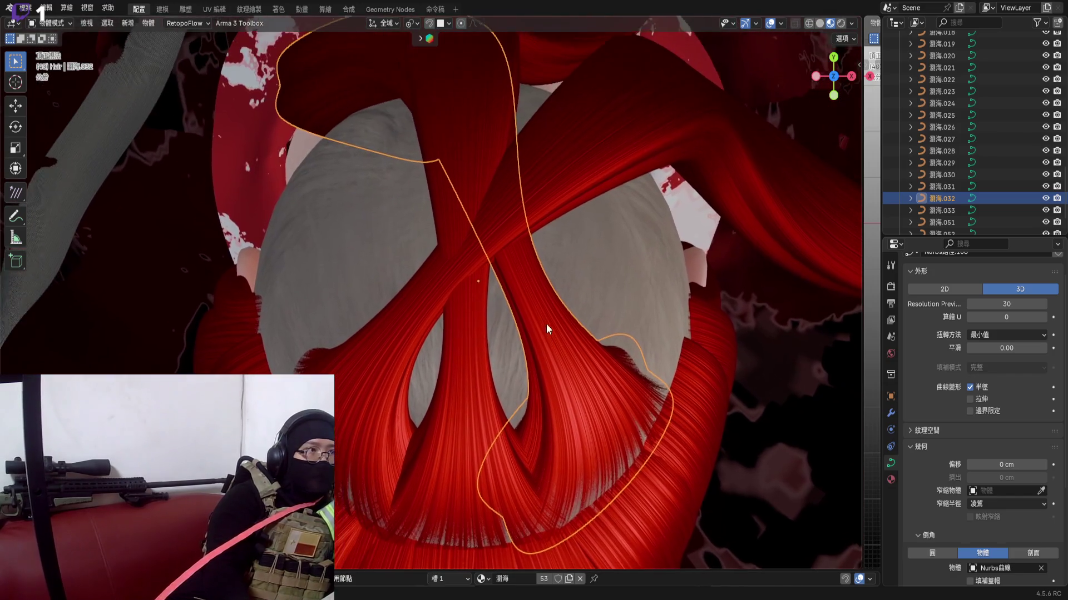
scroll(532, 210, down, 3)
Briefly check its control points, then rotate and move the whole strand again
key(Tab)
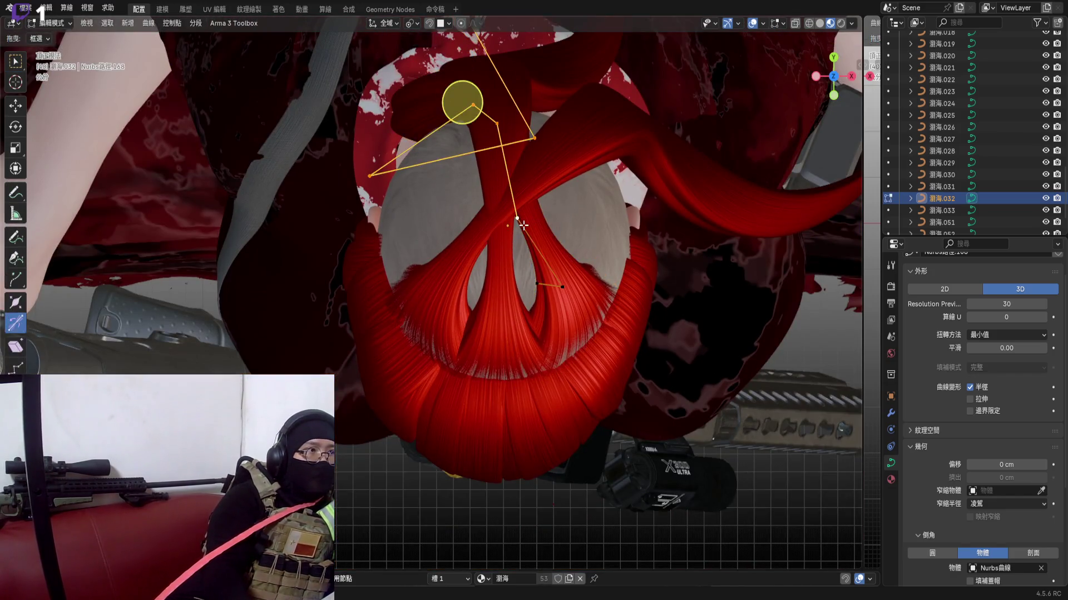
scroll(533, 223, up, 4)
key(Tab)
scroll(524, 249, down, 3)
scroll(518, 233, up, 3)
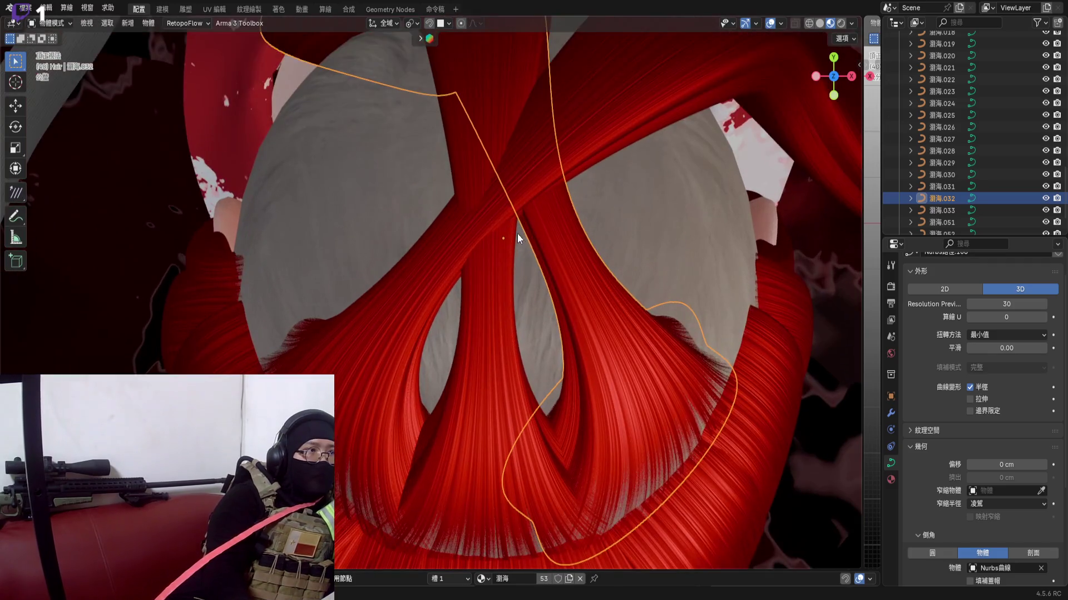
middle_drag(518, 234, 558, 214)
key(r)
click(641, 180)
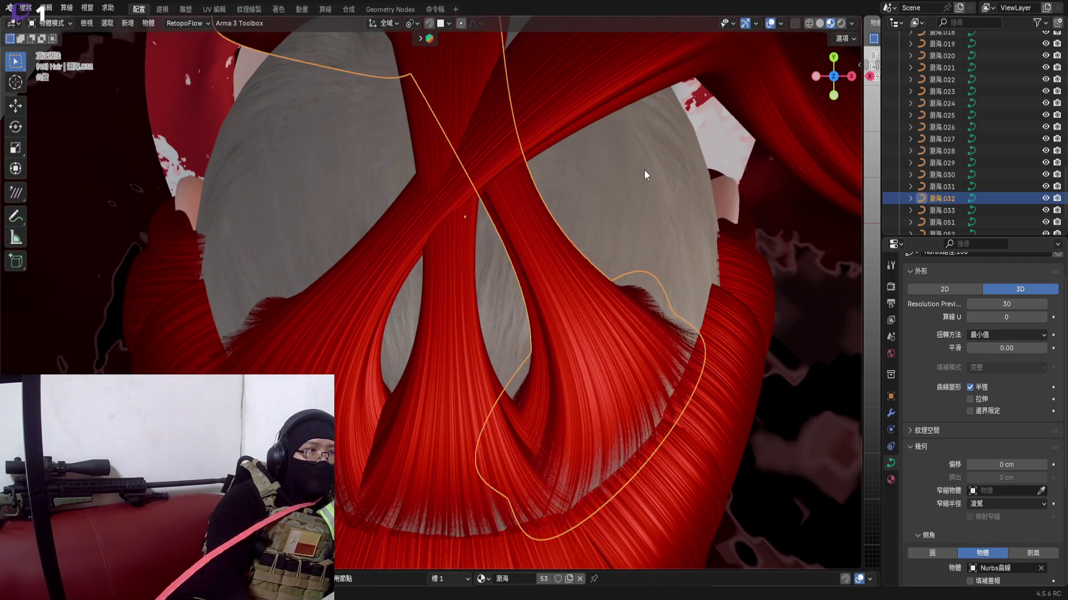
key(g)
click(624, 189)
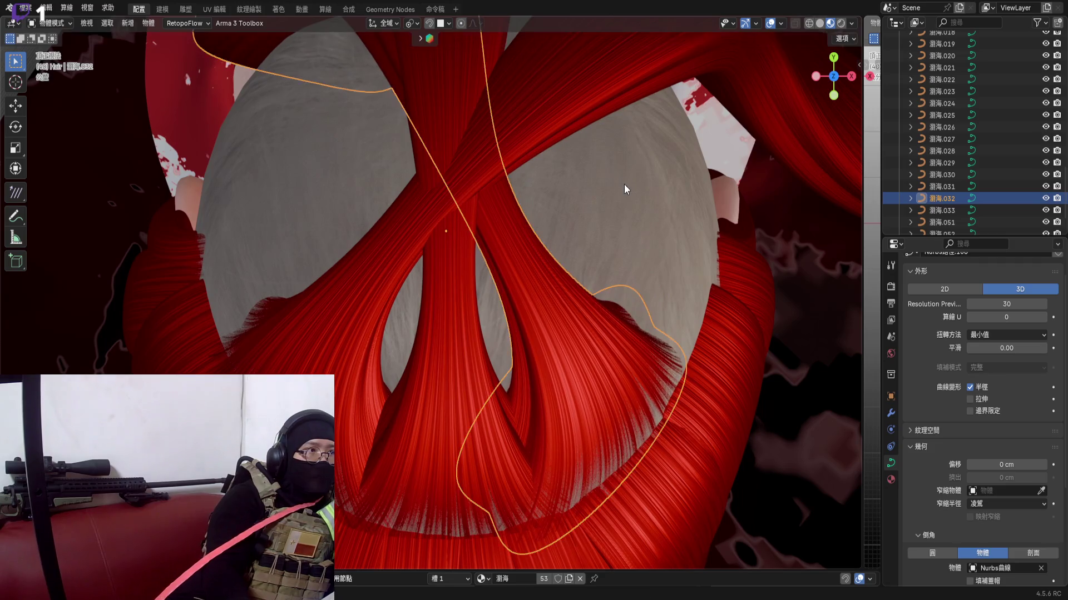
scroll(562, 240, down, 3)
Rotate and nudge the strand once more into place over the top of the head
middle_drag(514, 254, 496, 330)
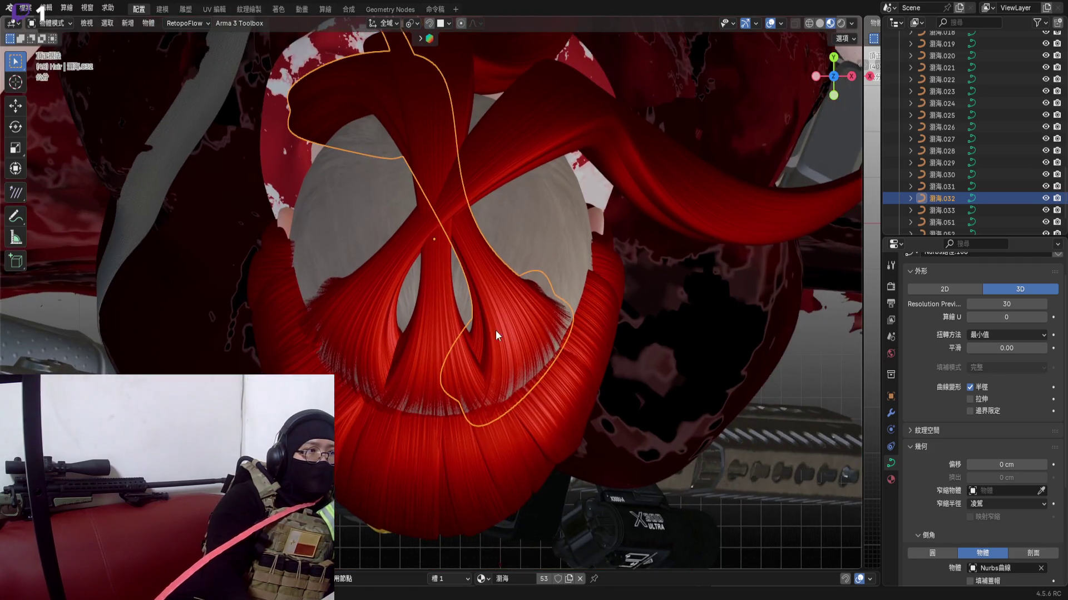
scroll(495, 330, up, 3)
key(r)
click(670, 196)
key(g)
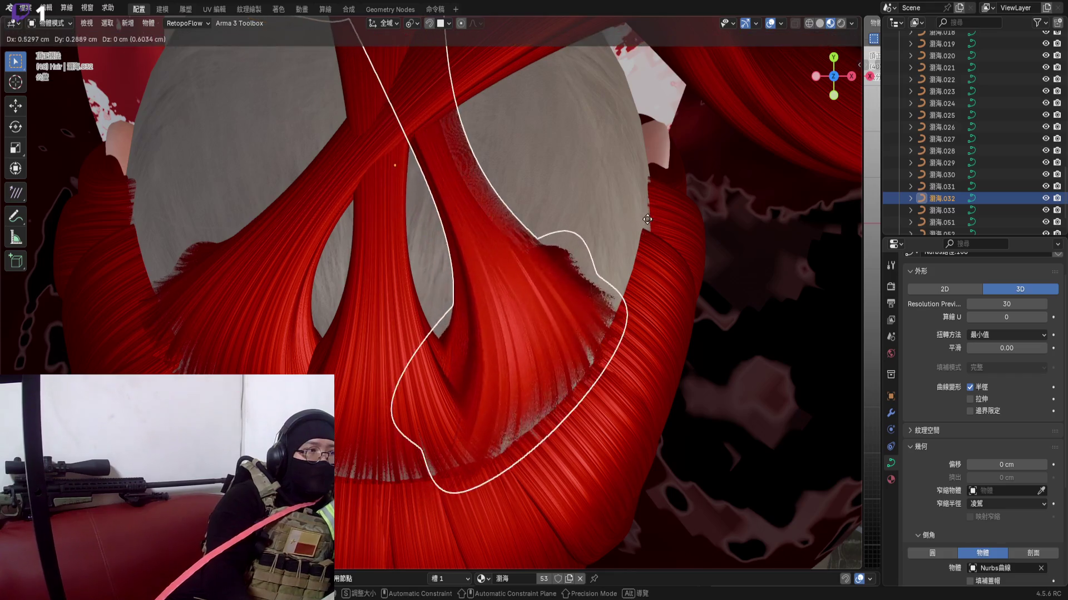
click(648, 218)
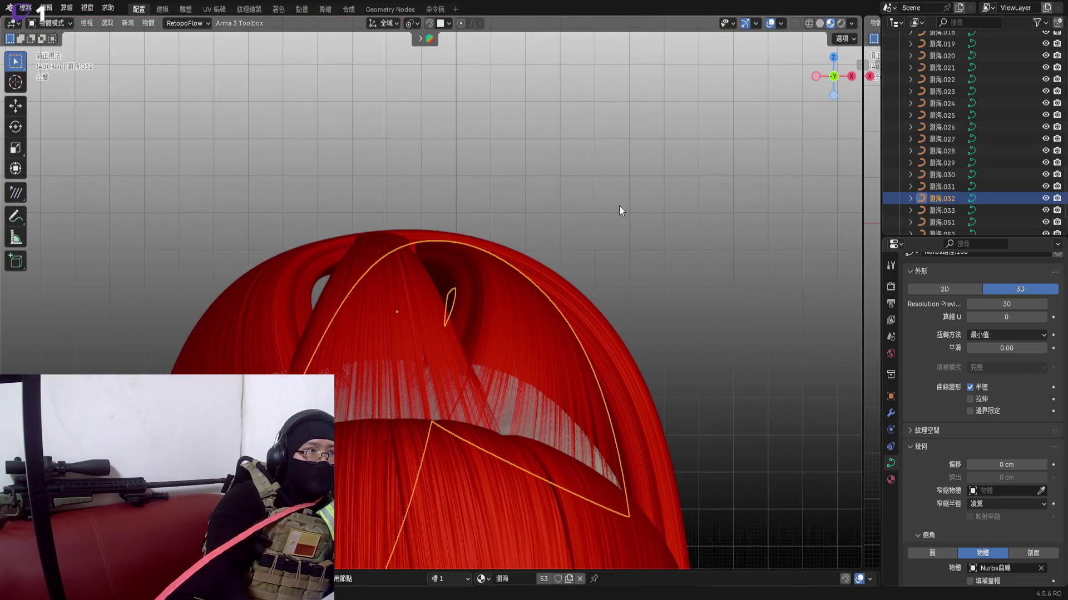
middle_drag(495, 259, 362, 265)
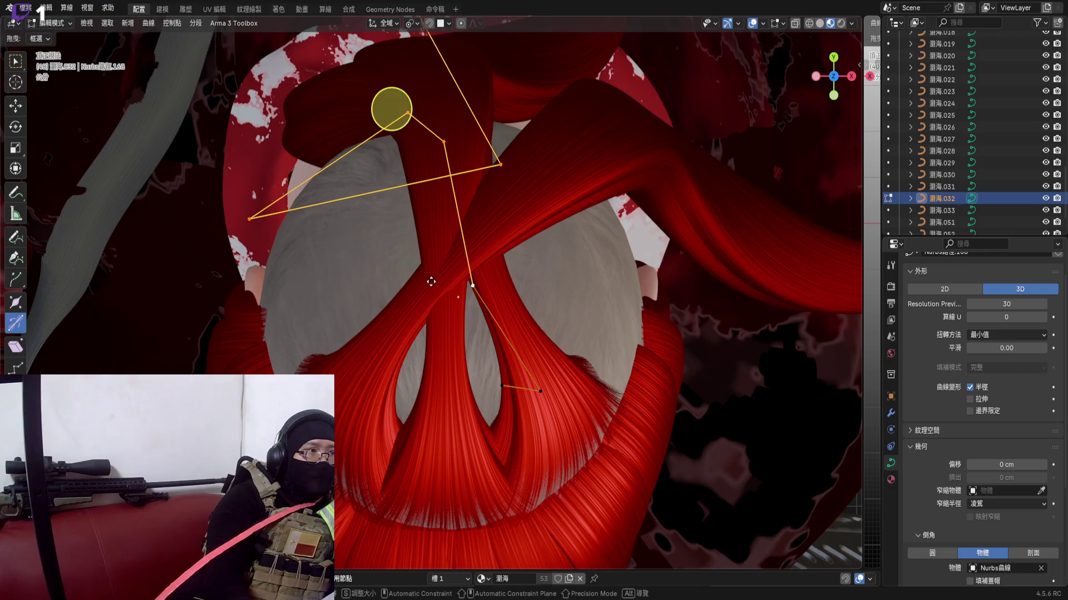
Move and rotate curve 032's crown points, then switch to editing curve 033's points
key(g)
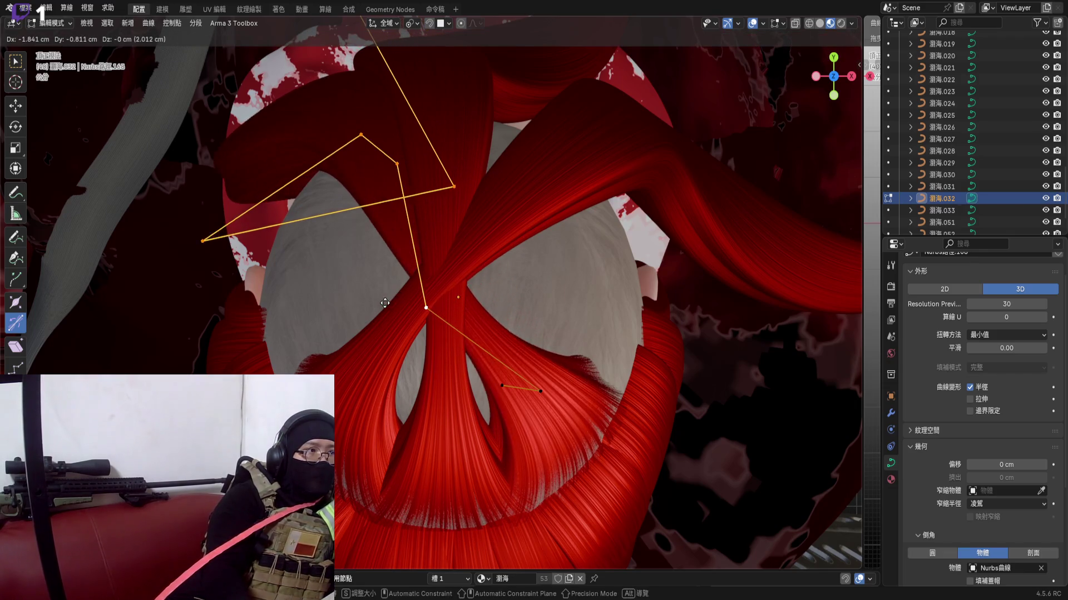
click(385, 300)
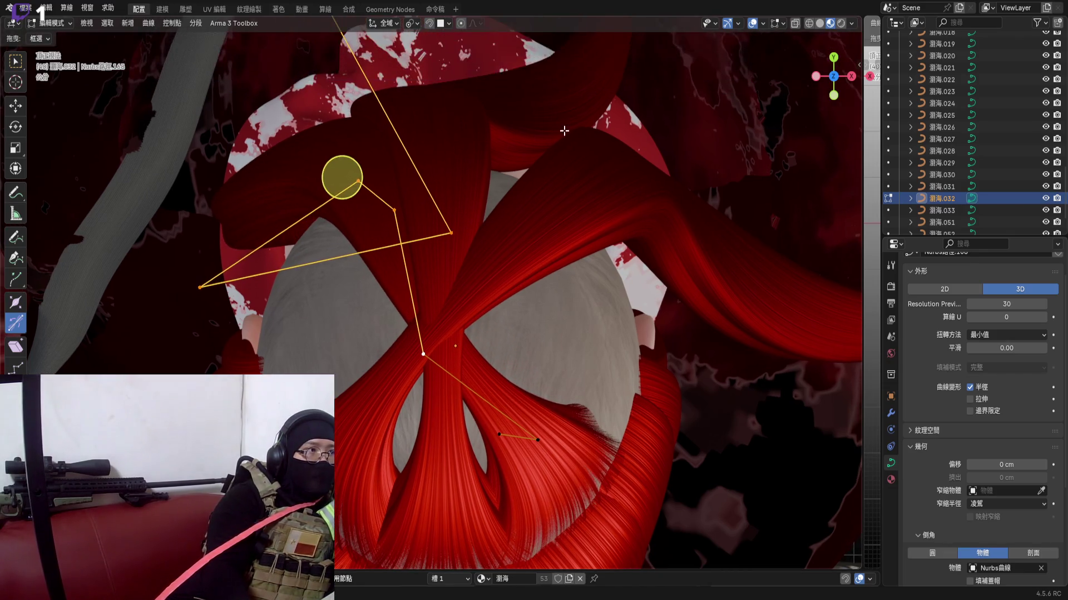
key(r)
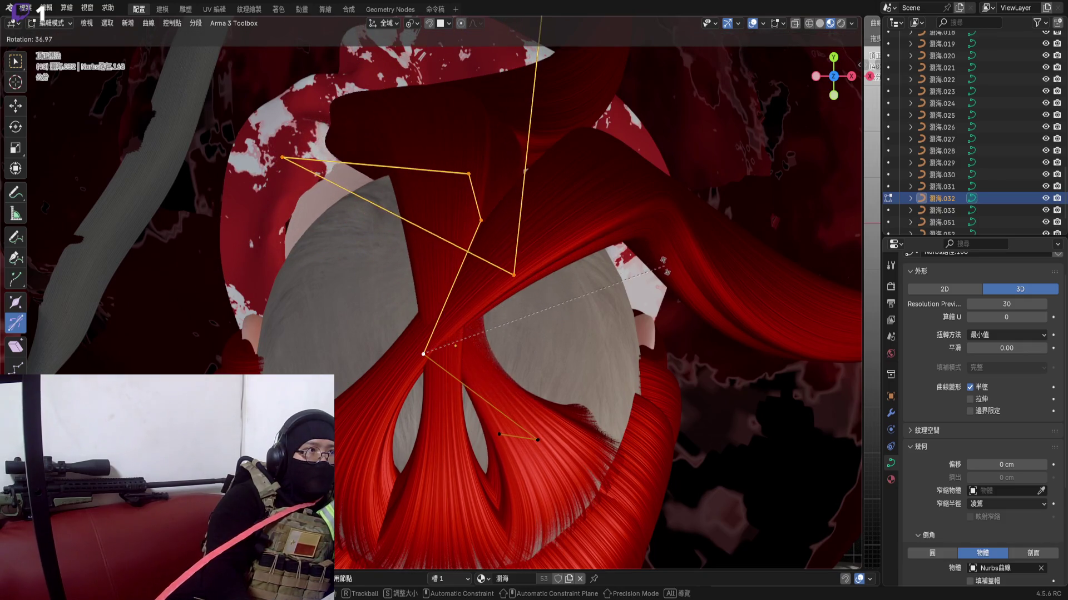
click(458, 161)
key(Tab)
click(570, 259)
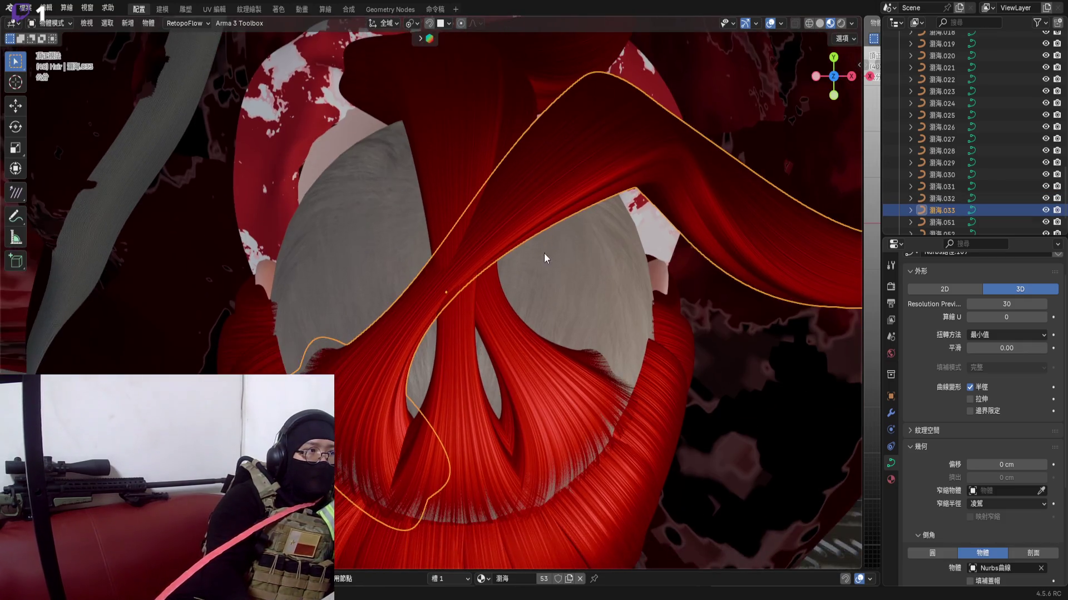
key(Tab)
scroll(544, 252, up, 3)
scroll(389, 322, down, 4)
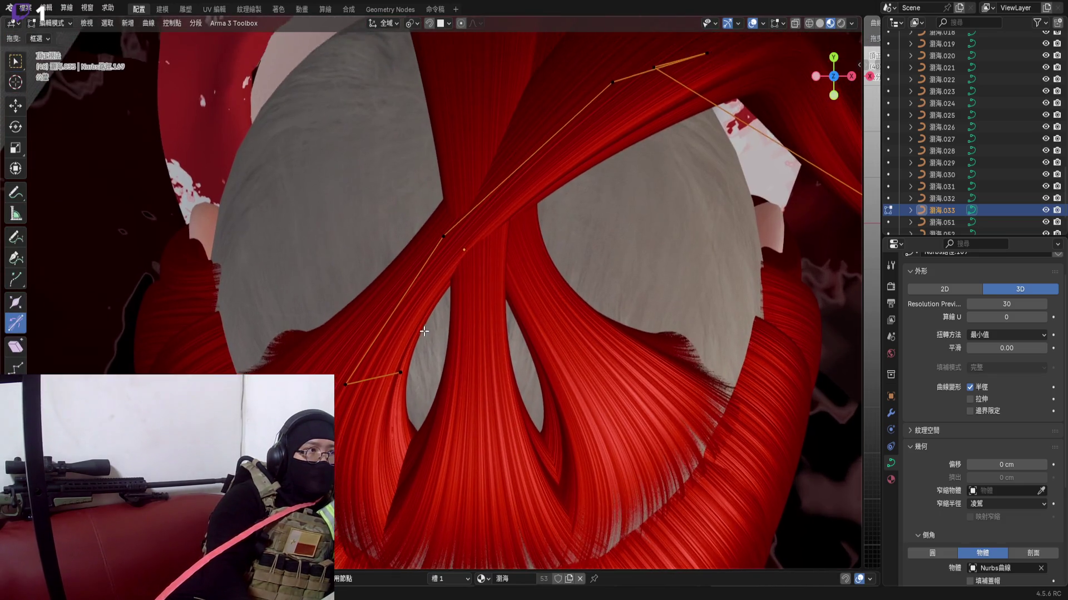
Rotate and reposition curve 033's lower control points so it wraps toward the neck
middle_drag(418, 317, 690, 335)
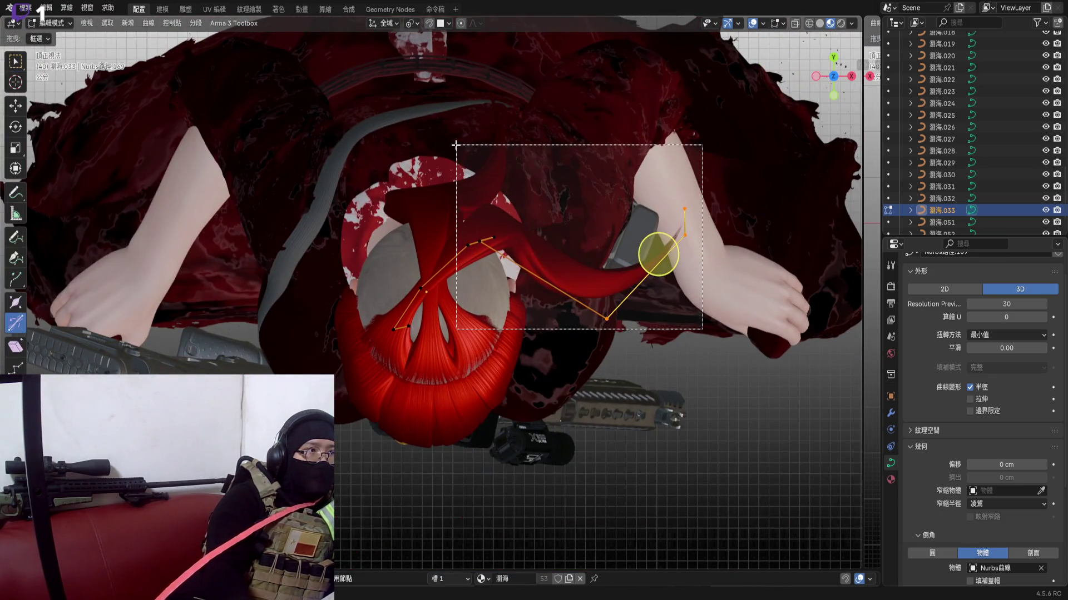
scroll(518, 275, up, 5)
shift+middle_drag(517, 275, 434, 333)
key(r)
click(438, 308)
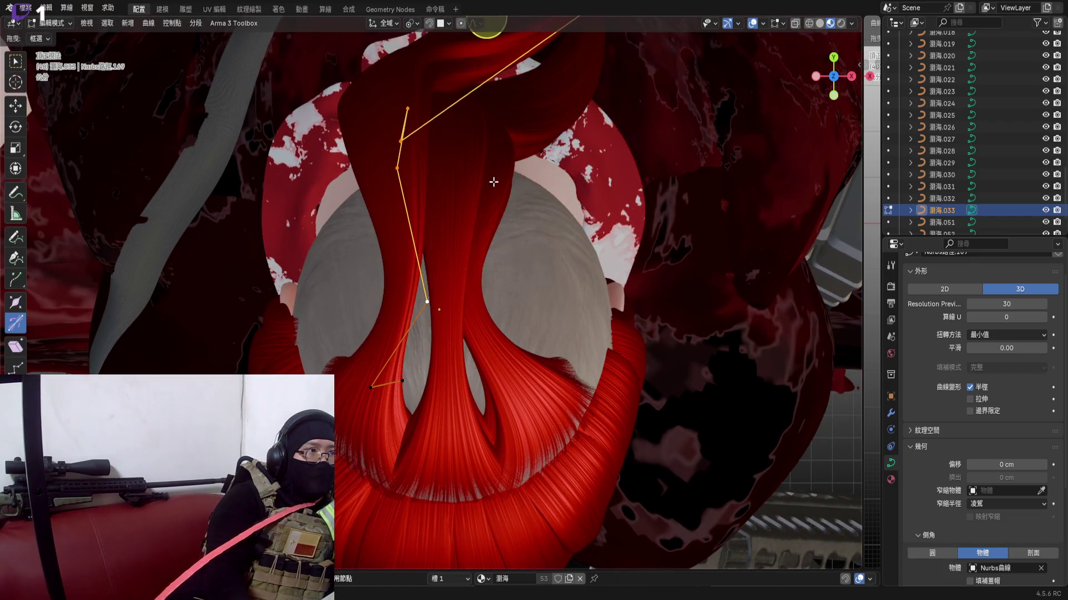
scroll(438, 308, up, 2)
key(g)
click(495, 332)
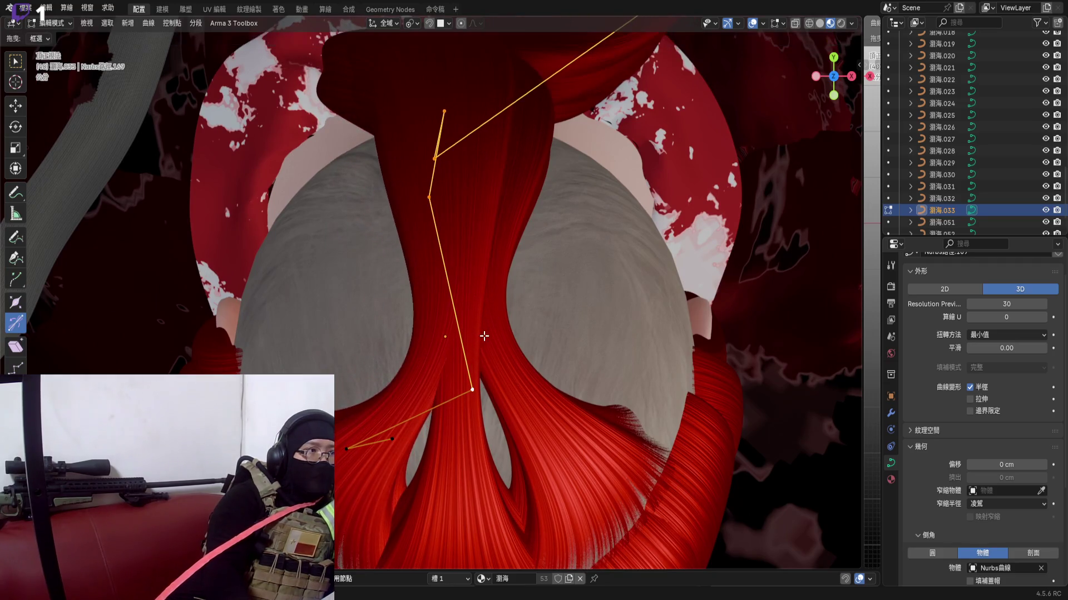
middle_drag(551, 150, 551, 251)
key(r)
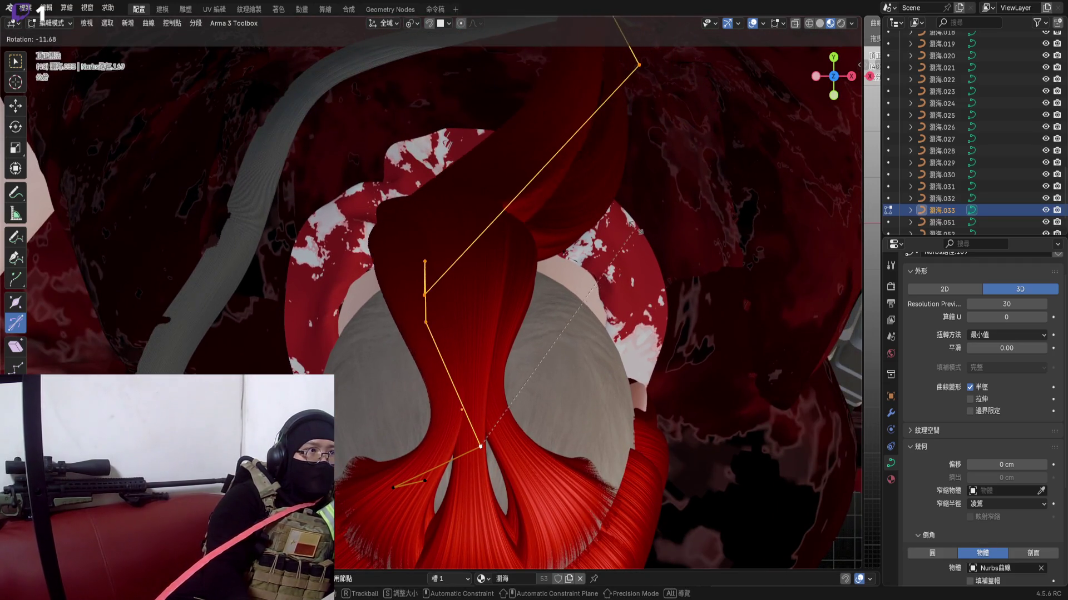
click(484, 446)
shift+middle_drag(500, 334, 534, 208)
key(g)
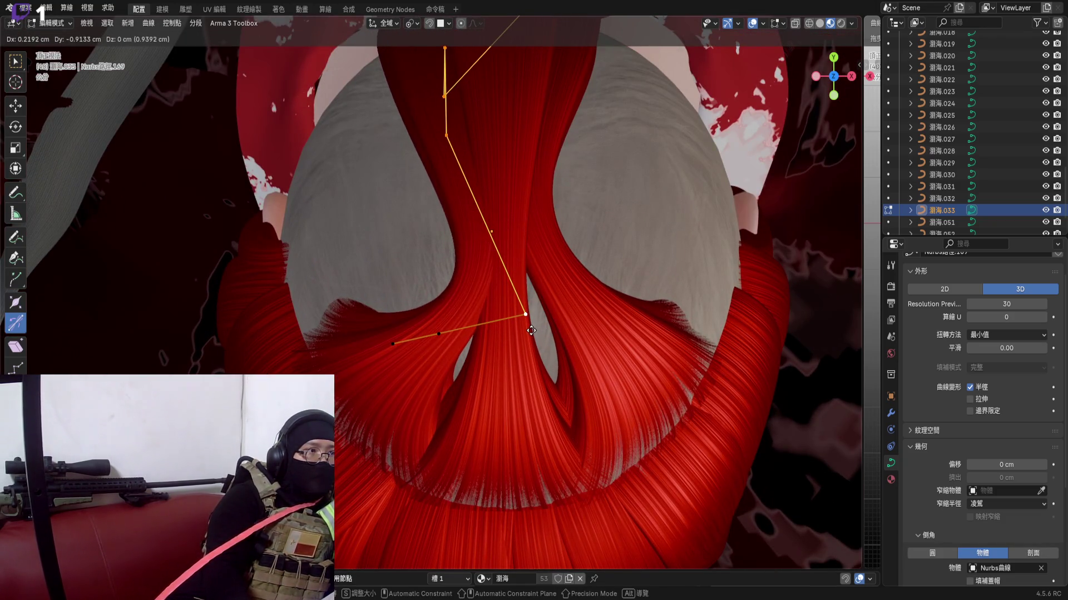
click(531, 331)
scroll(531, 331, down, 4)
Rotate and reposition a single crown control point, cancelling one misplaced move
mouse_move(531, 331)
middle_down()
mouse_move(484, 192)
mouse_move(502, 200)
mouse_move(432, 308)
mouse_move(477, 289)
middle_up()
scroll(433, 308, up, 5)
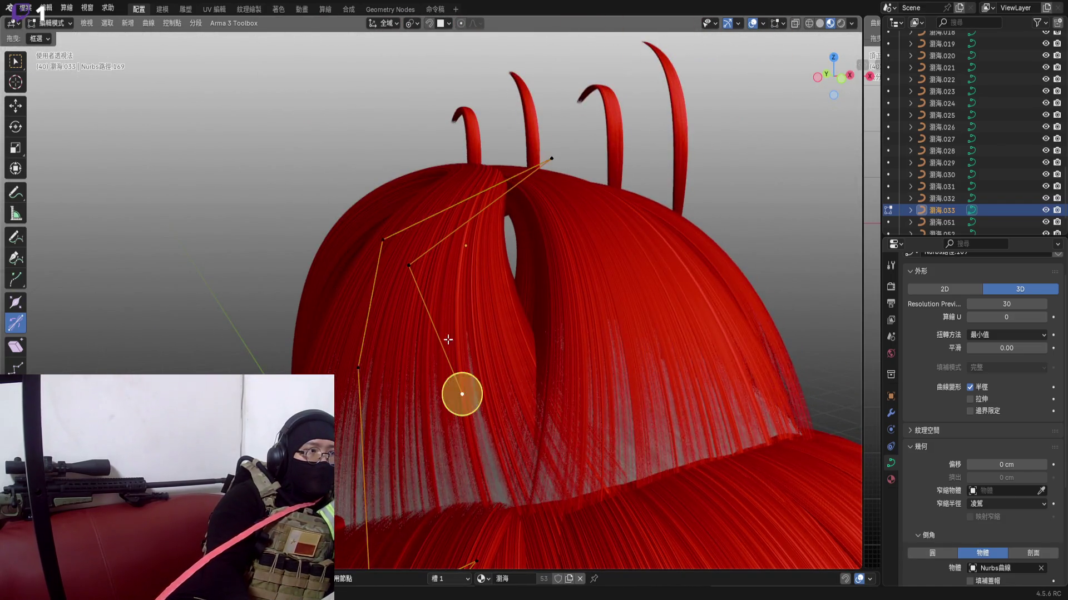
middle_drag(448, 339, 439, 302)
scroll(447, 276, up, 1)
key(r)
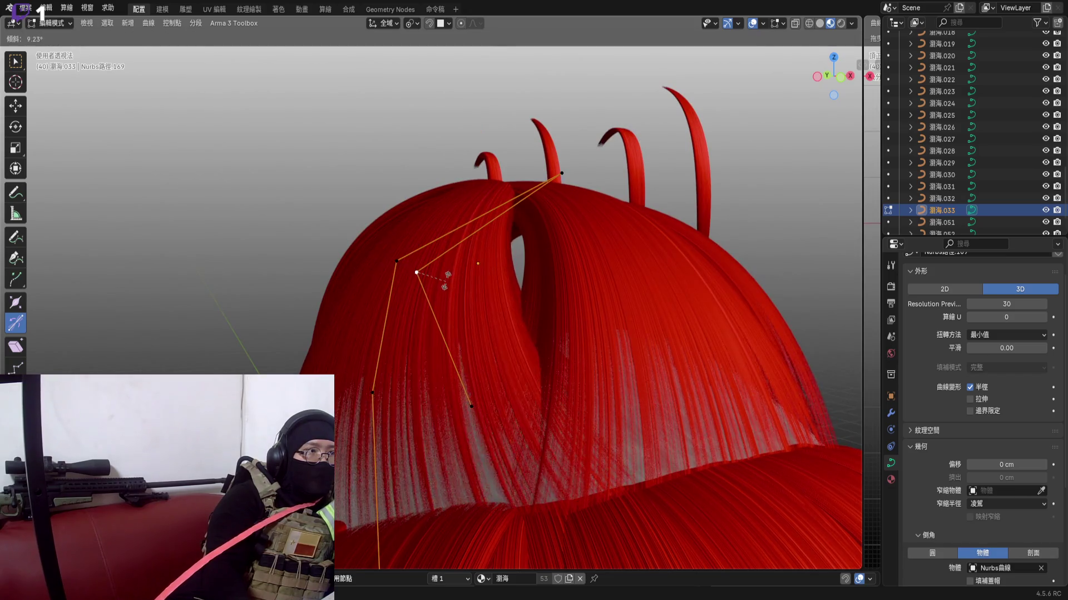
click(416, 273)
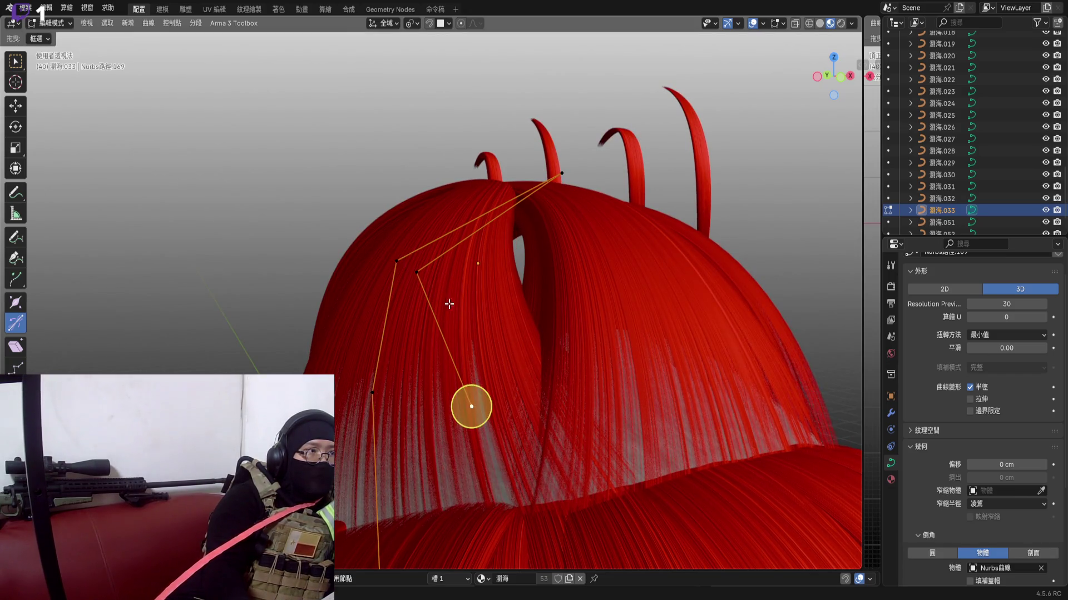
key(g)
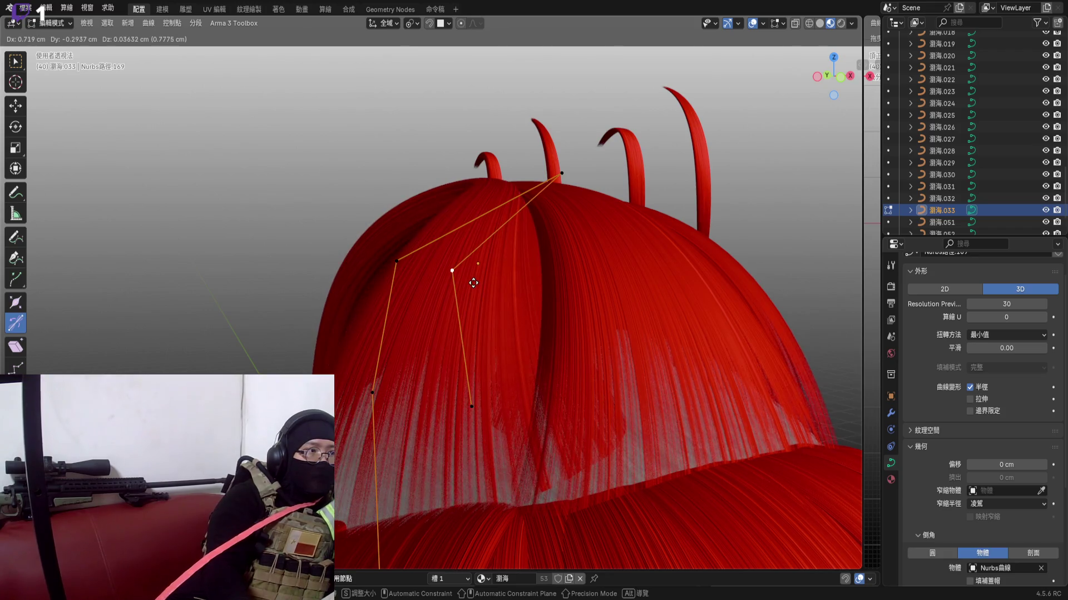
right_click(473, 283)
scroll(415, 273, up, 5)
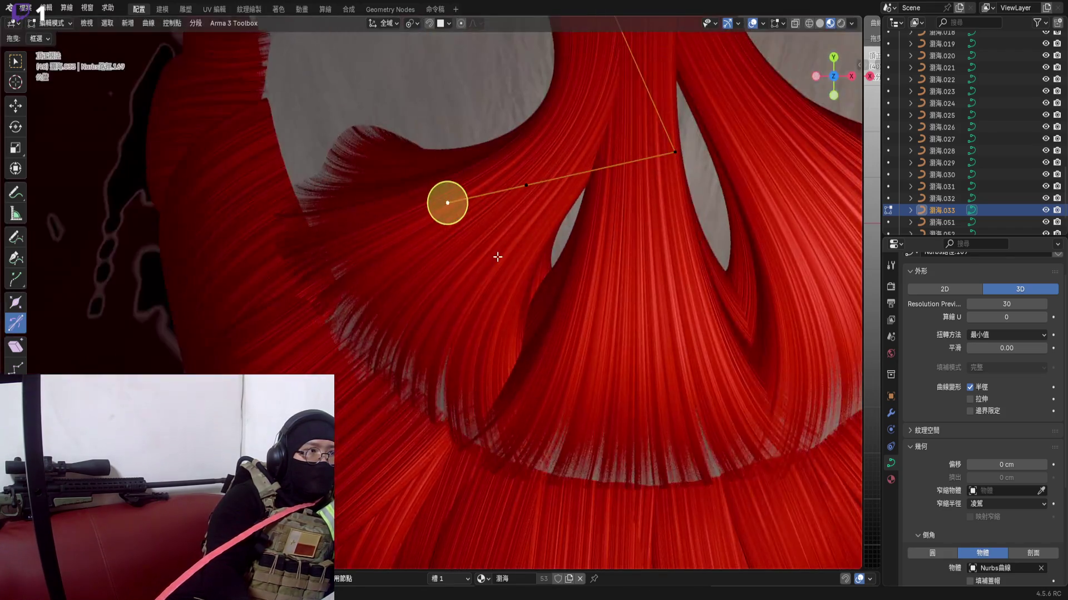
scroll(416, 273, up, 2)
key(g)
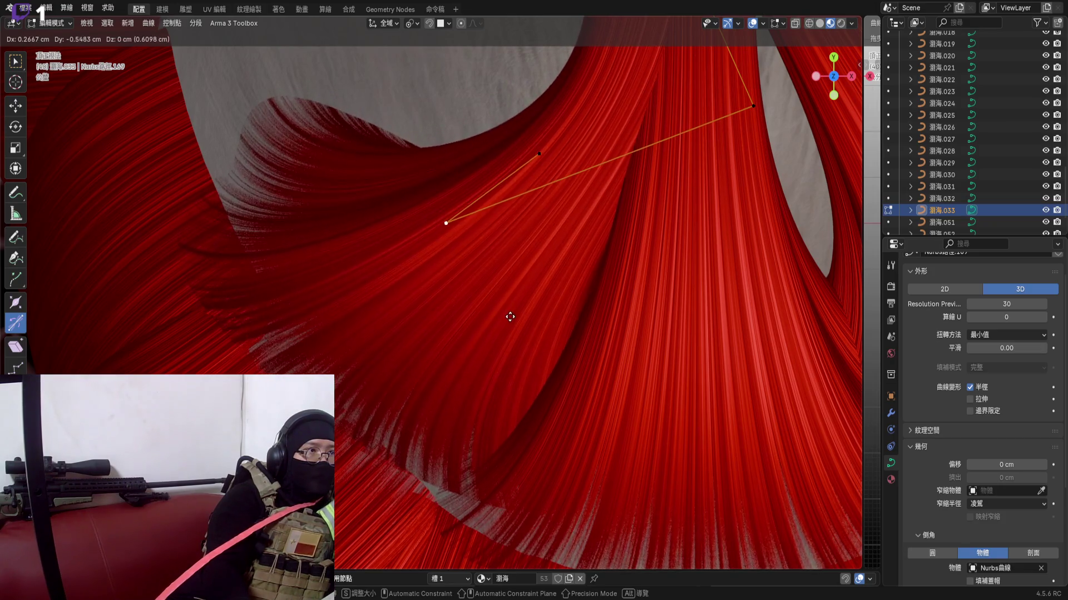
click(510, 317)
middle_drag(509, 317, 573, 281)
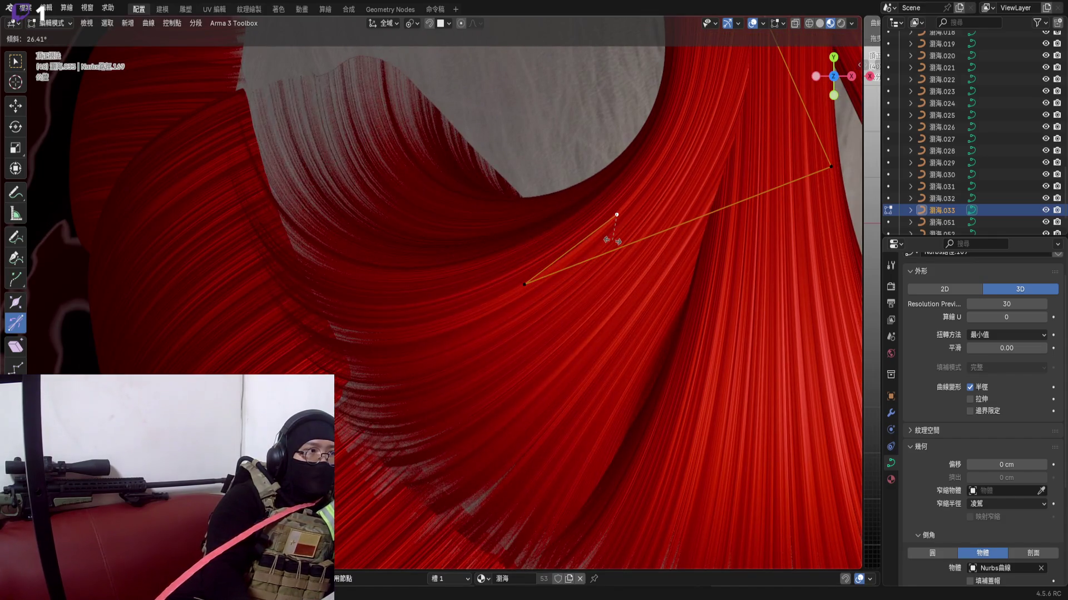
click(617, 215)
mouse_move(617, 215)
middle_down()
mouse_move(481, 388)
mouse_move(506, 296)
middle_up()
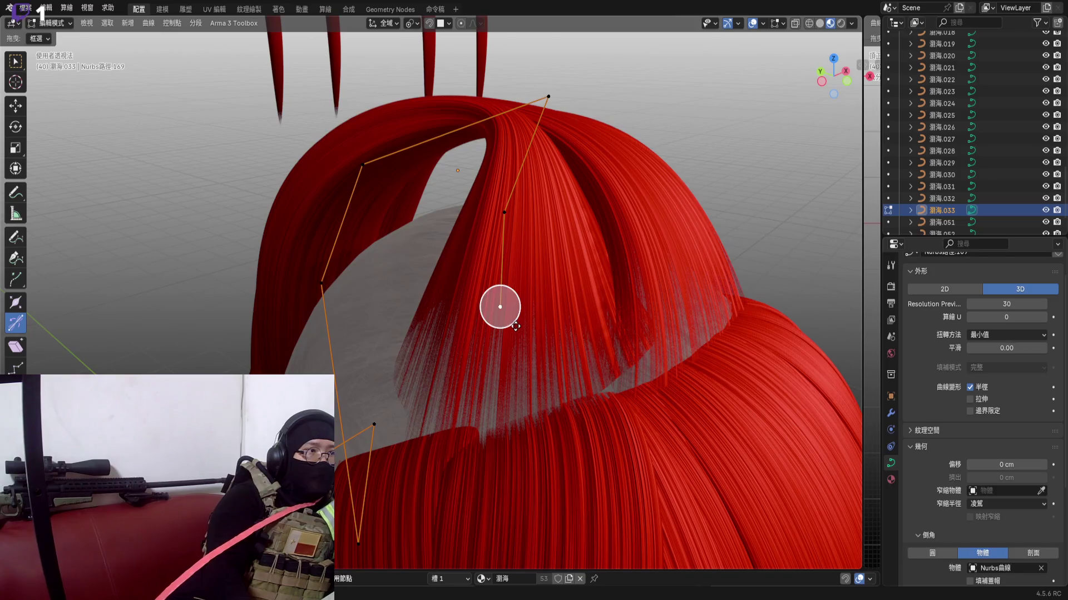
Twist the strand at that point with Ctrl+T tilt twice, then close point editing
key(ctrl+t)
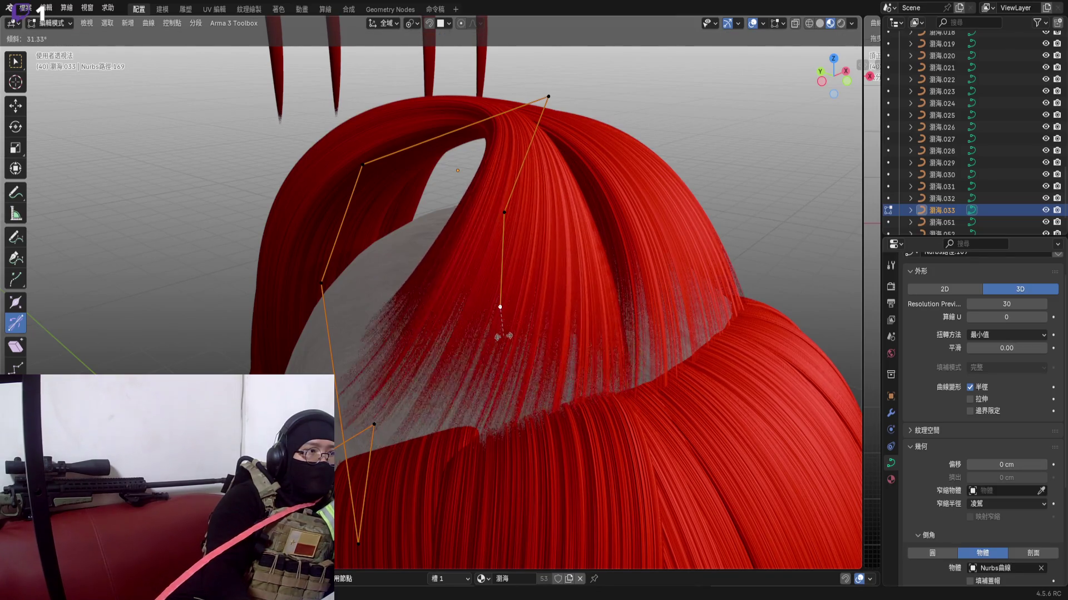
click(504, 337)
mouse_move(505, 336)
middle_down()
mouse_move(530, 280)
mouse_move(511, 320)
mouse_move(404, 312)
middle_up()
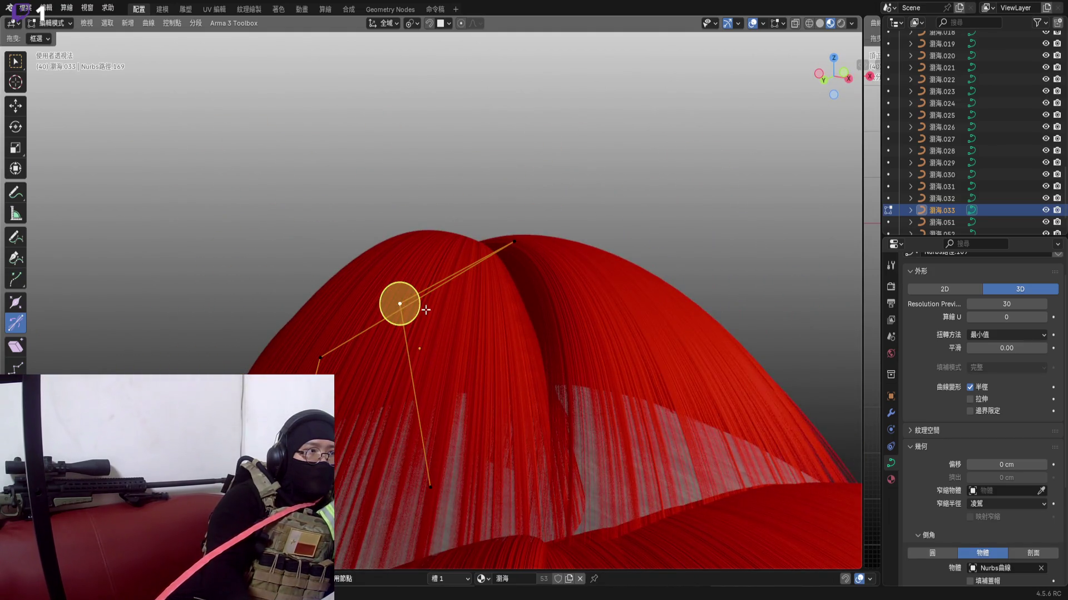
key(ctrl+t)
mouse_move(427, 330)
middle_down()
mouse_move(444, 280)
mouse_move(501, 250)
mouse_move(526, 298)
mouse_move(518, 300)
mouse_move(626, 232)
mouse_move(541, 229)
mouse_move(546, 321)
mouse_move(444, 321)
mouse_move(544, 240)
middle_up()
click(453, 273)
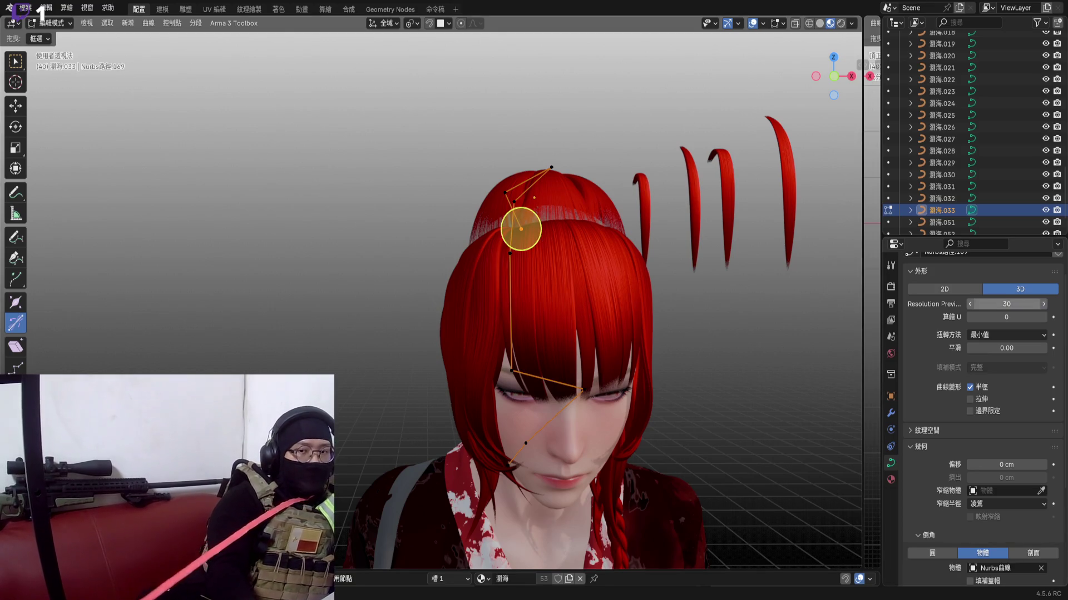
scroll(549, 318, up, 3)
mouse_move(550, 318)
middle_down()
mouse_move(450, 352)
mouse_move(595, 273)
middle_up()
key(Tab)
Select curves 030, 032 and 033 and lower them together along Z in front view
shift+click(466, 269)
shift+click(411, 275)
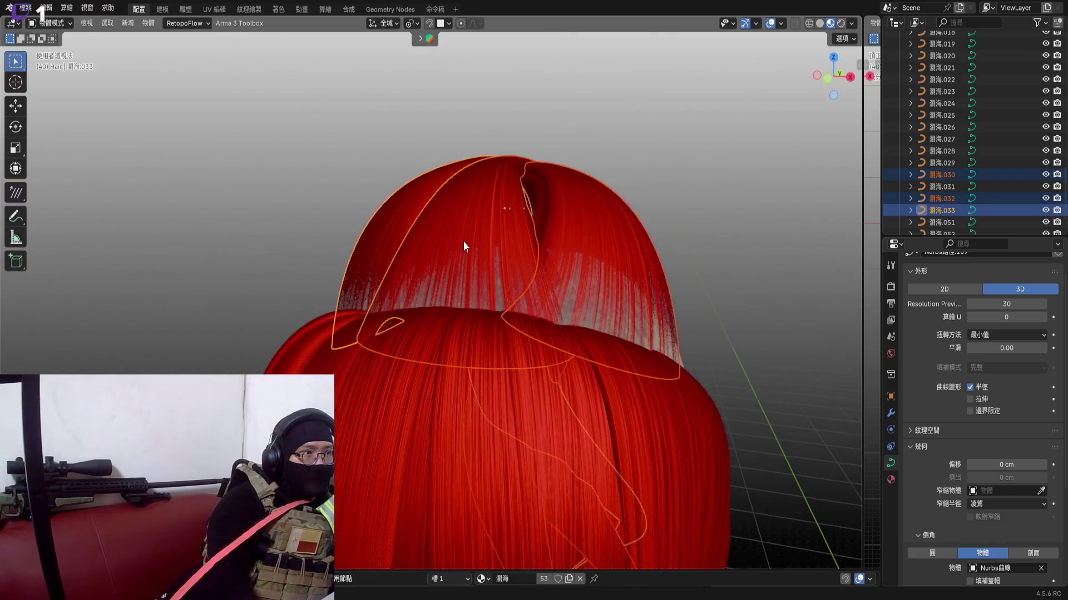
middle_drag(463, 241, 584, 208)
click(834, 95)
scroll(523, 267, up, 2)
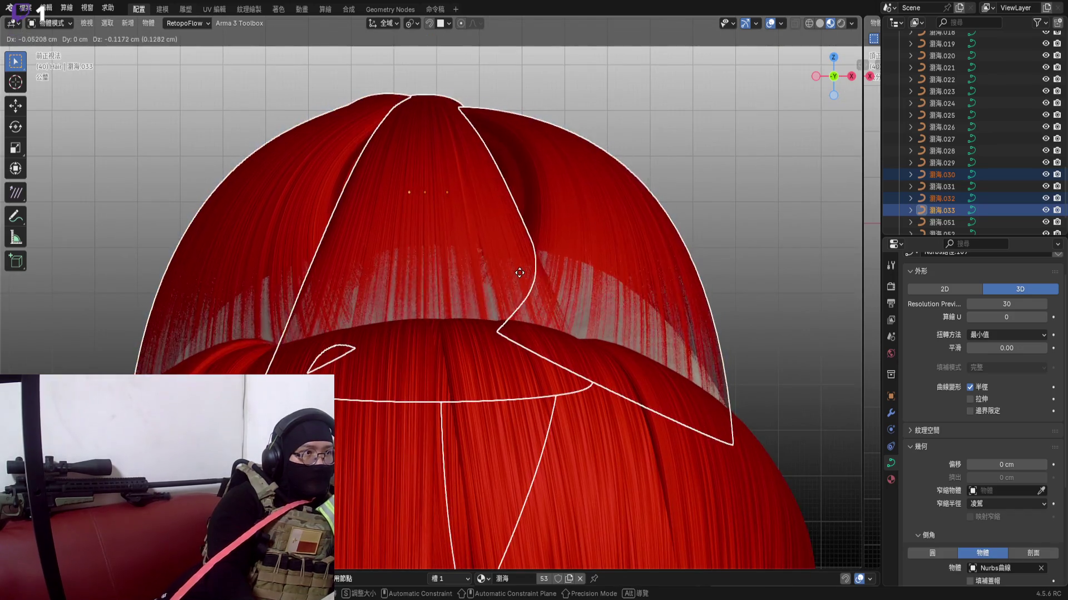
key(g)
key(z)
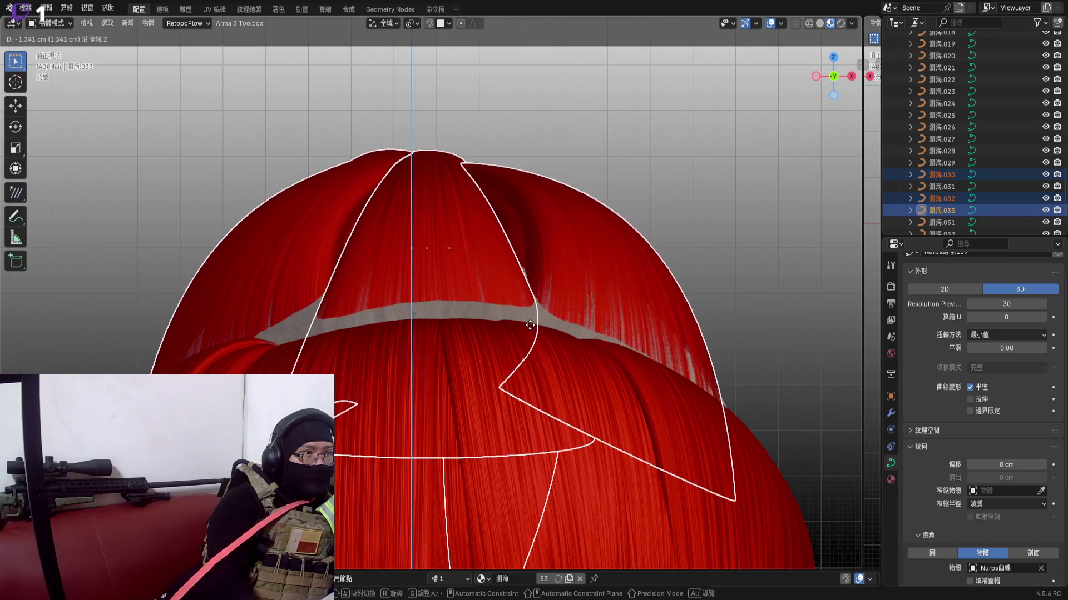
click(532, 331)
Shift the three strands front-to-back along Y from top view, returning to perspective
click(833, 76)
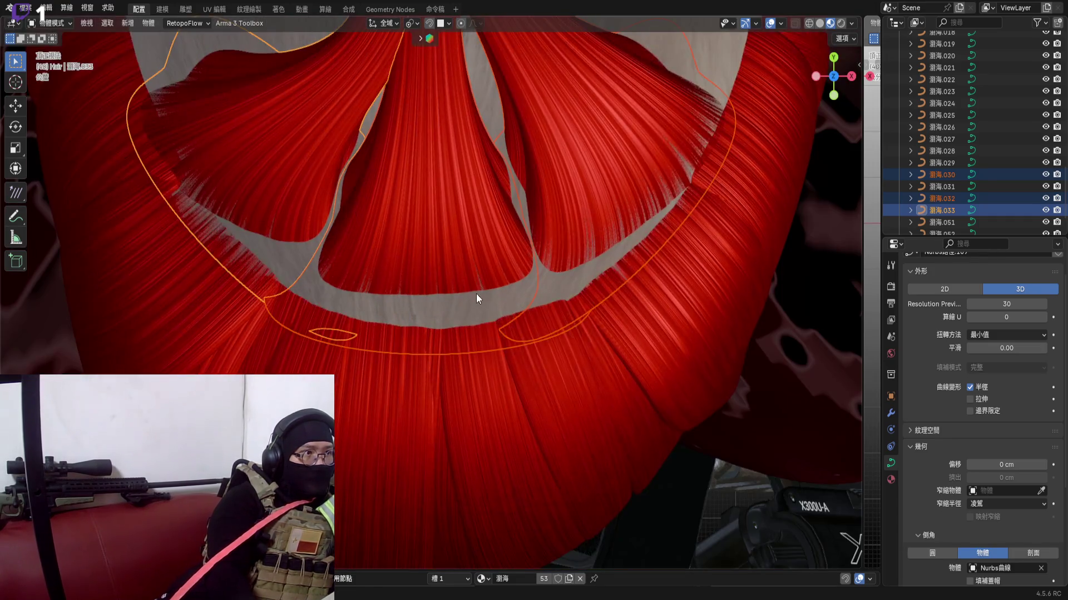
key(g)
key(y)
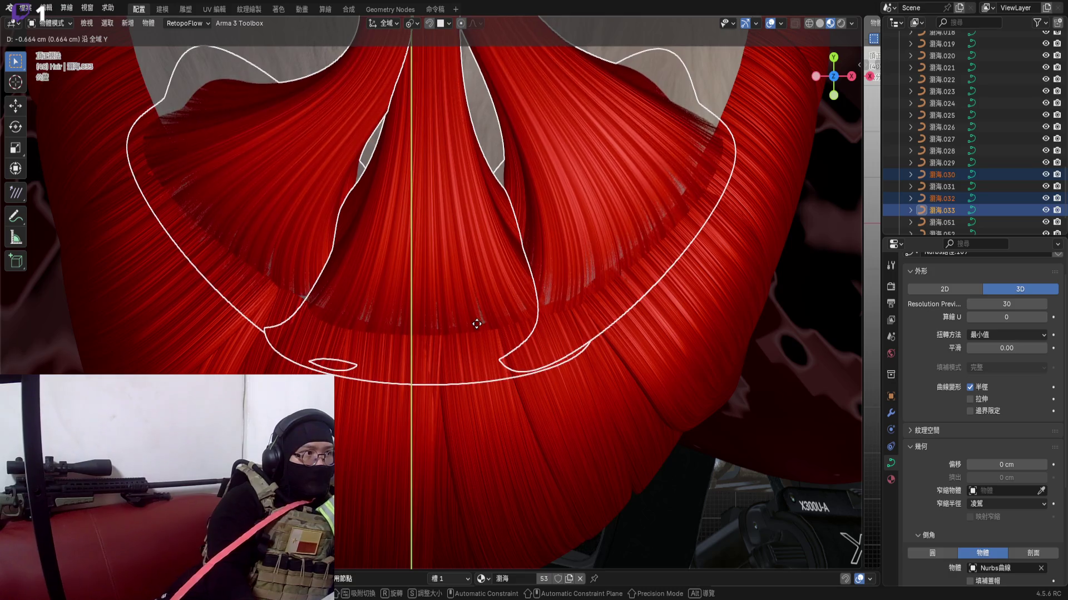
click(476, 276)
key(KP_0)
mouse_move(479, 220)
middle_down()
mouse_move(406, 288)
mouse_move(520, 209)
middle_up()
Select the crossing neck strands, enter point editing in side view and box-select the neck points
click(416, 277)
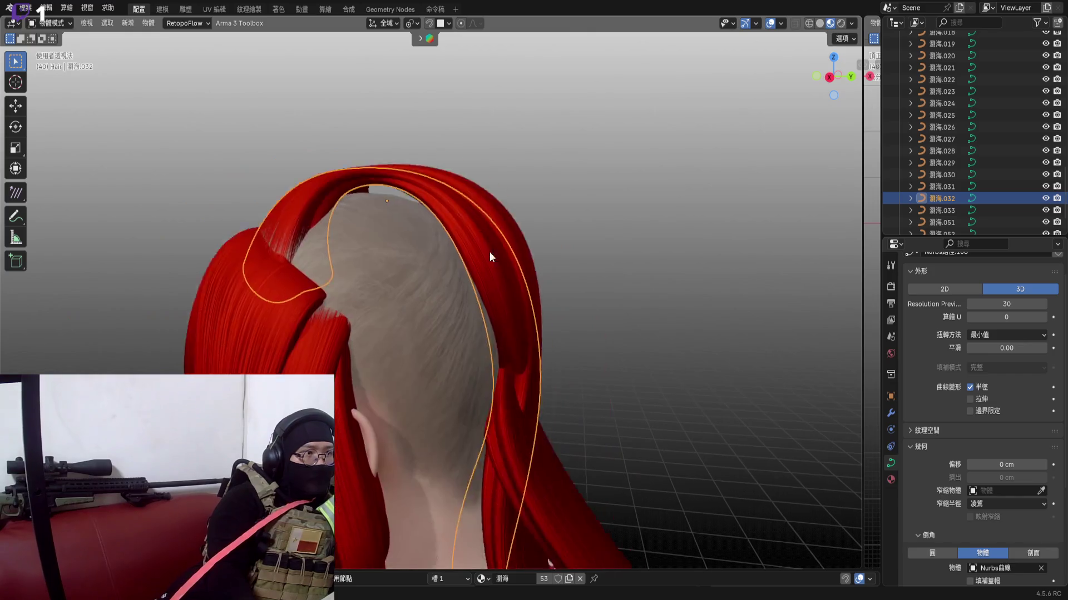
shift+click(417, 251)
middle_drag(501, 250, 560, 225)
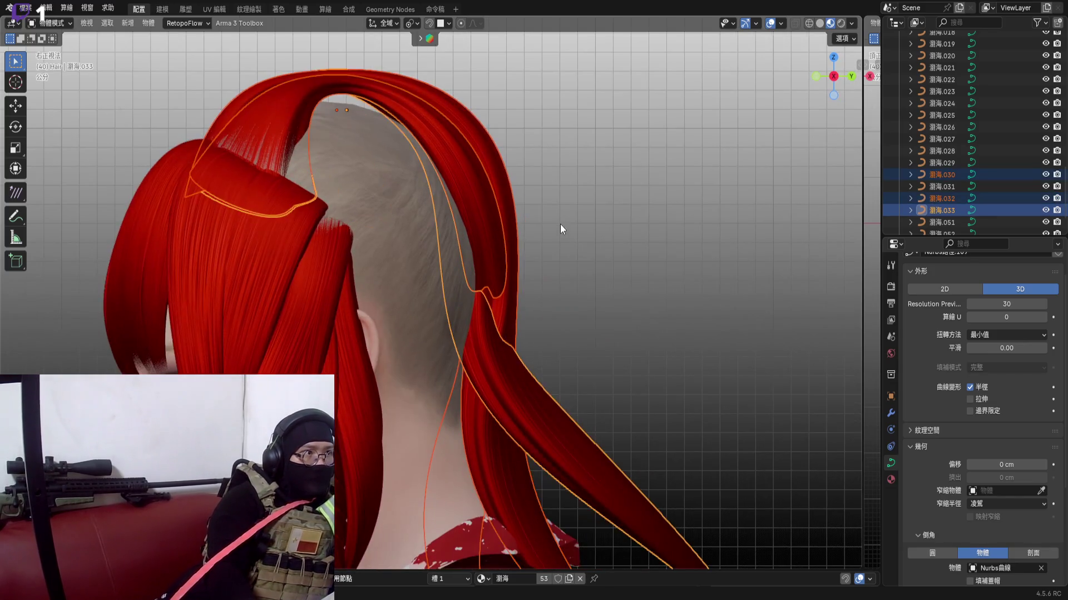
key(Tab)
key(KP_3)
mouse_move(388, 472)
mouse_down()
mouse_move(660, 164)
mouse_move(674, 165)
mouse_up()
scroll(467, 251, up, 4)
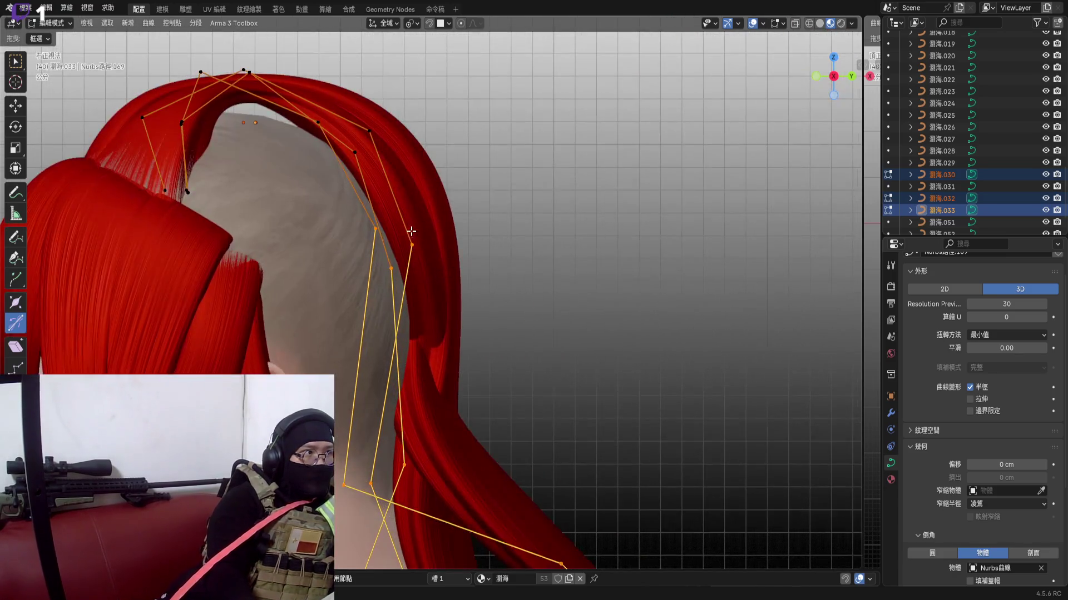
Move the nape crossing points tighter together, then shift a strand 032 point from top view
key(g)
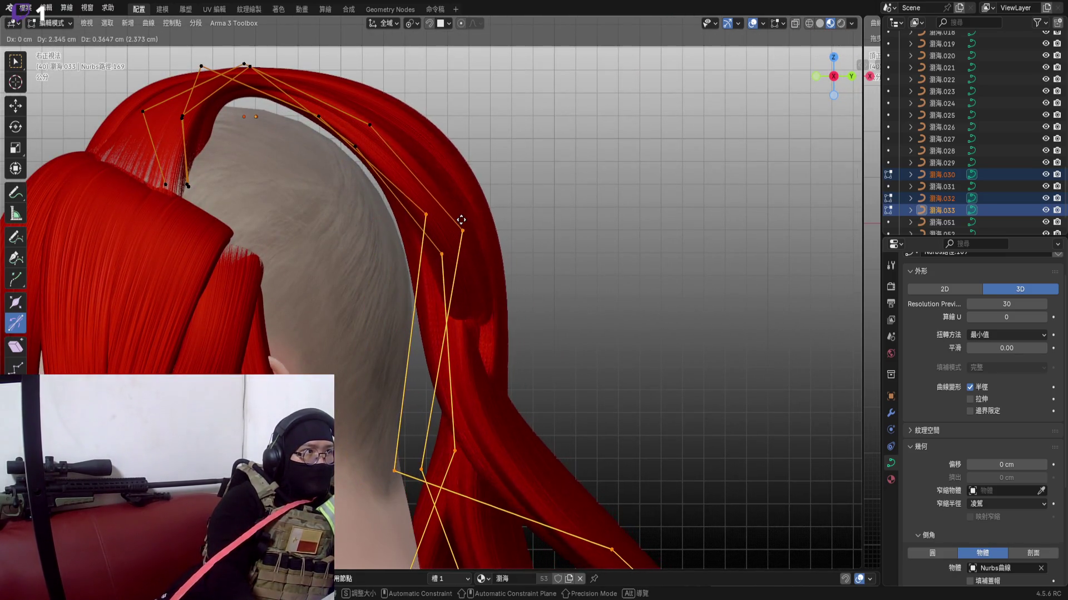
click(467, 222)
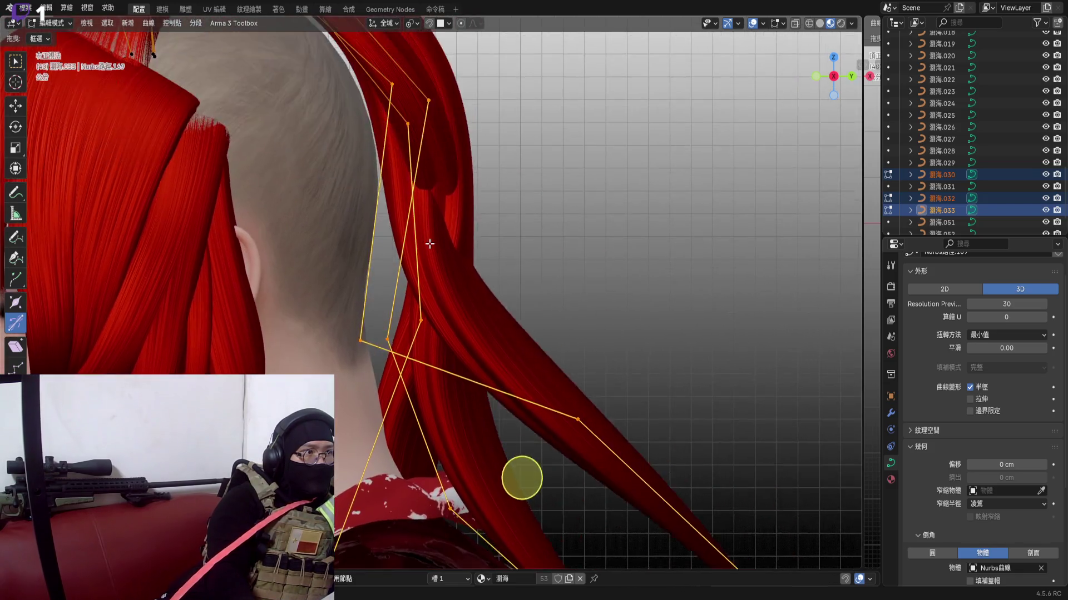
scroll(539, 327, down, 4)
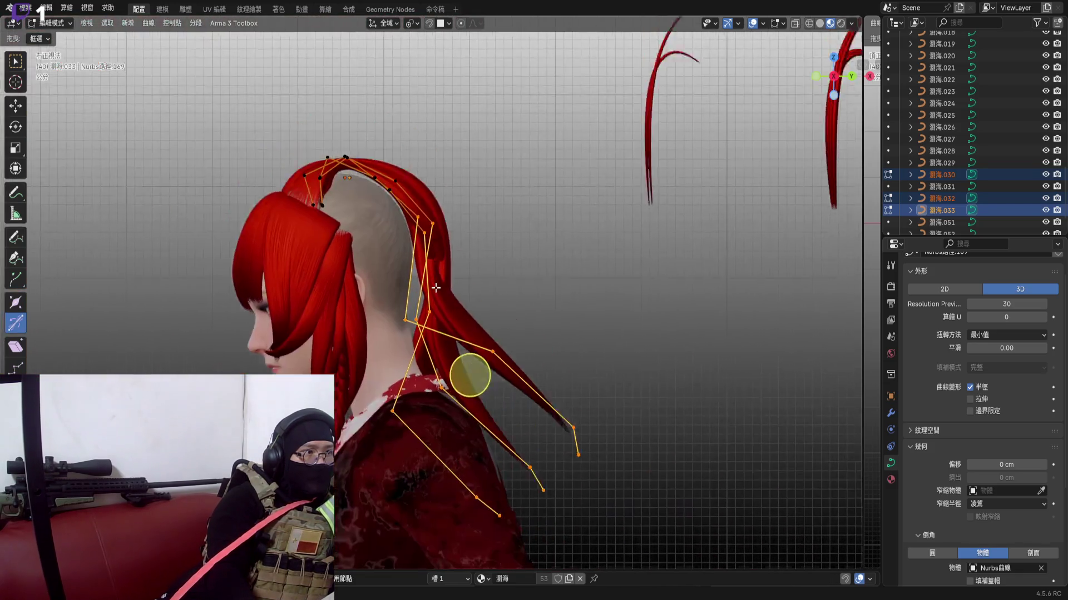
mouse_move(540, 327)
middle_down()
mouse_move(432, 309)
mouse_move(441, 317)
mouse_move(522, 288)
middle_up()
scroll(432, 310, up, 3)
scroll(469, 294, down, 4)
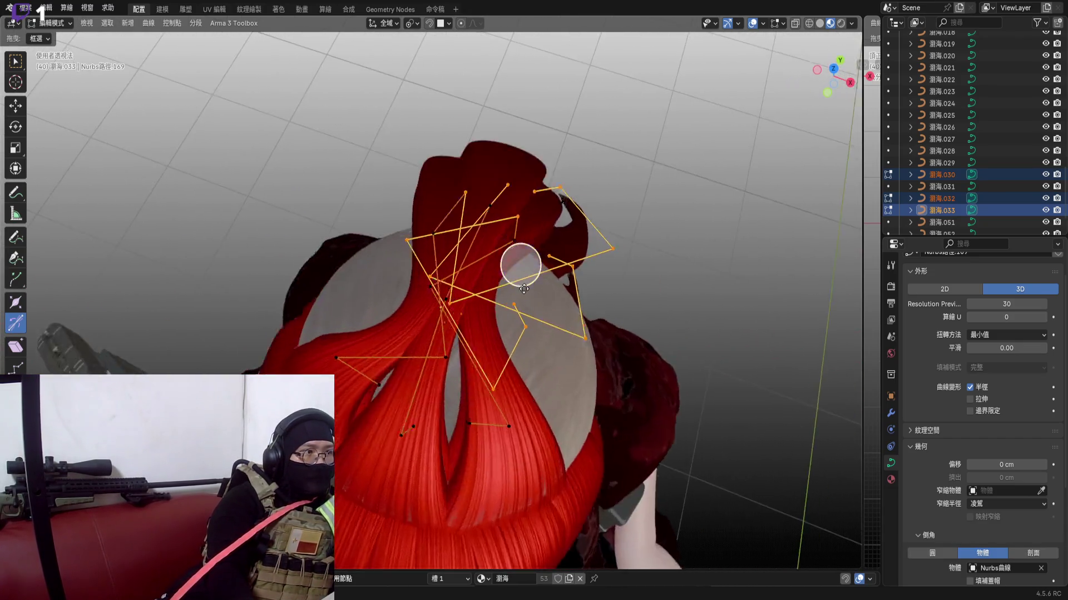
scroll(523, 288, up, 3)
click(834, 77)
scroll(510, 335, up, 3)
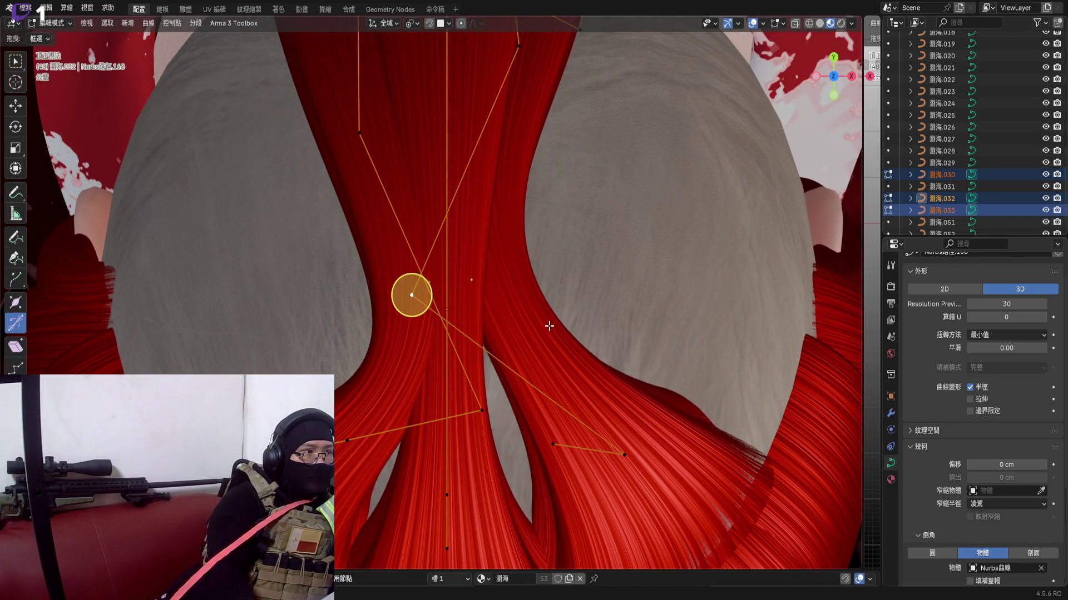
click(542, 324)
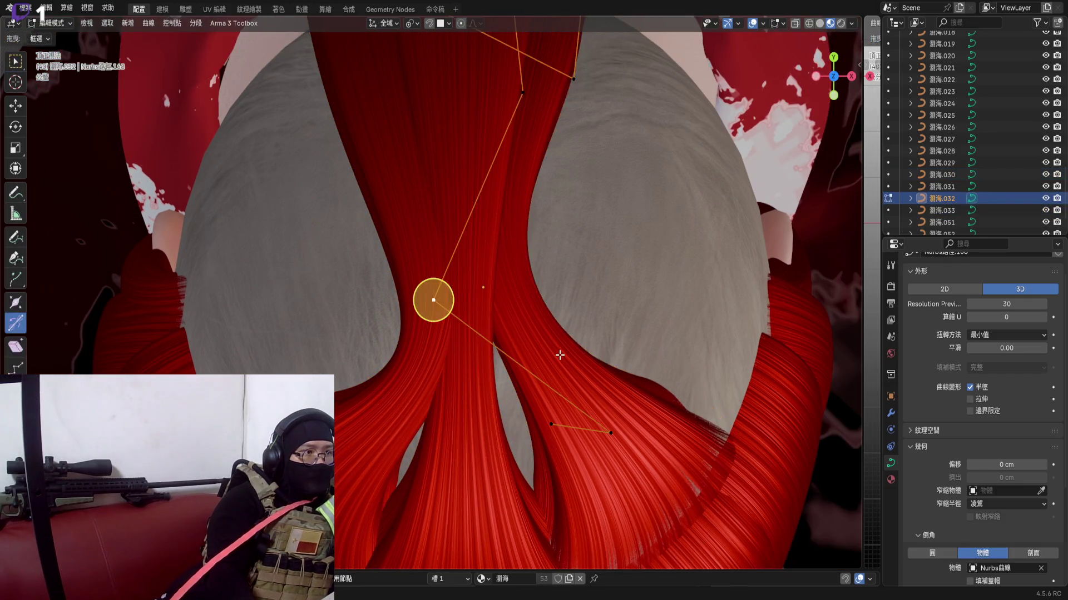
middle_drag(565, 360, 572, 373)
scroll(573, 373, up, 1)
shift+middle_drag(502, 275, 467, 317)
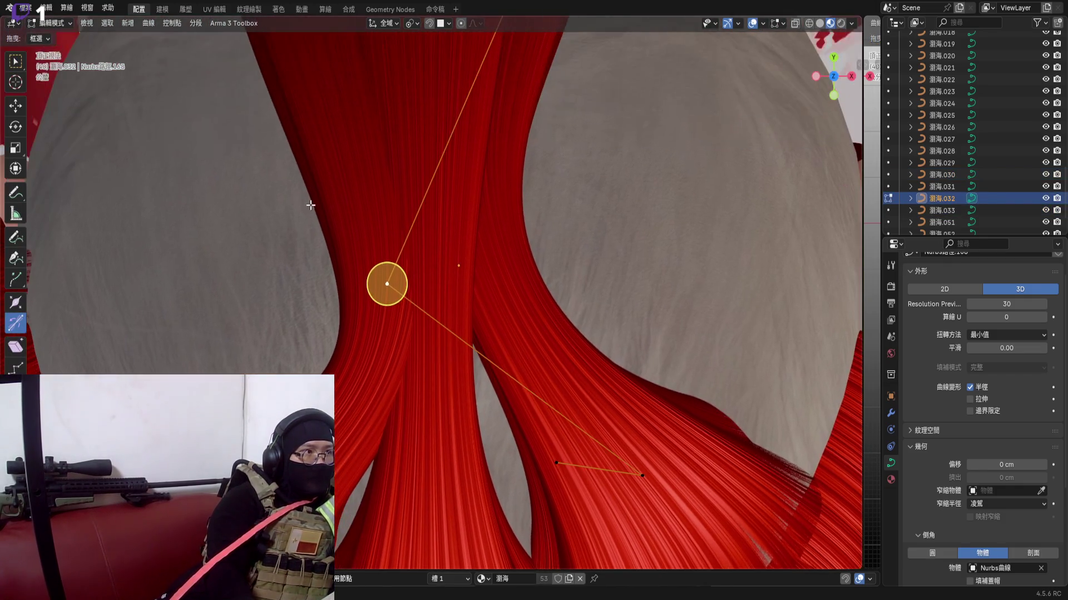
key(g)
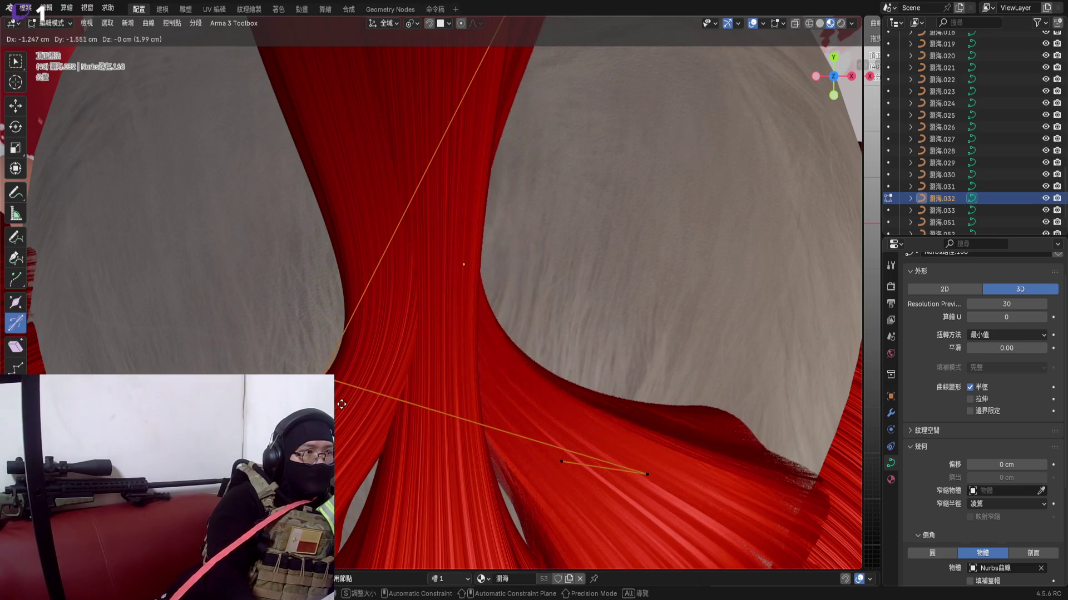
click(310, 340)
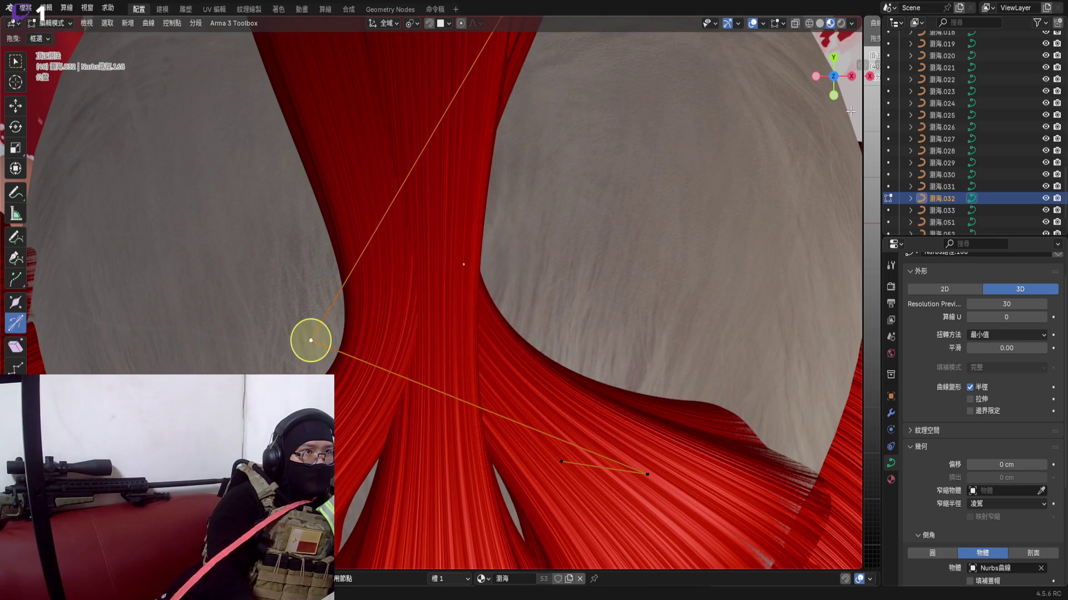
Raise the crossing point from side view, then nudge it vertically (Z-constrained) closer to the neck
click(833, 58)
key(g)
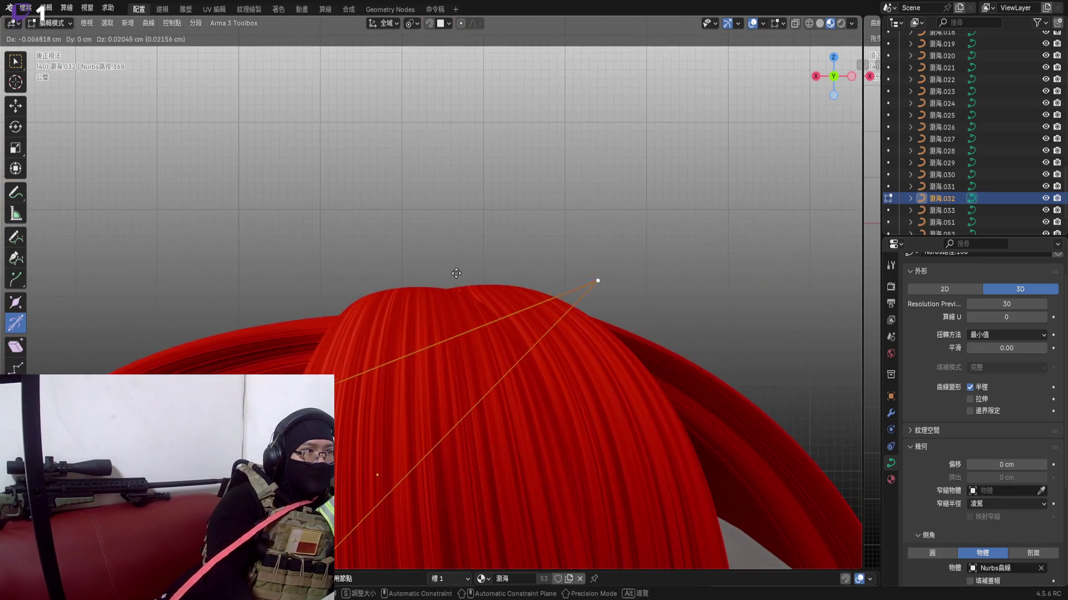
click(600, 231)
mouse_move(600, 230)
middle_down()
mouse_move(539, 317)
mouse_move(445, 277)
mouse_move(503, 286)
middle_up()
scroll(463, 397, up, 4)
middle_drag(462, 398, 638, 374)
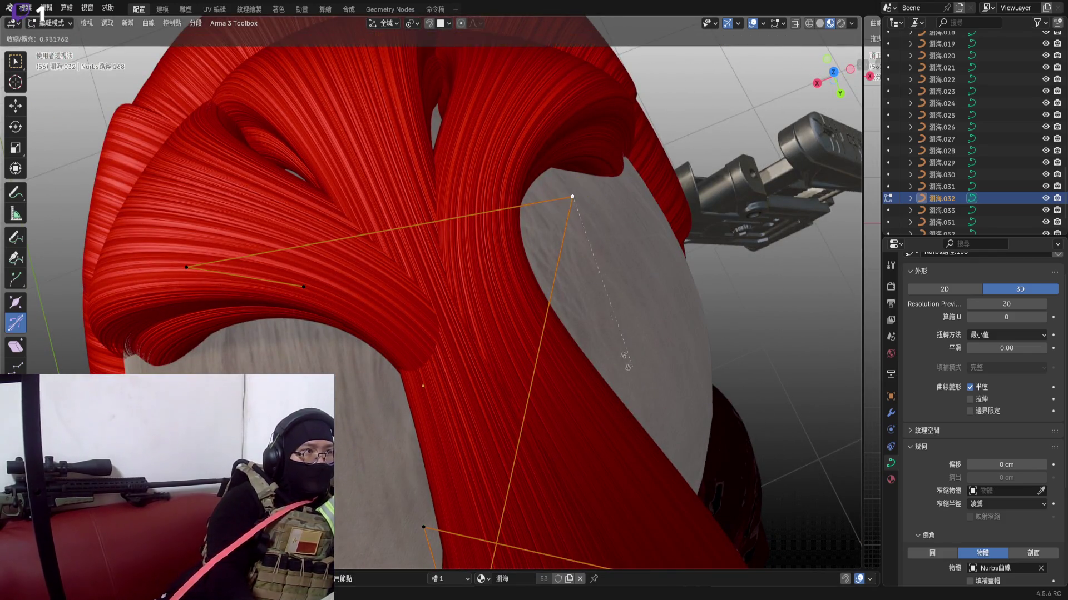
mouse_move(556, 295)
middle_down()
mouse_move(518, 251)
mouse_move(467, 276)
mouse_move(467, 288)
middle_up()
drag(832, 79, 836, 95)
click(837, 84)
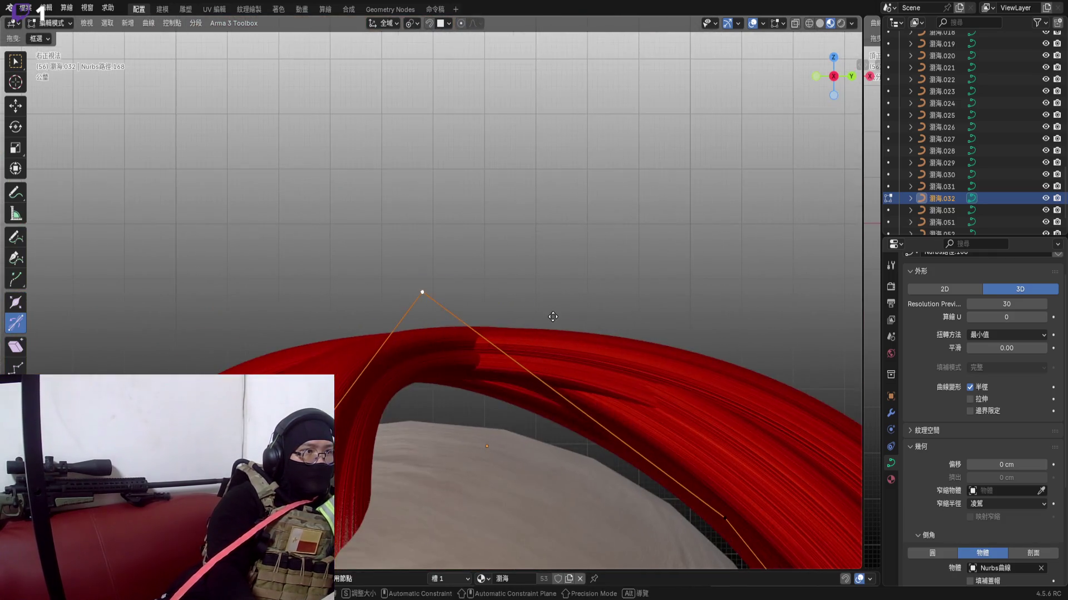
key(g)
key(z)
click(420, 298)
Reselect strand 033 and the other crossing strands from behind and reopen their points together
key(Tab)
mouse_move(481, 346)
middle_down()
mouse_move(570, 381)
mouse_move(564, 375)
mouse_move(803, 112)
middle_up()
click(830, 60)
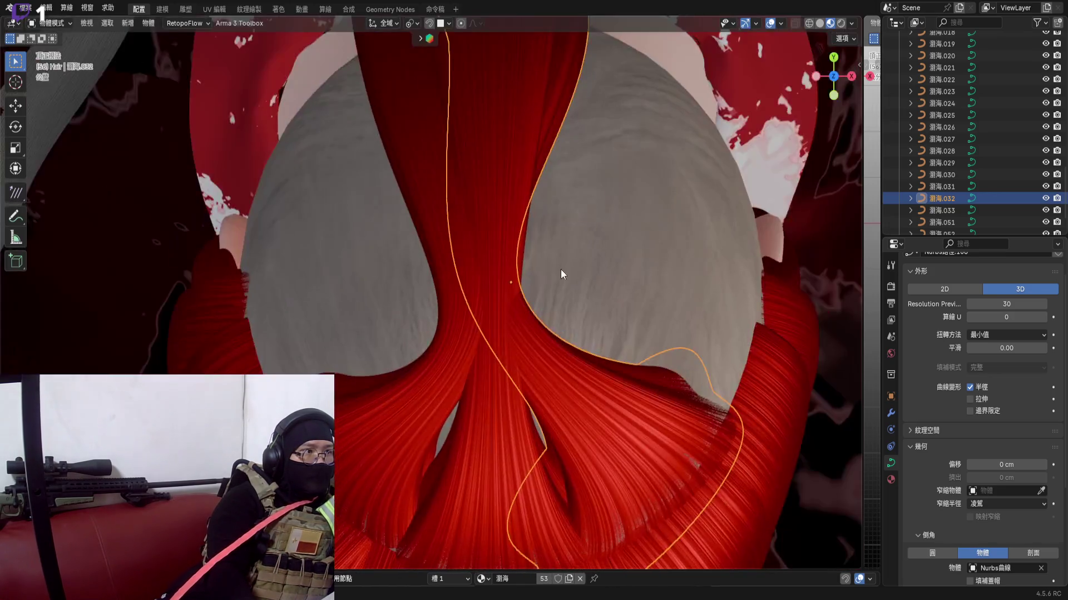
click(453, 440)
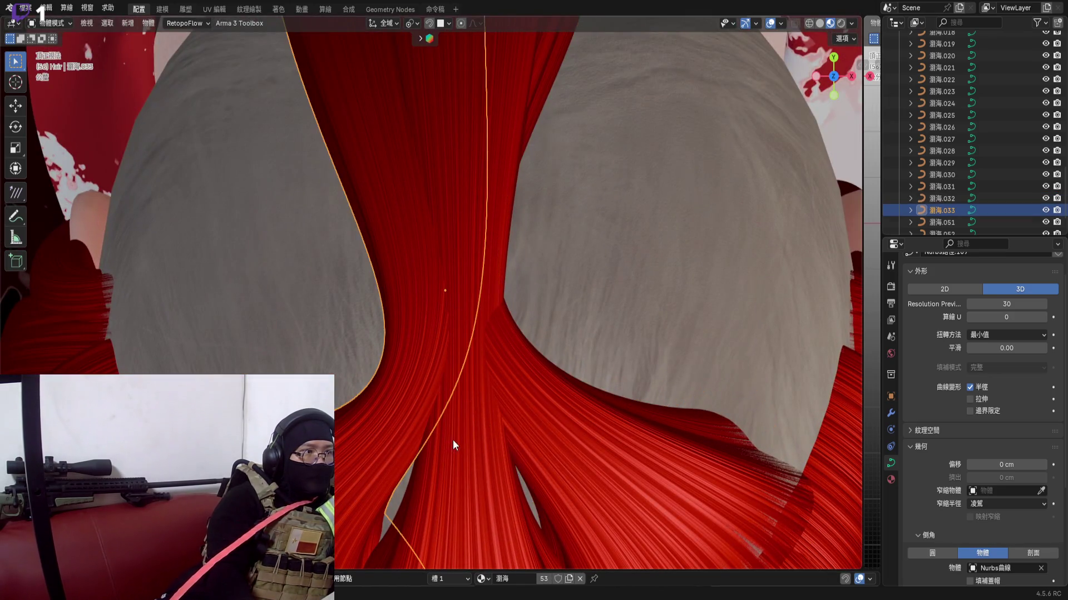
shift+click(517, 392)
key(Tab)
middle_drag(351, 350, 434, 275)
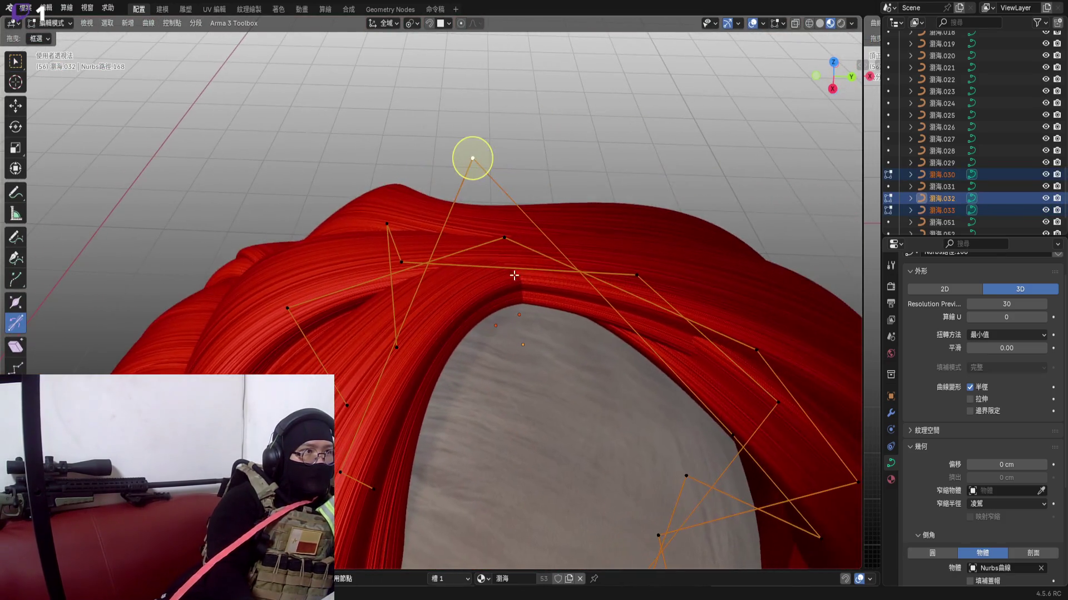
scroll(438, 278, down, 3)
Set the pivot and thin the strand radius at the chosen point with Shrink/Fatten
click(849, 78)
click(851, 79)
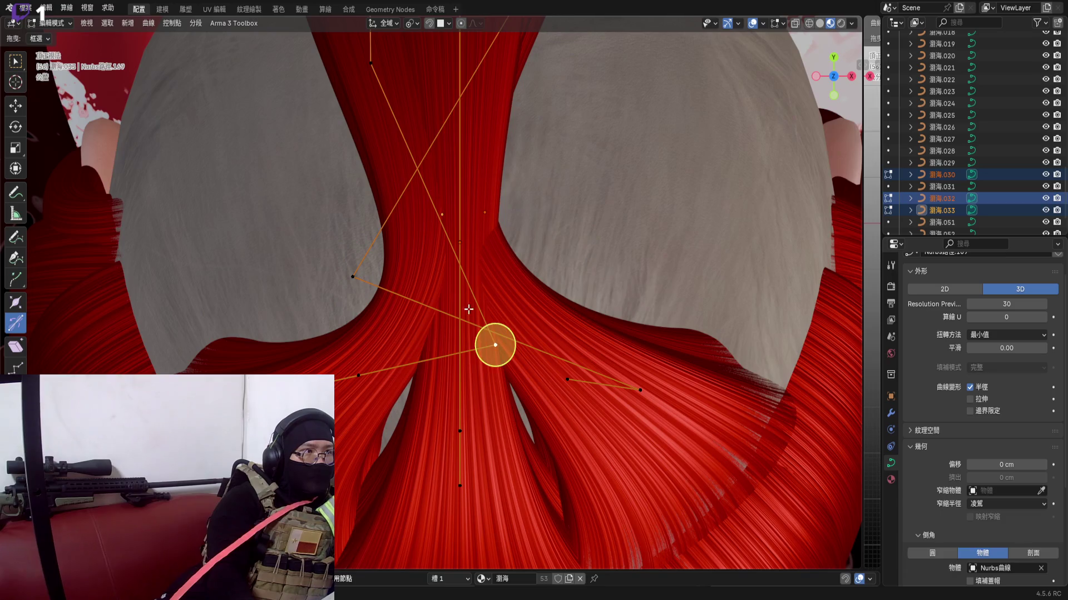
scroll(468, 309, down, 4)
scroll(401, 269, up, 1)
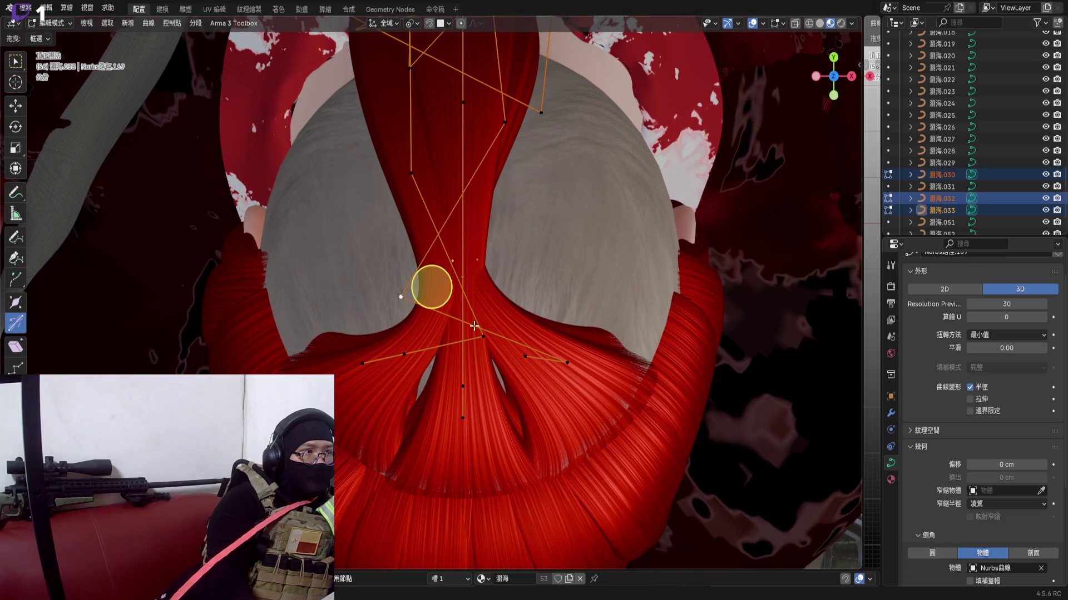
middle_drag(492, 328, 636, 376)
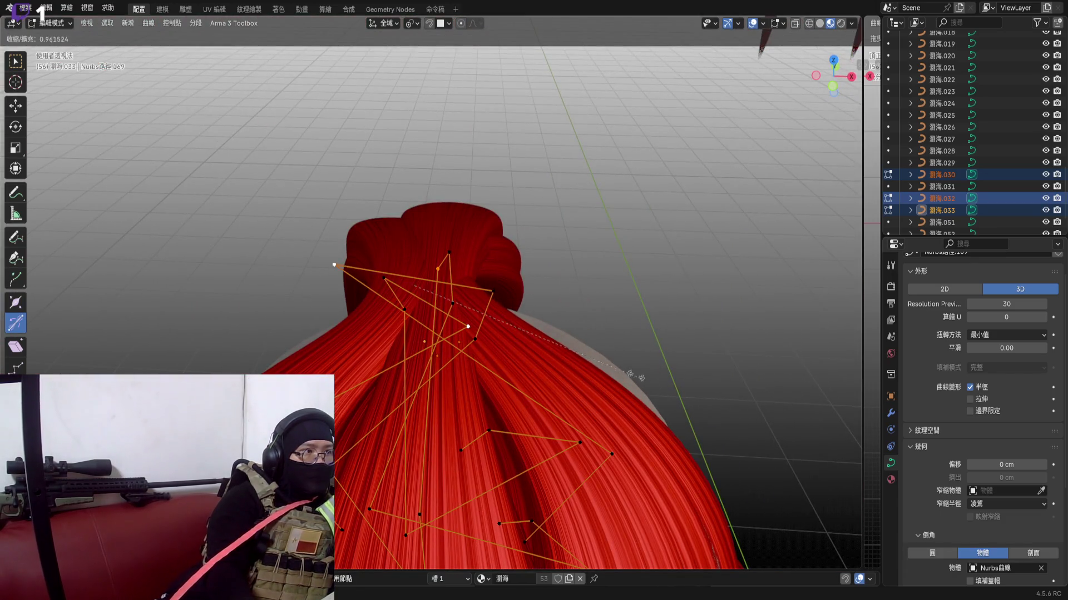
mouse_move(588, 349)
middle_down()
mouse_move(467, 250)
mouse_move(507, 44)
middle_up()
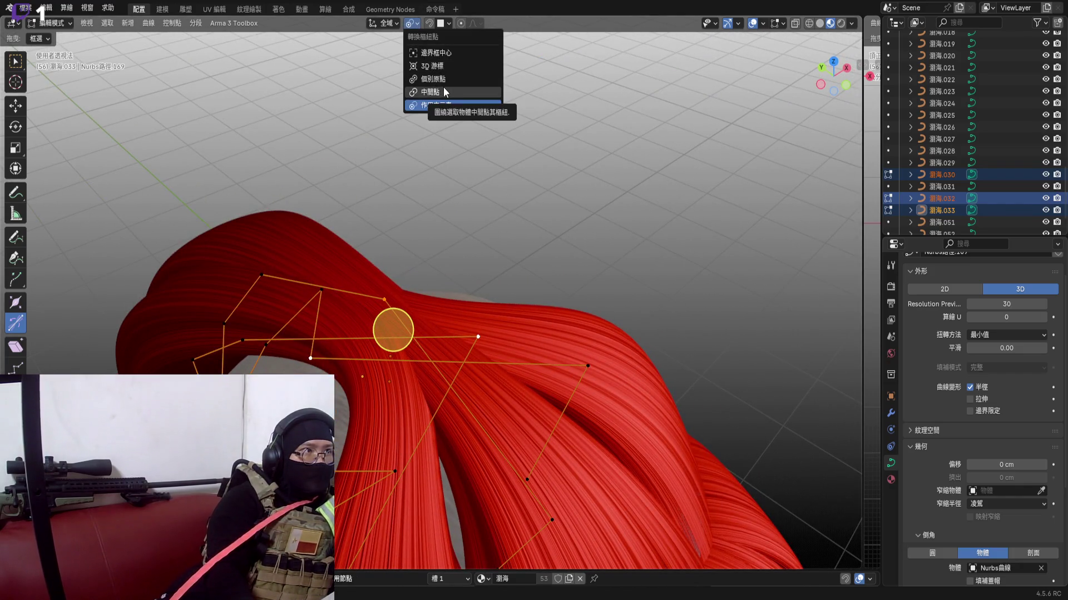
click(443, 91)
key(alt+s)
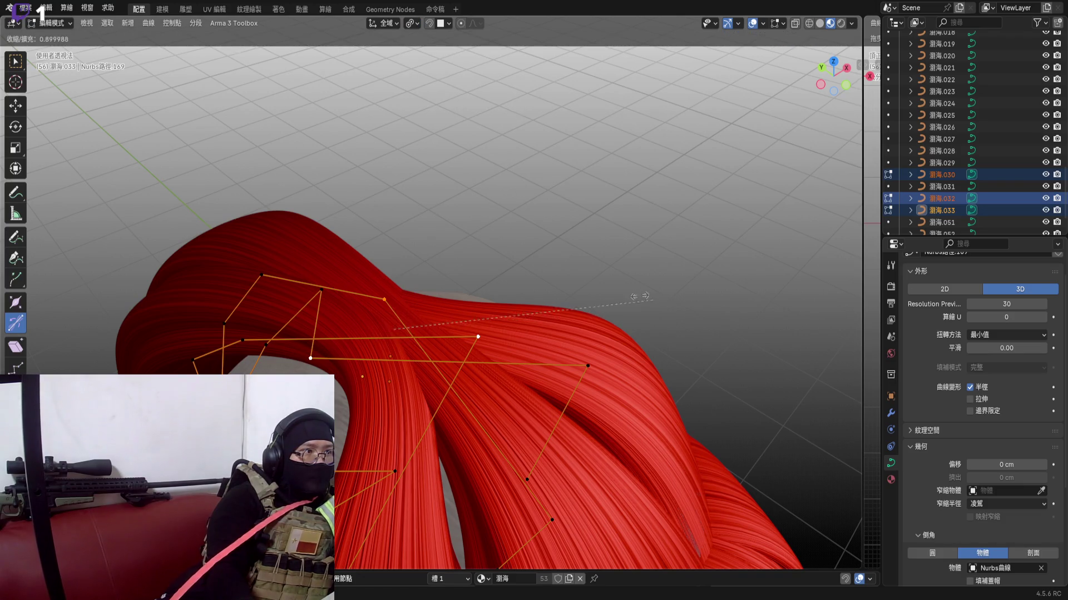
middle_drag(392, 326, 488, 279)
click(457, 281)
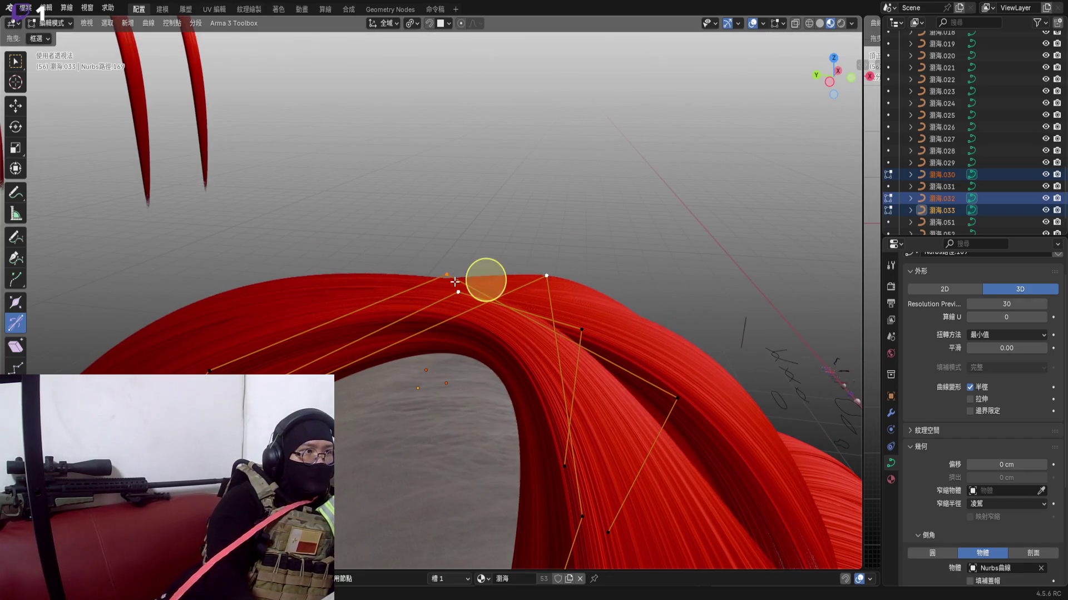
Thin the strand at the control points along the top arch so it tapers over the head
drag(413, 413, 490, 237)
middle_drag(454, 288, 475, 309)
key(alt+s)
click(468, 304)
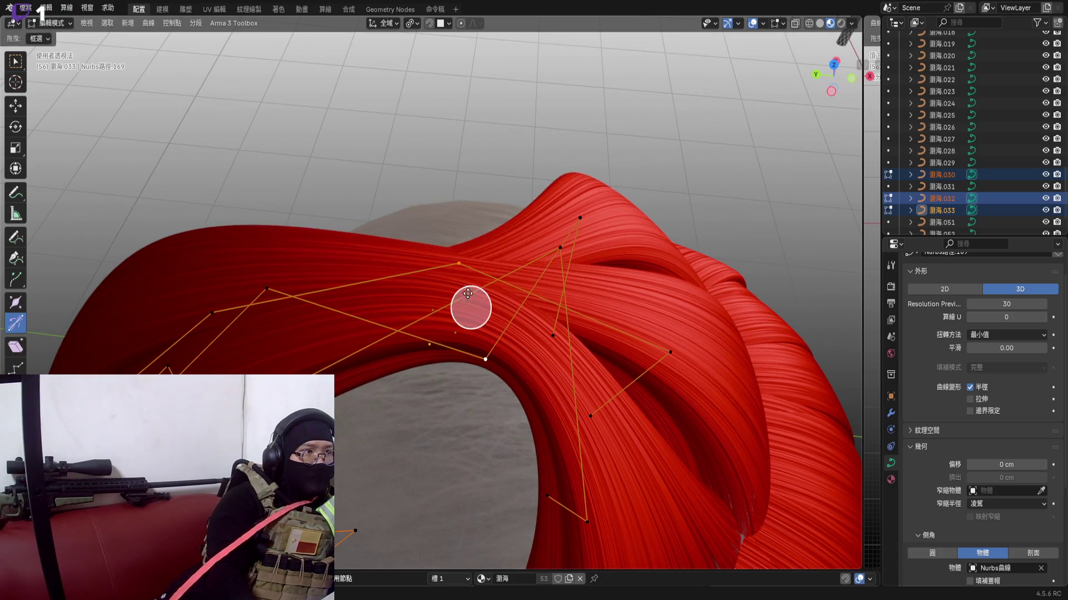
mouse_move(471, 307)
middle_down()
mouse_move(484, 278)
mouse_move(438, 155)
middle_up()
Switch to another strand, thin it at a point near the top, then move to editing strand 033
key(Tab)
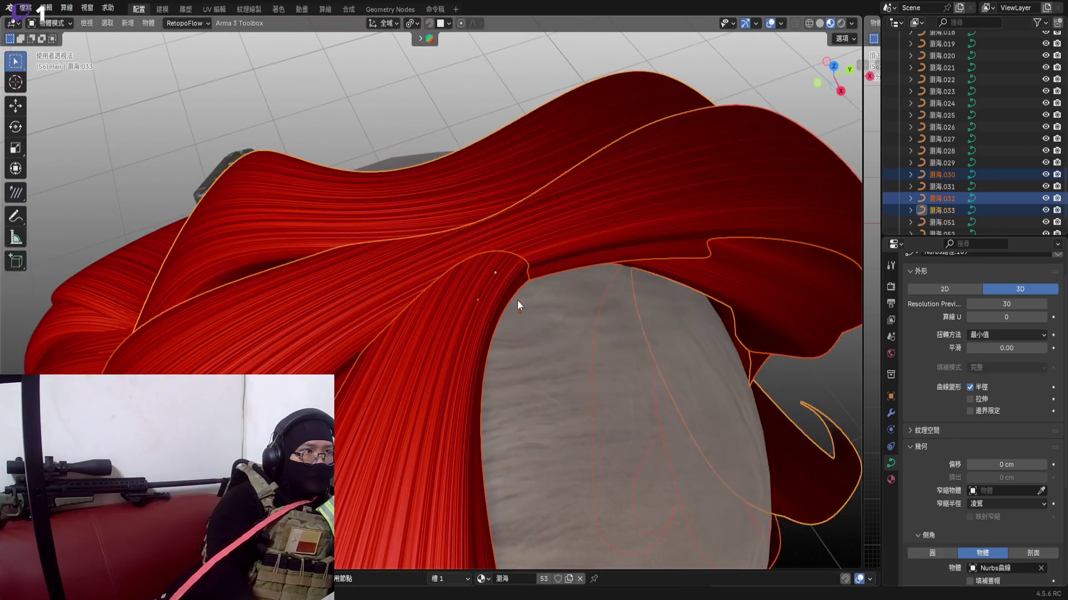
scroll(535, 332, up, 2)
key(Tab)
click(363, 141)
key(alt+s)
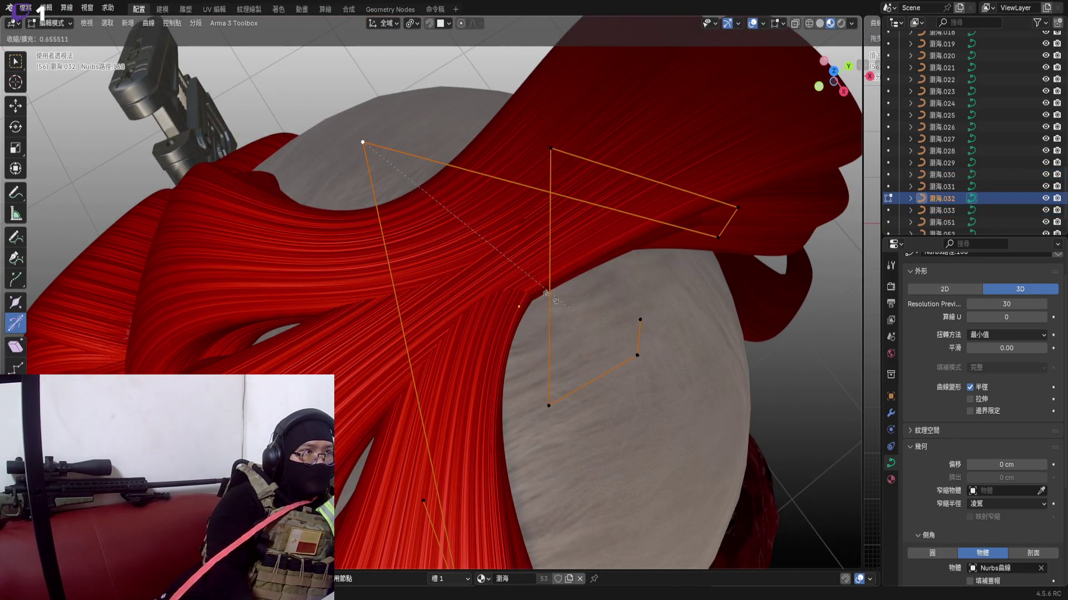
click(459, 228)
middle_drag(517, 283, 441, 267)
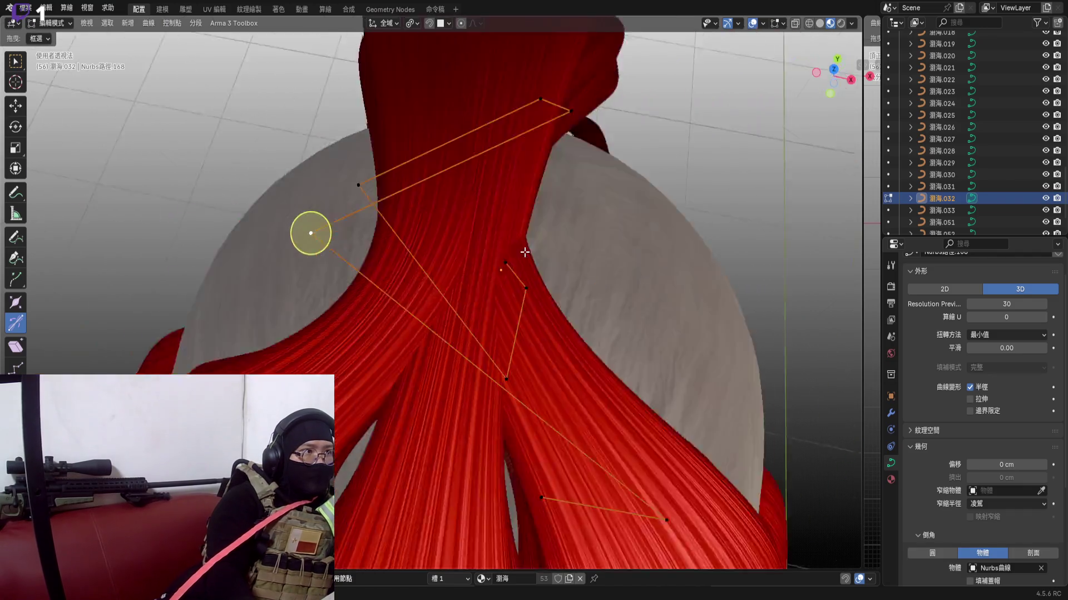
key(alt+q)
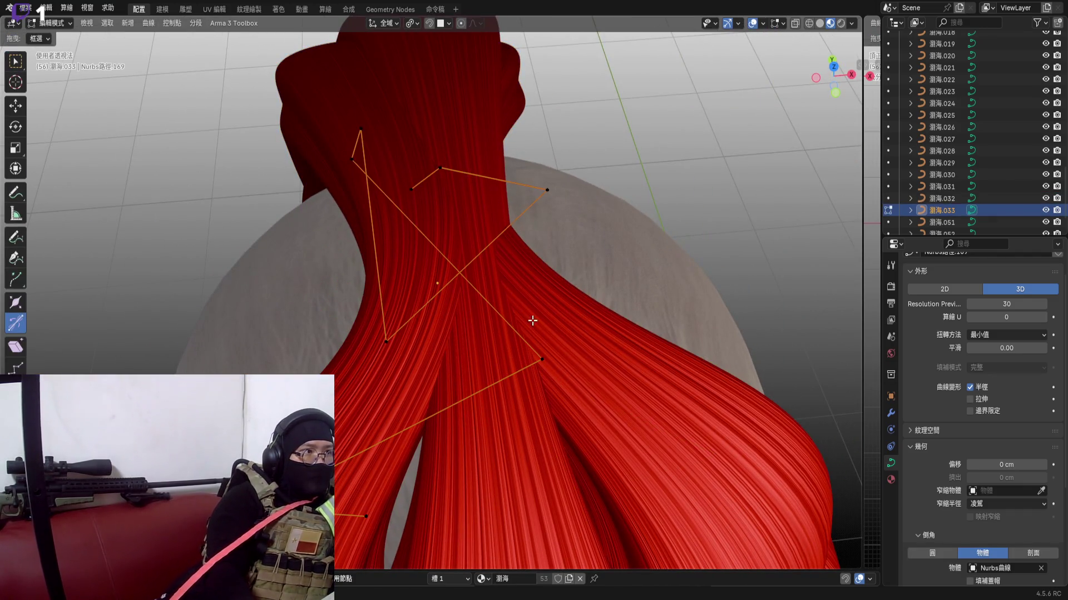
Thin strand 033 at the nape crossing point and reposition it
middle_drag(532, 320, 500, 351)
key(alt+s)
click(534, 371)
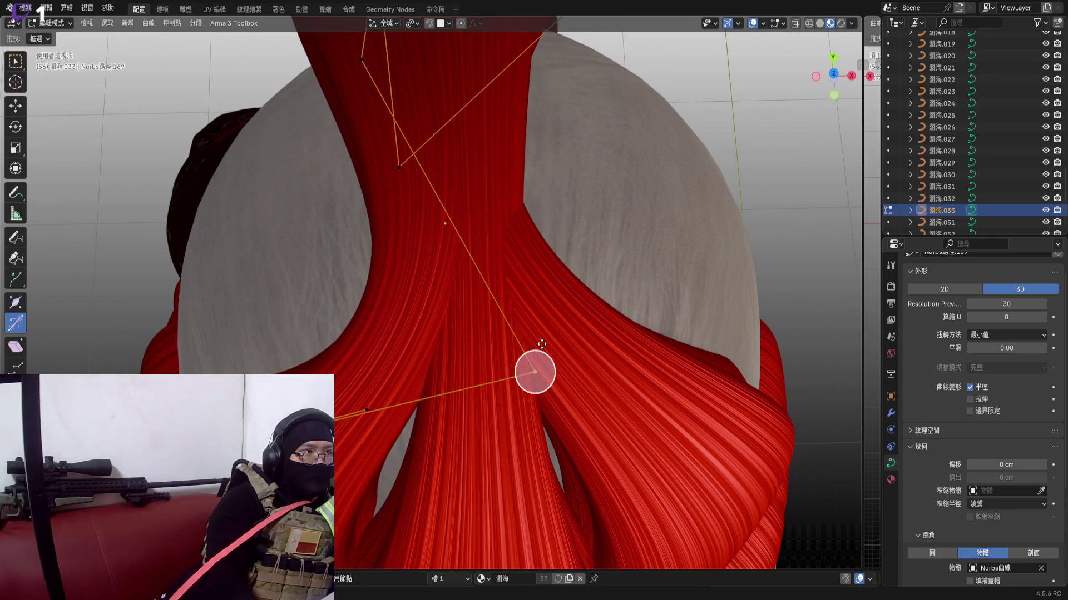
key(alt+s)
click(534, 372)
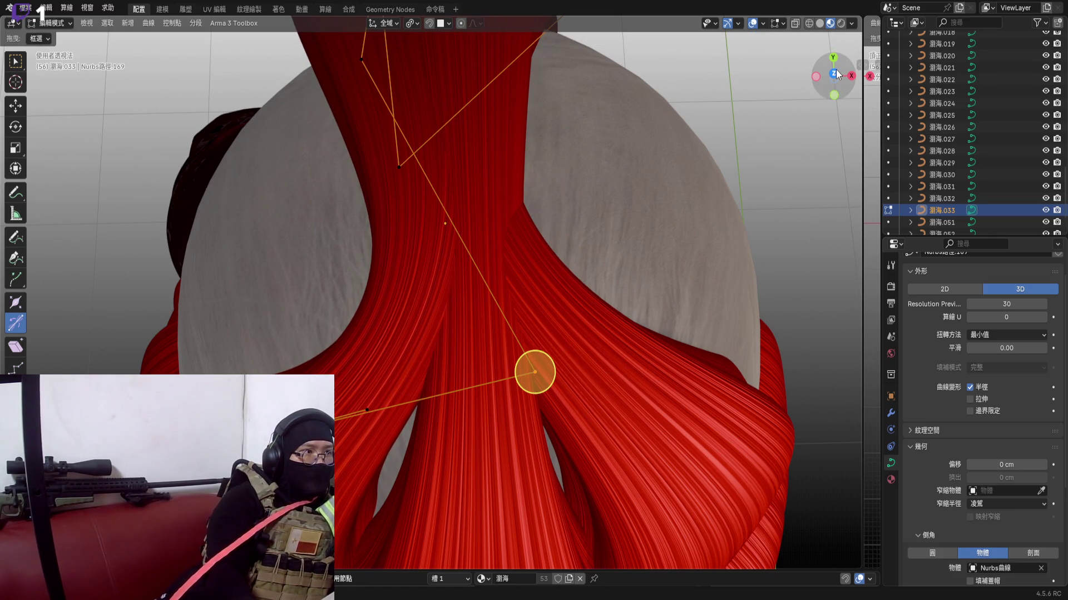
scroll(534, 371, up, 4)
key(g)
click(496, 357)
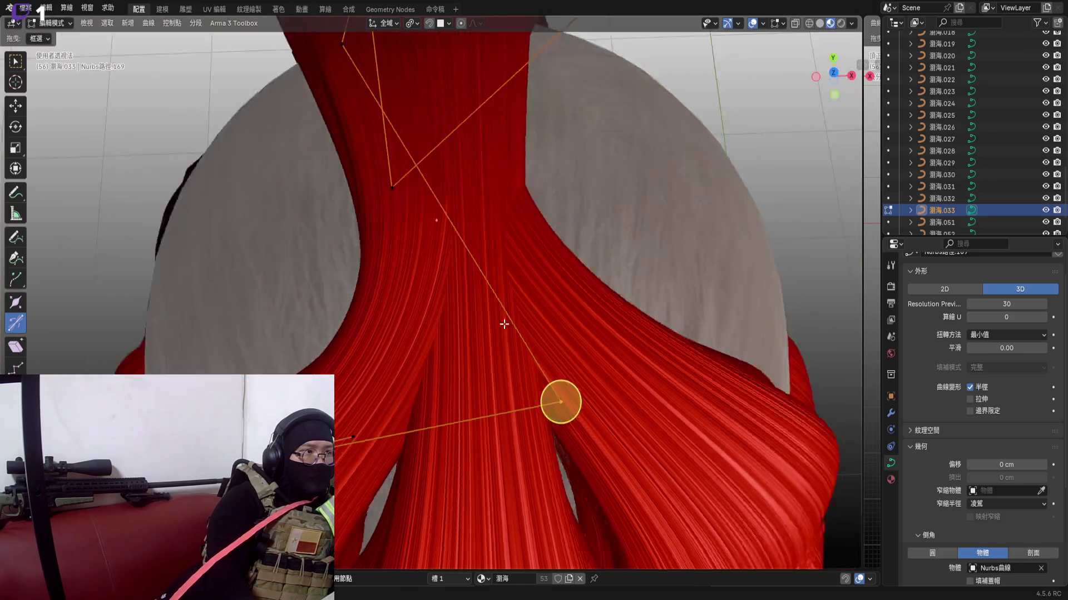
Tilt the strand at the chosen point and lift it vertically so the sweep flows smoothly
middle_drag(562, 355, 498, 251)
key(ctrl+t)
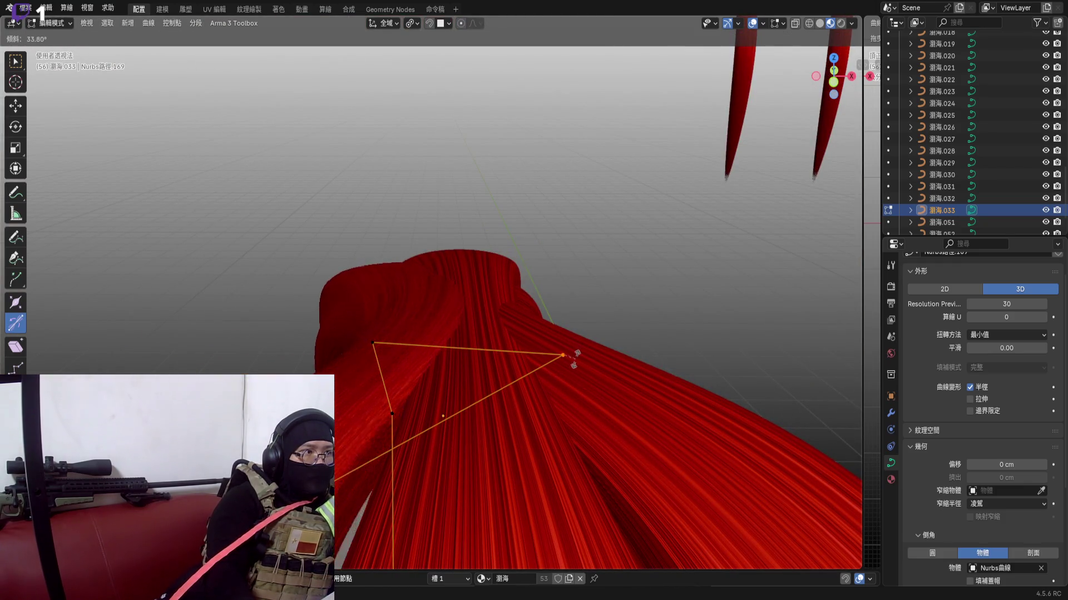
click(572, 358)
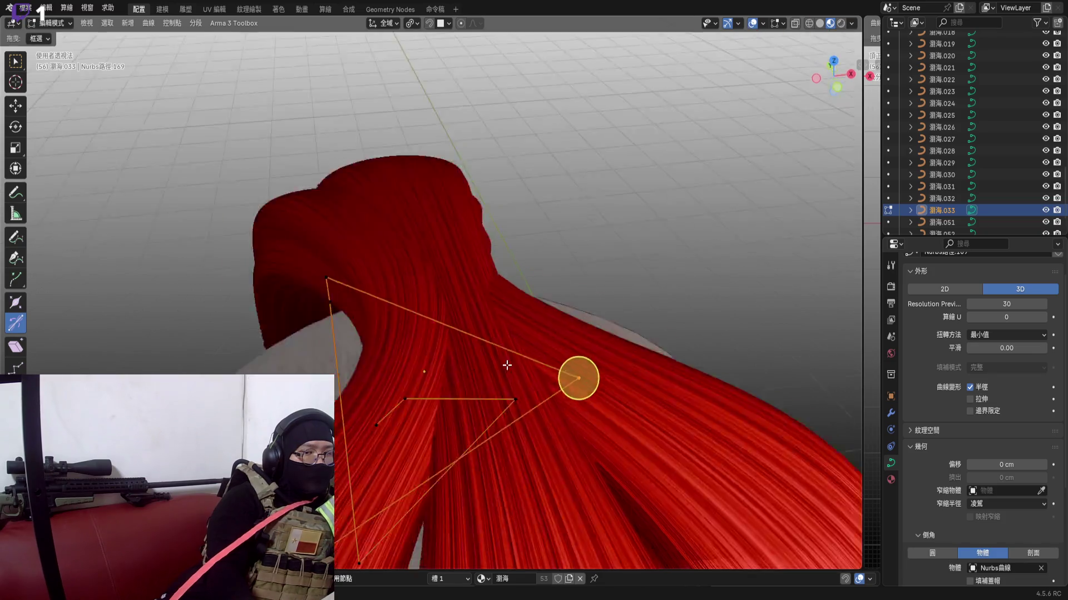
middle_drag(571, 367, 610, 292)
scroll(543, 280, up, 1)
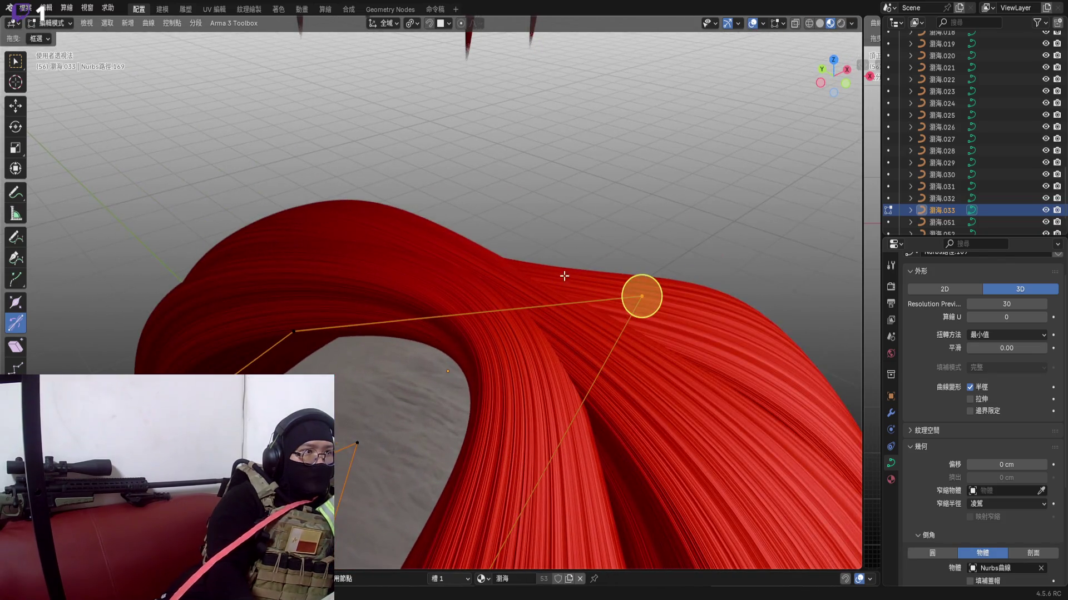
key(g)
key(z)
click(564, 281)
middle_drag(564, 284, 617, 320)
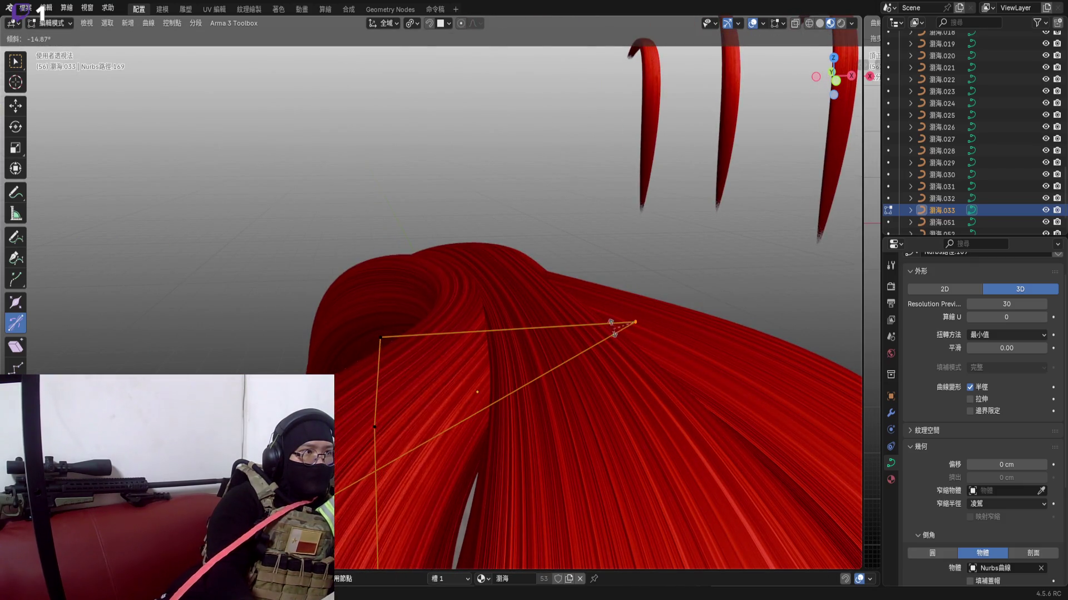
click(617, 329)
Lower the arch-top point over the crown, then pick strand 032 as a whole object
middle_drag(634, 326, 540, 254)
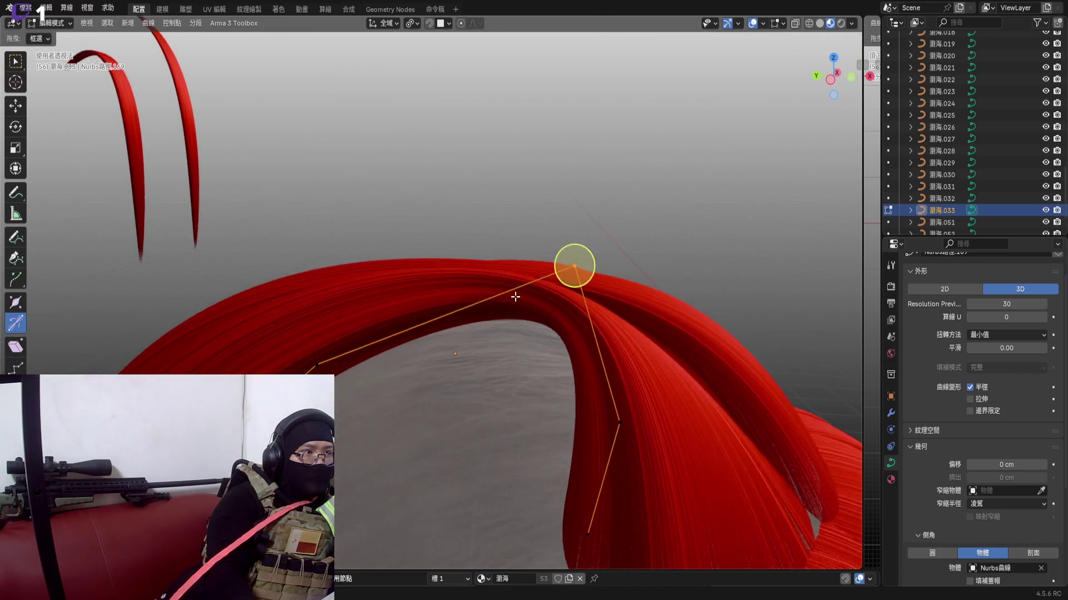
key(g)
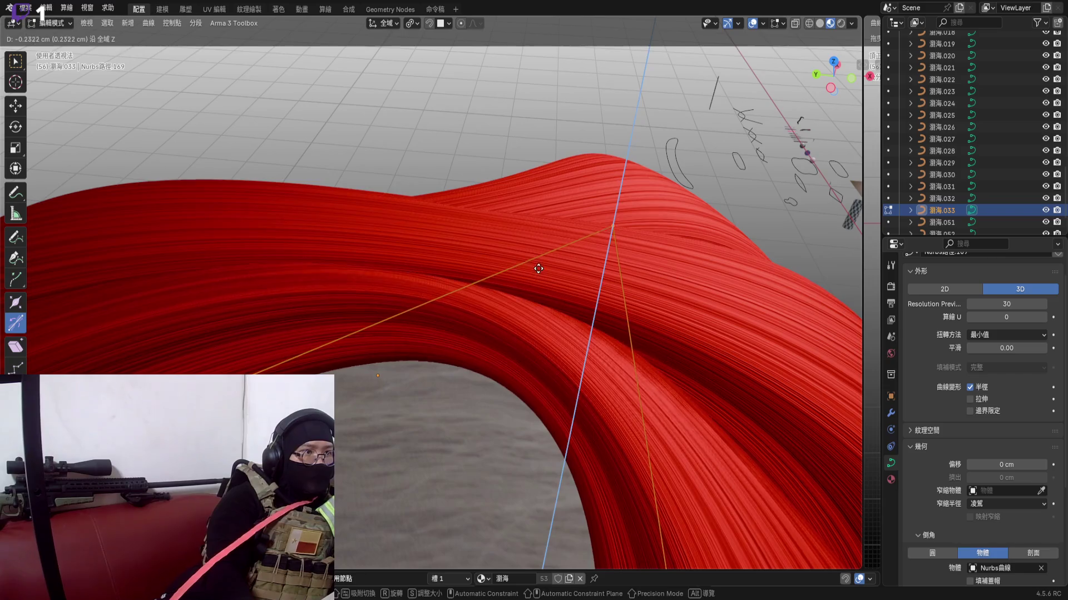
click(392, 363)
middle_drag(392, 363, 584, 314)
key(Tab)
click(619, 345)
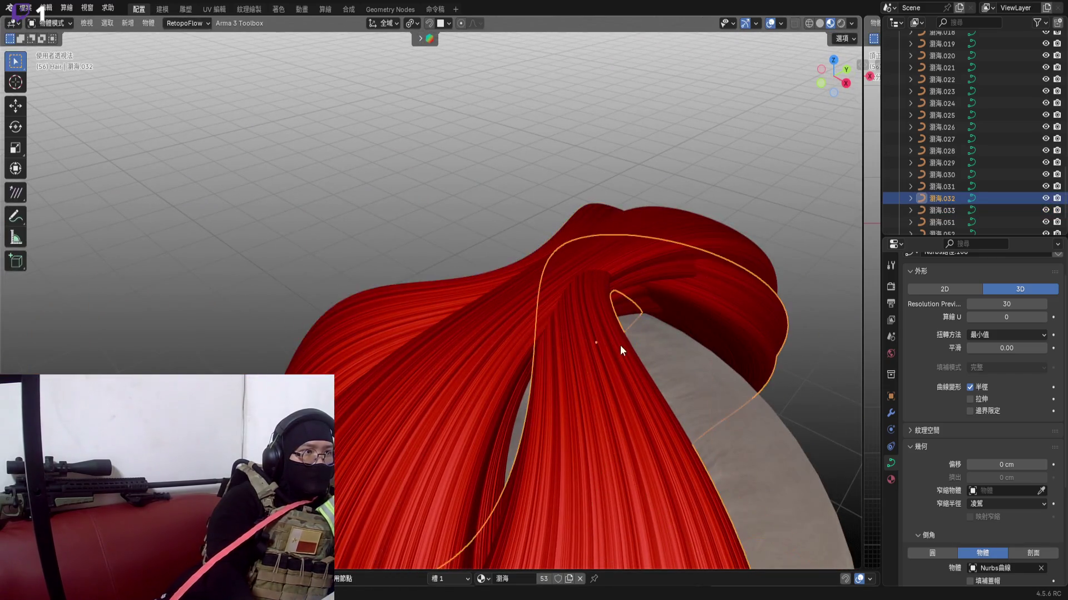
Rotate a strand 032 control point and move it vertically to drape over the head
key(Tab)
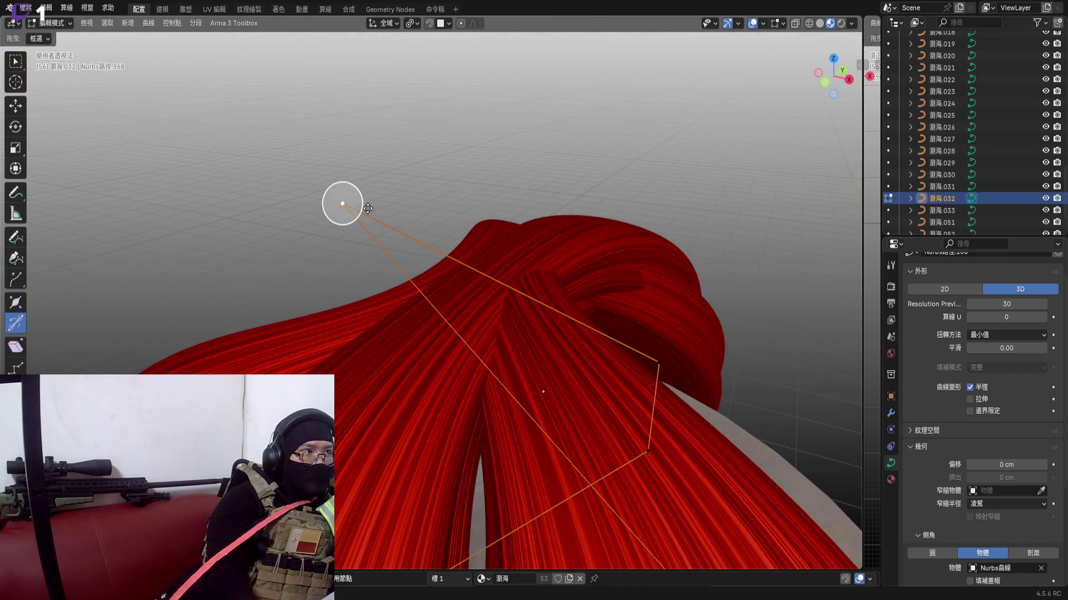
key(r)
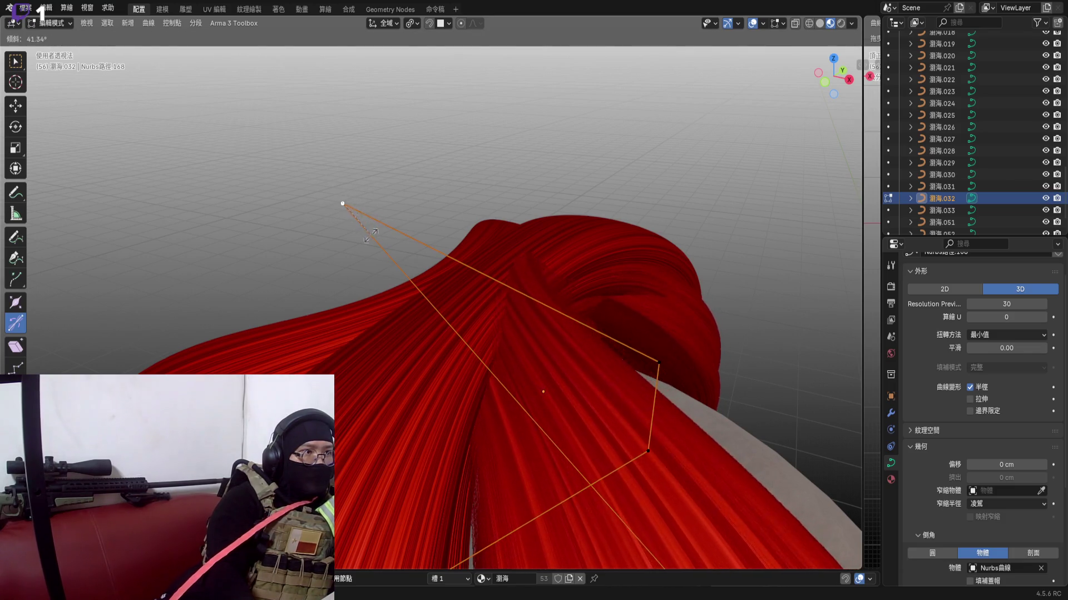
click(370, 237)
key(g)
key(z)
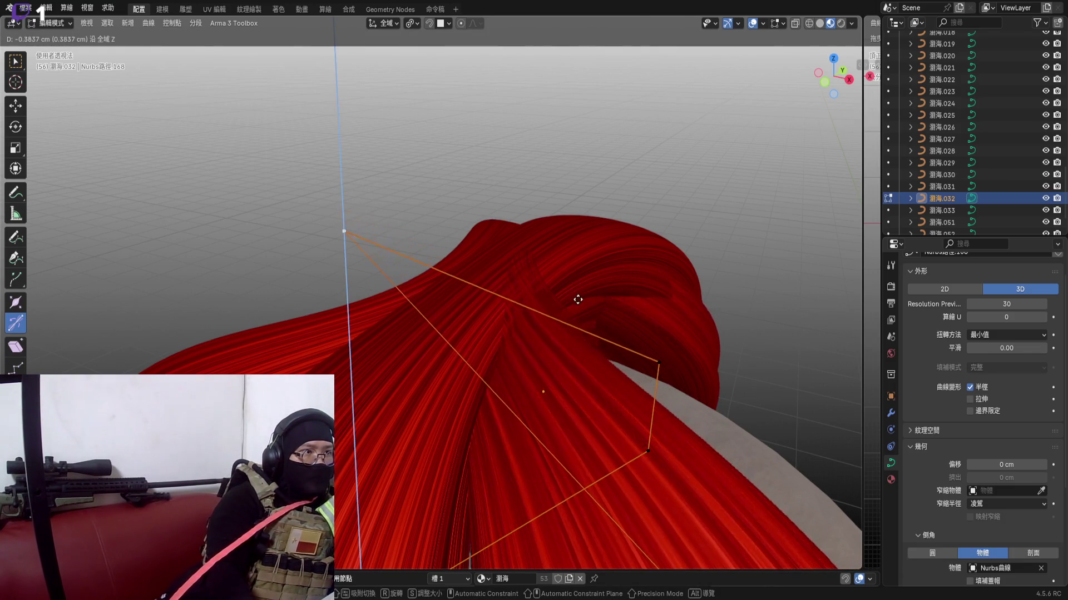
click(579, 308)
Nudge the top point into place over the crown from the top view
middle_drag(579, 307, 541, 324)
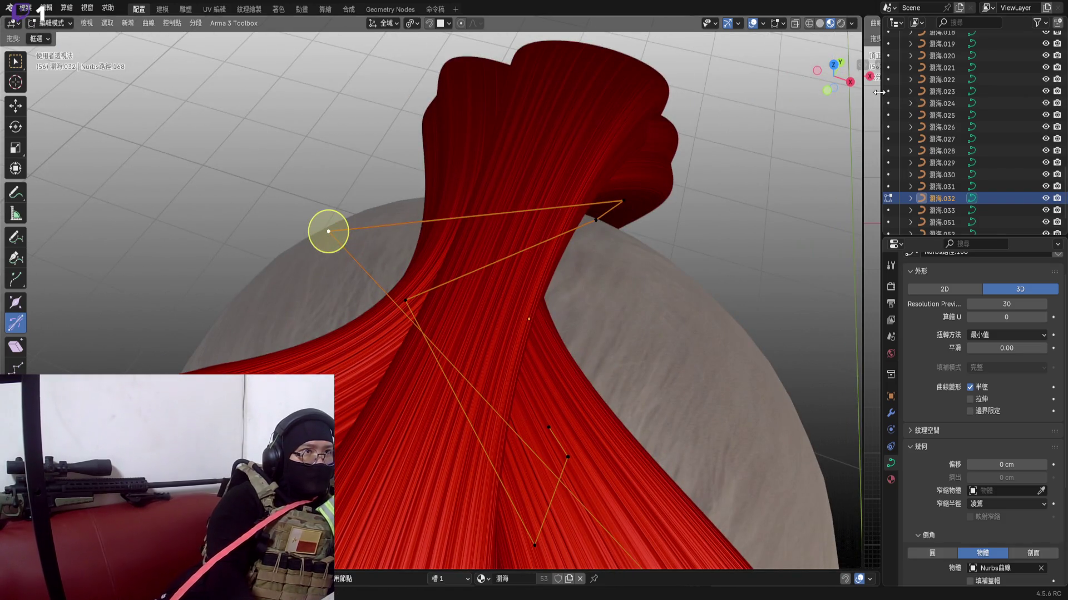
click(833, 65)
key(g)
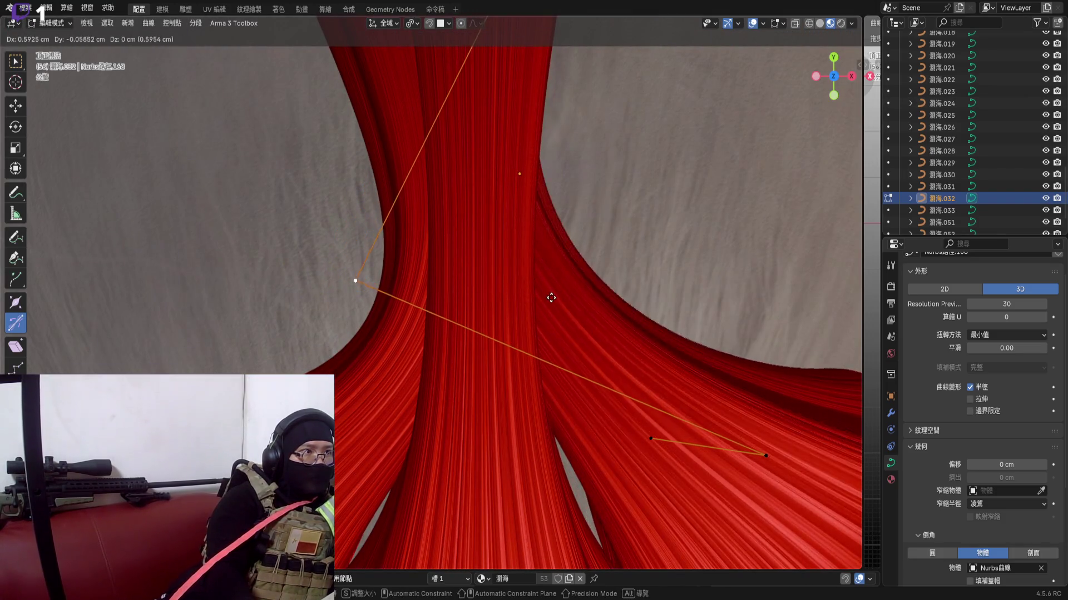
click(547, 306)
mouse_move(547, 306)
middle_down()
mouse_move(579, 292)
mouse_move(660, 350)
mouse_move(400, 272)
middle_up()
scroll(580, 293, down, 3)
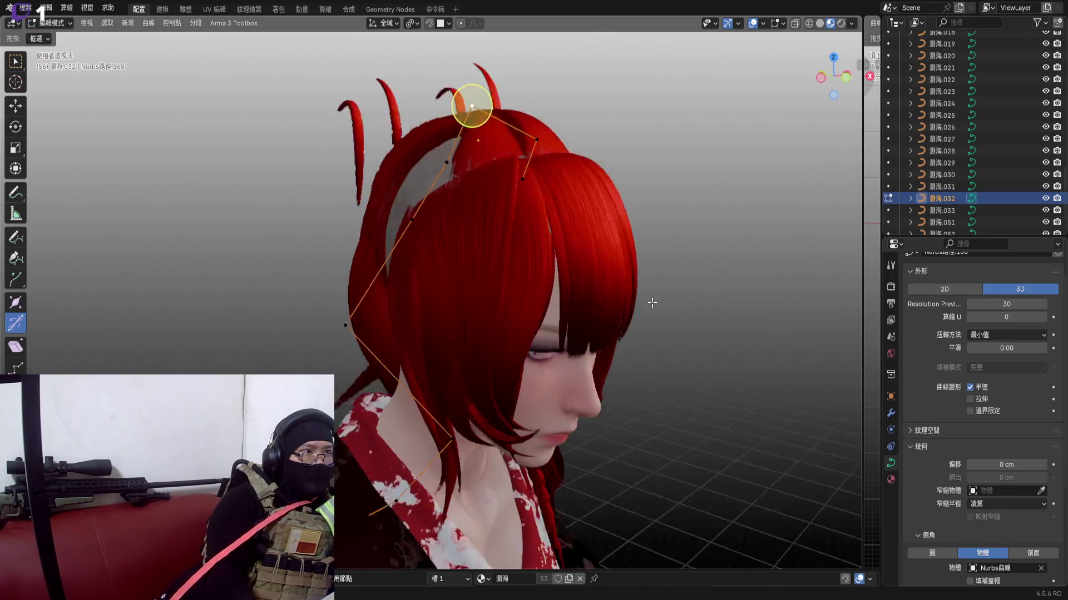
Select the back strand 033, reopen its points and box-select a group of them
key(Tab)
mouse_move(414, 274)
middle_down()
mouse_move(449, 349)
mouse_move(312, 337)
mouse_move(550, 305)
mouse_move(464, 301)
mouse_move(423, 381)
middle_up()
click(449, 349)
key(Tab)
mouse_move(598, 315)
middle_down()
mouse_move(547, 325)
mouse_move(284, 218)
middle_up()
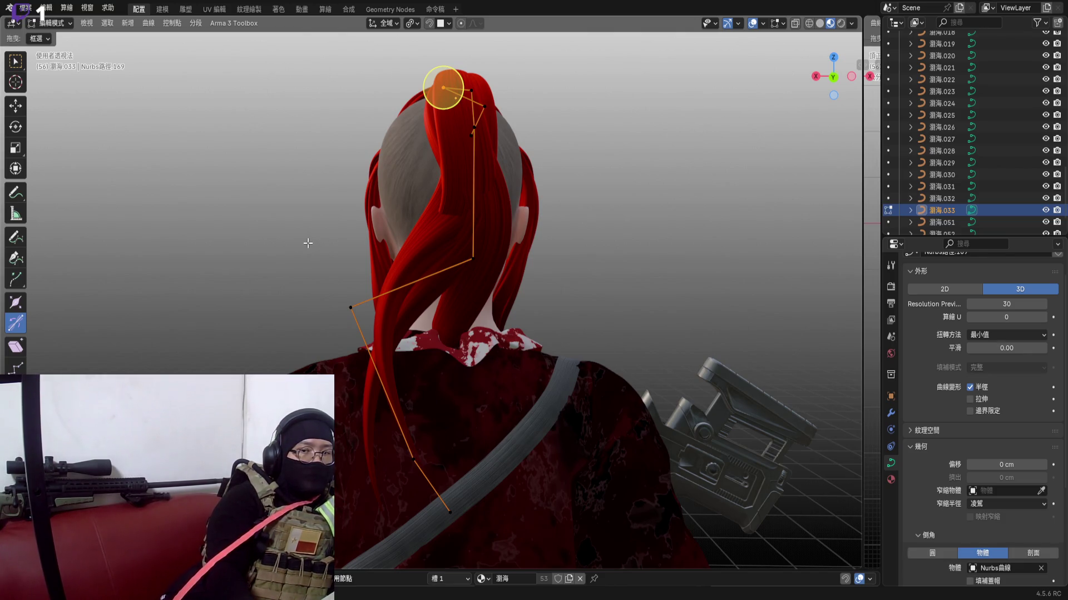
drag(309, 241, 586, 507)
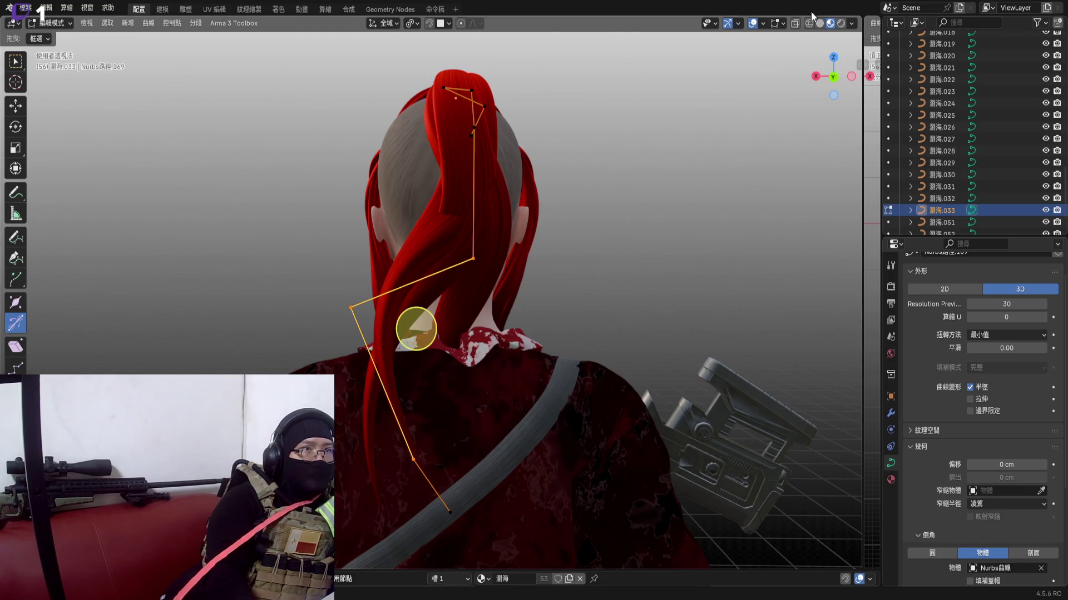
Move the nape points across the neck from behind and set one behind the ear
click(833, 78)
scroll(451, 222, up, 3)
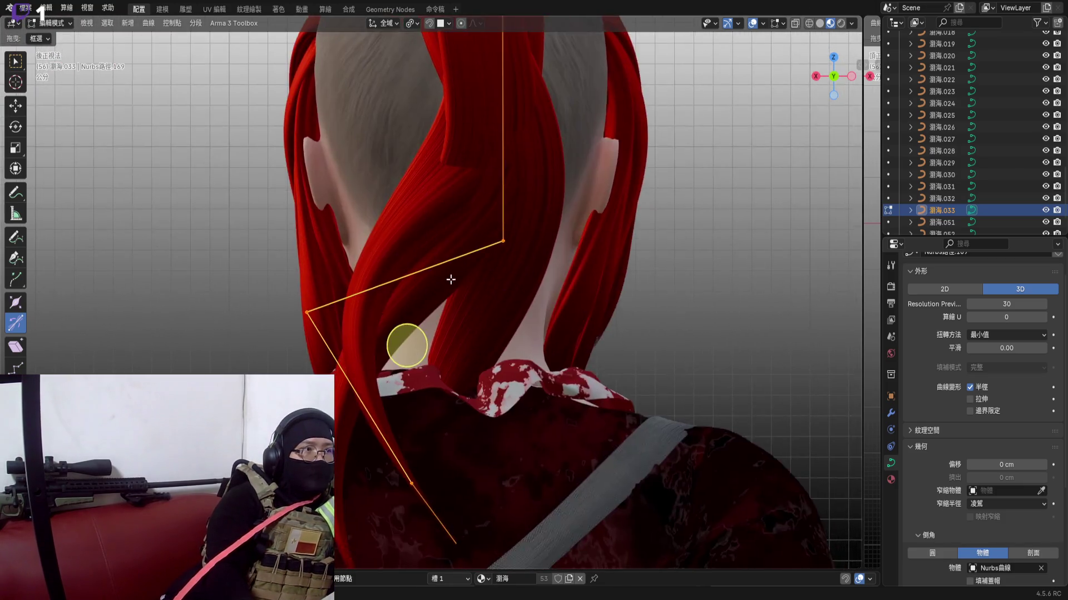
scroll(452, 222, down, 2)
key(g)
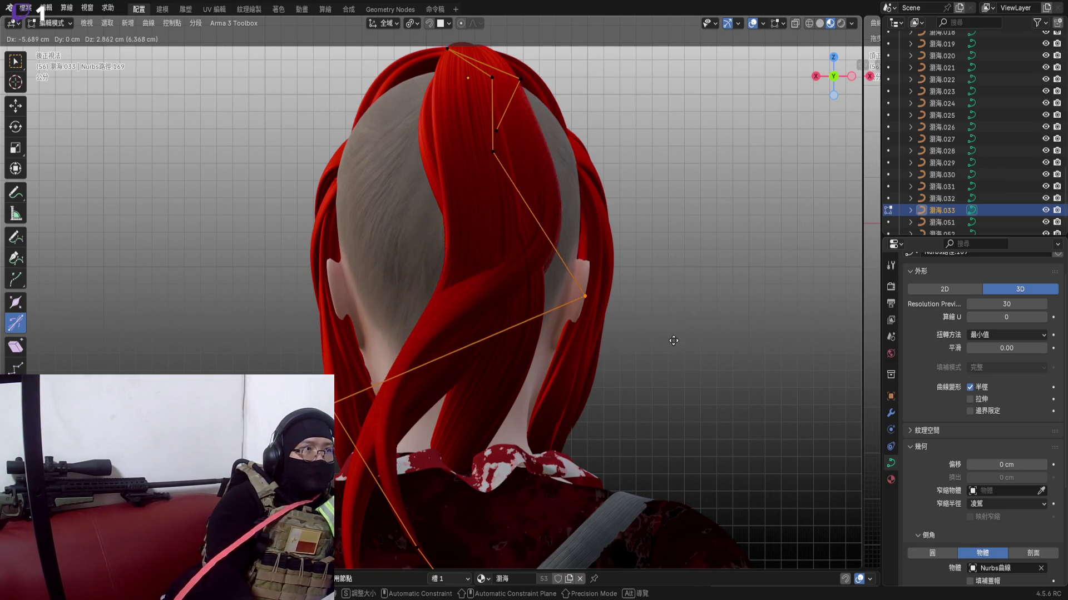
click(617, 292)
mouse_move(618, 292)
middle_down()
mouse_move(673, 412)
mouse_move(627, 364)
middle_up()
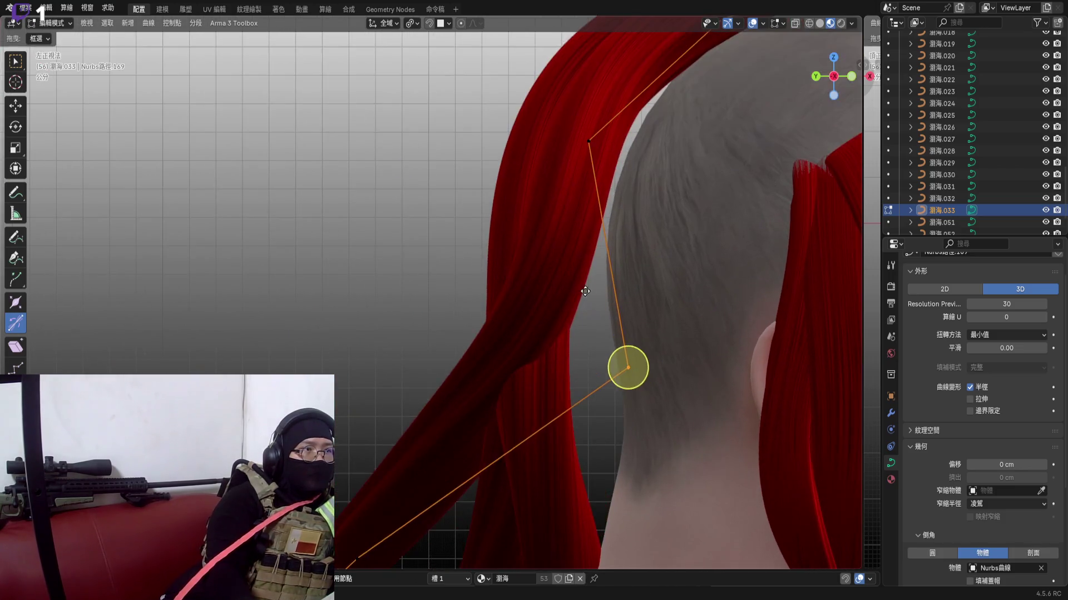
key(g)
click(646, 283)
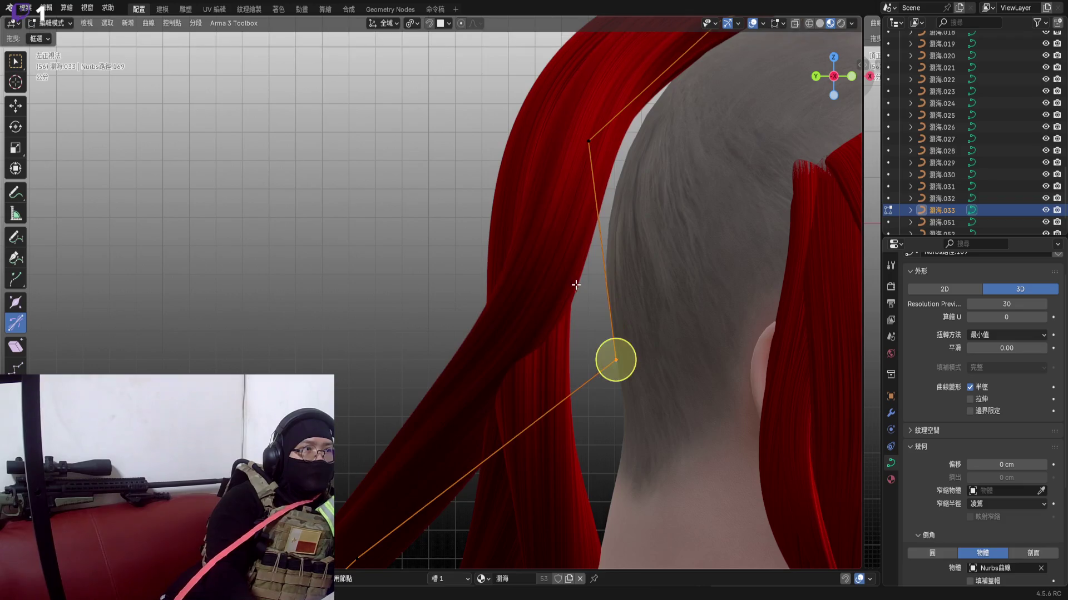
Place a point lower across the neck, adjust it from above, and start tilting the tail outward
middle_drag(617, 360, 829, 44)
click(815, 76)
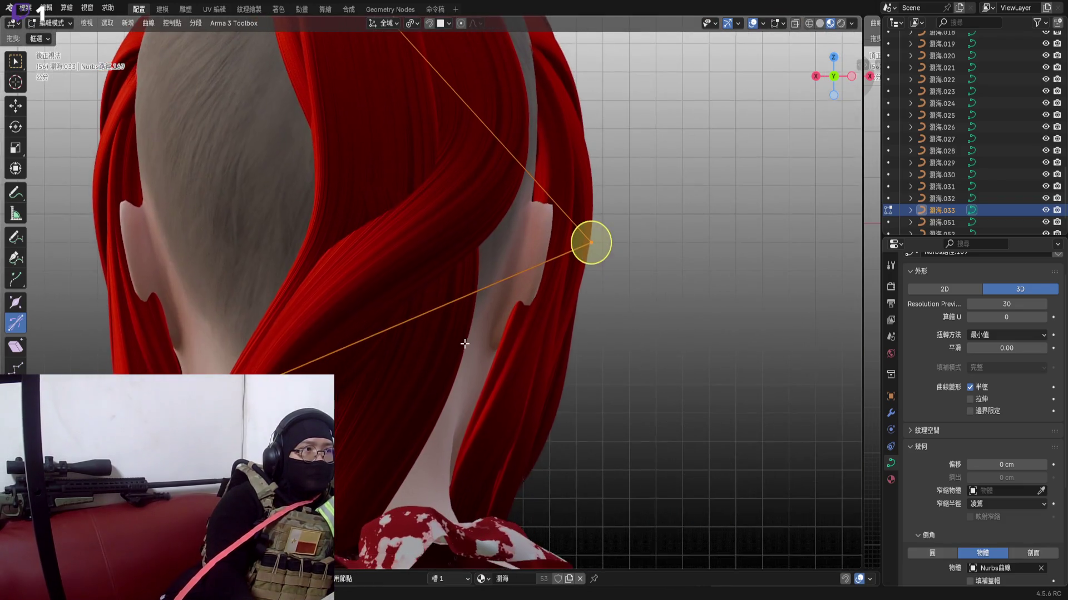
scroll(437, 377, down, 4)
scroll(456, 415, up, 2)
key(g)
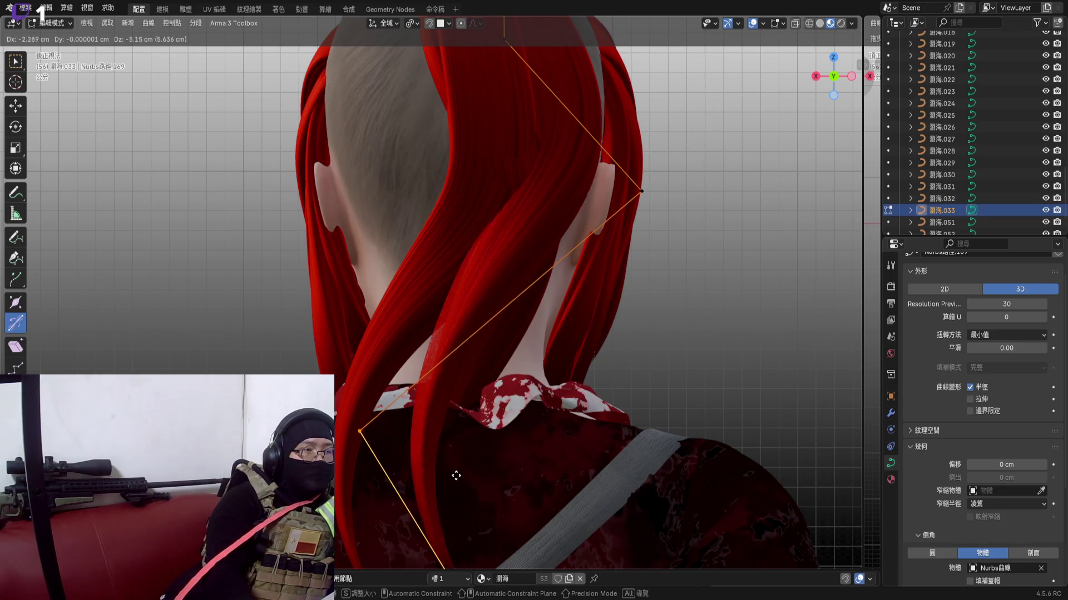
click(486, 423)
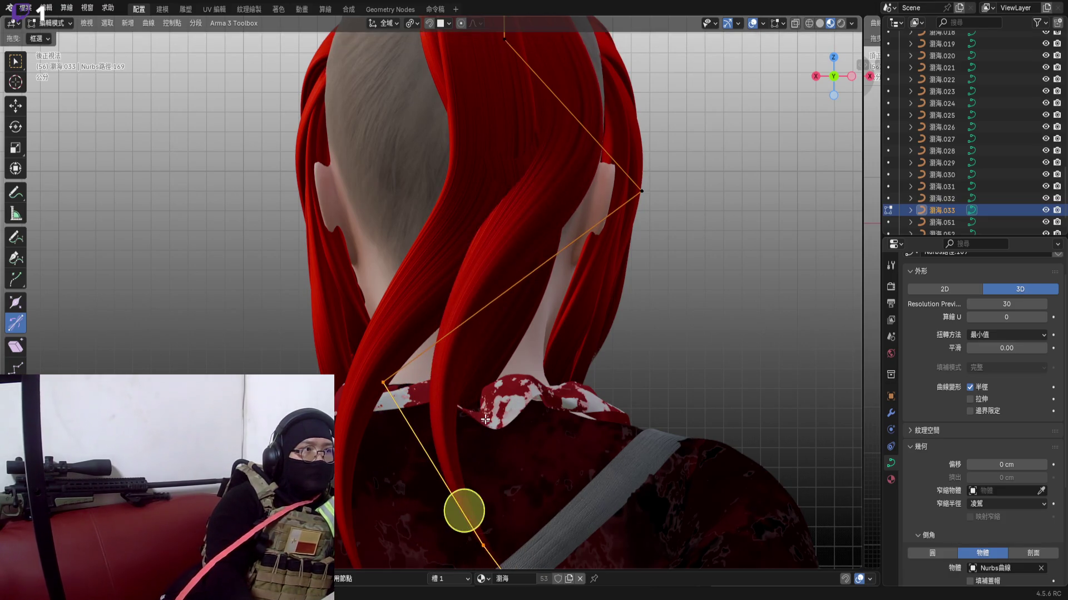
shift+middle_drag(485, 424, 496, 359)
click(835, 58)
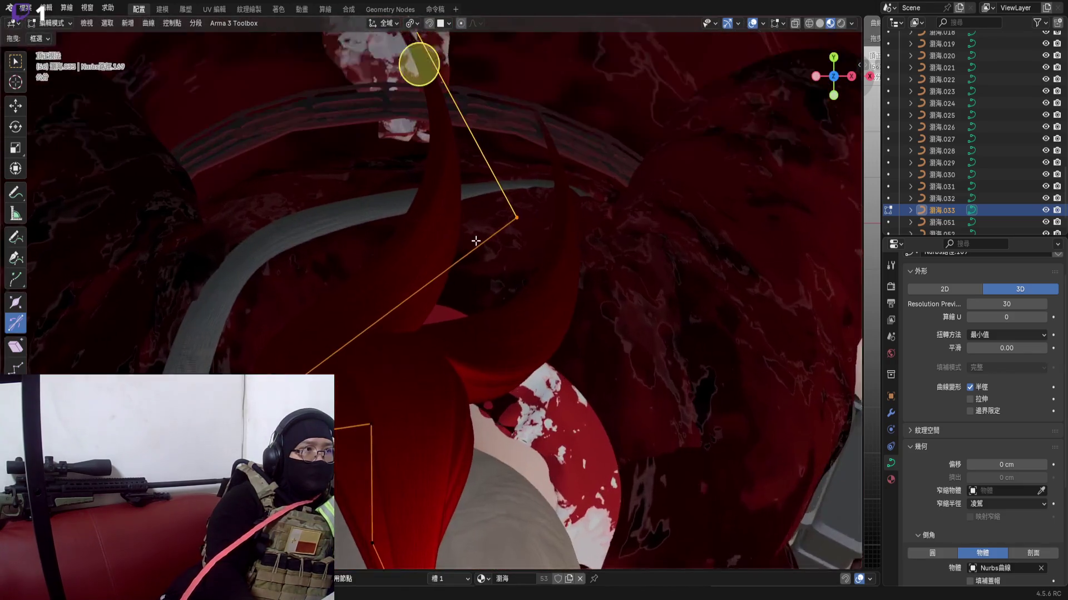
mouse_move(584, 209)
shift+middle_down()
mouse_move(602, 264)
mouse_move(384, 257)
mouse_move(562, 273)
shift+middle_up()
key(g)
click(589, 237)
key(ctrl+t)
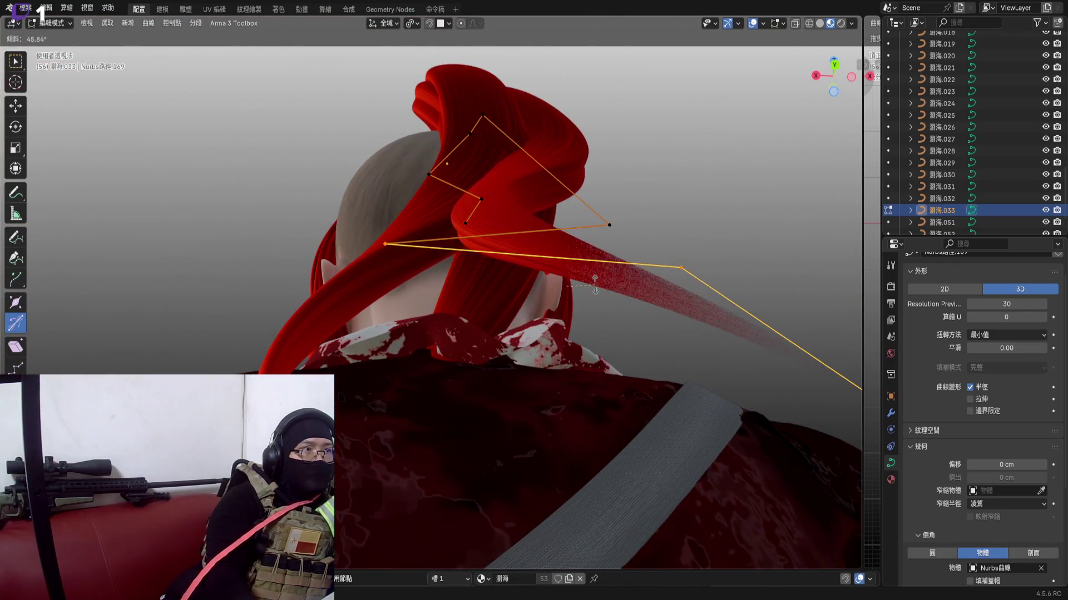
Confirm the twist and move the strand tip so it hangs down past the shoulder
click(588, 278)
middle_drag(567, 383, 662, 257)
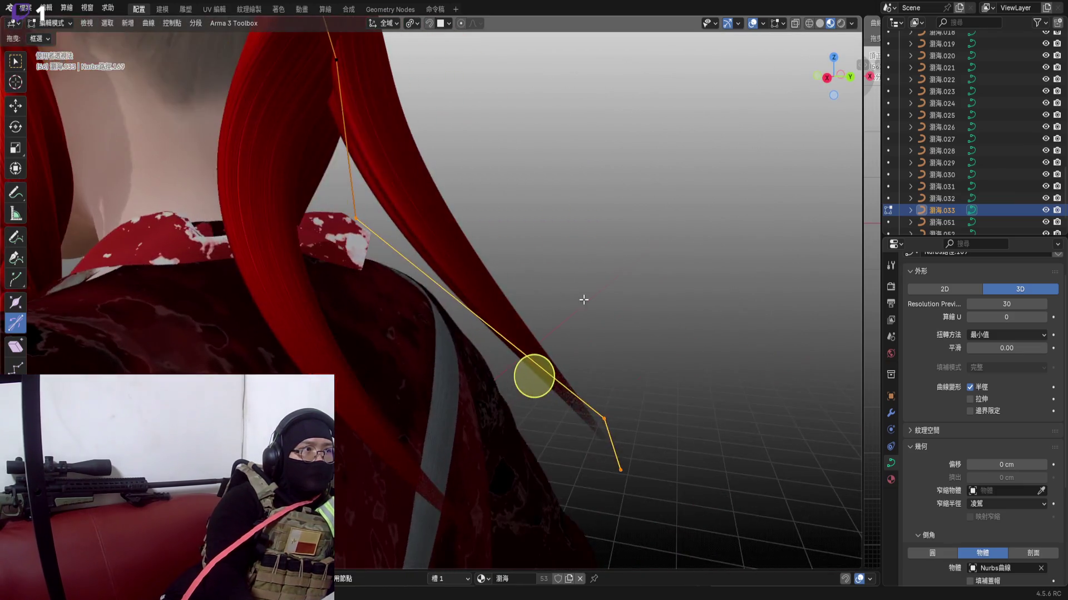
middle_drag(826, 90, 584, 250)
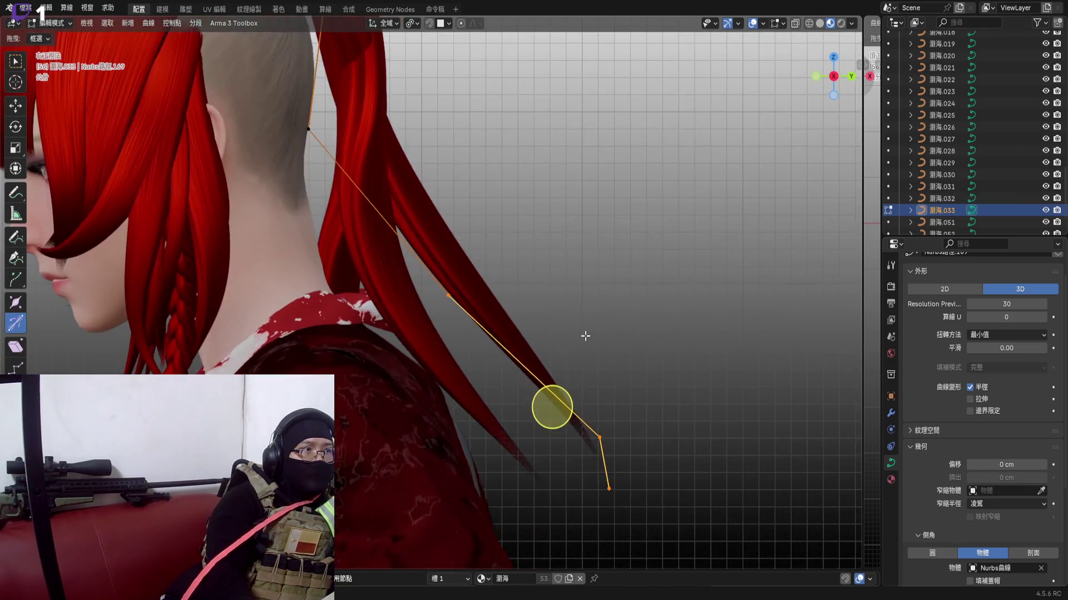
scroll(555, 353, up, 3)
scroll(439, 328, down, 3)
key(g)
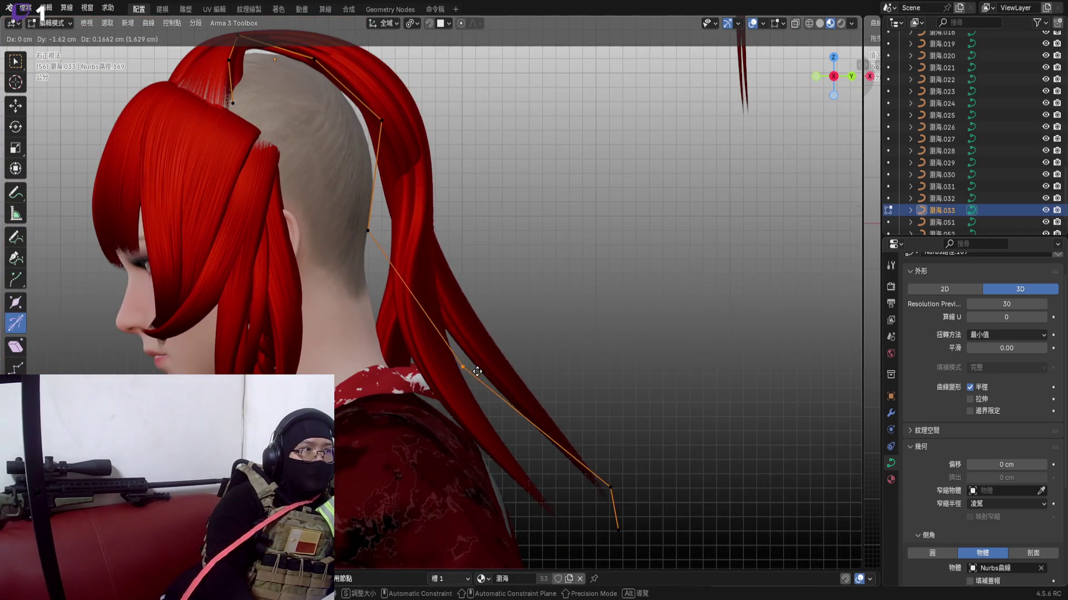
click(456, 372)
scroll(434, 325, up, 3)
key(g)
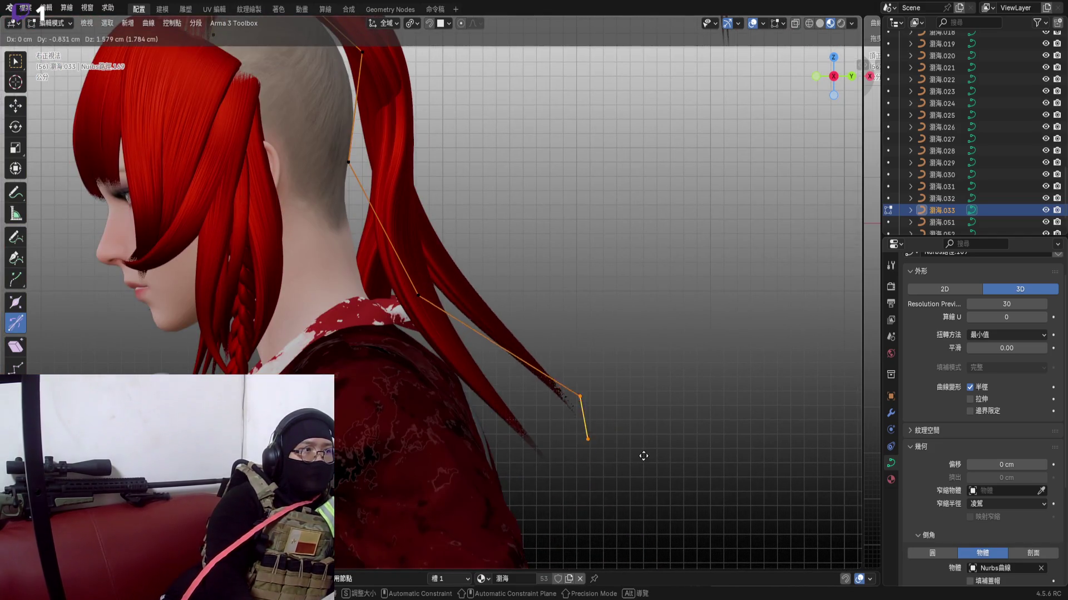
click(613, 473)
scroll(573, 438, up, 4)
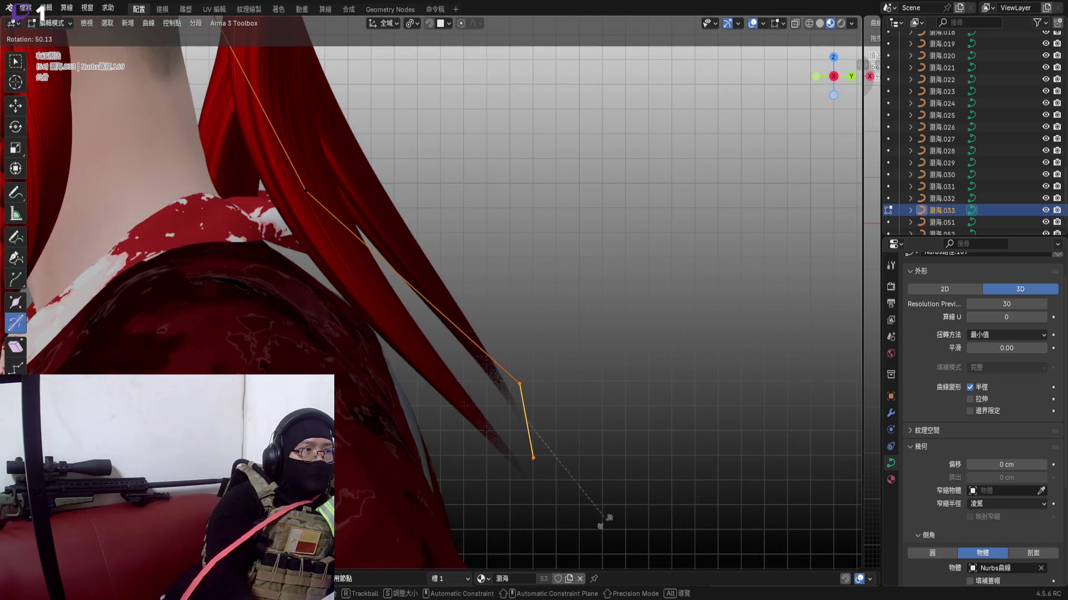
Rotate the tip points about the active point pivot
click(414, 24)
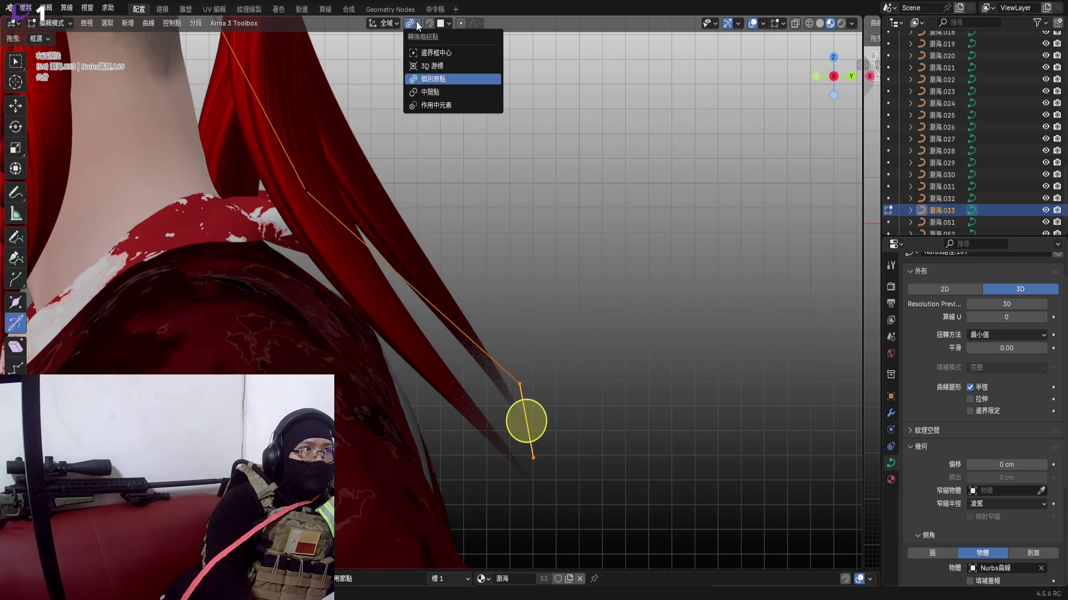
click(446, 107)
key(r)
click(735, 449)
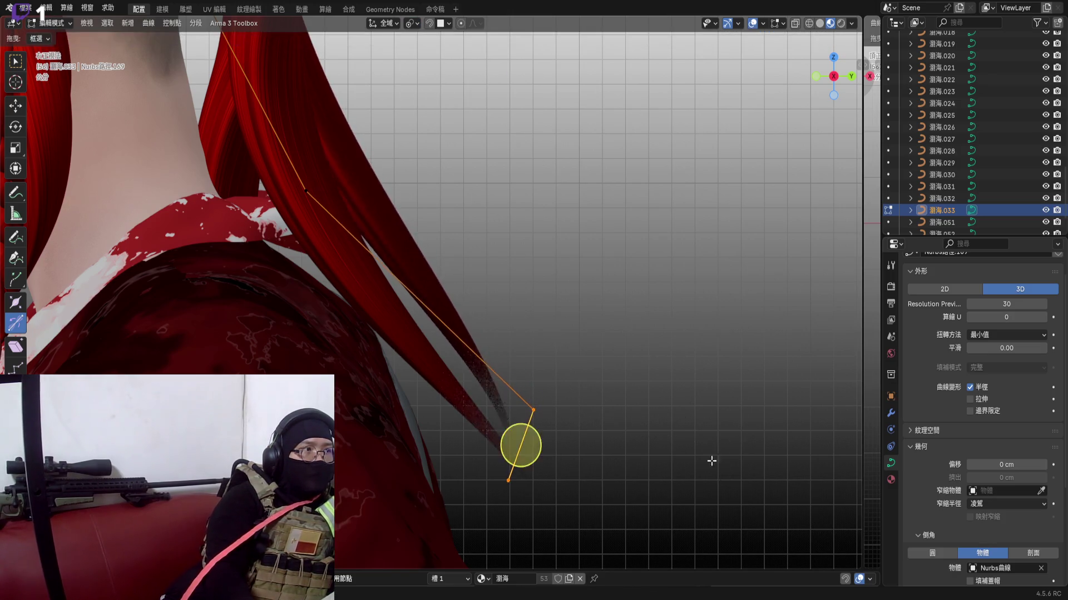
shift+middle_drag(517, 442, 580, 542)
scroll(461, 306, down, 1)
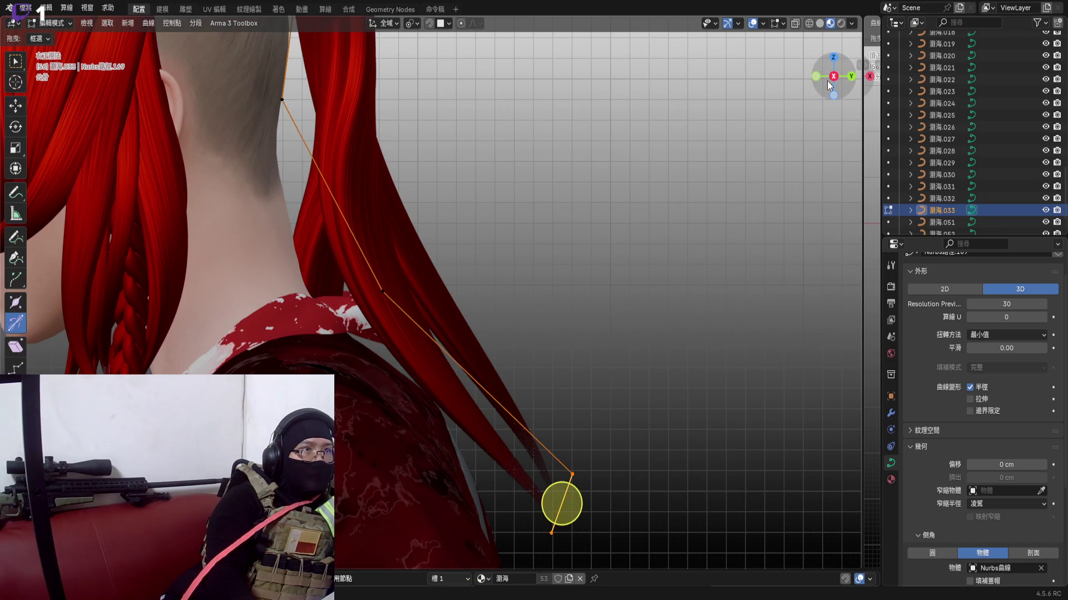
Reposition a nape control point viewed from the back of the head
click(833, 76)
mouse_move(500, 334)
middle_down()
mouse_move(582, 299)
mouse_move(584, 267)
mouse_move(602, 296)
mouse_move(709, 166)
middle_up()
click(584, 250)
key(g)
click(637, 279)
scroll(522, 242, up, 4)
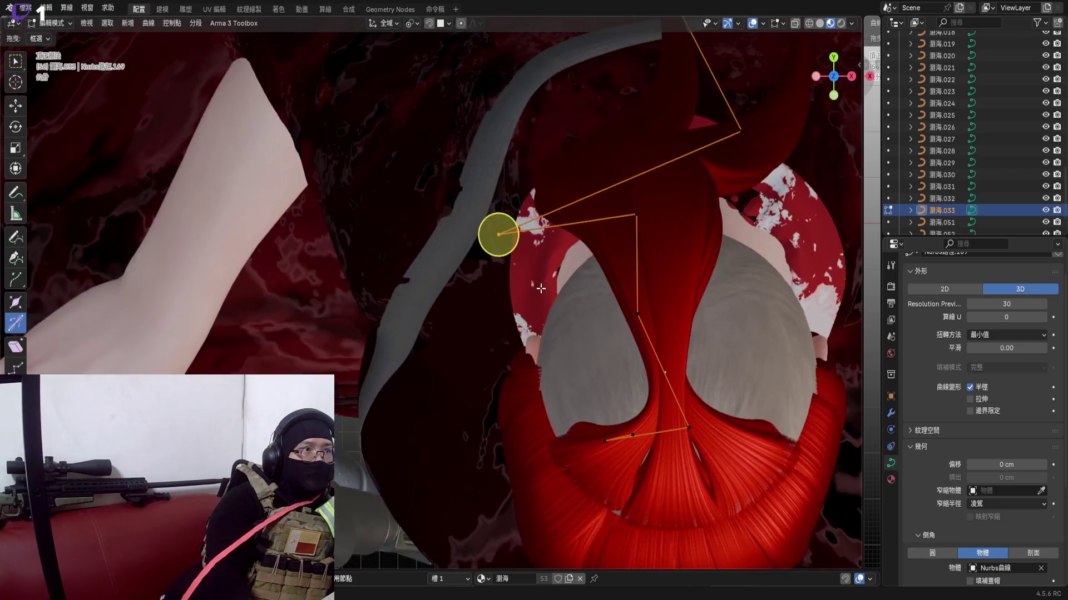
Move the selected nape point and twist the strand at it
middle_drag(522, 242, 500, 267)
key(g)
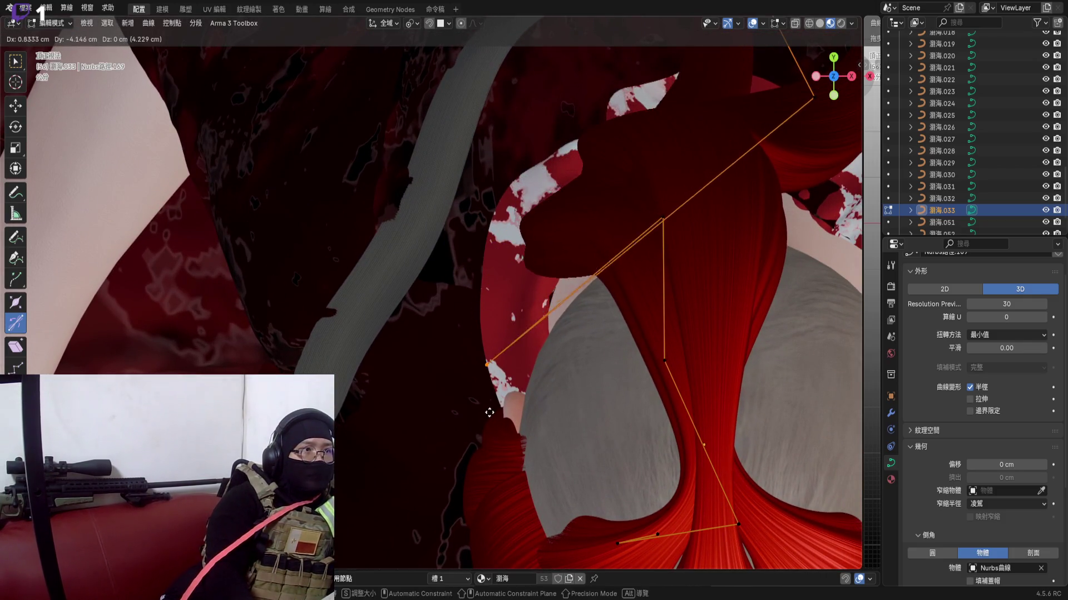
click(461, 364)
middle_drag(461, 363, 470, 331)
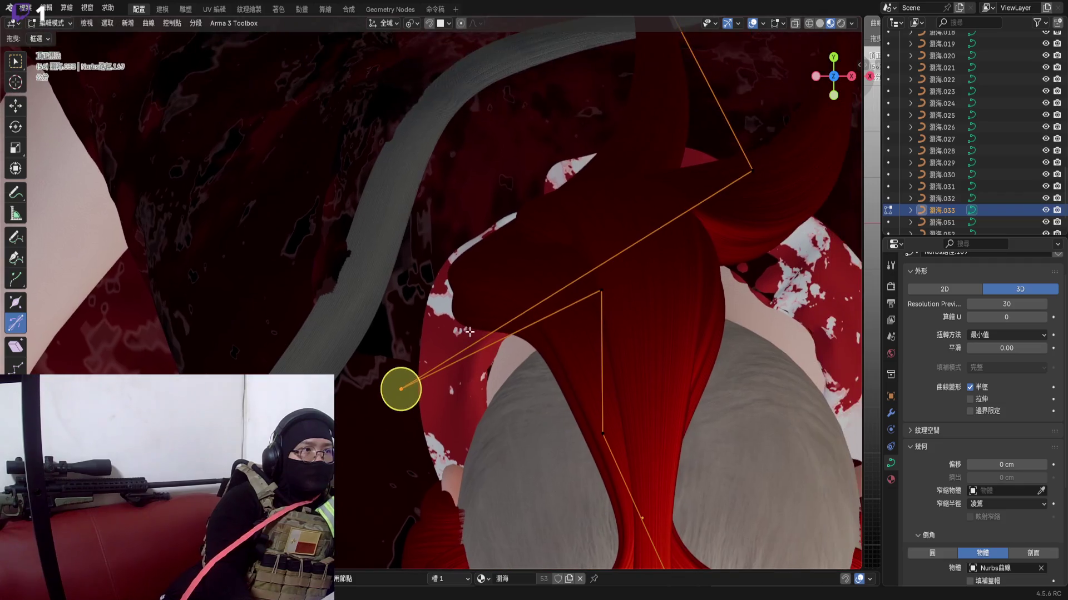
key(ctrl+t)
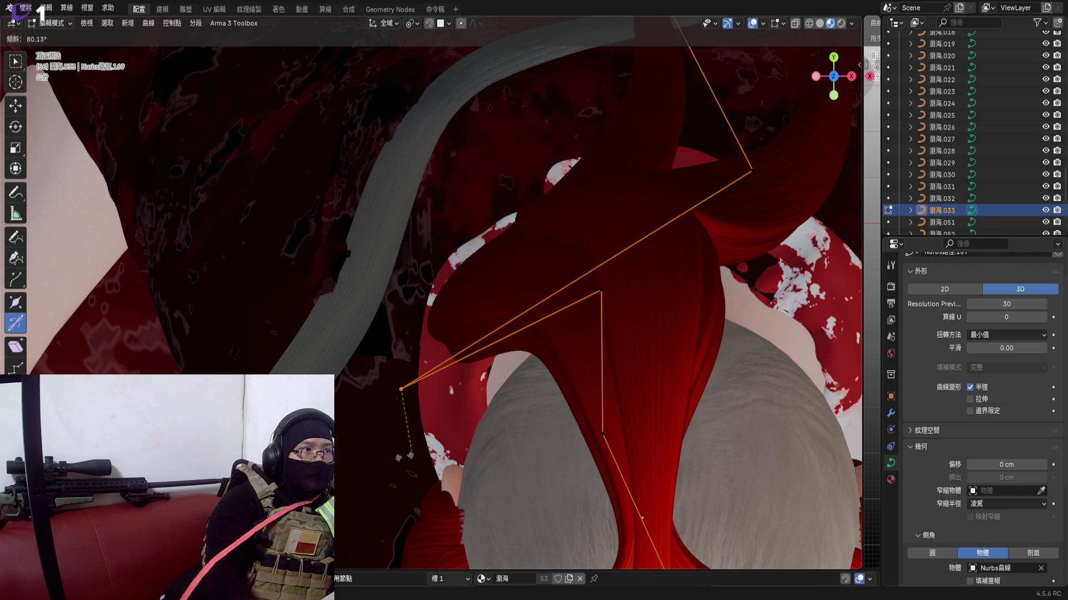
click(356, 398)
scroll(500, 292, down, 4)
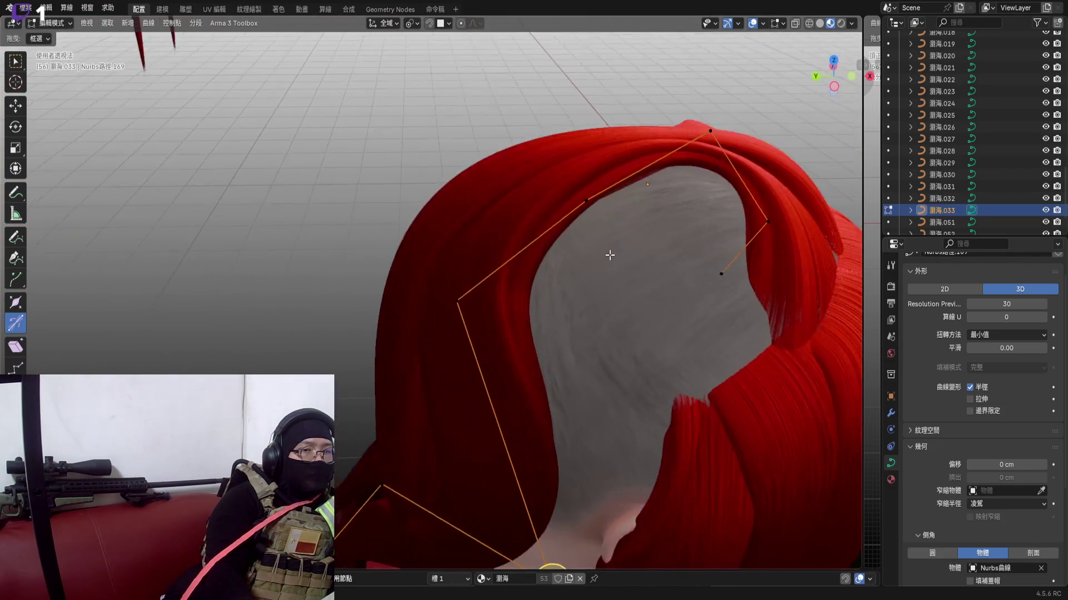
Set the point lower at the back of the neck, check the curve, then pick strand 曲線.032
middle_drag(501, 292, 527, 263)
scroll(528, 263, up, 3)
key(g)
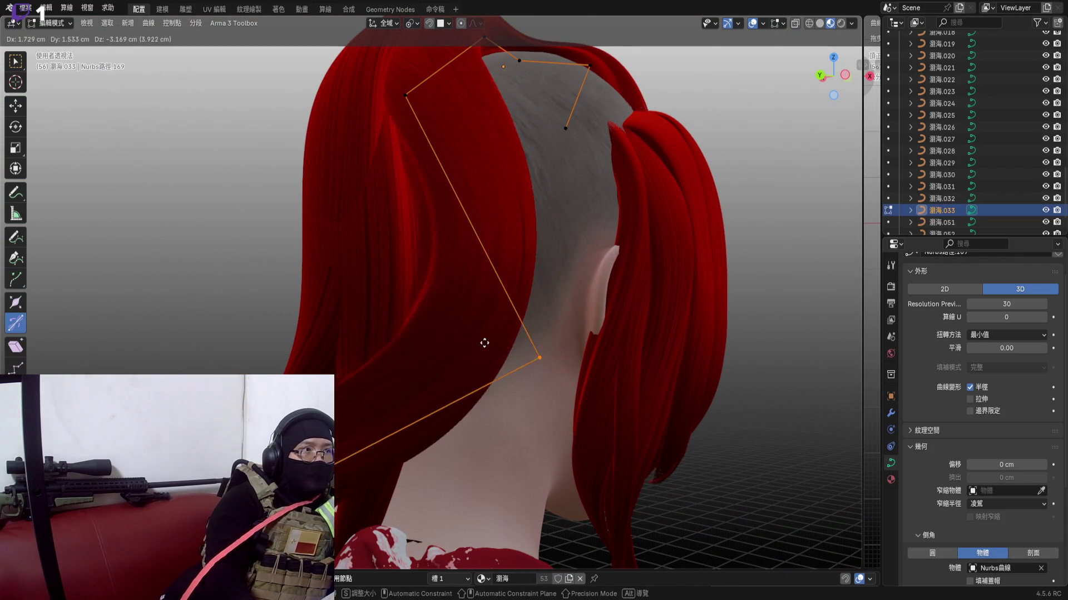
click(465, 374)
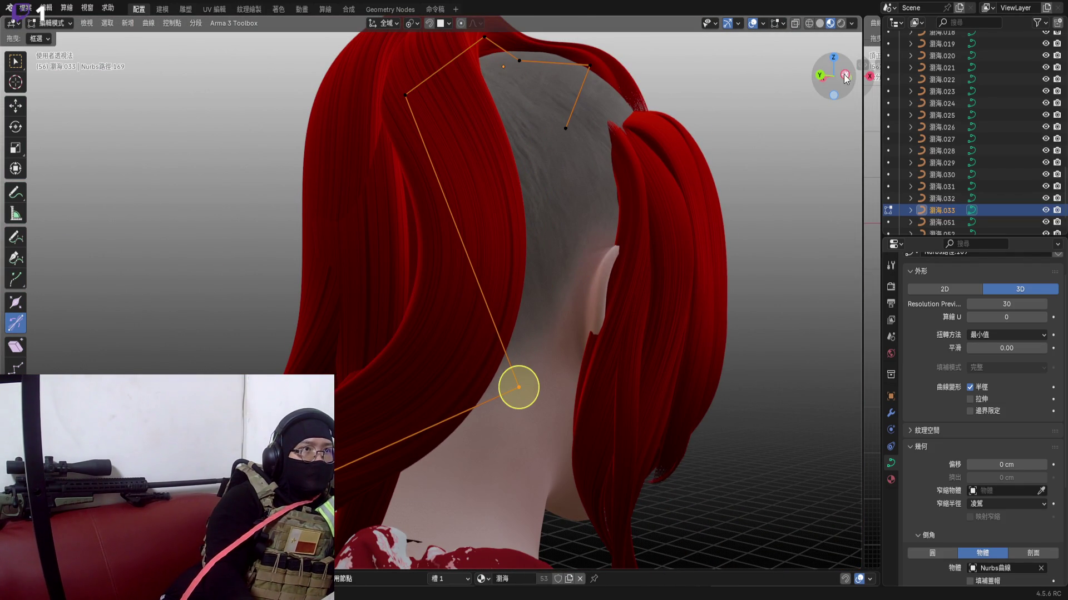
middle_drag(845, 78, 818, 76)
scroll(518, 275, up, 2)
mouse_move(513, 278)
middle_down()
mouse_move(586, 273)
mouse_move(542, 301)
mouse_move(536, 310)
mouse_move(550, 317)
mouse_move(538, 313)
middle_up()
scroll(542, 301, up, 2)
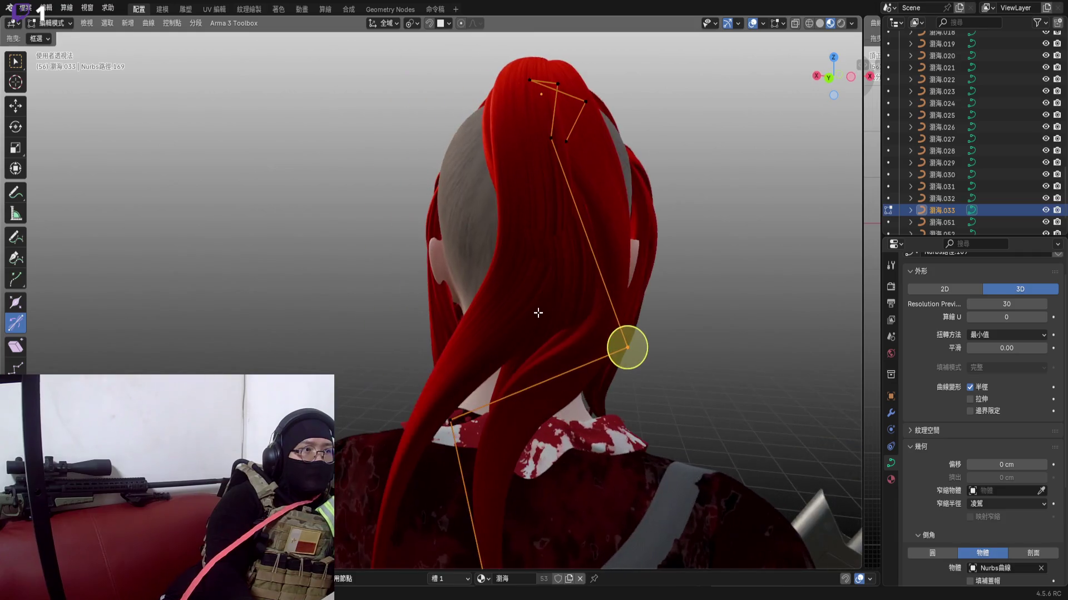
click(571, 296)
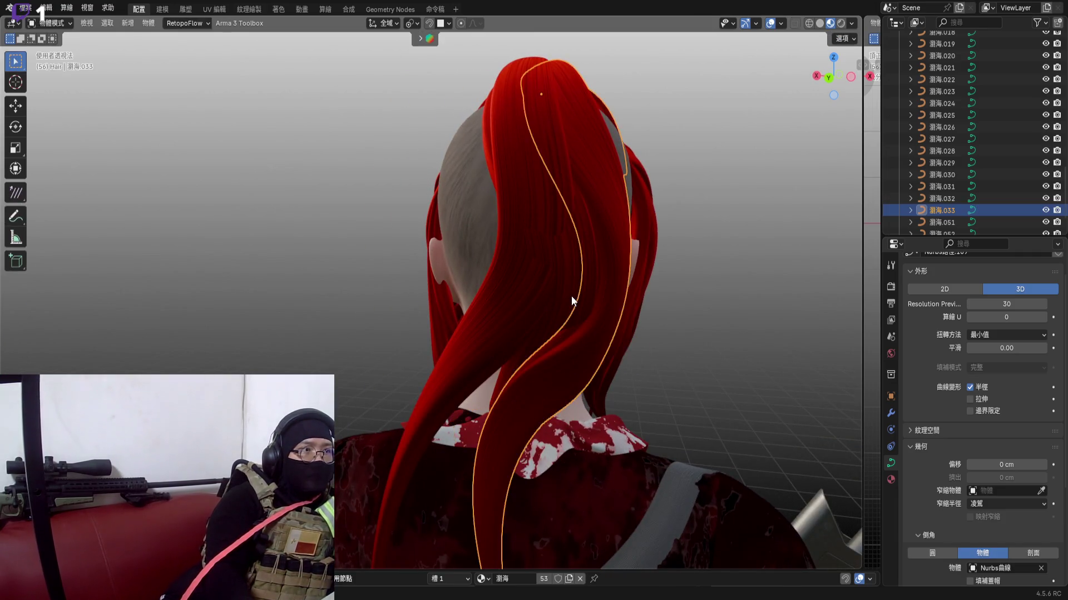
Shift the selected points of strand 曲線.032 into place near the neck from a side-back view
middle_drag(564, 287, 788, 187)
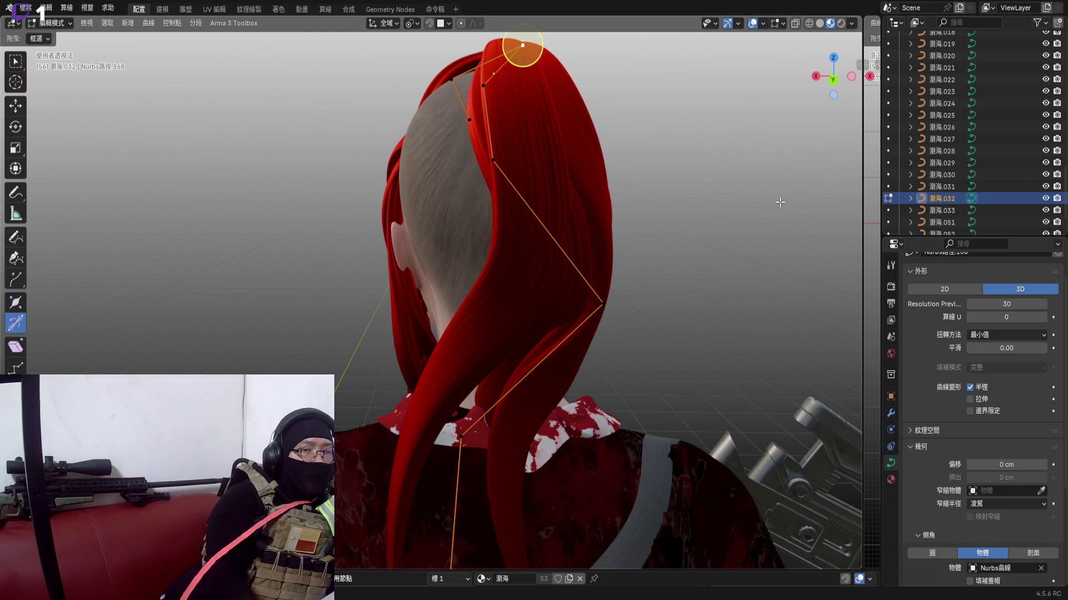
mouse_move(584, 283)
middle_down()
mouse_move(551, 292)
mouse_move(512, 275)
middle_up()
scroll(543, 292, down, 2)
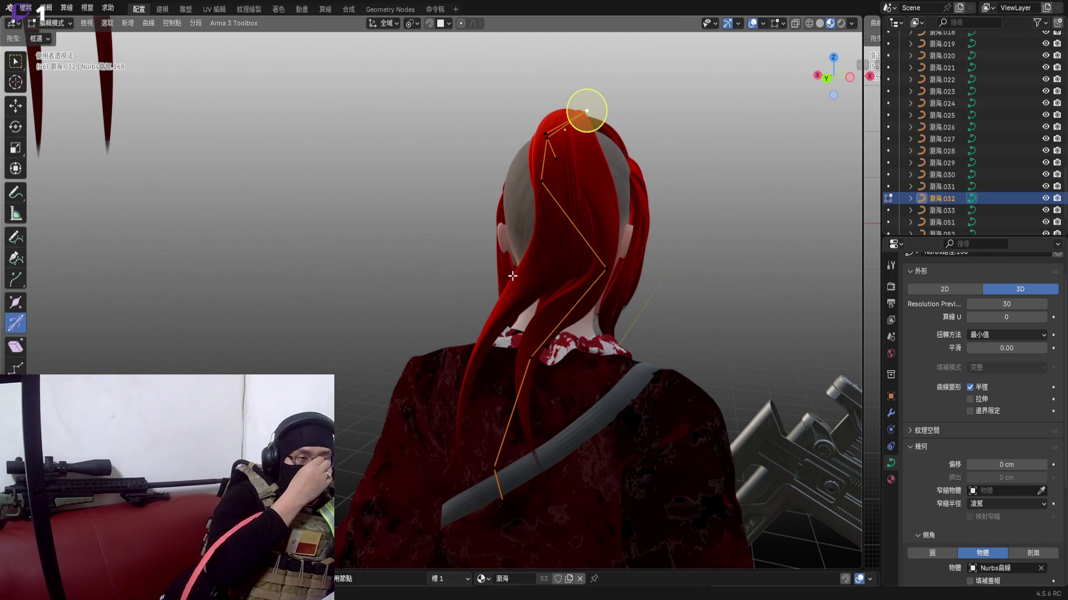
mouse_move(717, 260)
middle_down()
mouse_move(584, 251)
mouse_move(615, 297)
middle_up()
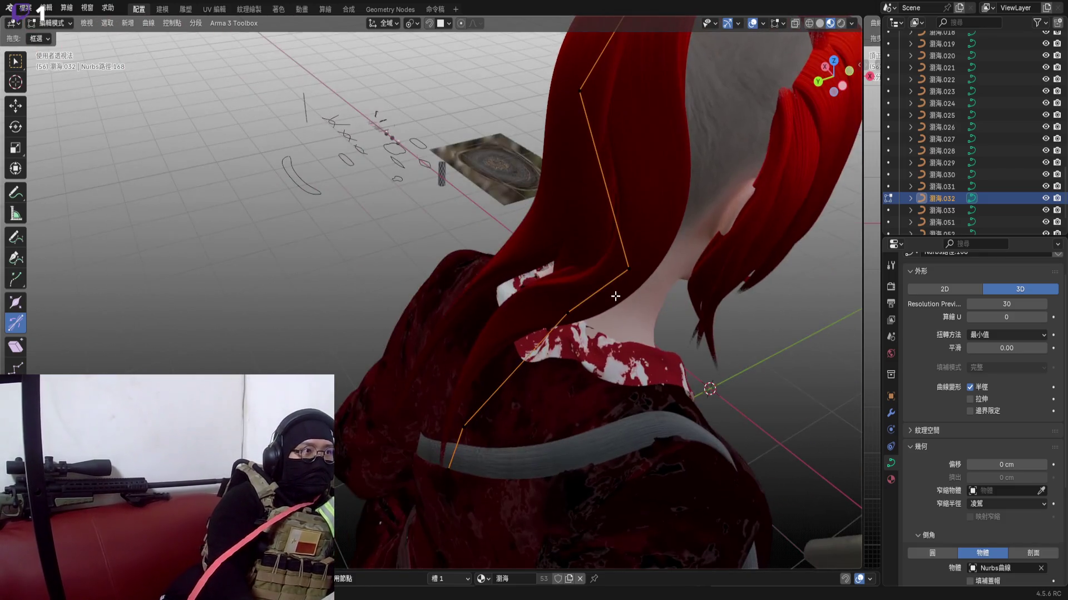
key(g)
click(536, 301)
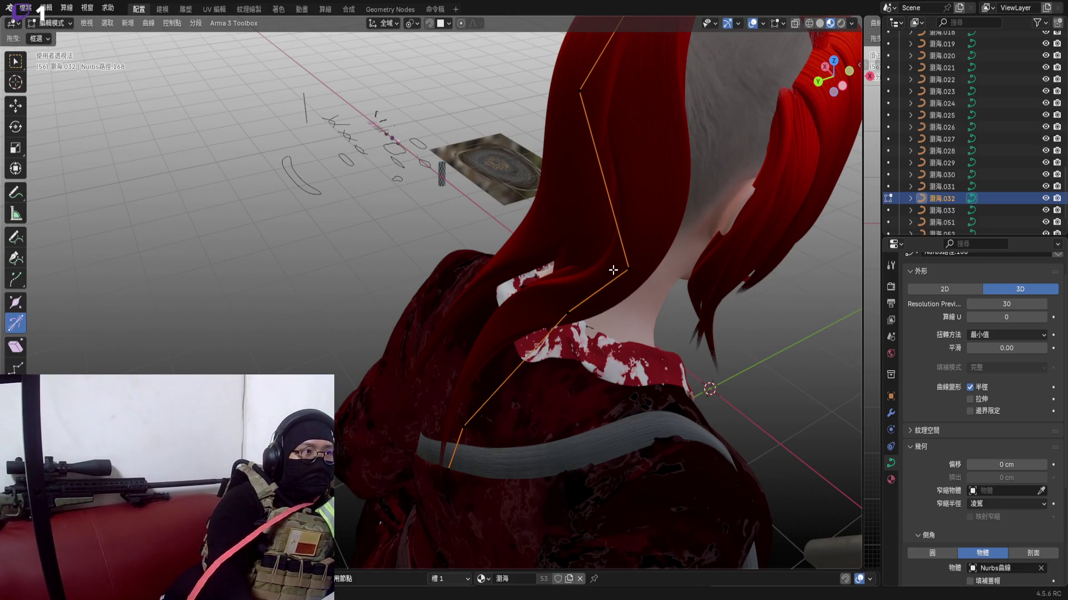
mouse_move(537, 302)
middle_down()
mouse_move(584, 250)
mouse_move(518, 417)
middle_up()
scroll(501, 458, down, 2)
Box-select the strand's lower control points and slide them along global Y past the collar
drag(496, 275, 718, 501)
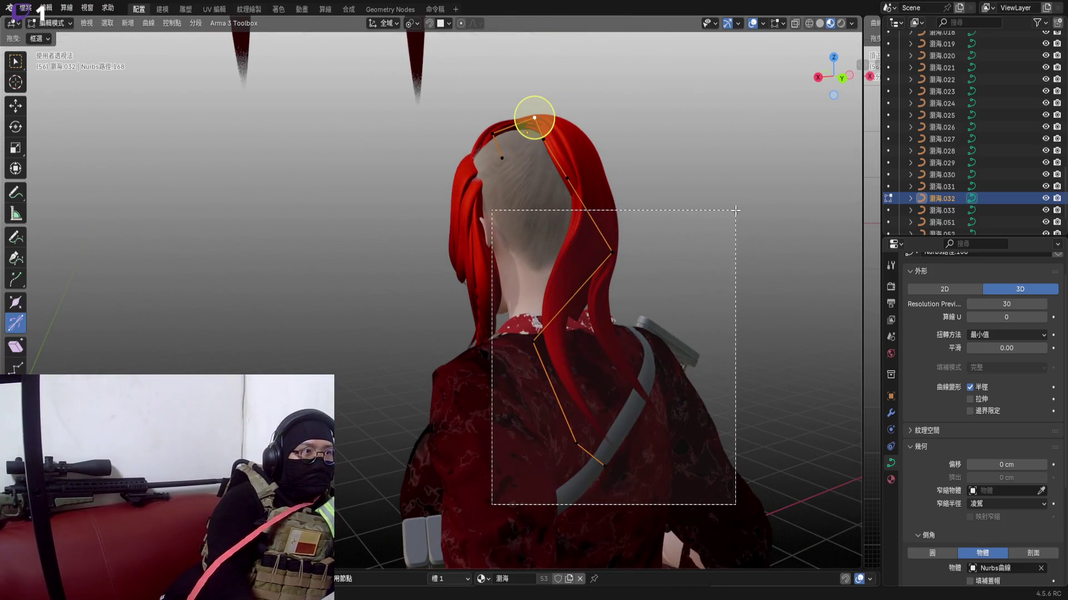
scroll(559, 400, up, 4)
mouse_move(576, 367)
middle_down()
mouse_move(559, 400)
mouse_move(629, 273)
middle_up()
key(g)
key(y)
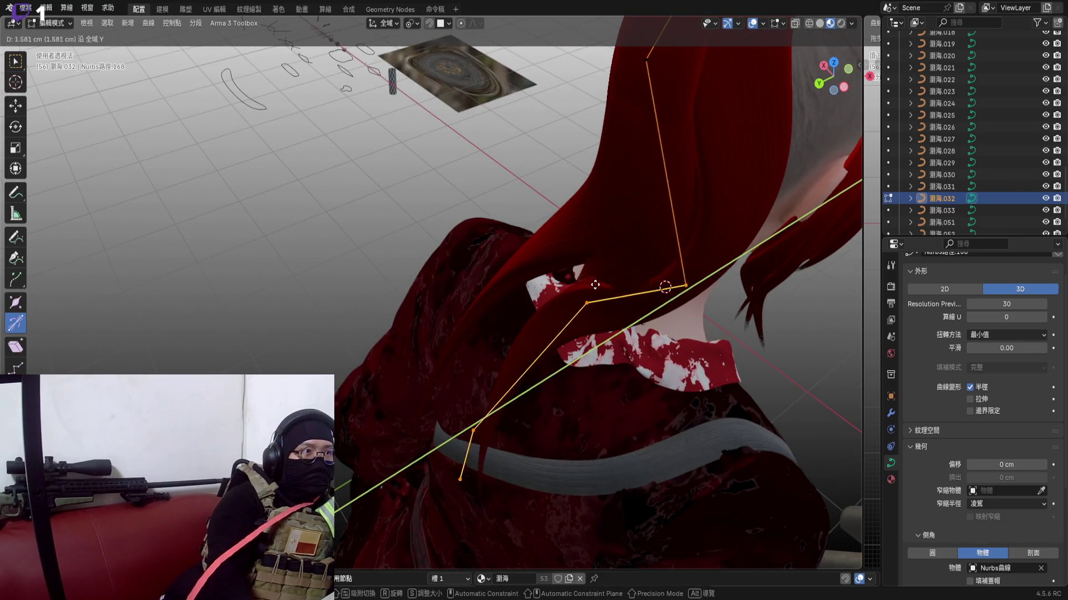
click(559, 334)
Slide a second group of lower points along global Y so the strand wraps toward the shoulder
drag(465, 239, 631, 417)
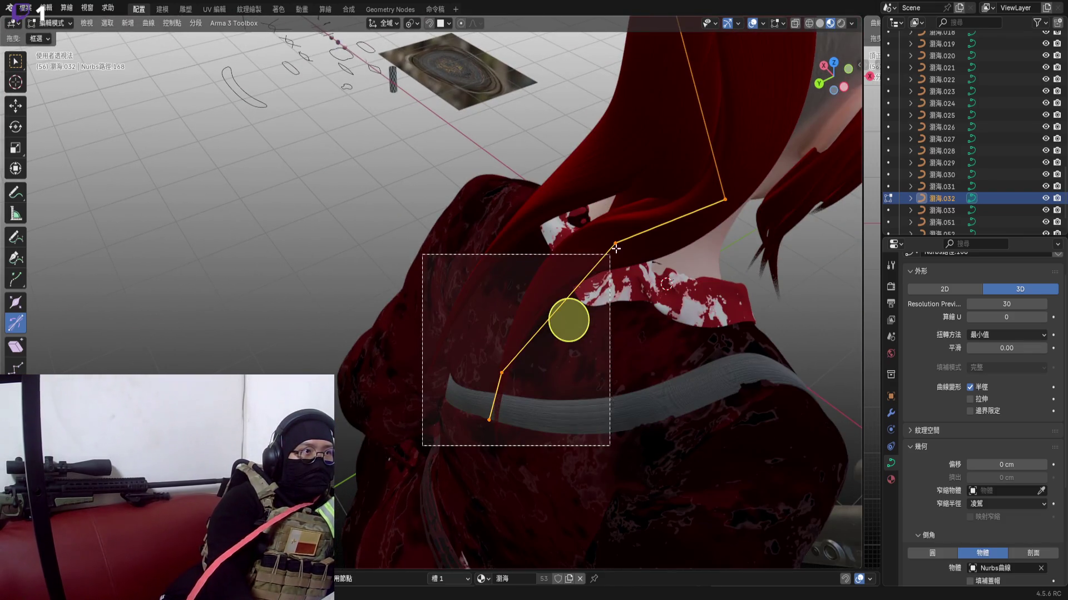
key(g)
key(y)
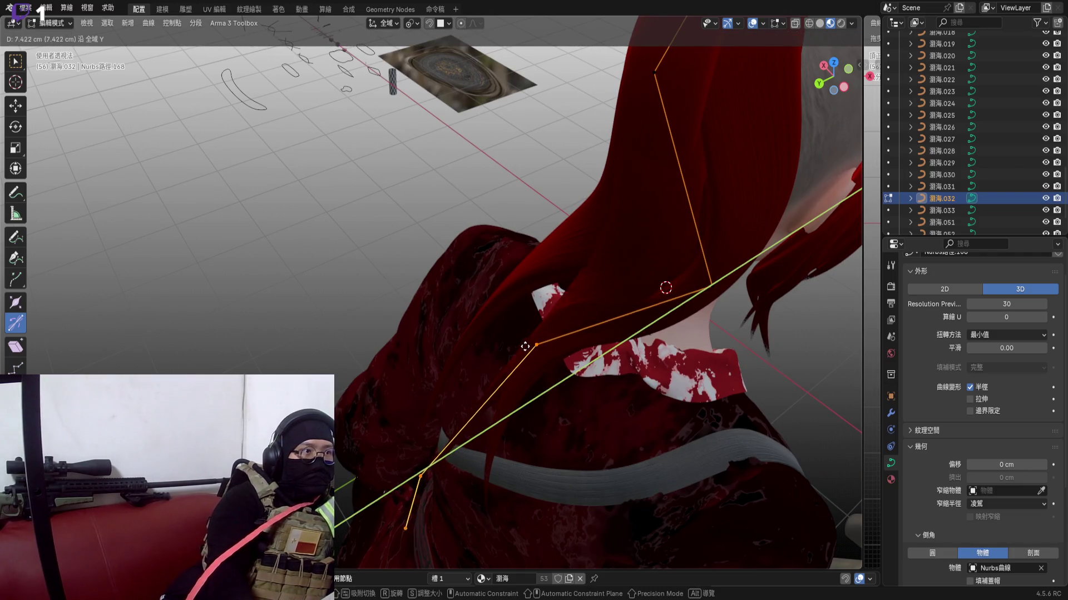
click(666, 288)
mouse_move(534, 351)
middle_down()
mouse_move(584, 250)
mouse_move(567, 233)
middle_up()
scroll(584, 250, down, 3)
key(r)
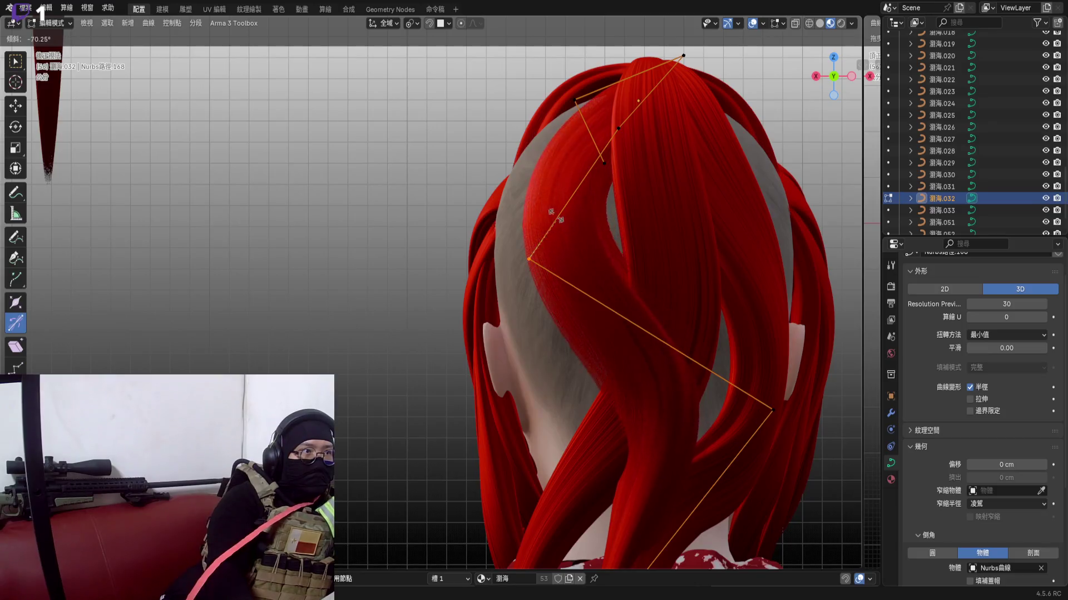
Finish twisting the upper point and nudge it into place from an axis-aligned back view
click(521, 261)
middle_drag(520, 260, 552, 260)
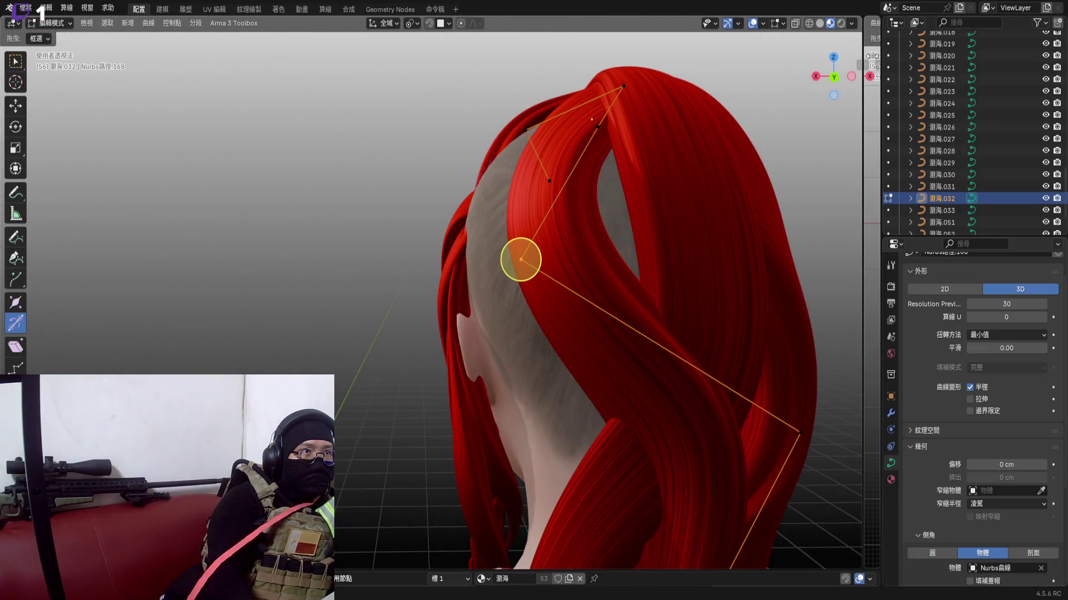
click(834, 76)
shift+middle_drag(334, 260, 584, 250)
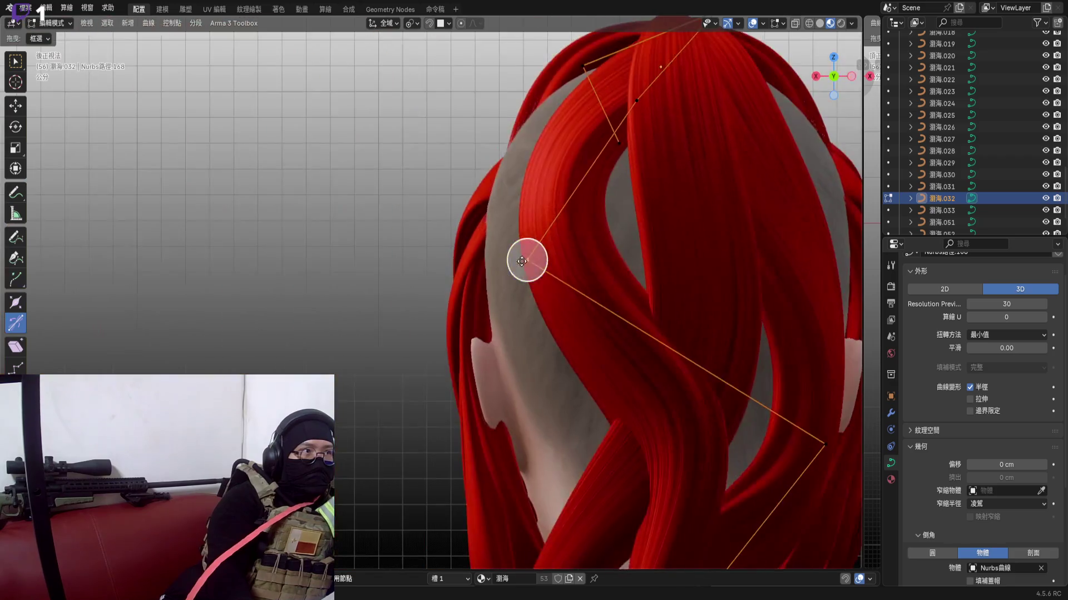
key(g)
click(579, 260)
scroll(579, 261, down, 3)
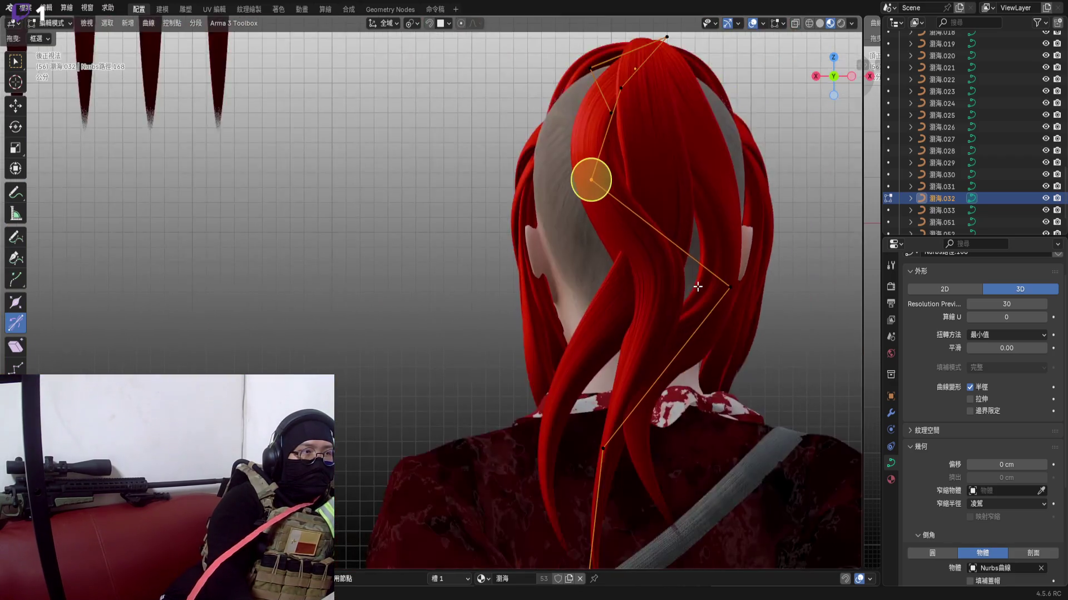
Move the point beside the scalp from the side view and twist the strand there with Ctrl+T
click(691, 294)
click(816, 77)
scroll(501, 333, up, 4)
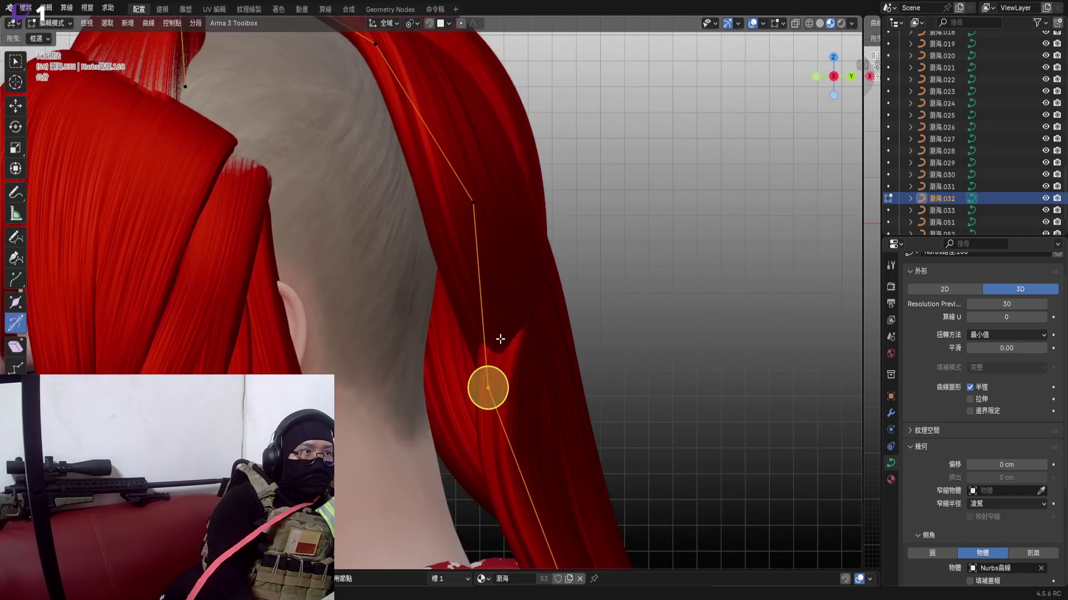
scroll(492, 317, up, 2)
key(g)
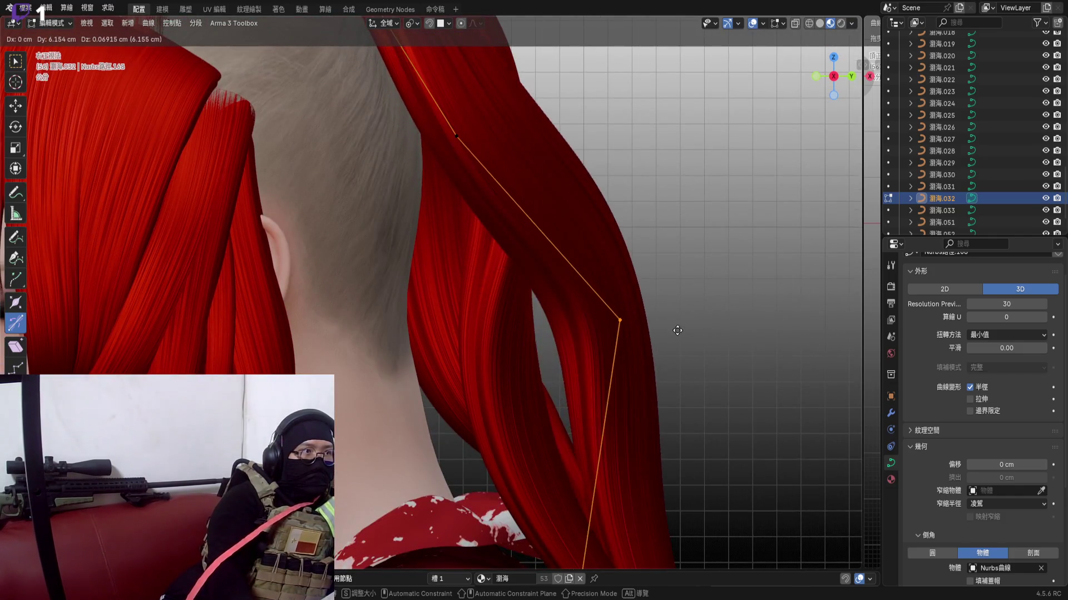
click(642, 332)
scroll(617, 334, down, 4)
mouse_move(523, 390)
middle_down()
mouse_move(467, 301)
mouse_move(534, 276)
middle_up()
scroll(477, 270, up, 3)
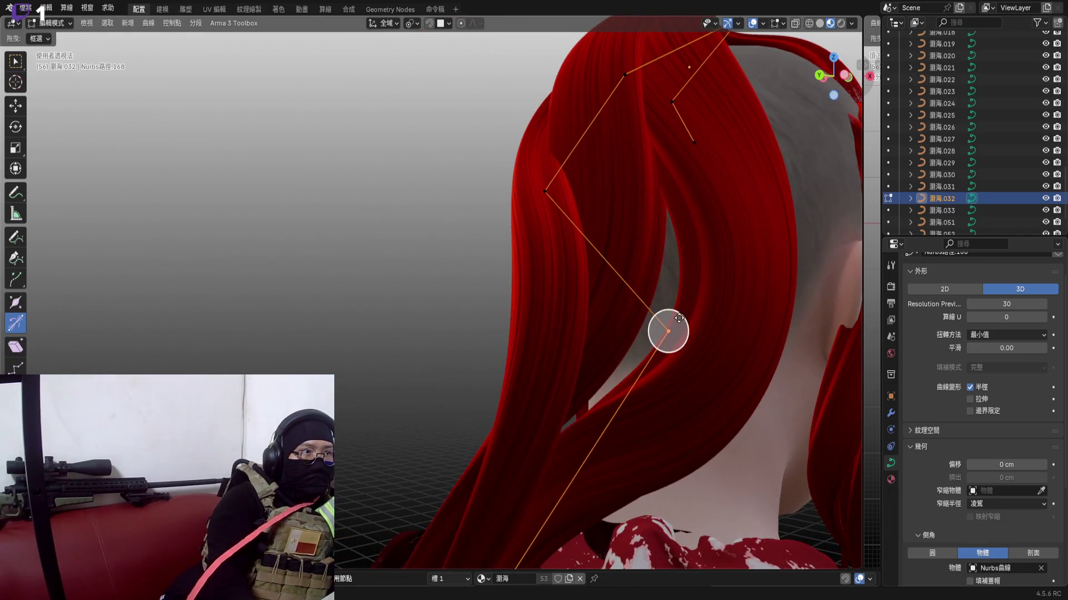
key(ctrl+t)
click(690, 372)
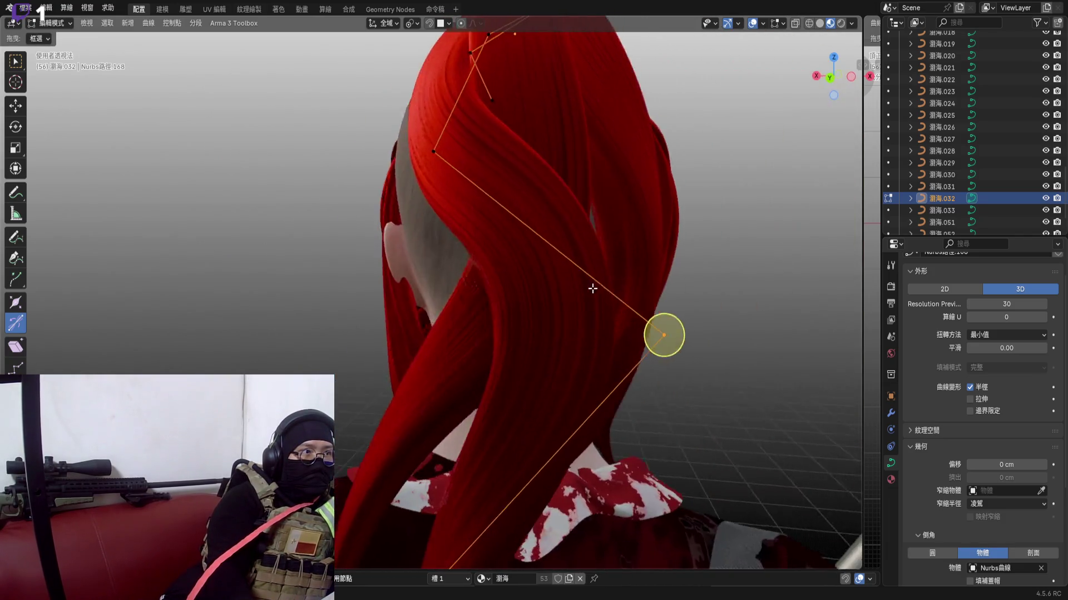
middle_drag(584, 351, 559, 380)
scroll(559, 380, up, 1)
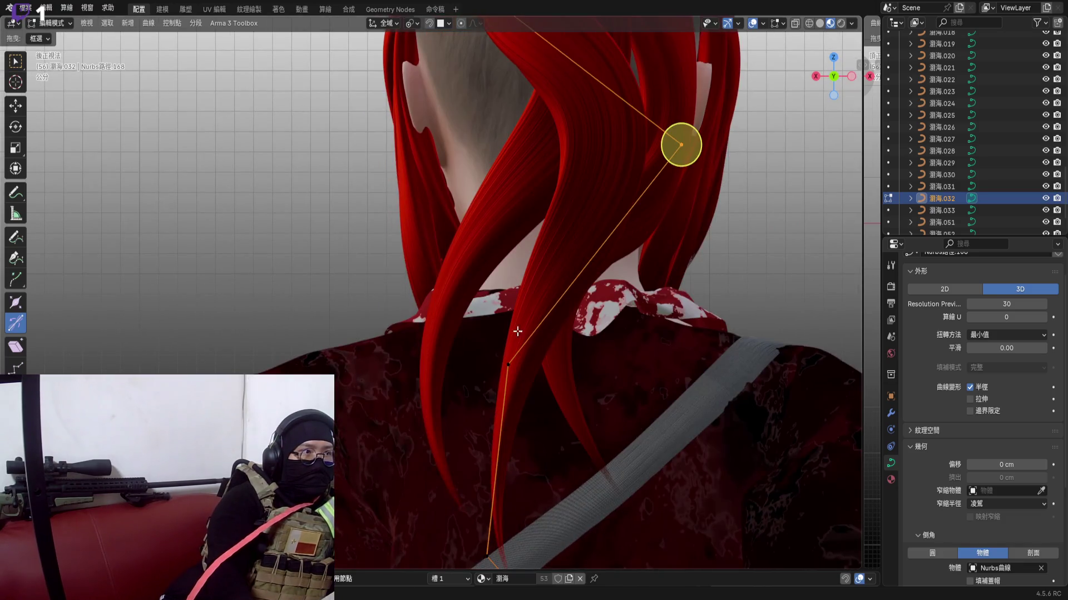
Pull the collar-level point and the next point down so the strand zigzags onto the upper back
click(516, 410)
key(g)
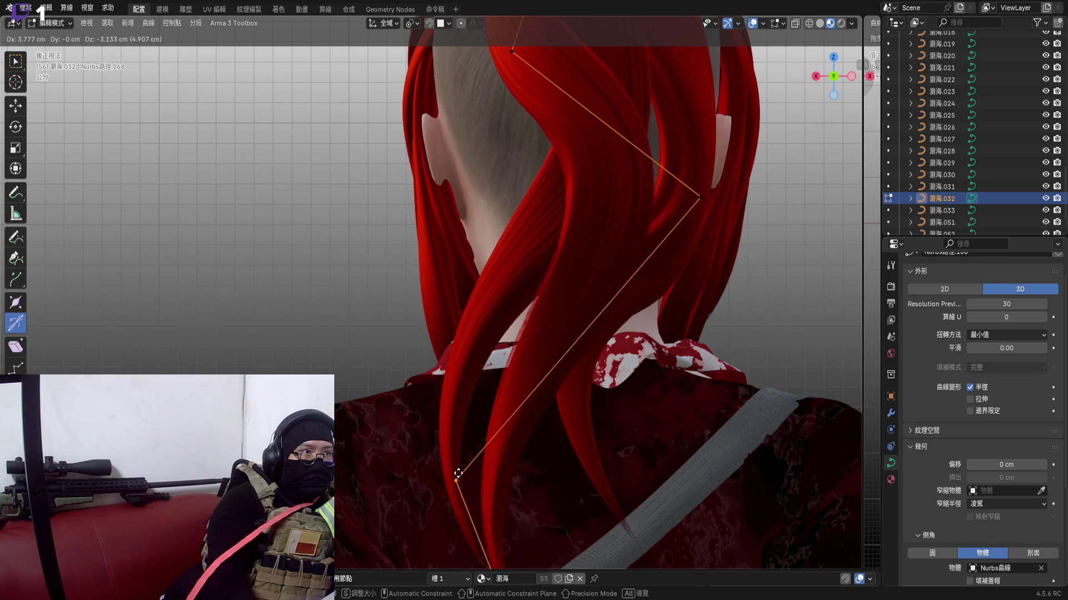
click(458, 474)
click(699, 198)
key(g)
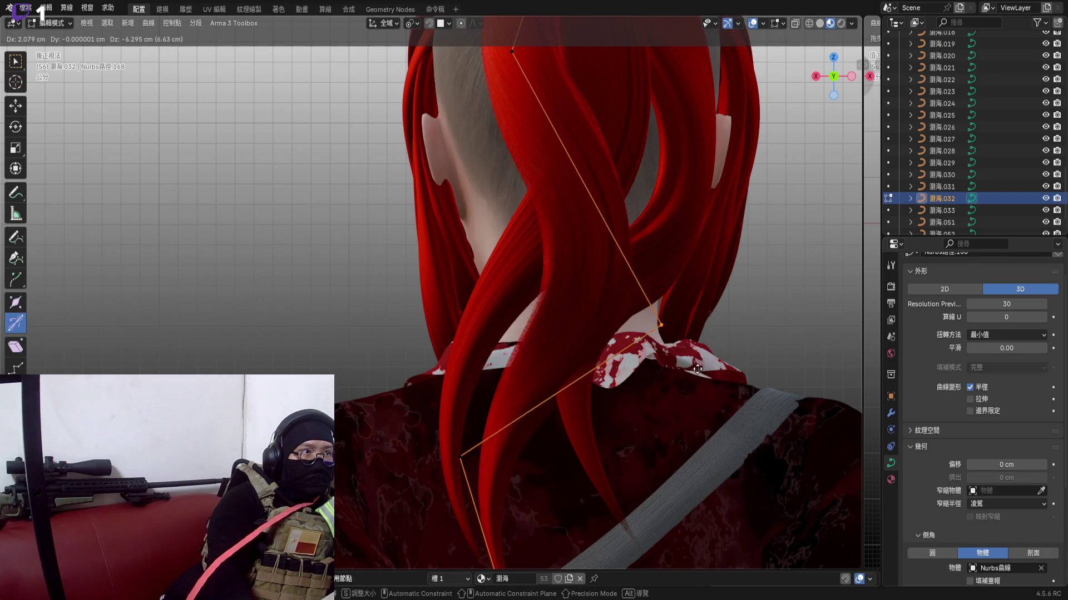
click(696, 332)
Drop the strand's tip well below the collar and fatten its thickness there with Alt+S
shift+middle_drag(584, 376, 542, 276)
scroll(501, 375, down, 1)
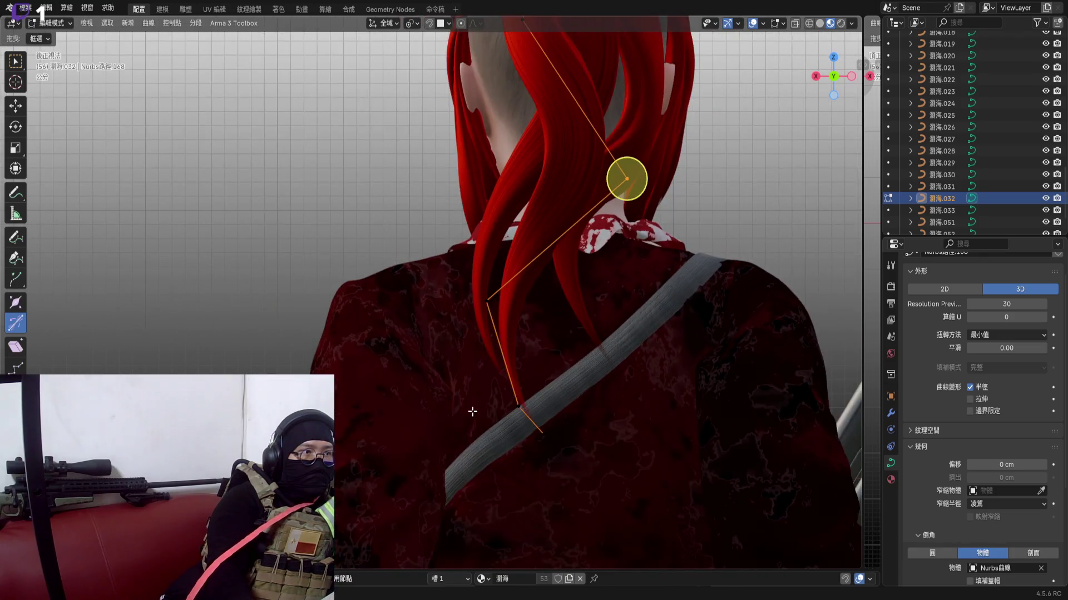
key(g)
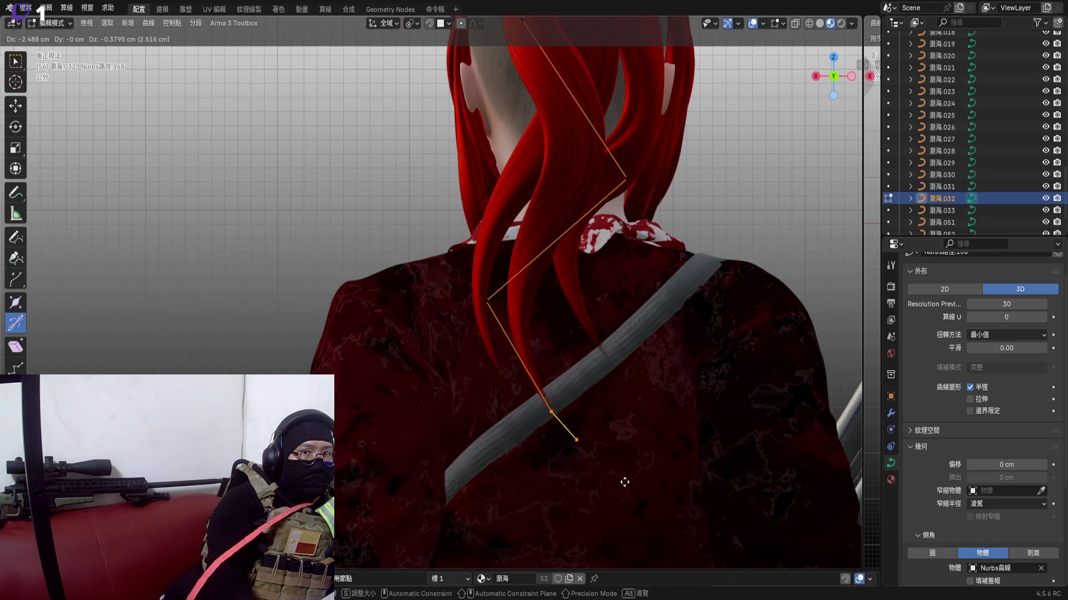
click(625, 489)
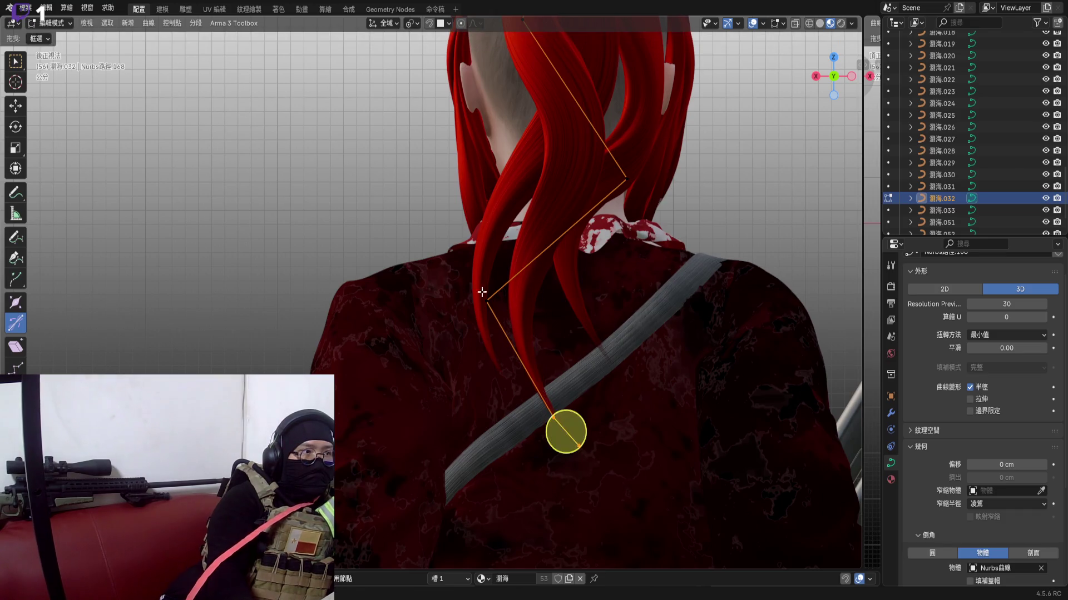
key(alt+s)
click(618, 380)
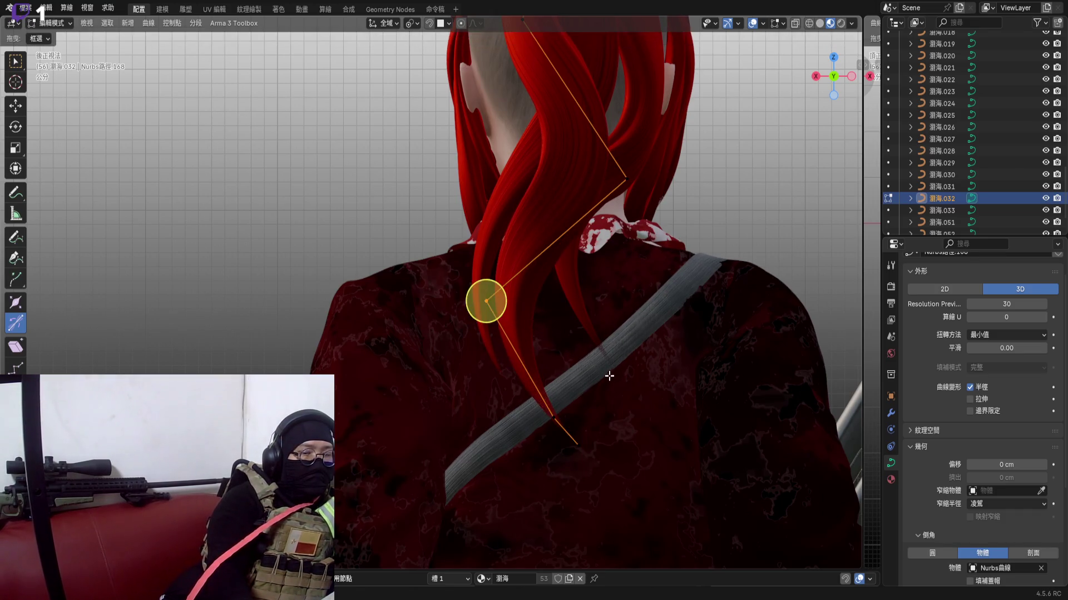
mouse_move(618, 381)
middle_down()
mouse_move(577, 353)
mouse_move(477, 336)
middle_up()
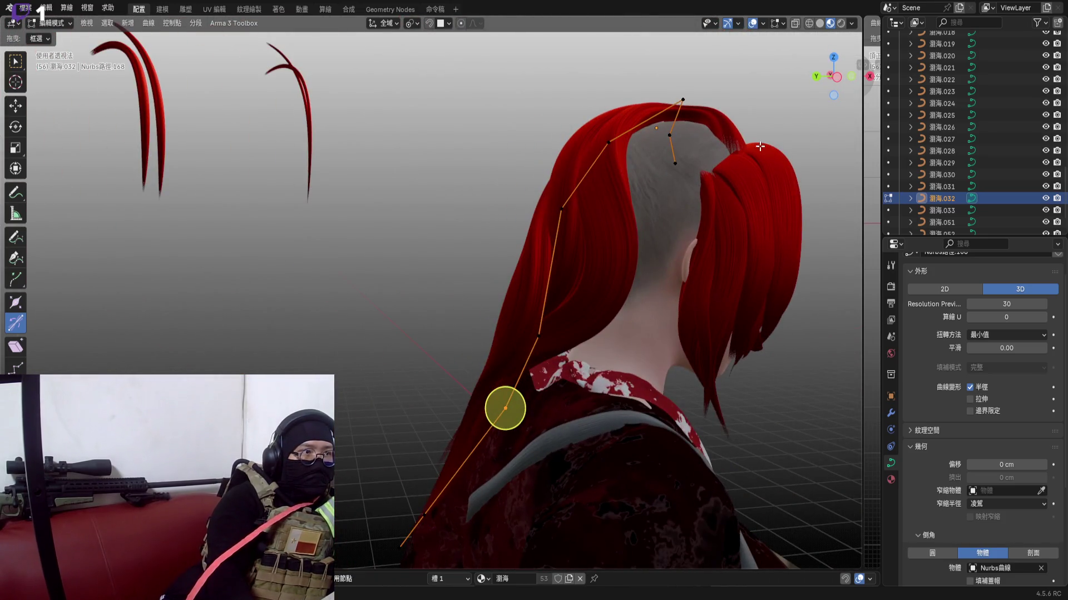
Move a middle control point so the strand bends beside the neck before angling over the collar
middle_drag(584, 334, 551, 325)
scroll(583, 334, up, 4)
drag(542, 242, 626, 317)
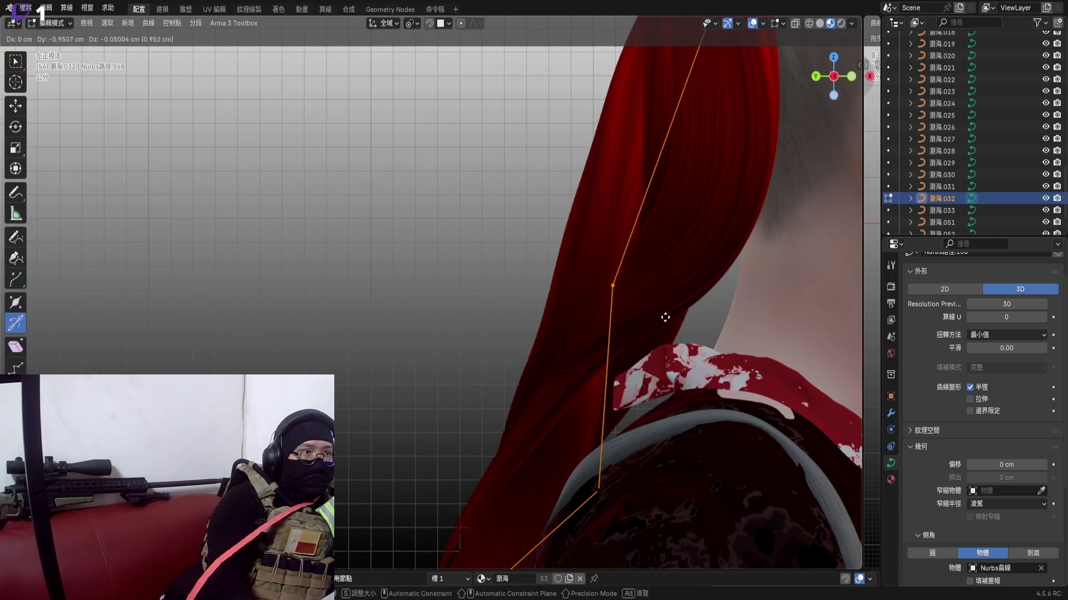
middle_drag(637, 316, 605, 290)
key(g)
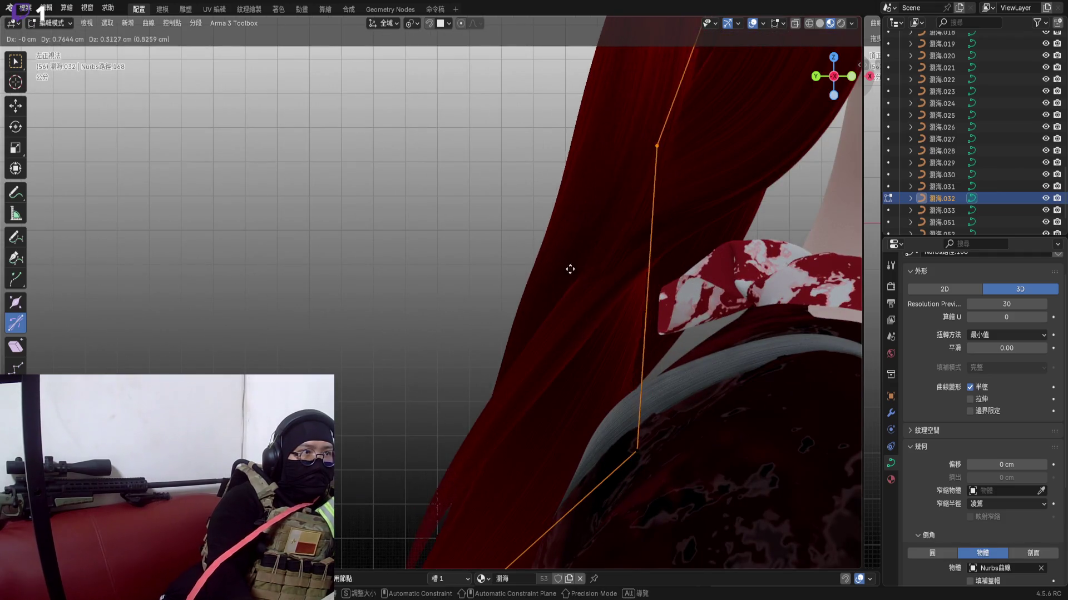
click(559, 263)
mouse_move(559, 263)
middle_down()
mouse_move(642, 249)
mouse_move(809, 144)
middle_up()
scroll(642, 249, down, 3)
scroll(791, 142, up, 3)
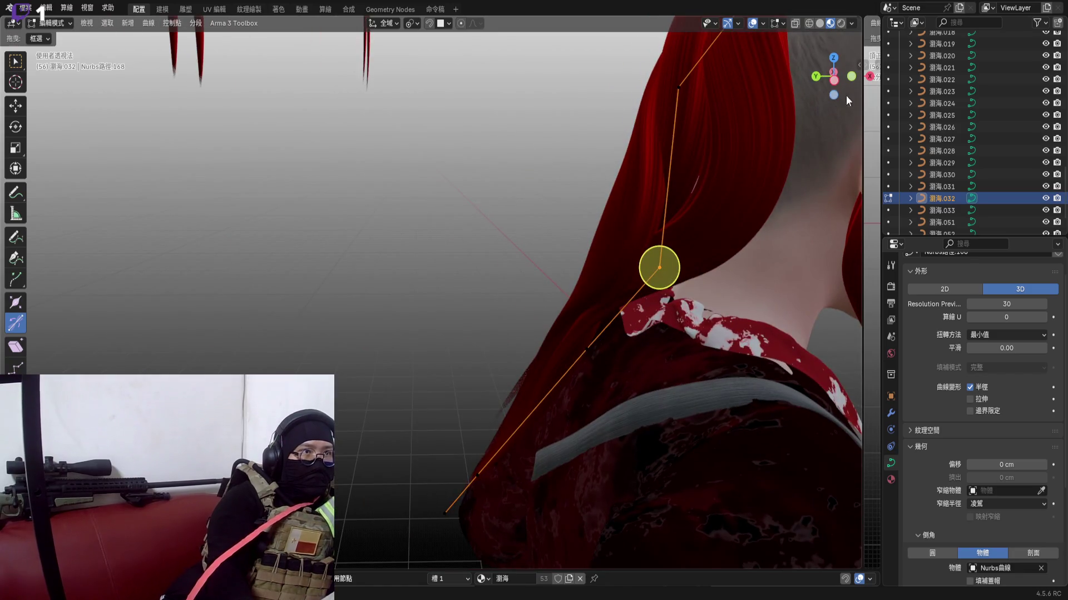
click(846, 96)
mouse_move(634, 251)
middle_down()
mouse_move(514, 415)
mouse_move(547, 437)
middle_up()
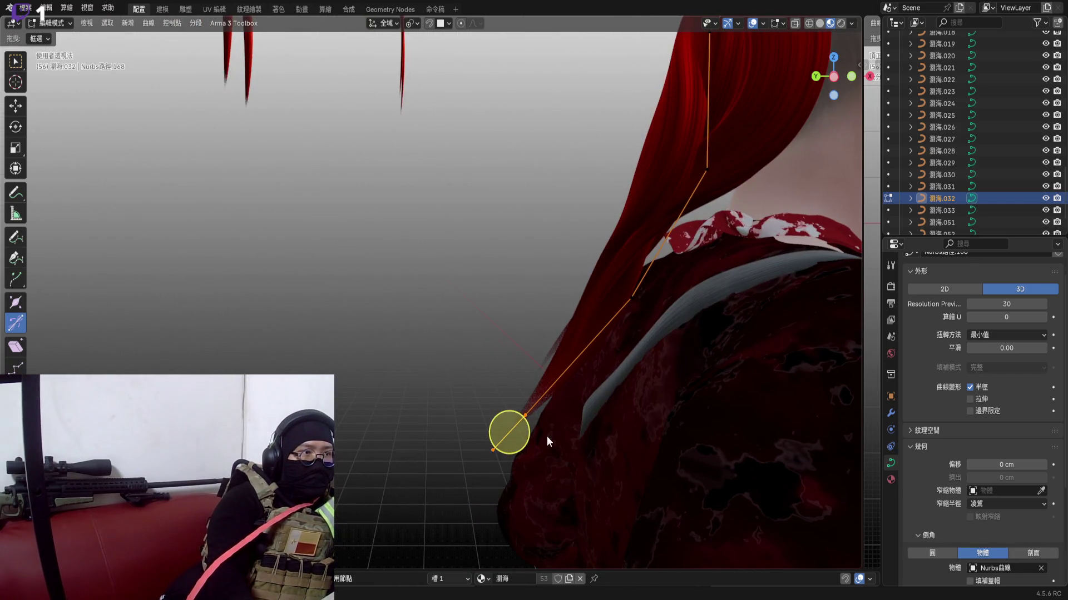
scroll(1008, 164, up, 10)
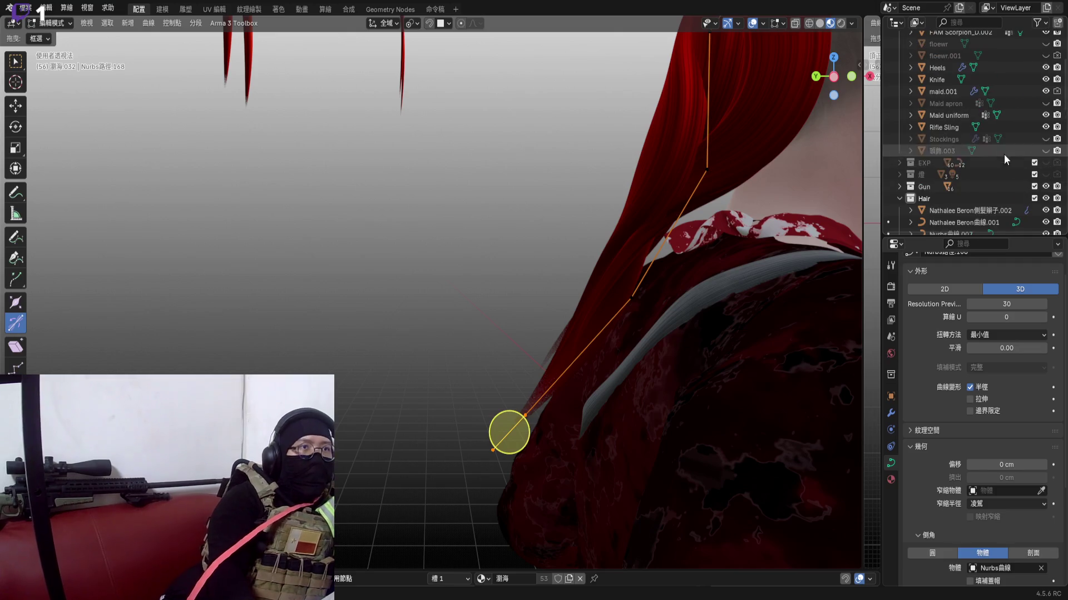
scroll(1005, 192, up, 10)
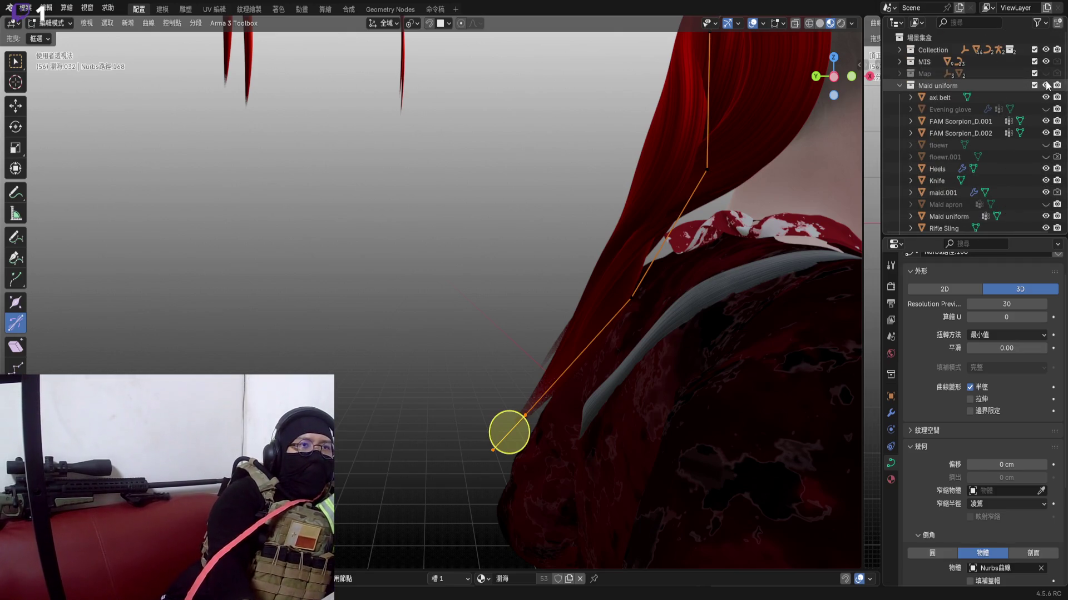
Hide the Maid uniform, rotate the strand's tip point in side view, then show the uniform again
click(1046, 85)
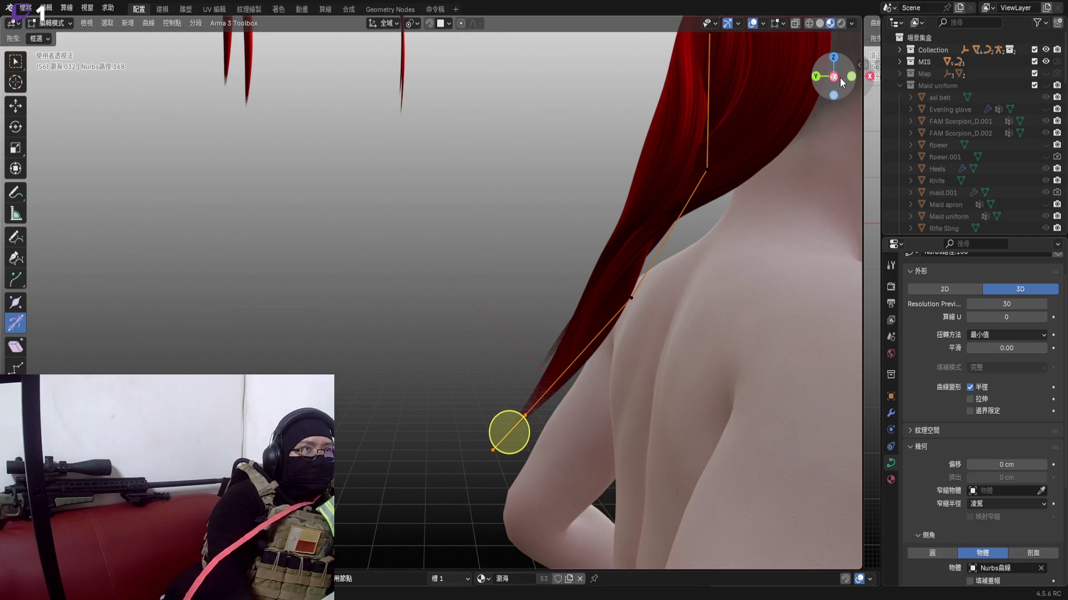
click(840, 78)
scroll(635, 400, up, 5)
scroll(636, 401, up, 3)
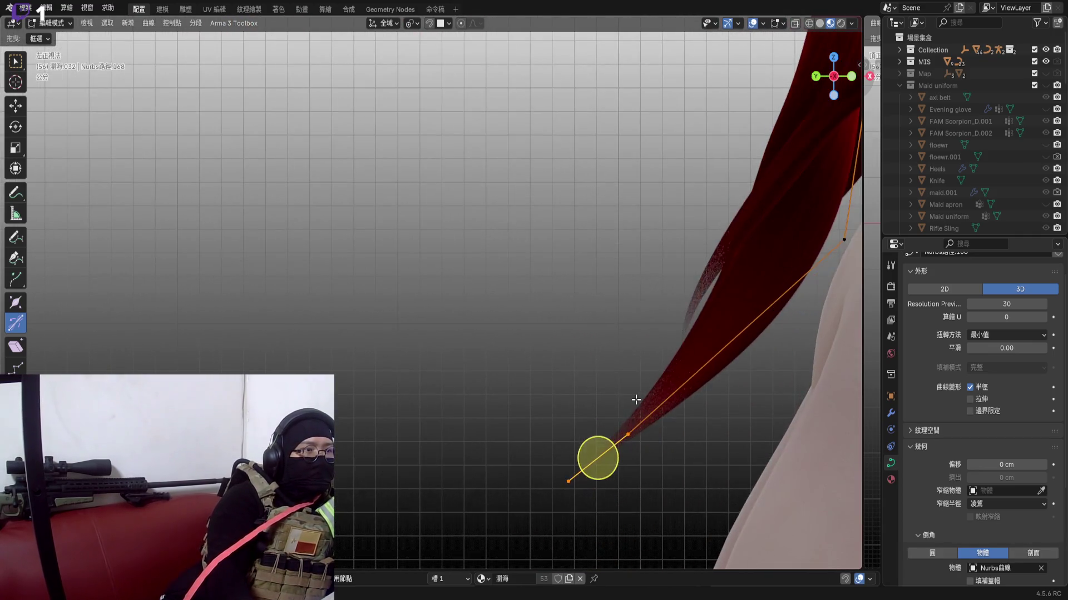
shift+middle_drag(636, 401, 625, 341)
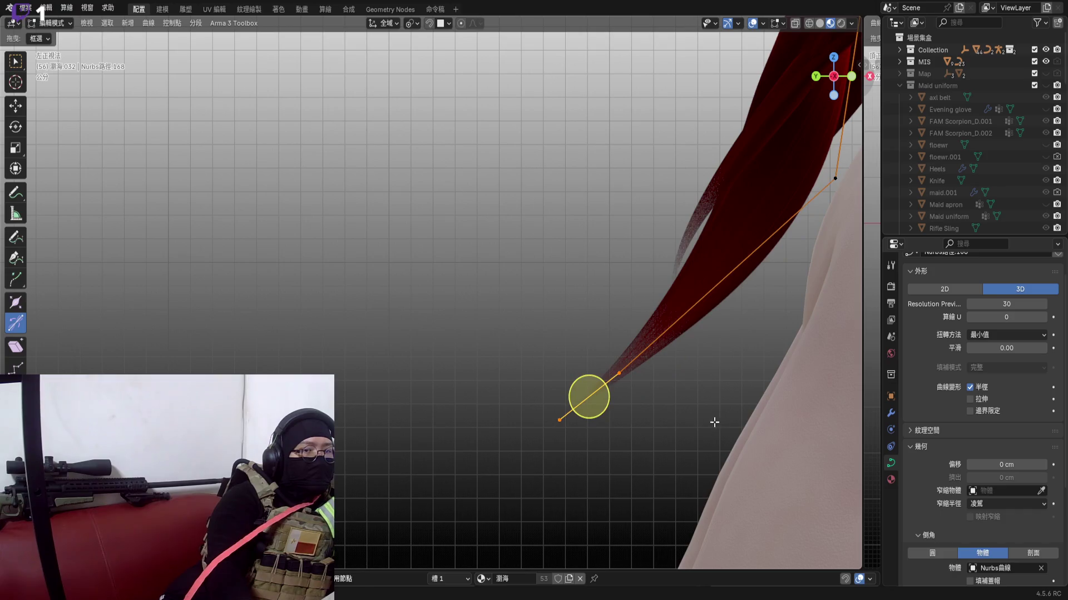
key(r)
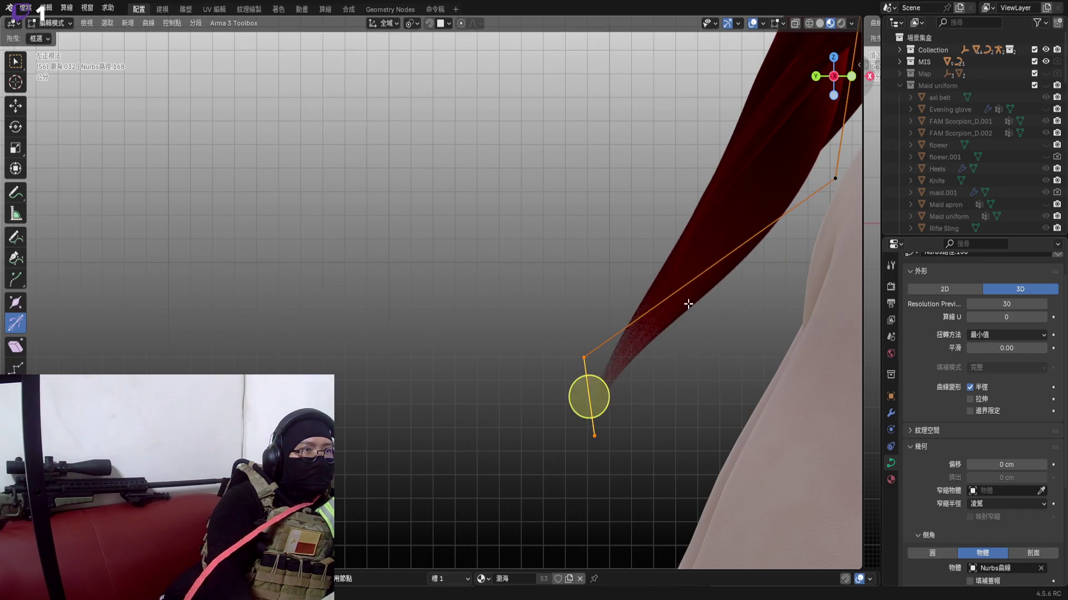
click(1045, 85)
Move two tip control points so the strand runs past the neck and down over the collar
key(g)
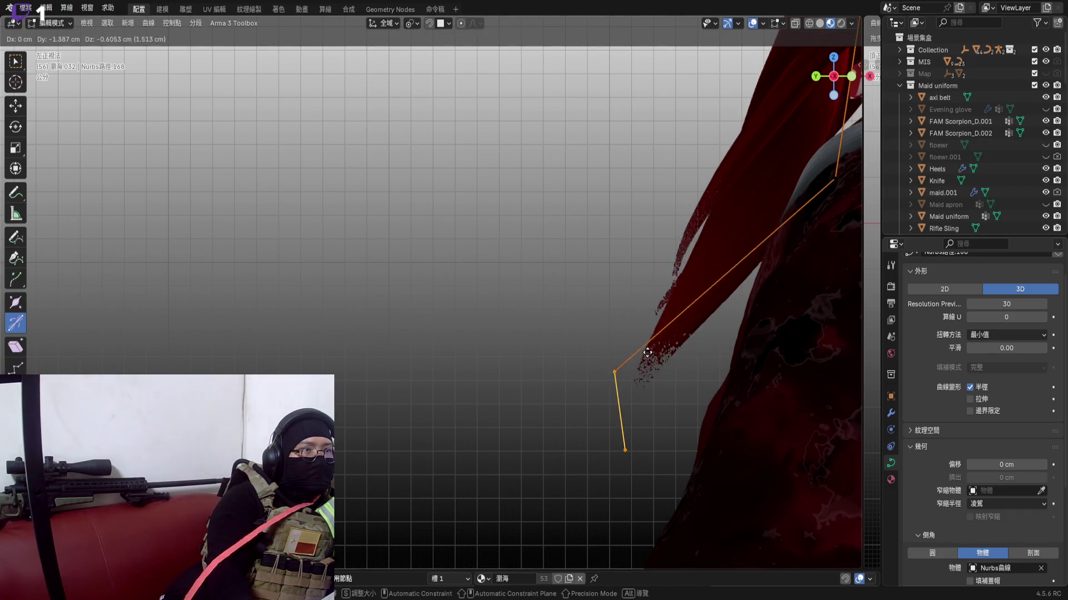
click(634, 300)
scroll(635, 334, up, 2)
key(g)
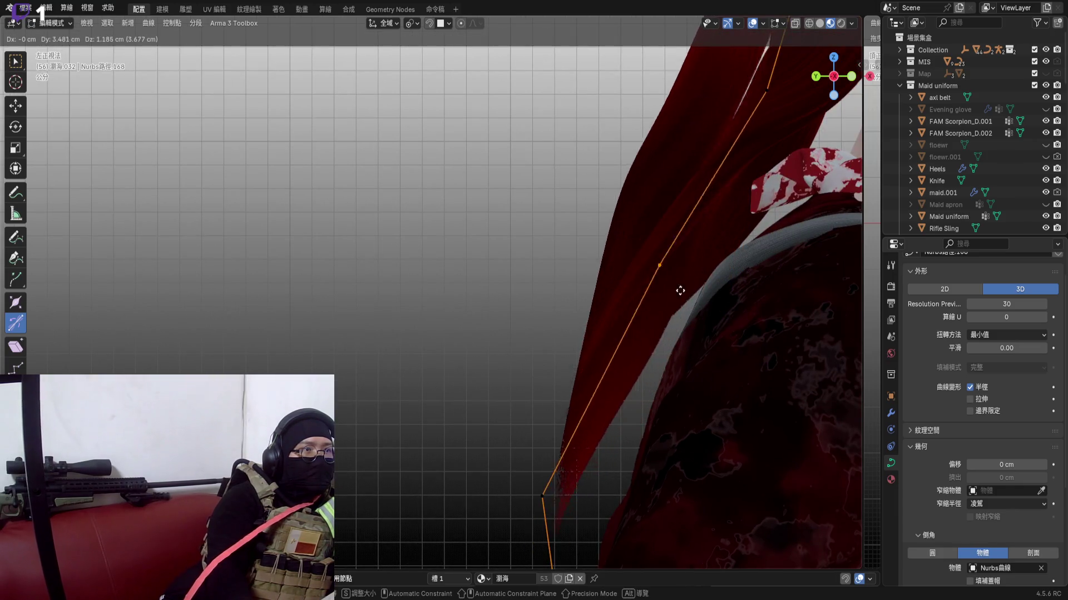
click(760, 317)
scroll(617, 250, down, 4)
scroll(635, 298, up, 3)
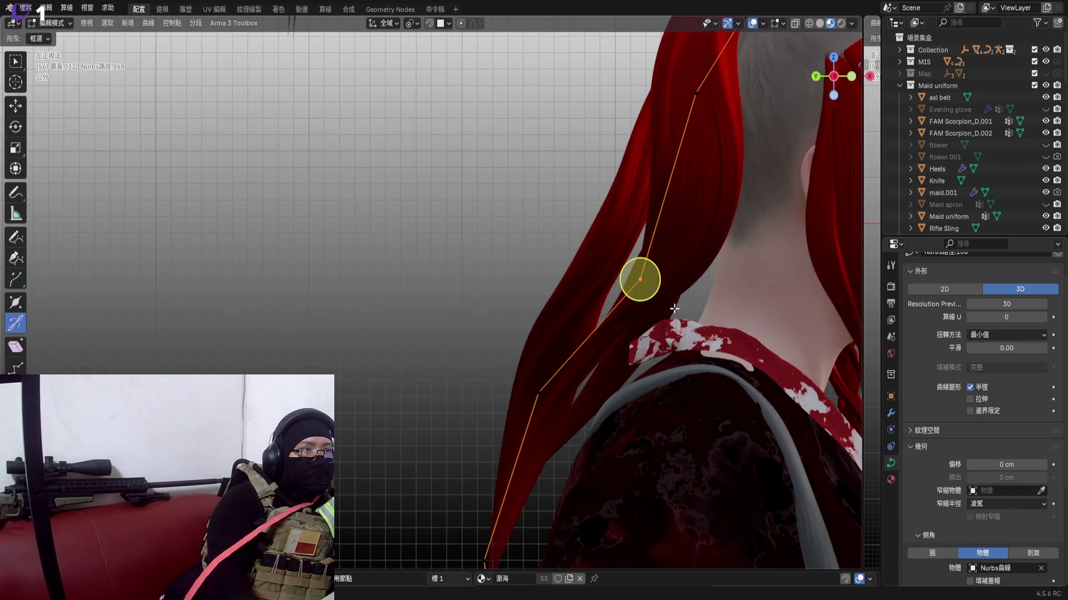
Lower two control points so the strand's tail arches from the head down the back
key(g)
click(612, 294)
scroll(612, 295, down, 4)
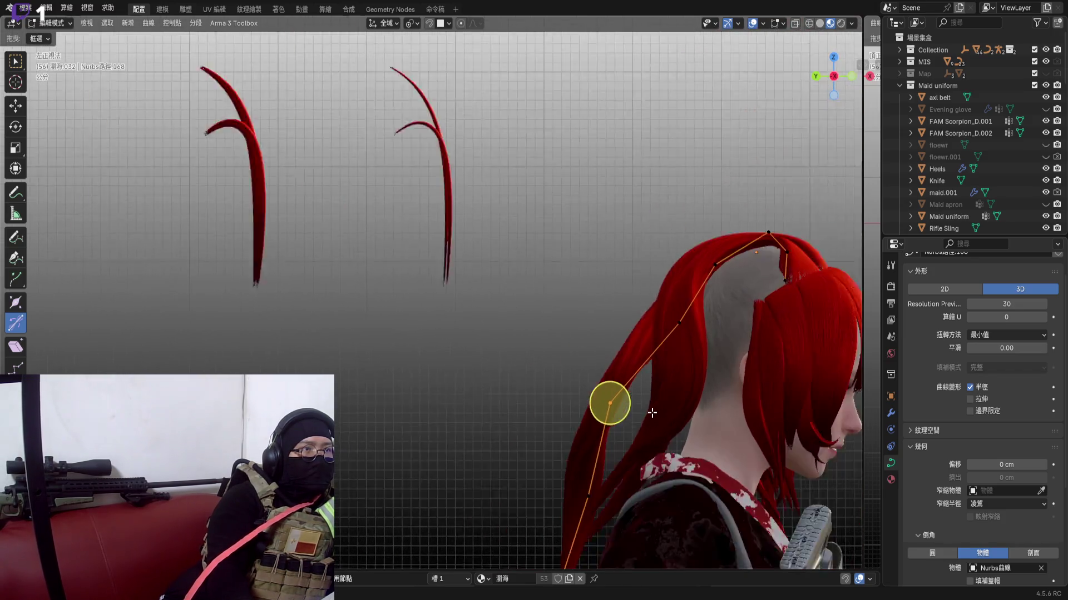
scroll(641, 312, up, 4)
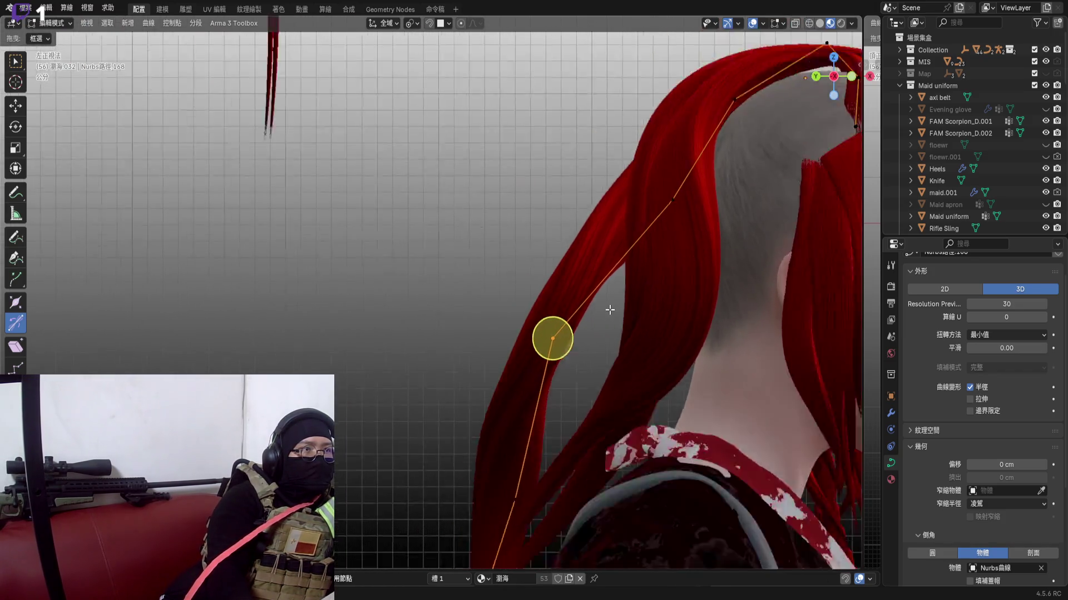
scroll(640, 311, down, 4)
mouse_move(617, 317)
middle_down()
mouse_move(794, 304)
mouse_move(750, 333)
middle_up()
key(g)
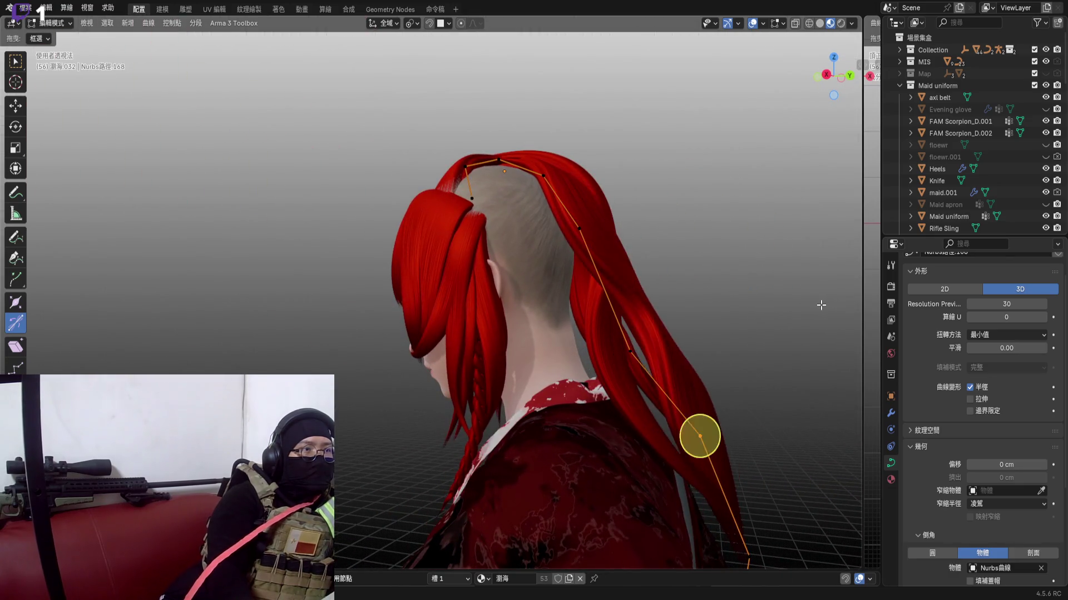
click(643, 435)
mouse_move(643, 436)
middle_down()
mouse_move(534, 334)
mouse_move(437, 305)
mouse_move(497, 337)
mouse_move(431, 374)
mouse_move(350, 309)
mouse_move(400, 301)
middle_up()
Slide a point along Y past the shoulder strap, rotate it, and check the whole strand in Object Mode
key(g)
key(y)
click(467, 359)
key(r)
click(365, 342)
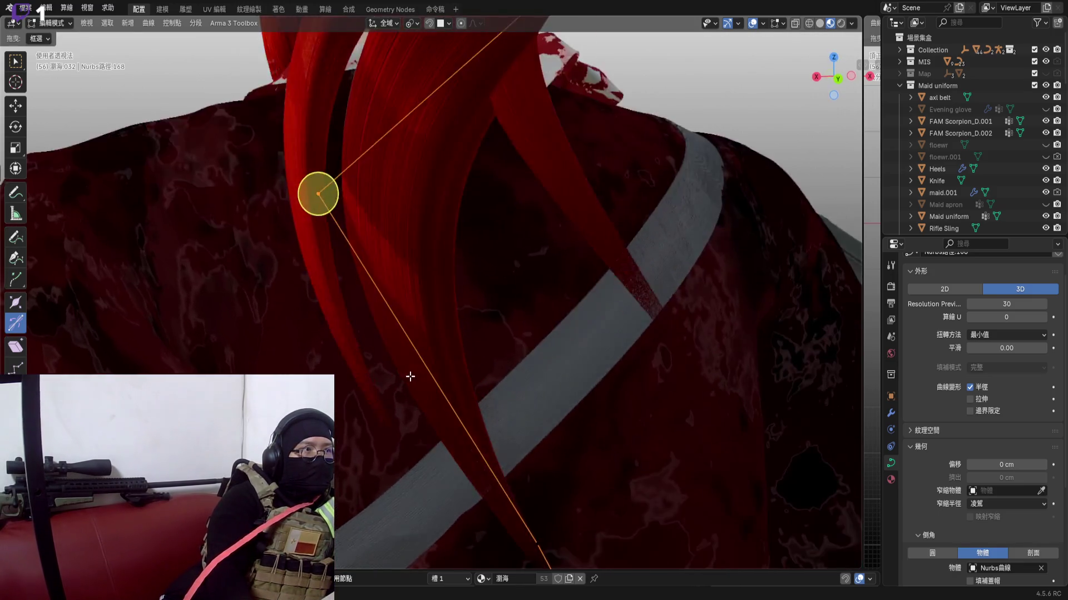
key(Tab)
mouse_move(361, 261)
middle_down()
mouse_move(398, 318)
mouse_move(387, 249)
mouse_move(512, 291)
mouse_move(467, 266)
middle_up()
Enter point editing on strand 033 and box-select its lower control points behind the ear
key(Tab)
drag(296, 223, 484, 456)
middle_drag(400, 334, 392, 293)
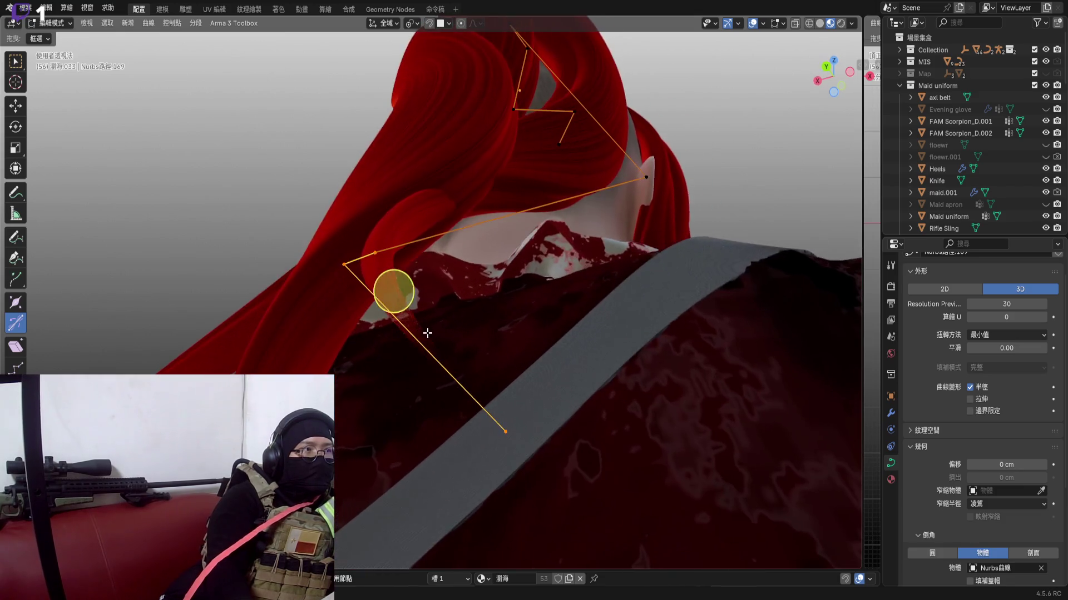
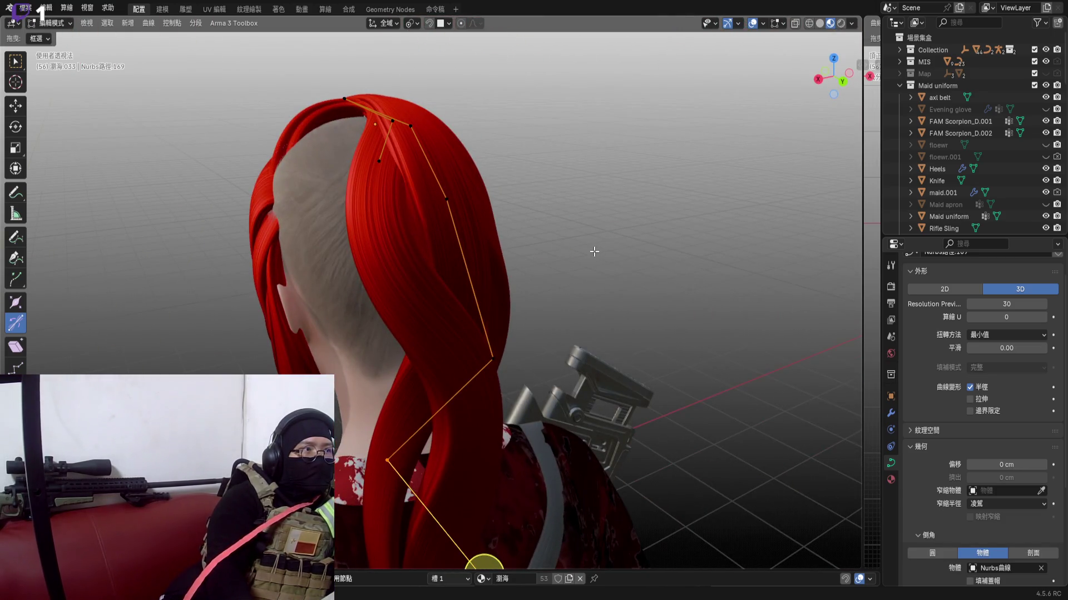
Leave curve editing and orbit to a close side view of the braid beside the face
key(Tab)
mouse_move(526, 285)
middle_down()
mouse_move(528, 202)
mouse_move(605, 214)
mouse_move(524, 206)
middle_up()
scroll(469, 249, up, 4)
mouse_move(504, 261)
middle_down()
mouse_move(527, 261)
mouse_move(439, 295)
mouse_move(403, 277)
mouse_move(436, 327)
mouse_move(490, 313)
mouse_move(372, 330)
mouse_move(324, 296)
mouse_move(319, 250)
mouse_move(370, 268)
mouse_move(337, 239)
mouse_move(352, 272)
middle_up()
scroll(319, 249, up, 5)
scroll(351, 272, down, 3)
scroll(377, 266, down, 4)
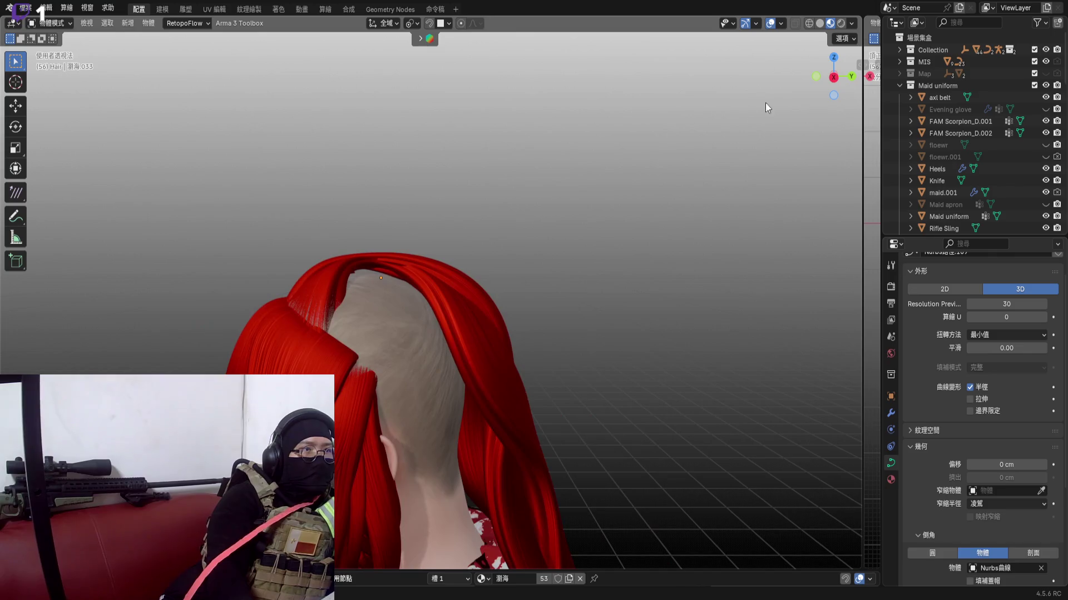
Check the hair from the right orthographic side, then snap to a straight front orthographic view
click(833, 78)
scroll(425, 313, down, 4)
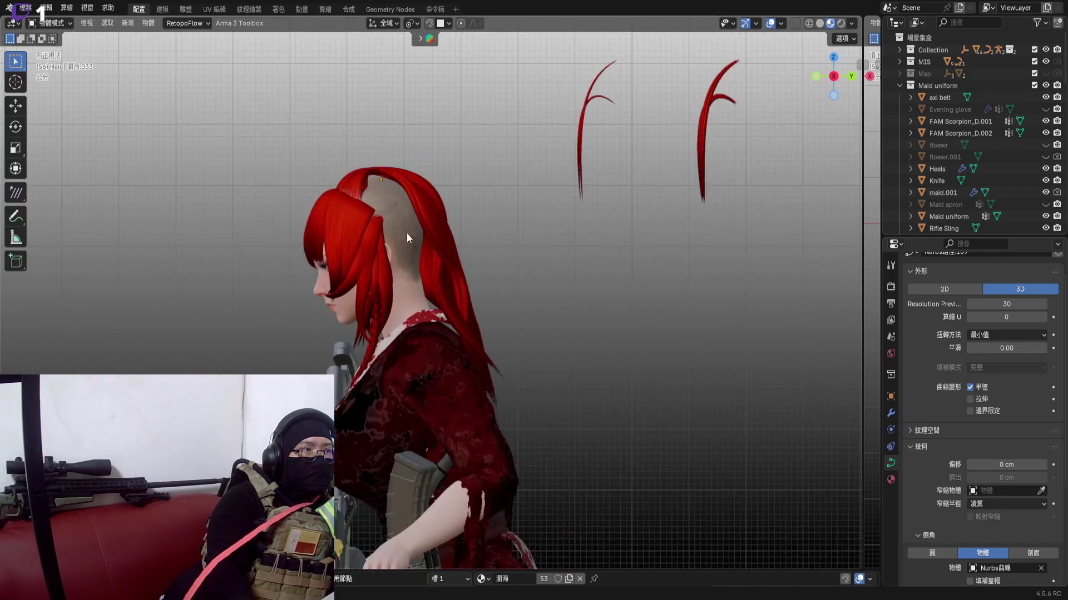
mouse_move(406, 233)
shift+middle_down()
mouse_move(523, 235)
mouse_move(459, 285)
mouse_move(550, 255)
mouse_move(520, 195)
shift+middle_up()
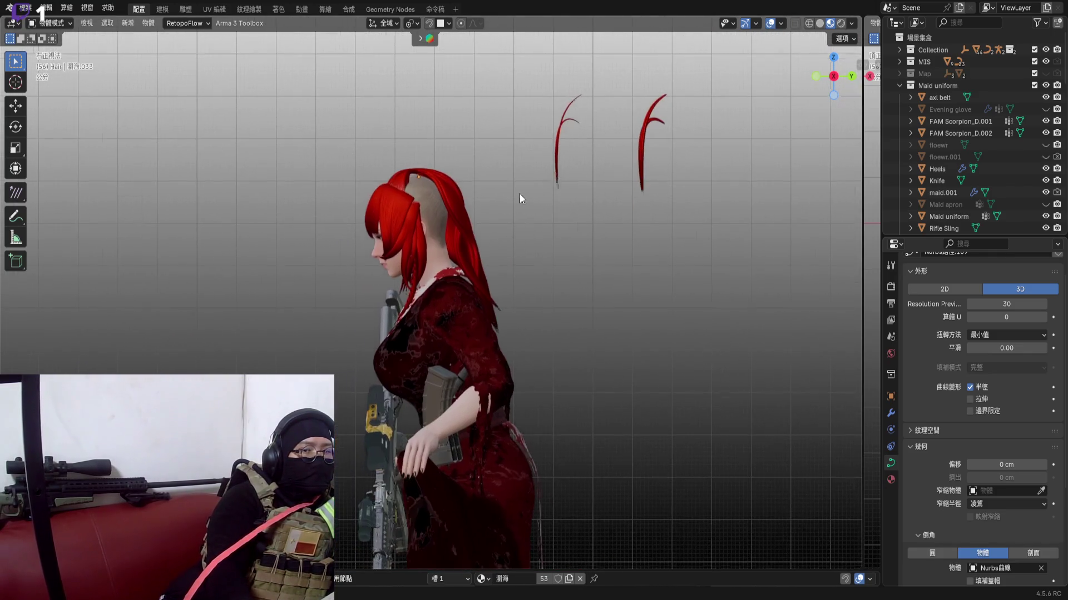
scroll(433, 277, up, 2)
mouse_move(430, 277)
middle_down()
mouse_move(552, 271)
mouse_move(490, 271)
middle_up()
scroll(490, 271, up, 2)
mouse_move(419, 268)
middle_down()
mouse_move(385, 259)
mouse_move(416, 278)
middle_up()
click(815, 76)
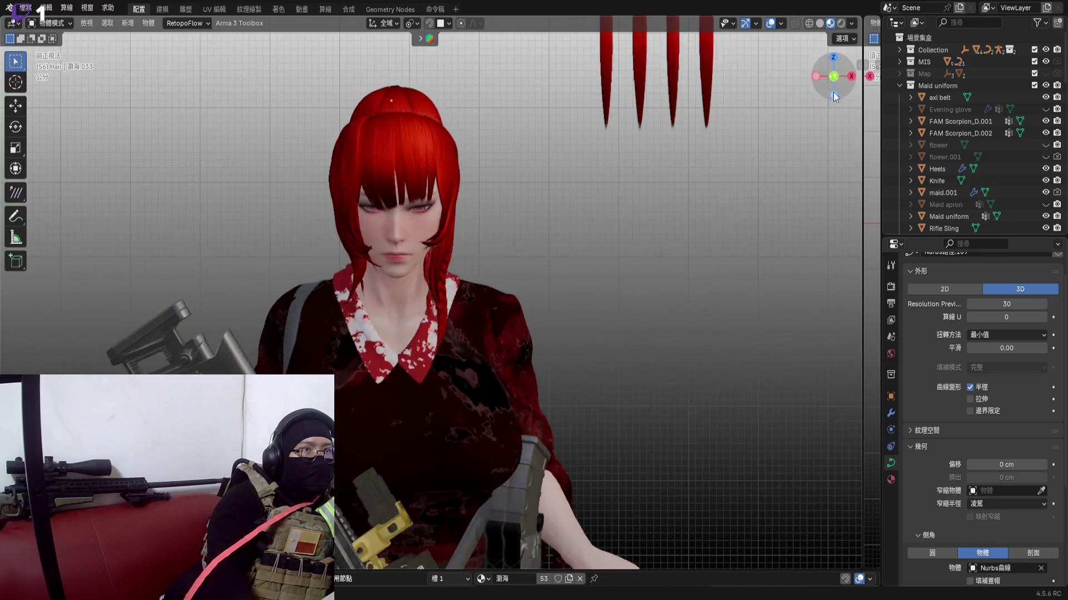
Unhide the floewr flower ornament and 頭飾.003 lace headband in the Outliner and reframe the character
click(1045, 145)
scroll(1034, 158, down, 3)
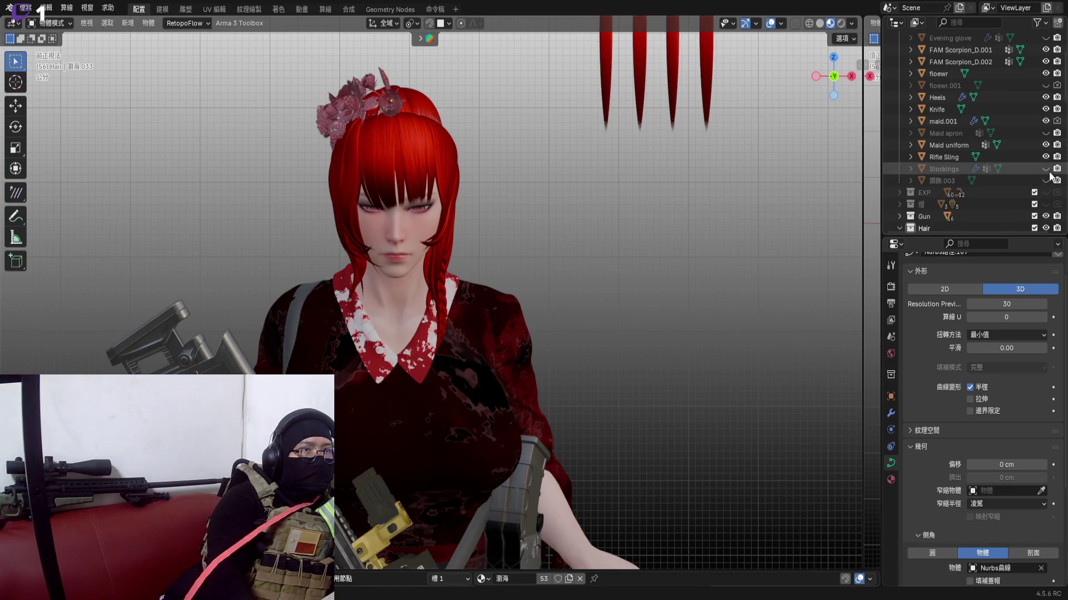
click(1045, 181)
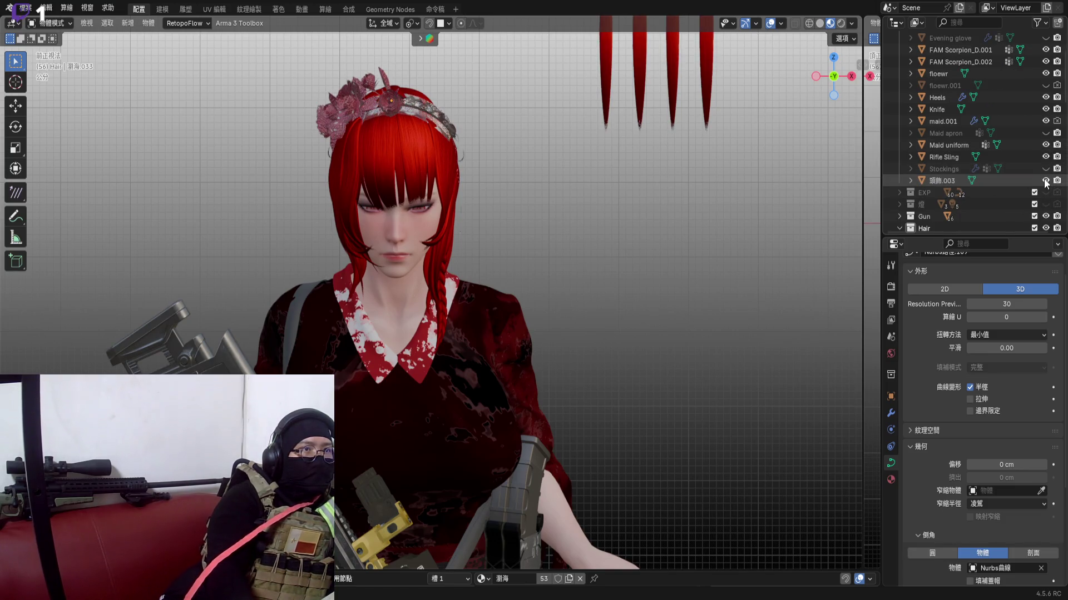
scroll(468, 159, up, 3)
scroll(516, 69, up, 2)
scroll(525, 126, down, 5)
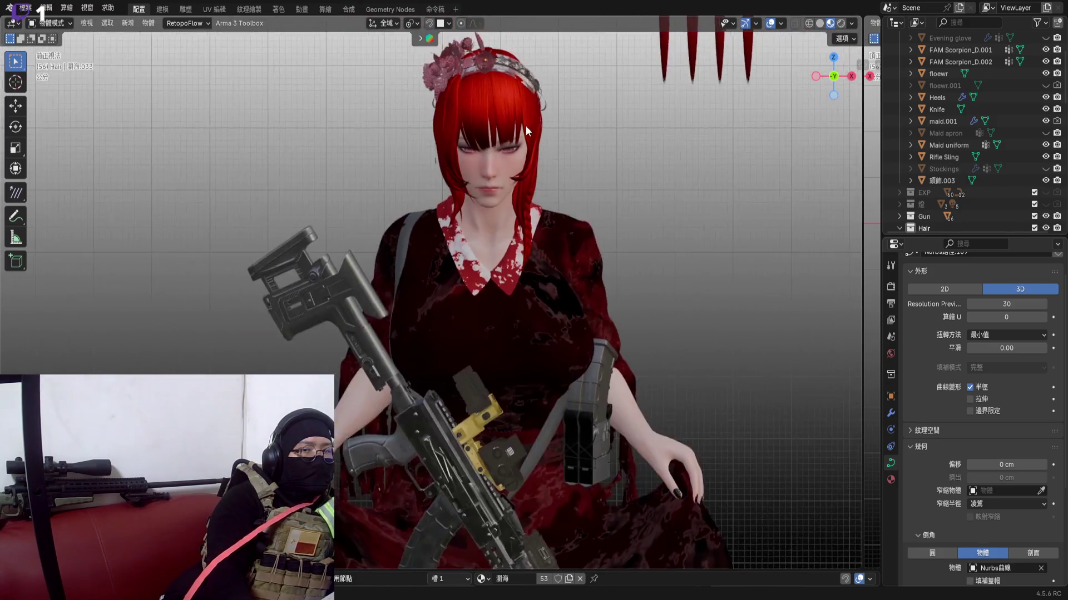
mouse_move(526, 125)
shift+middle_down()
mouse_move(511, 132)
mouse_move(500, 181)
shift+middle_up()
scroll(511, 133, down, 2)
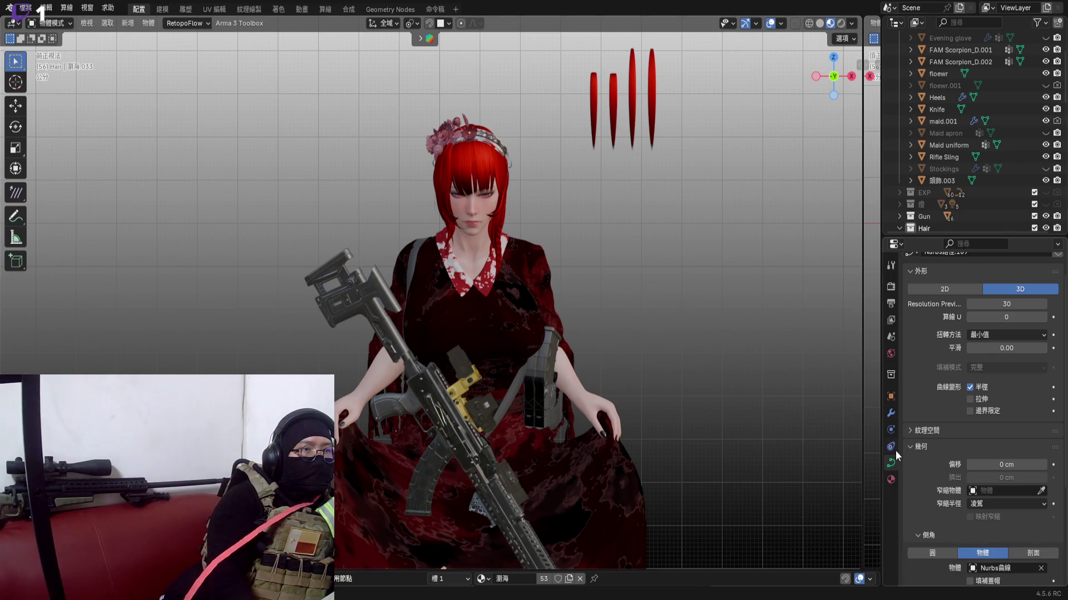
scroll(916, 430, down, 4)
scroll(931, 471, up, 6)
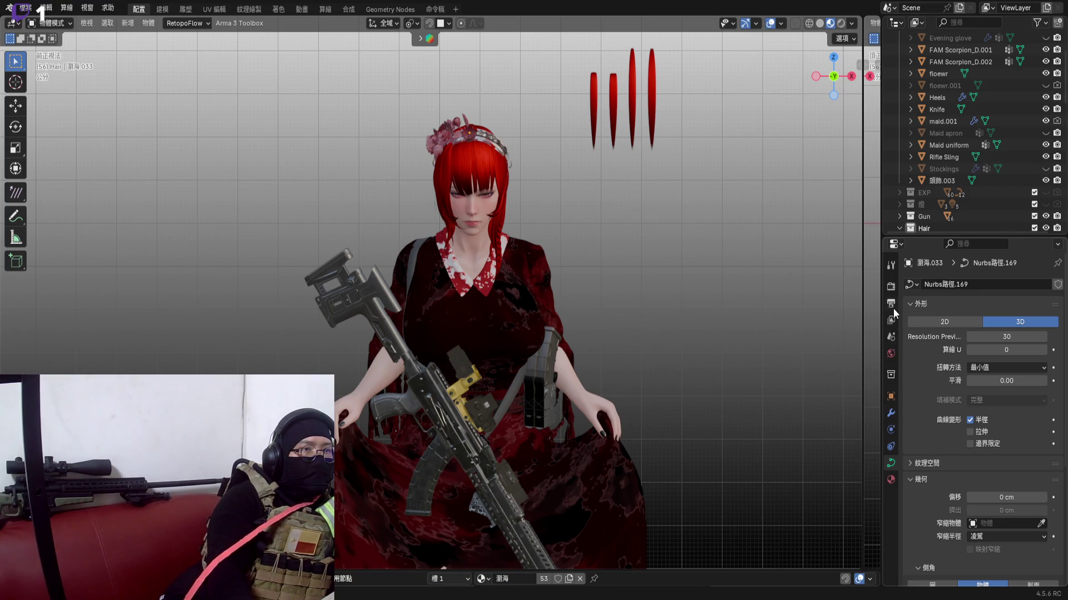
Review Render Properties (Cycles, GPU, 4096 samples, denoising) and expand the Film panel
click(891, 286)
scroll(925, 416, down, 8)
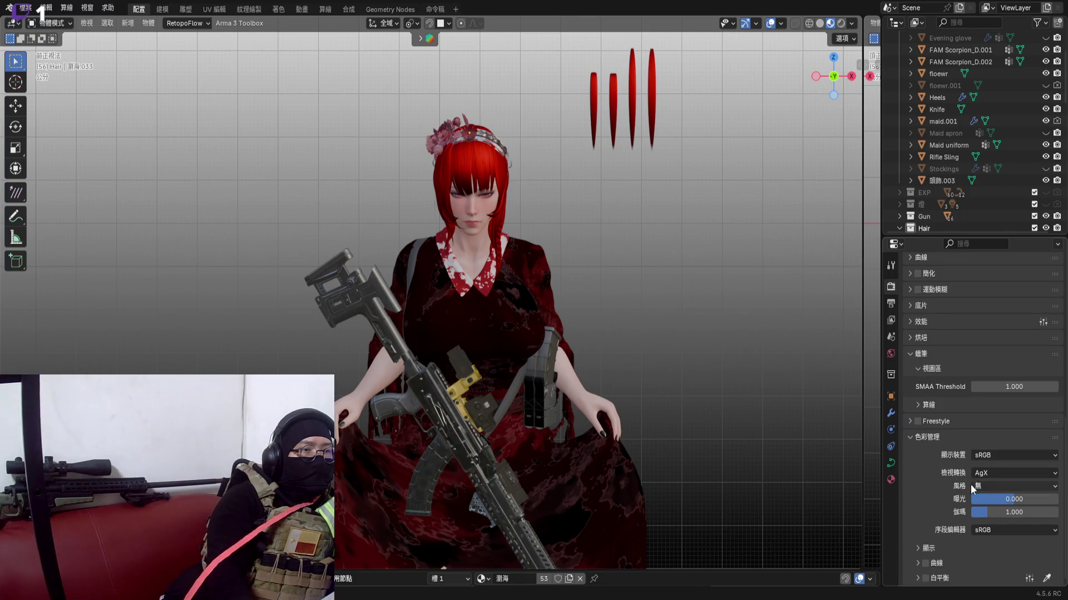
scroll(955, 417, down, 3)
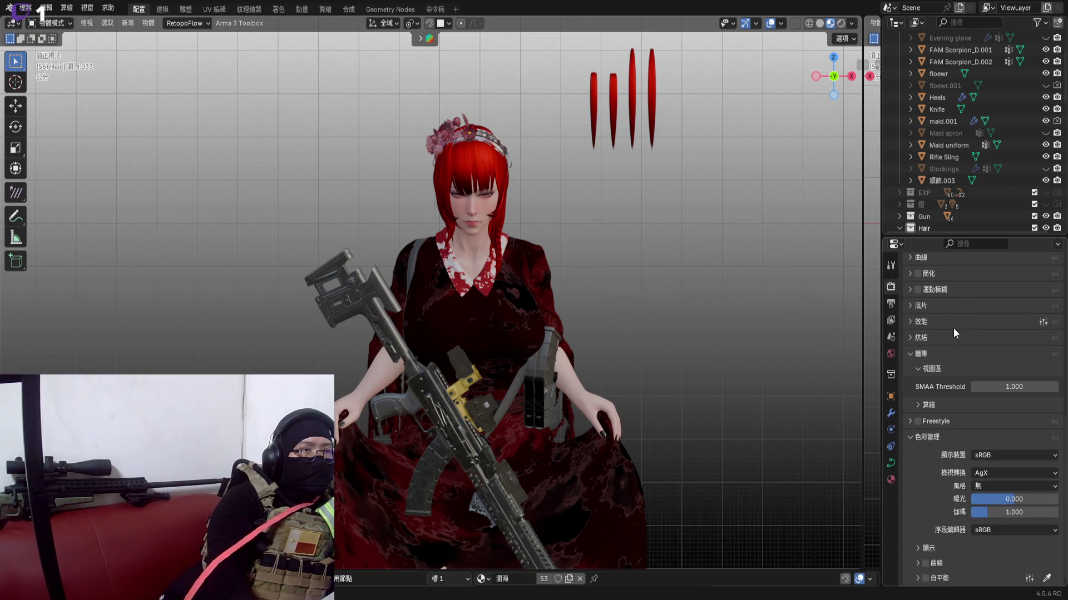
click(890, 303)
click(892, 287)
scroll(951, 422, up, 1)
scroll(947, 376, down, 1)
scroll(939, 357, up, 3)
scroll(943, 374, up, 2)
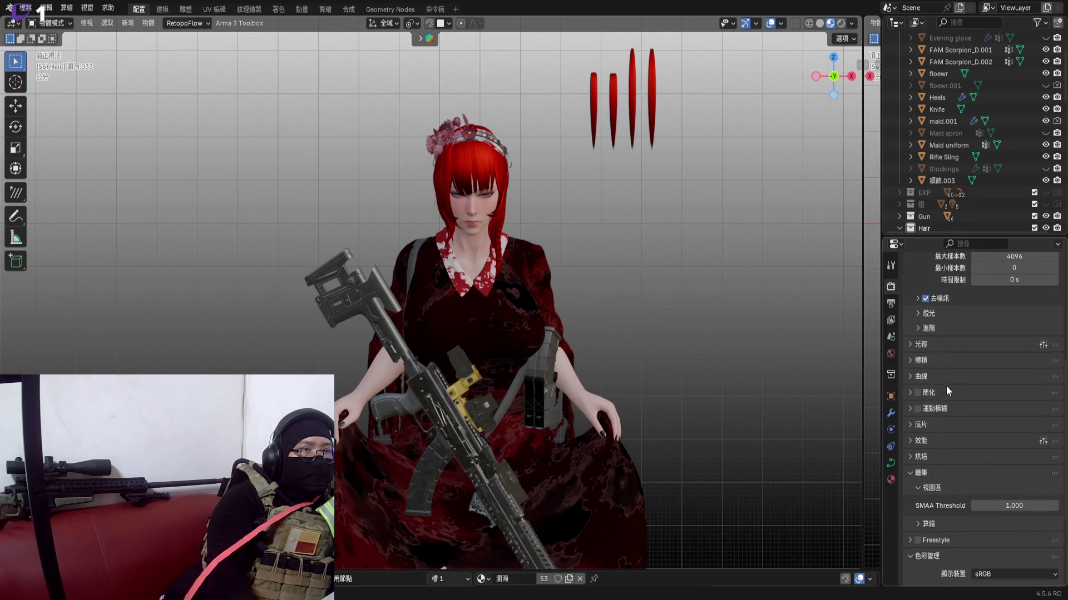
click(947, 421)
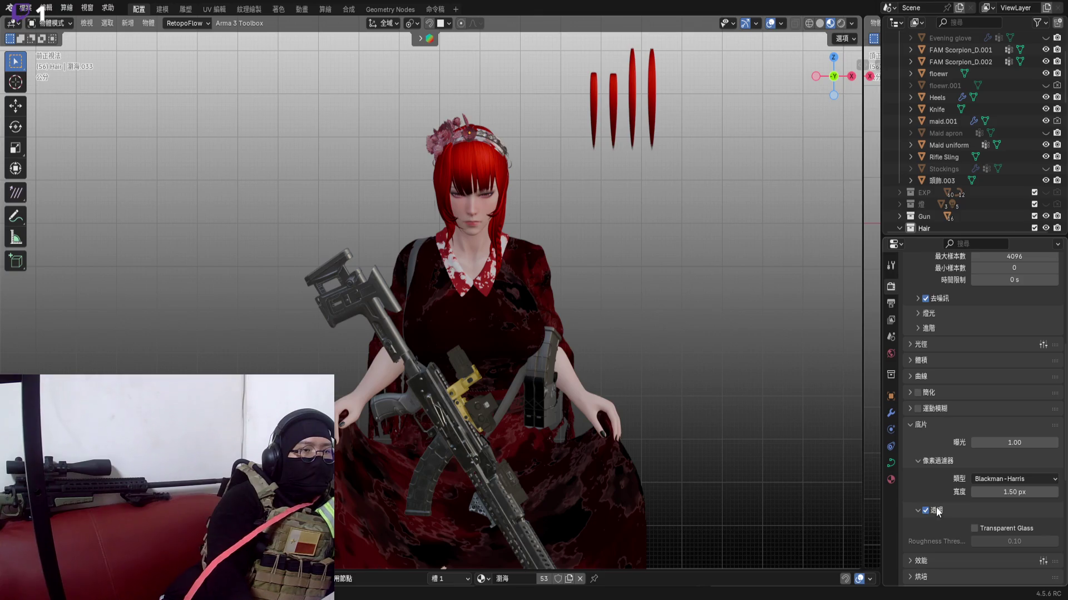
scroll(973, 396, up, 3)
scroll(951, 333, up, 3)
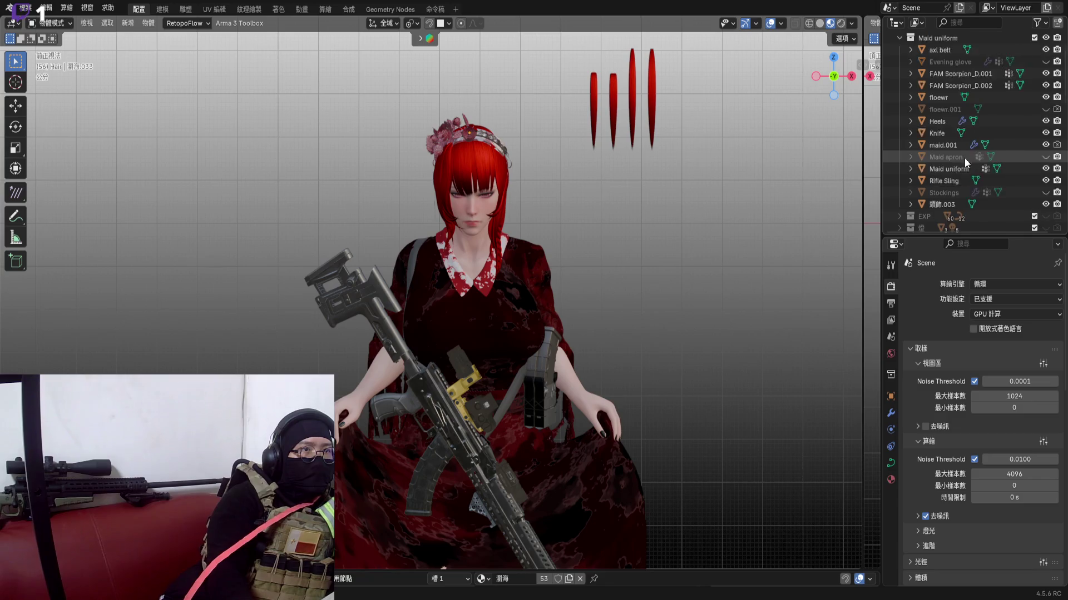
scroll(964, 157, up, 2)
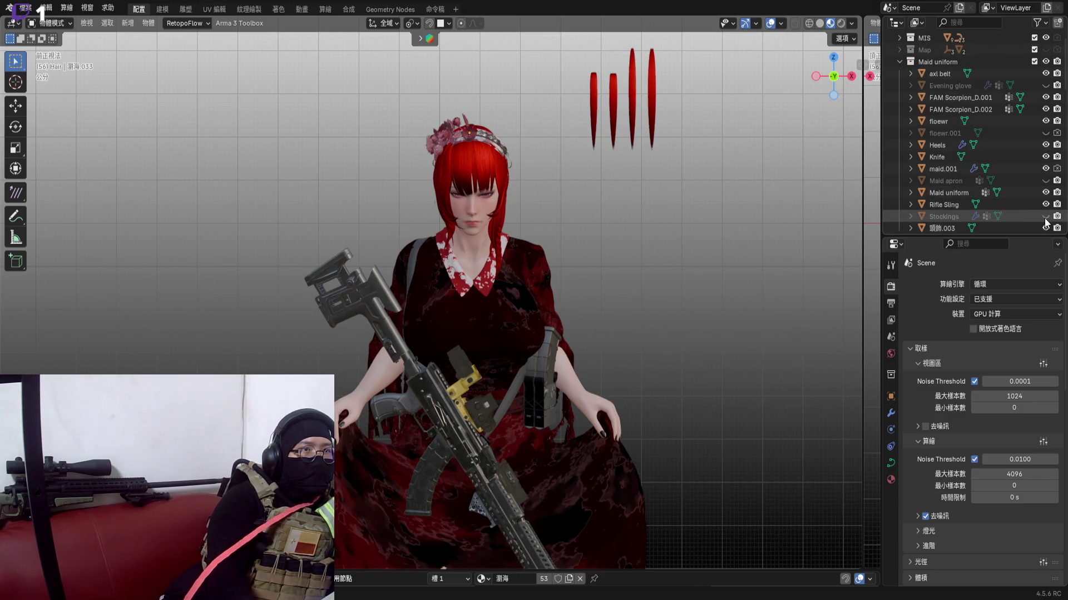
Unhide floewr.001, the Maid apron, the Evening glove and the Stockings in the Outliner
click(1046, 132)
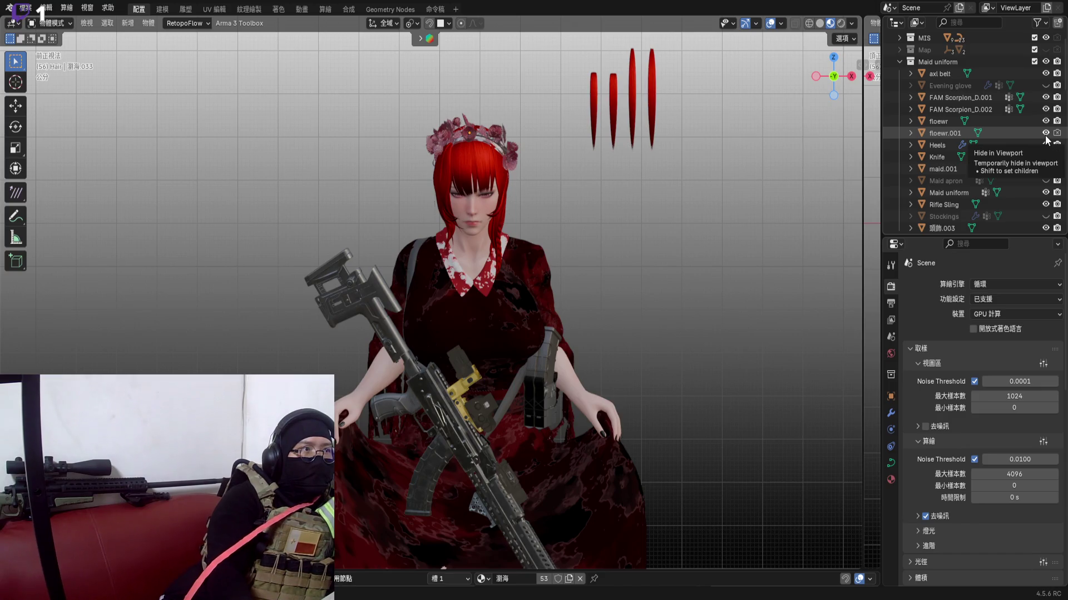
click(1046, 180)
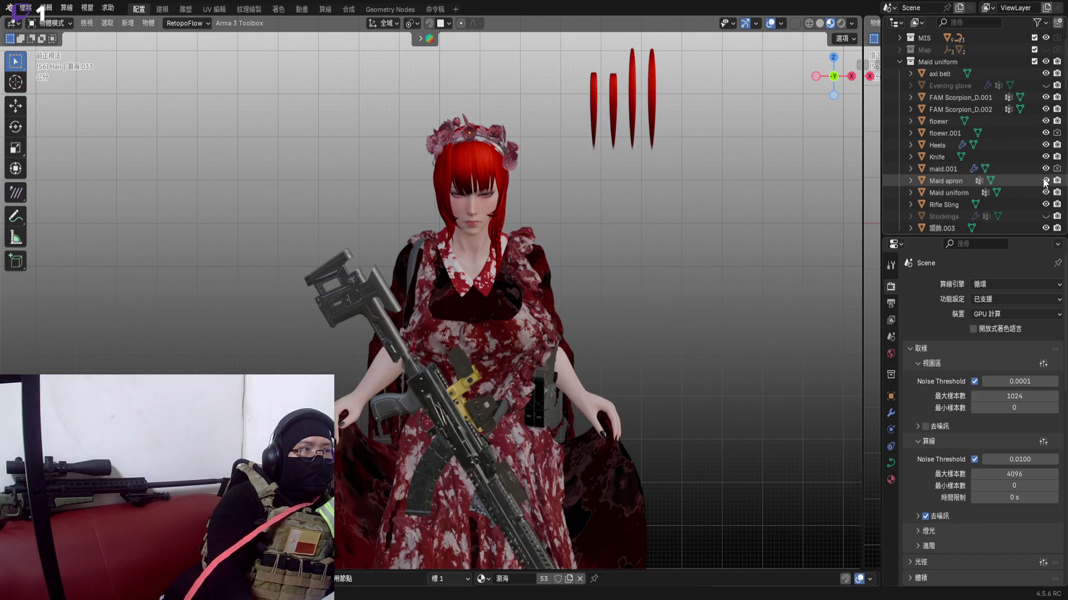
scroll(1043, 183, up, 1)
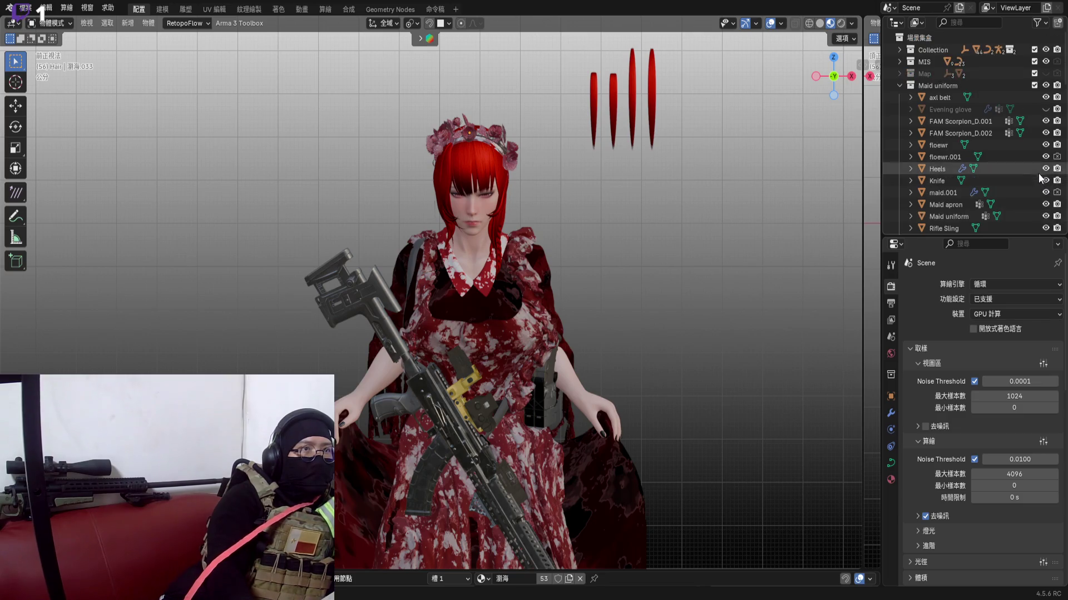
click(1046, 110)
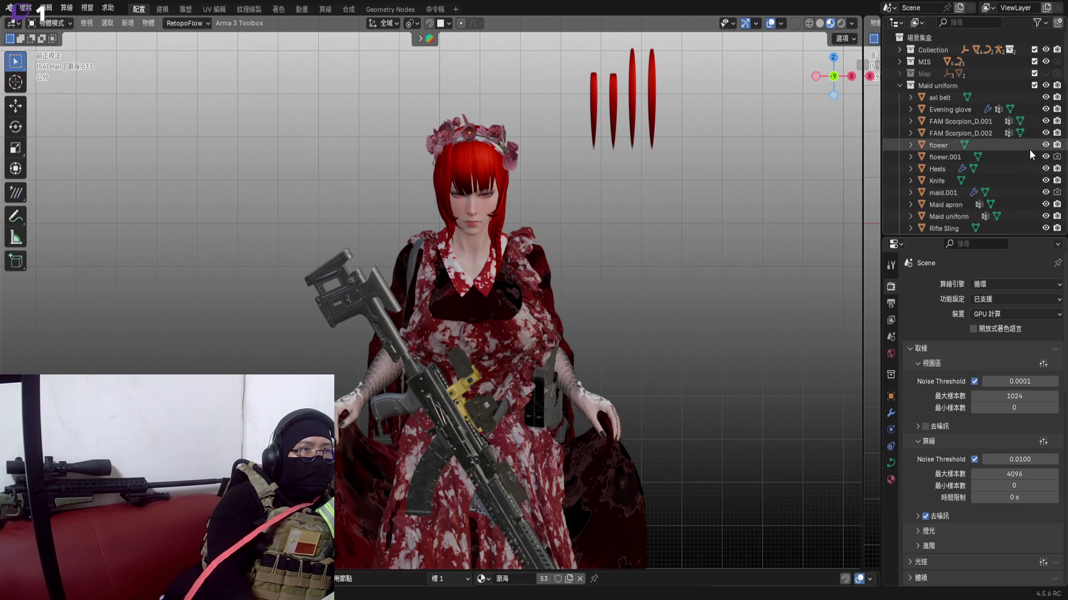
scroll(1044, 117, down, 6)
scroll(495, 399, up, 3)
scroll(532, 151, down, 1)
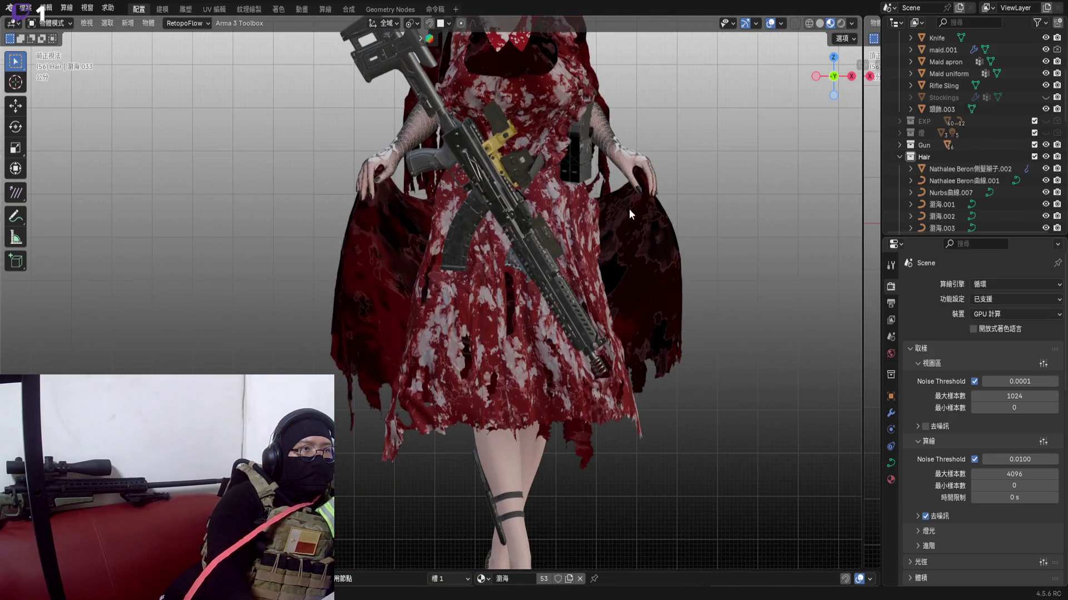
click(1046, 97)
scroll(505, 373, down, 3)
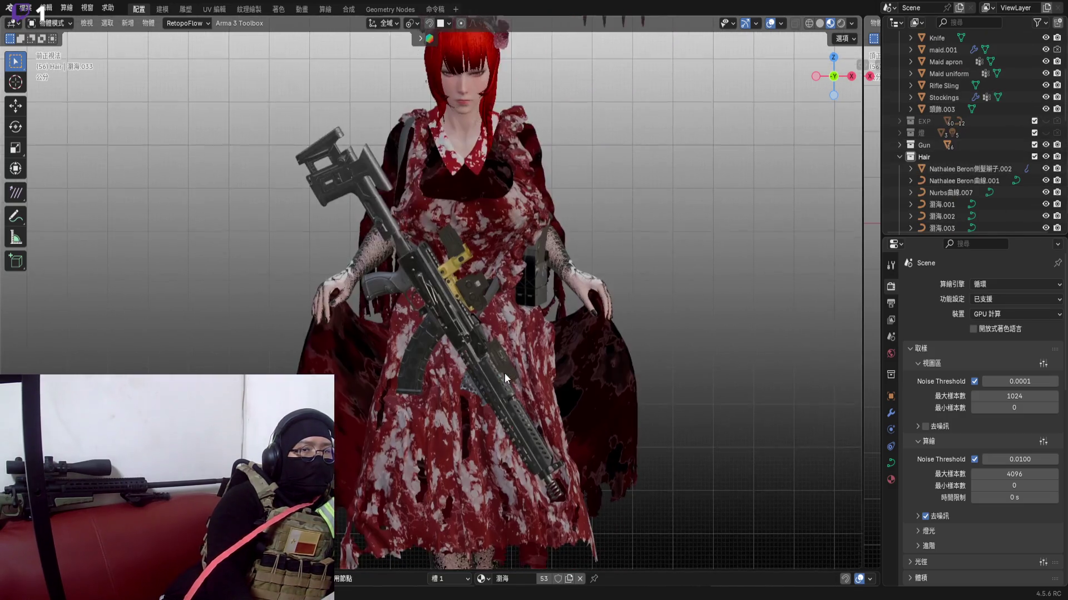
Recenter the character and switch the viewport to rendered preview
shift+middle_drag(505, 372, 501, 346)
scroll(488, 393, up, 2)
scroll(504, 384, up, 2)
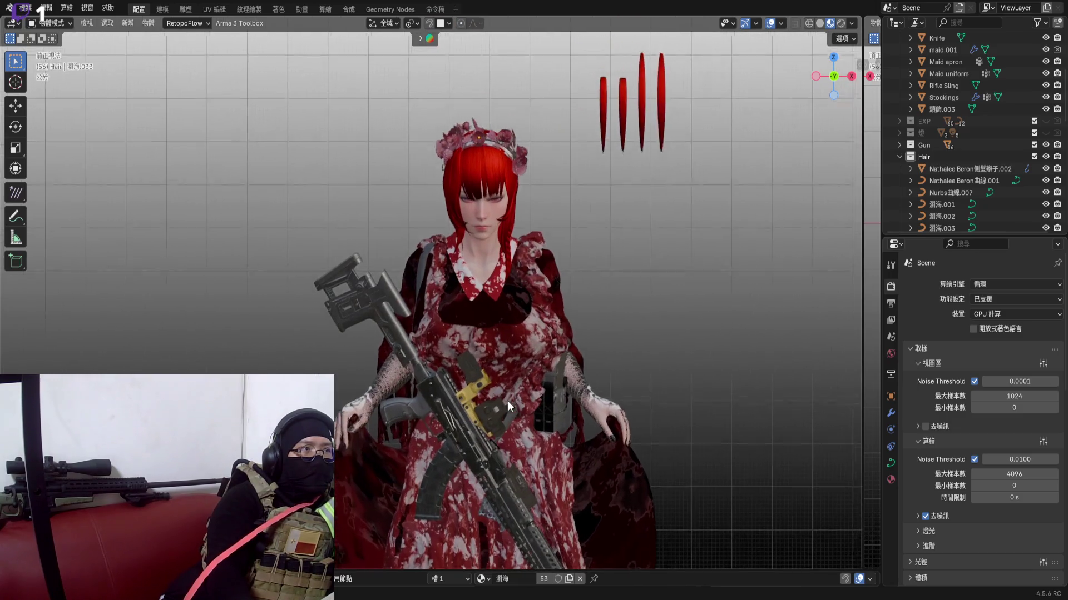
shift+middle_drag(508, 401, 505, 377)
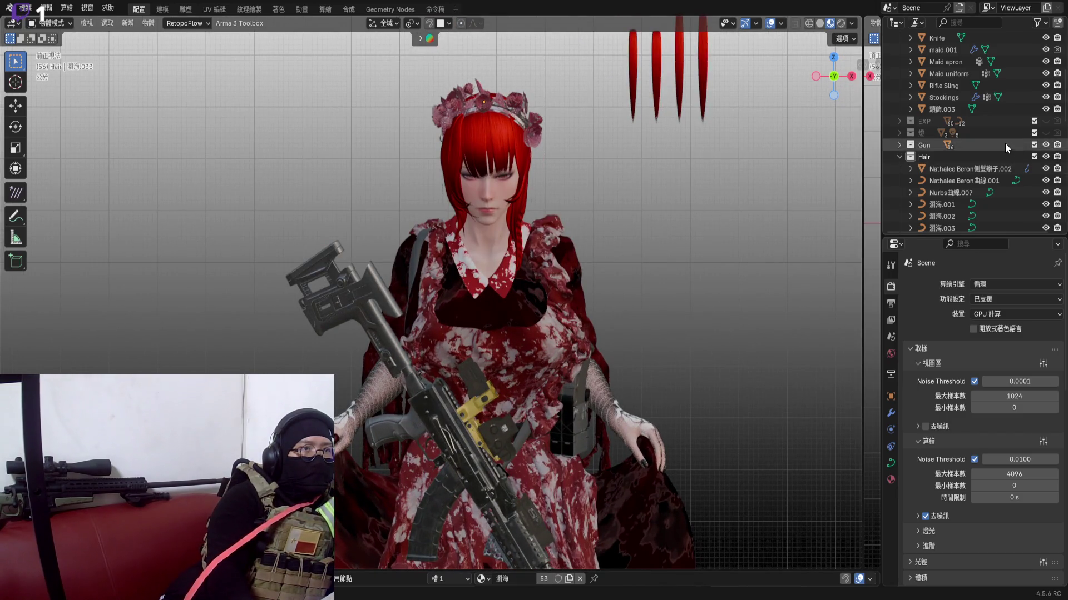
scroll(997, 144, up, 3)
scroll(994, 88, up, 3)
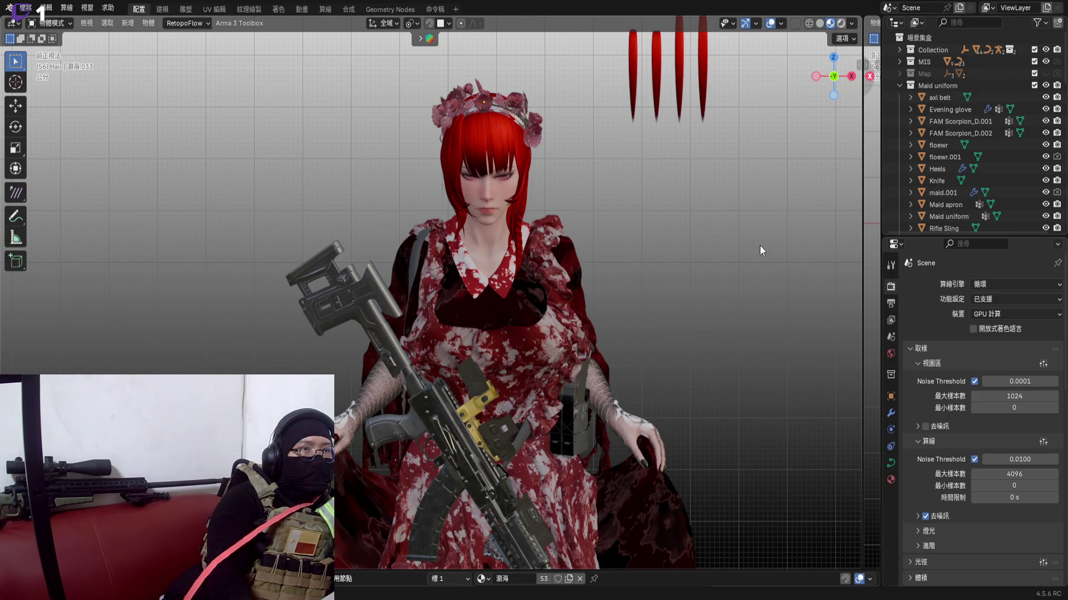
key(z)
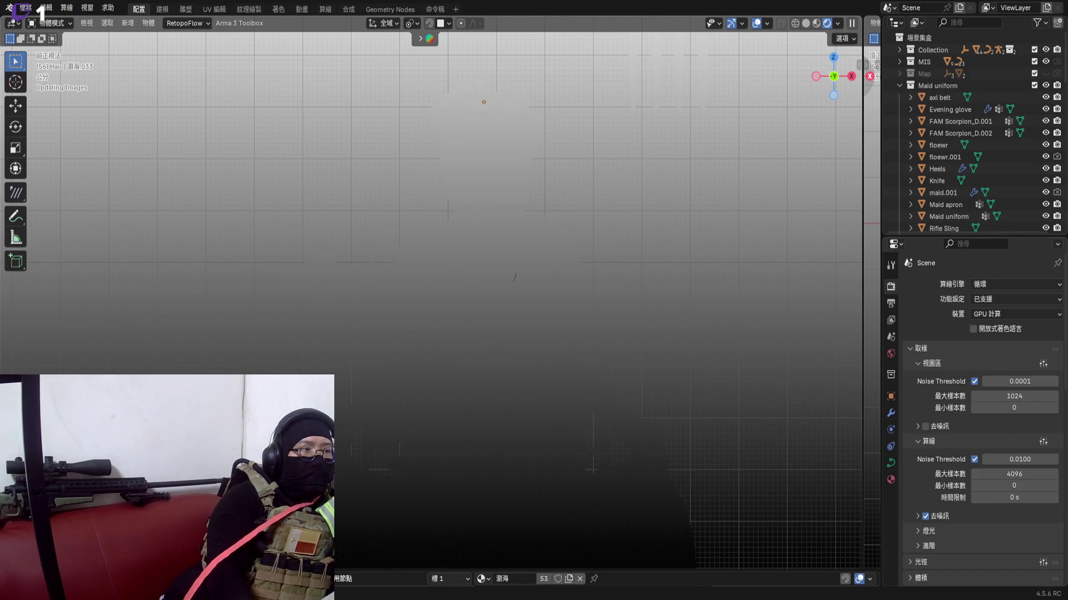
Enlarge the node editor area and turn the viewport overlays off
drag(611, 574, 611, 509)
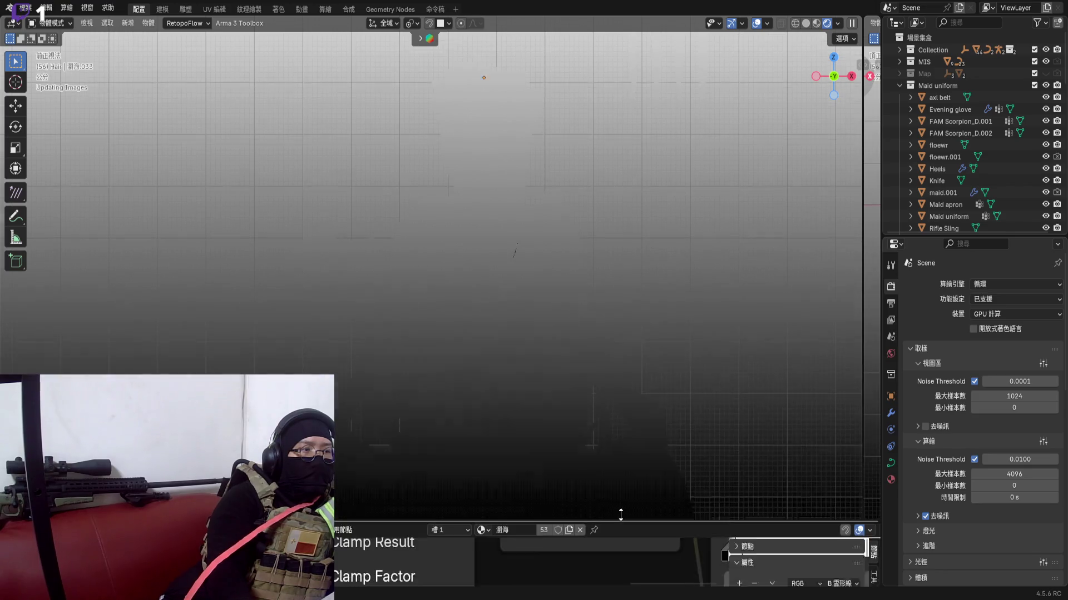
click(342, 515)
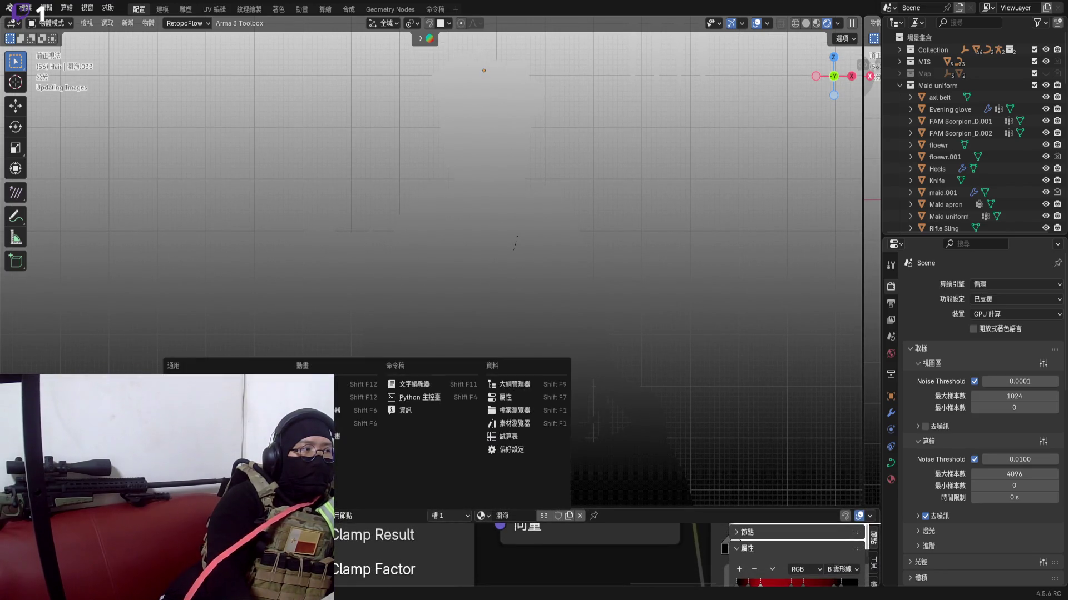
key(Escape)
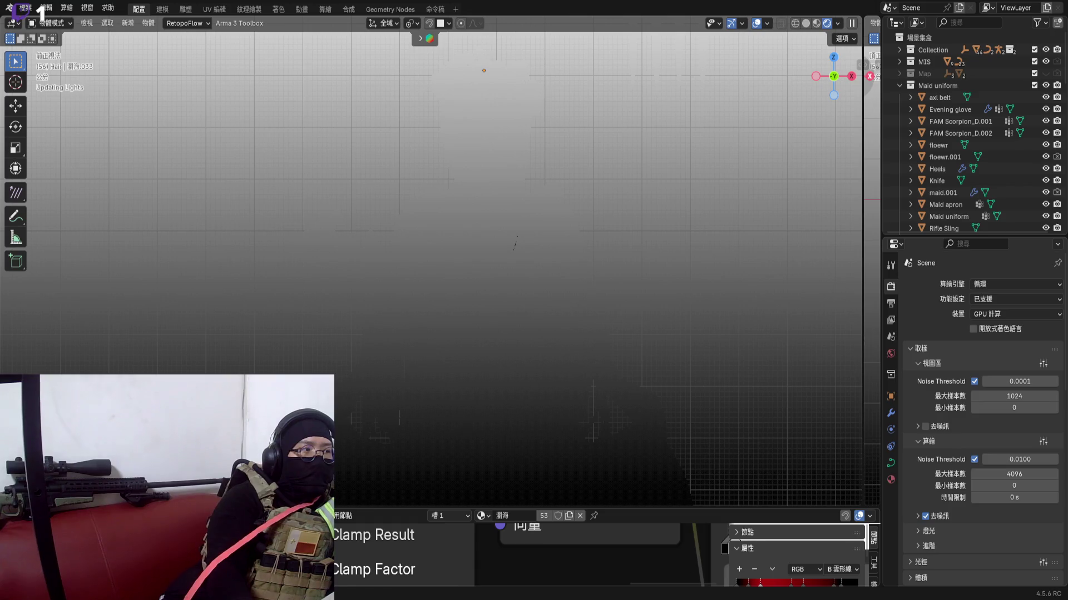
scroll(497, 561, down, 3)
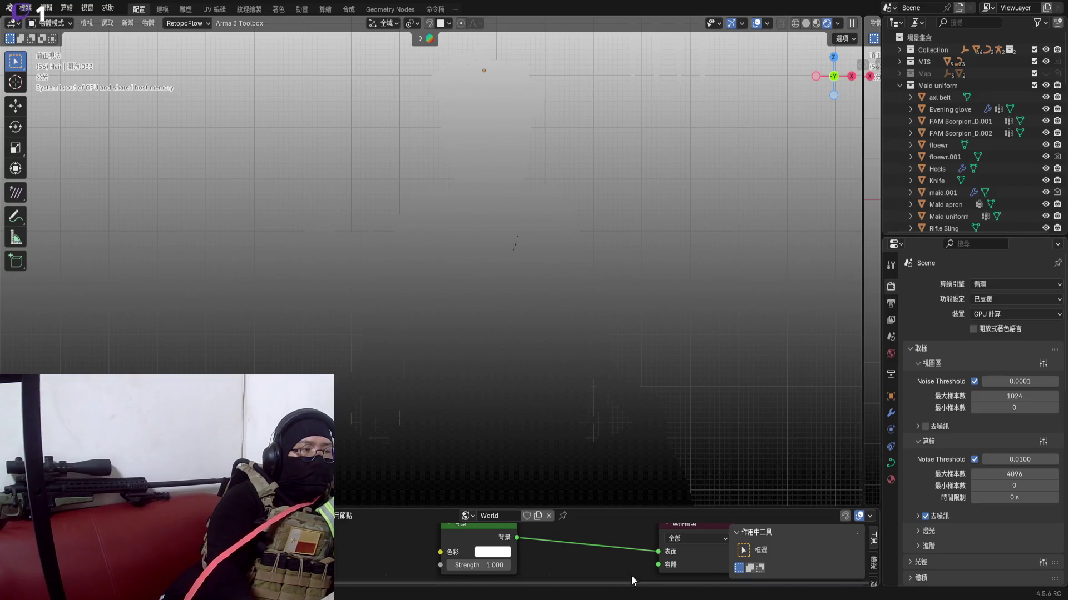
click(755, 24)
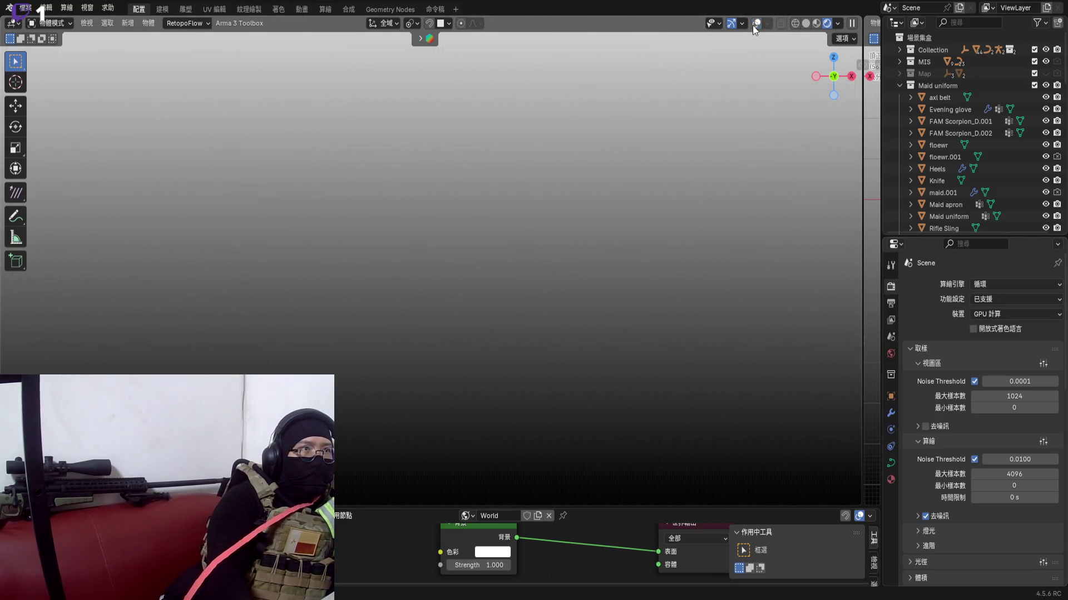
Lower the world Background node Strength to 0
drag(493, 566, 450, 566)
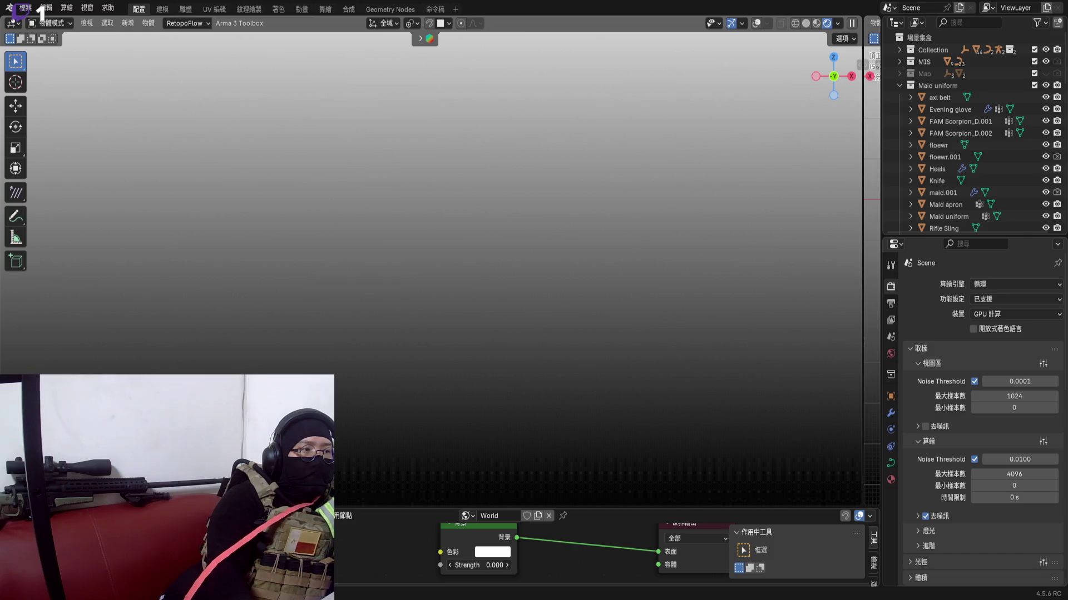
click(17, 515)
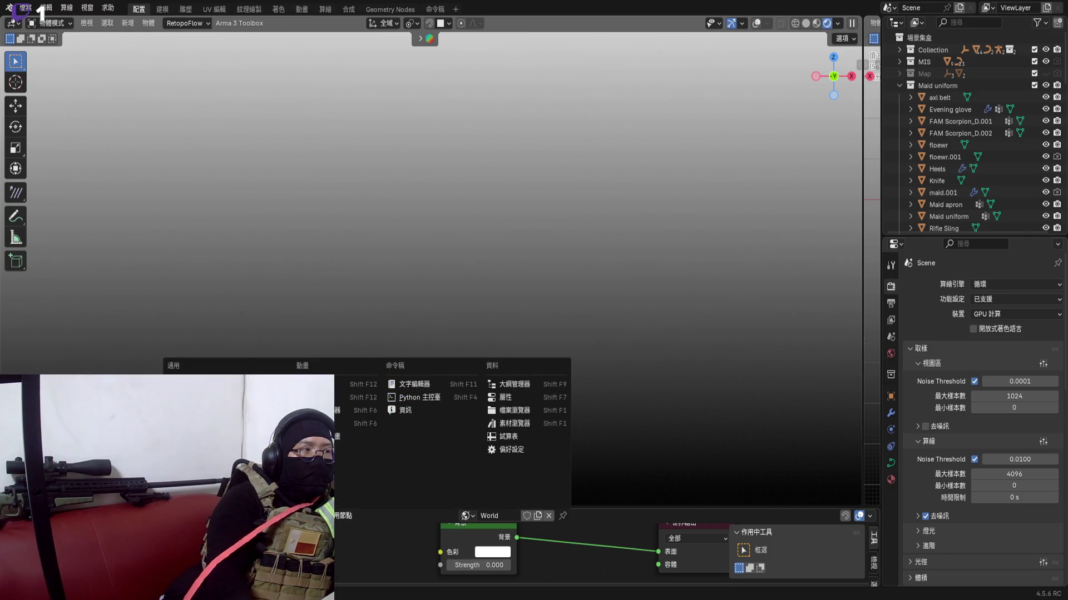
key(Escape)
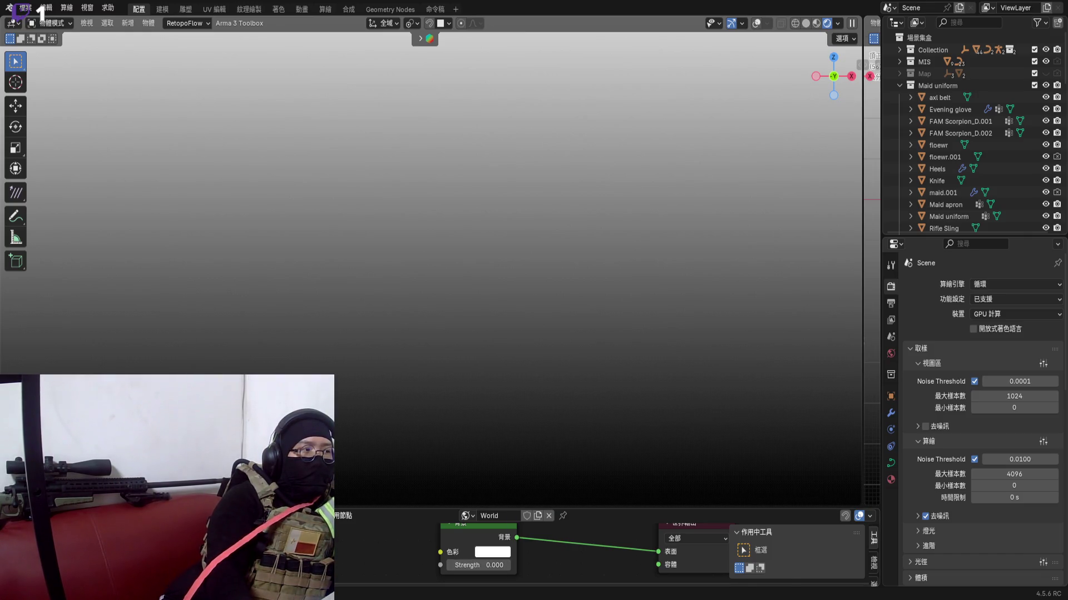
drag(608, 509, 608, 584)
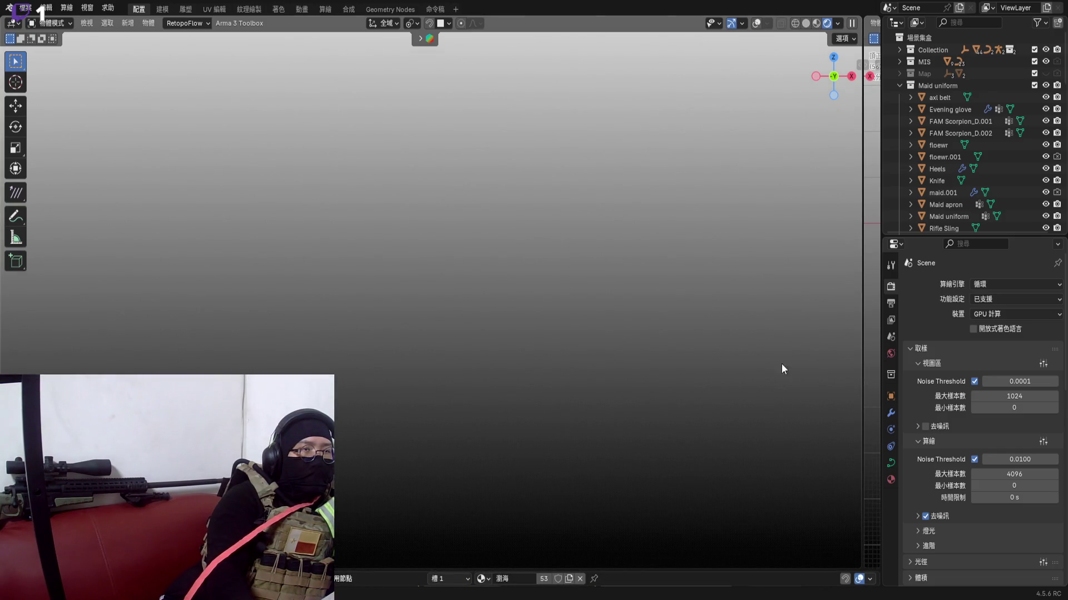
scroll(984, 179, down, 8)
scroll(983, 179, down, 4)
scroll(1007, 163, down, 2)
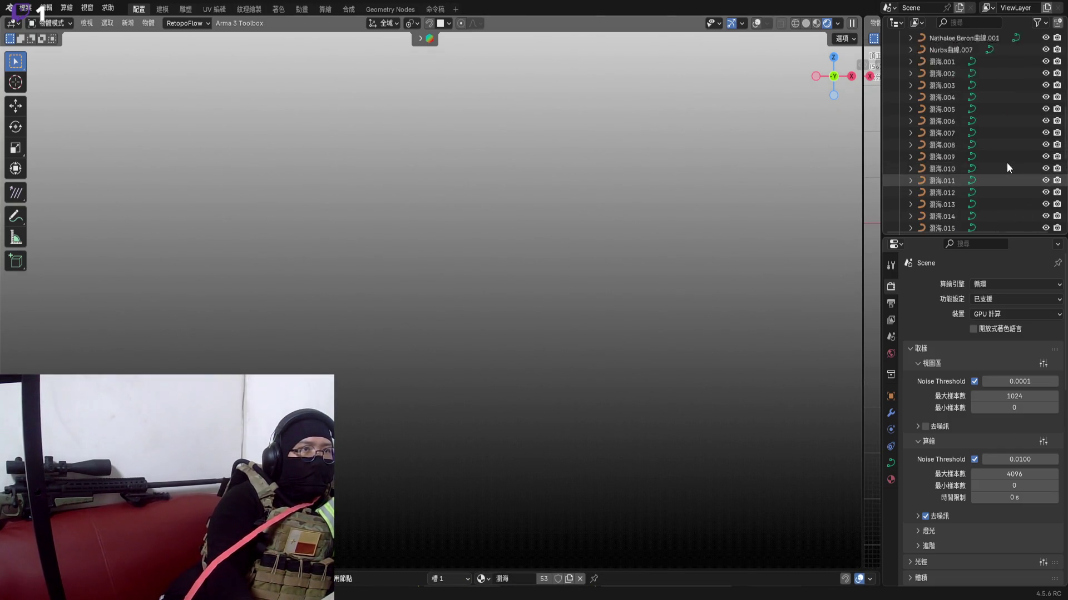
scroll(1007, 163, up, 3)
scroll(964, 153, up, 5)
Collapse the Hair collection, show the 燈 collection and unhide the character model with Alt+H
click(900, 157)
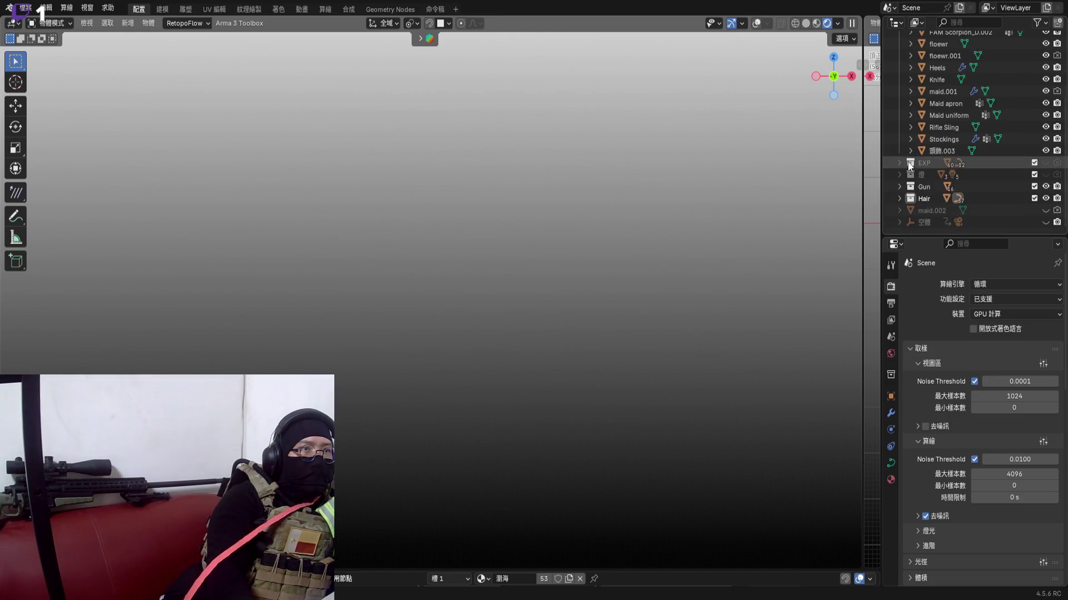
click(1048, 174)
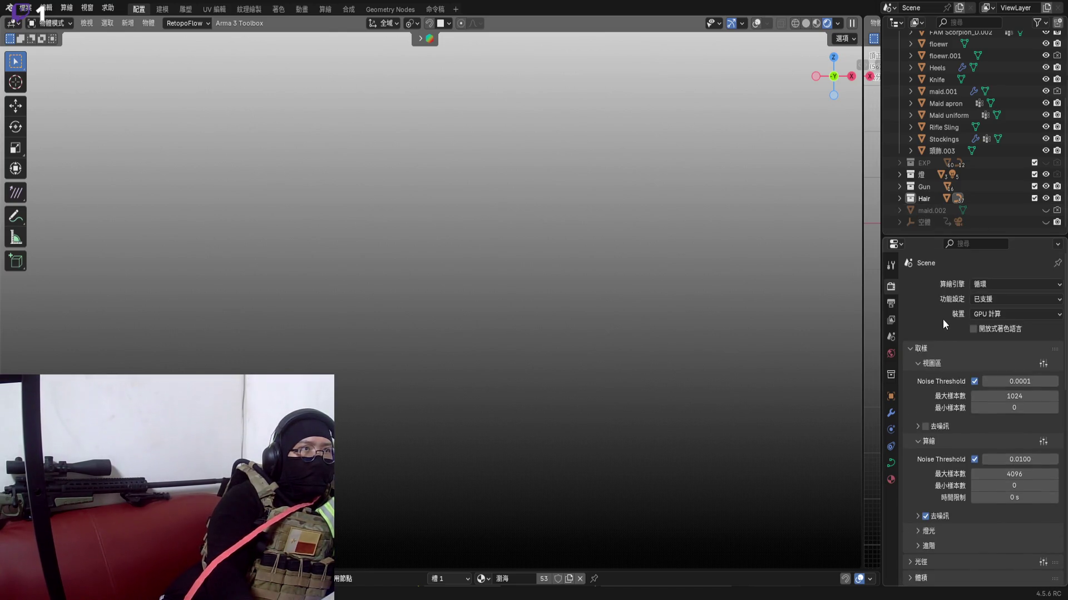
click(872, 37)
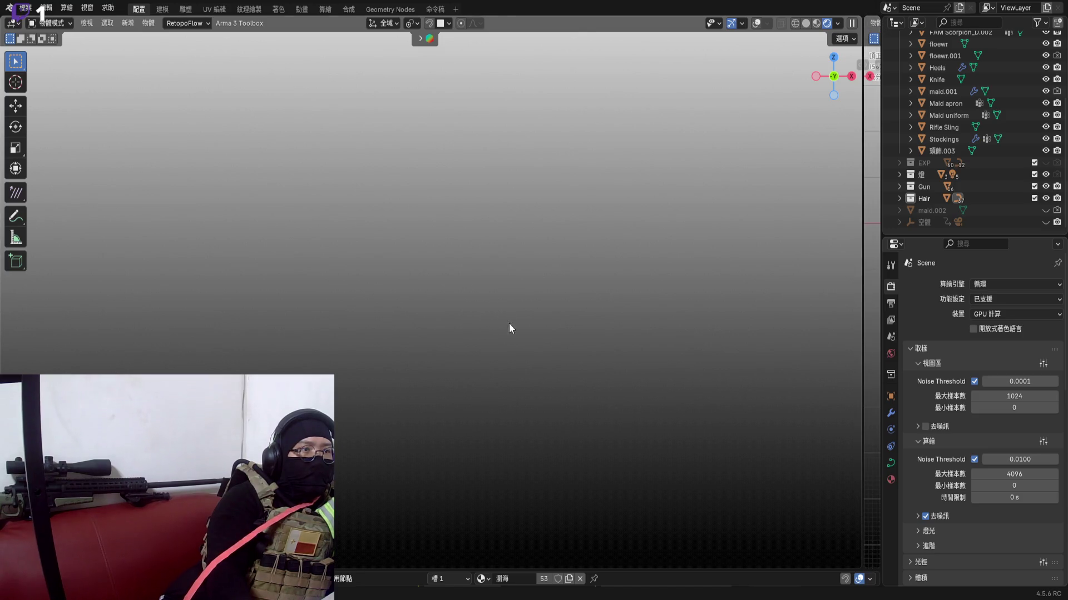
key(alt+h)
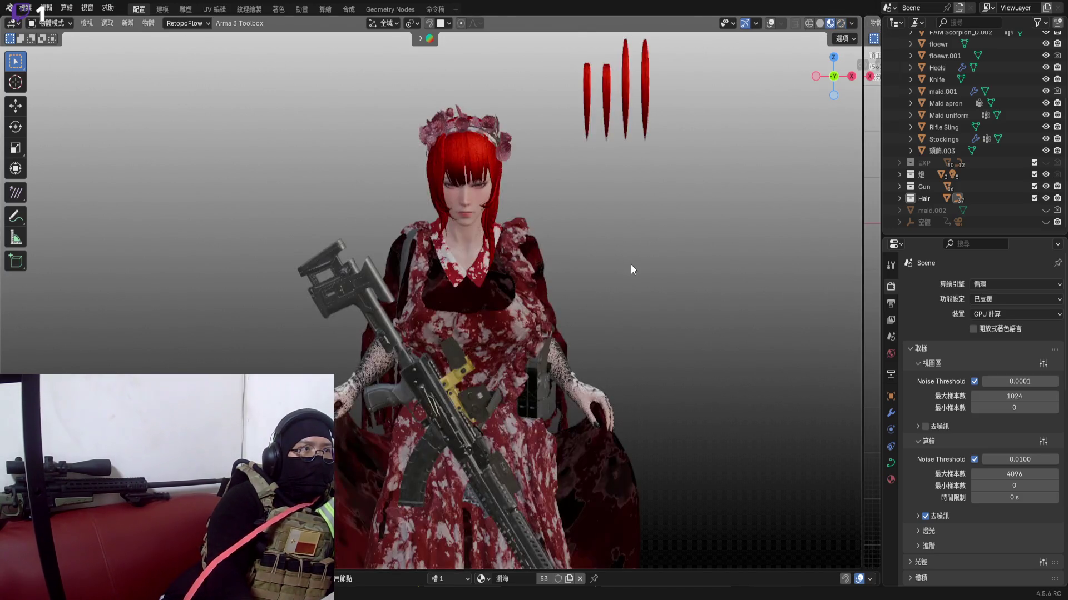
scroll(534, 267, up, 3)
scroll(536, 264, up, 1)
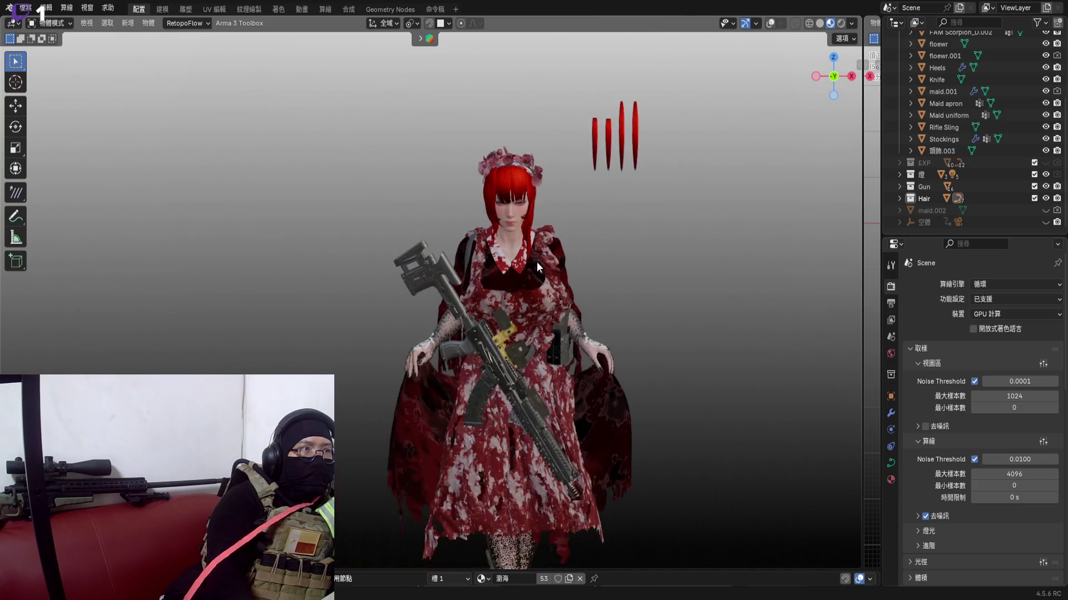
scroll(519, 246, up, 2)
scroll(524, 295, up, 1)
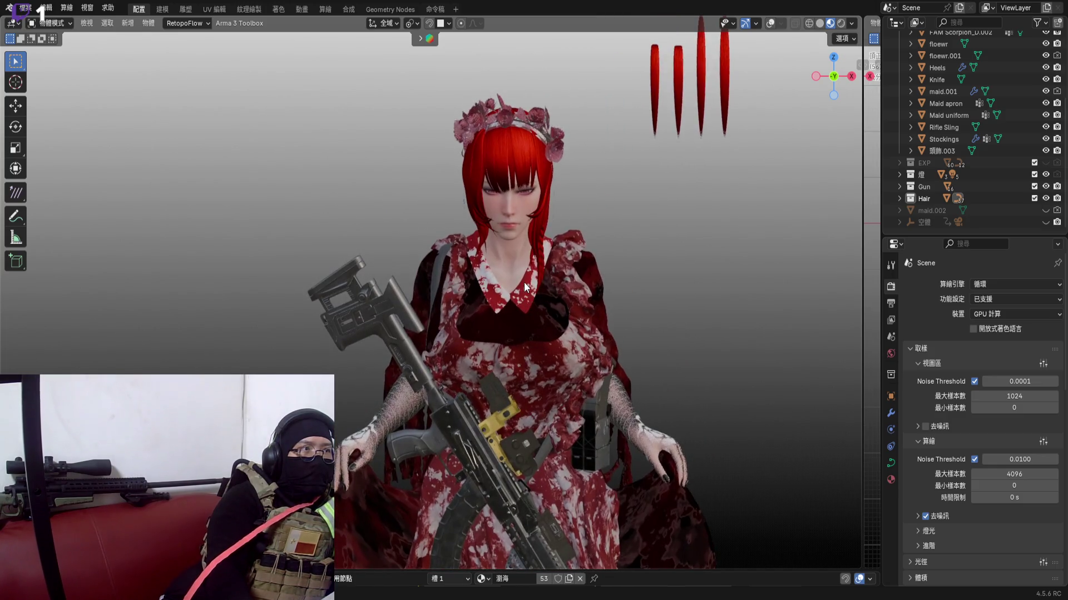
scroll(505, 255, up, 2)
scroll(511, 251, up, 1)
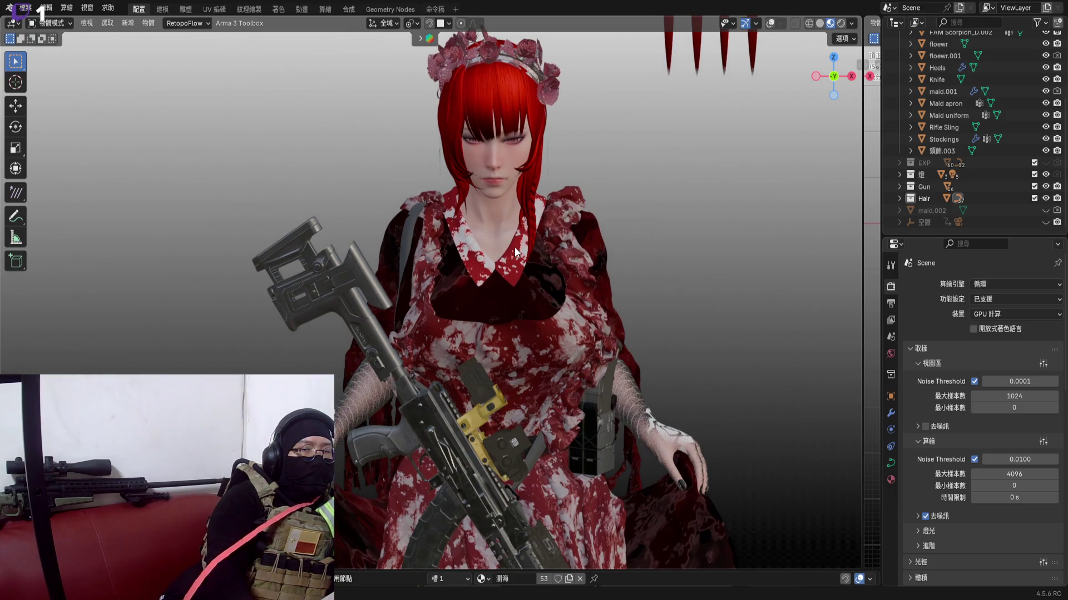
Select the Stockings on the character's legs and hide them so the legs show bare
middle_drag(515, 193, 526, 215)
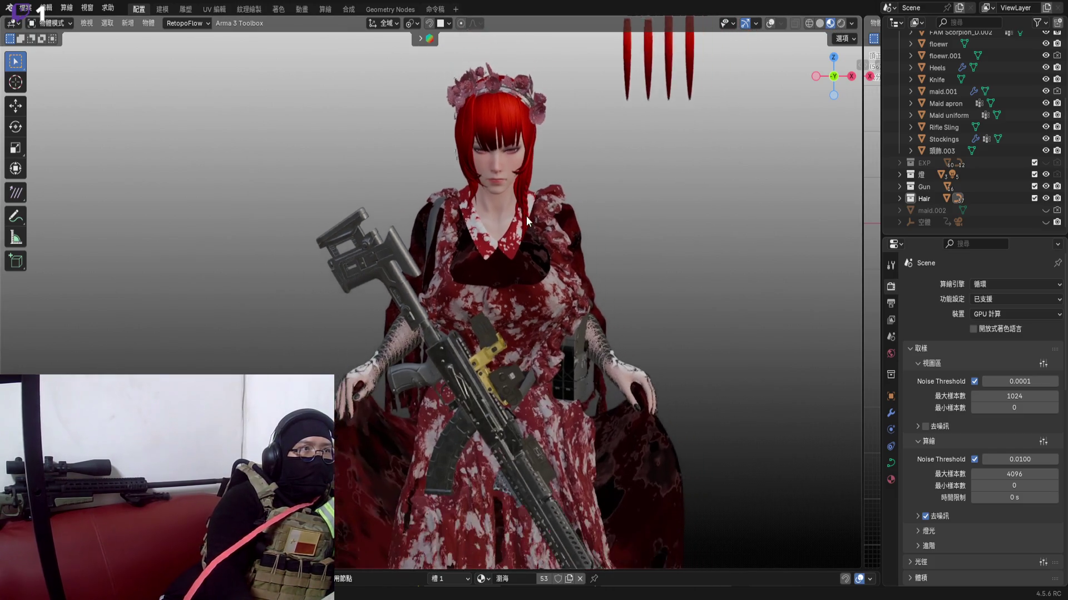
scroll(526, 217, down, 2)
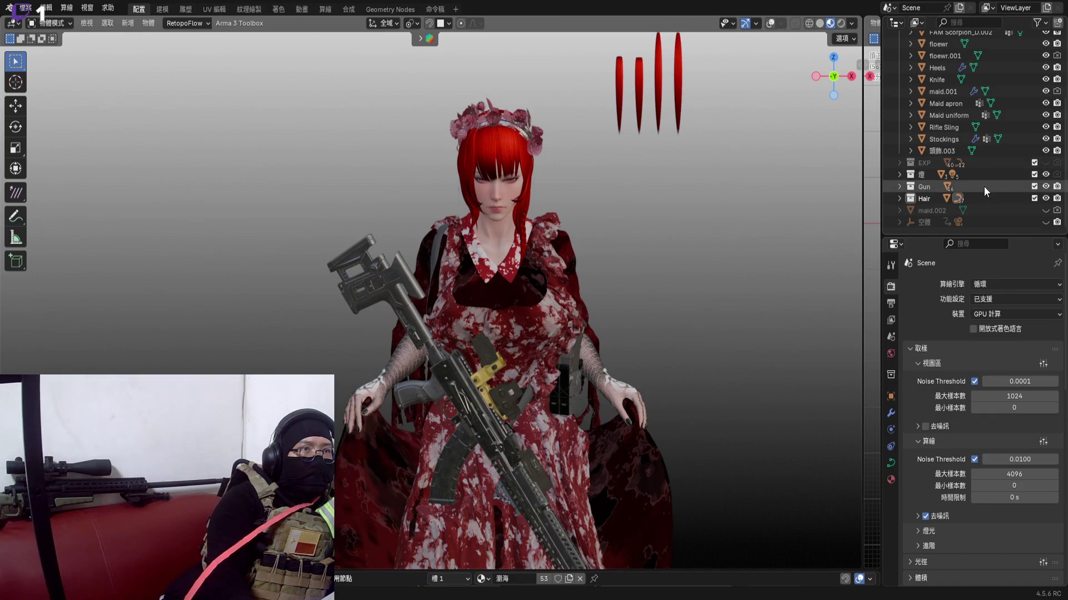
scroll(993, 185, up, 3)
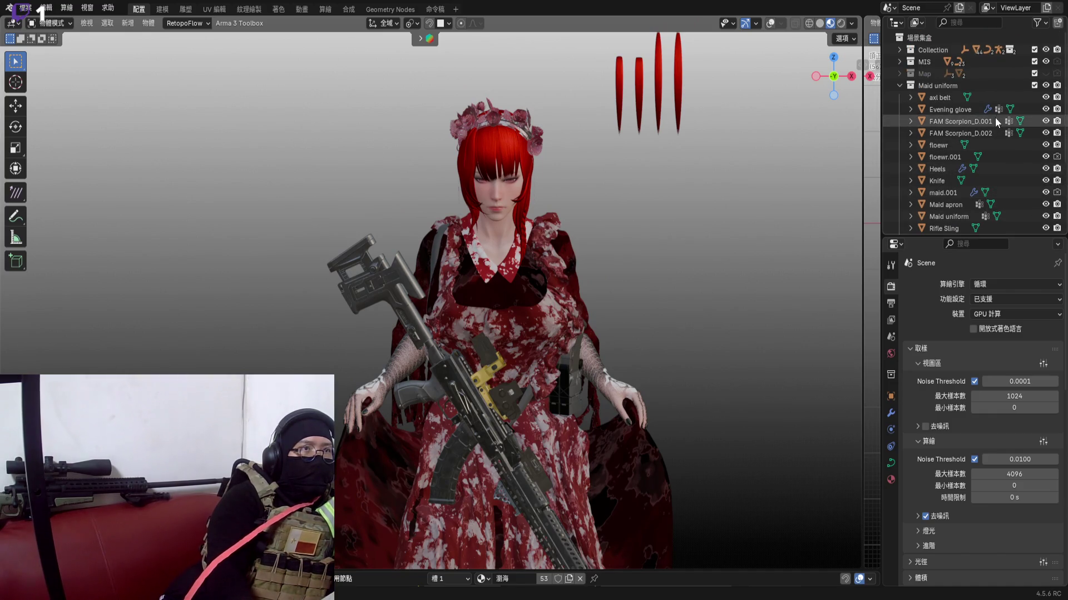
scroll(978, 146, down, 3)
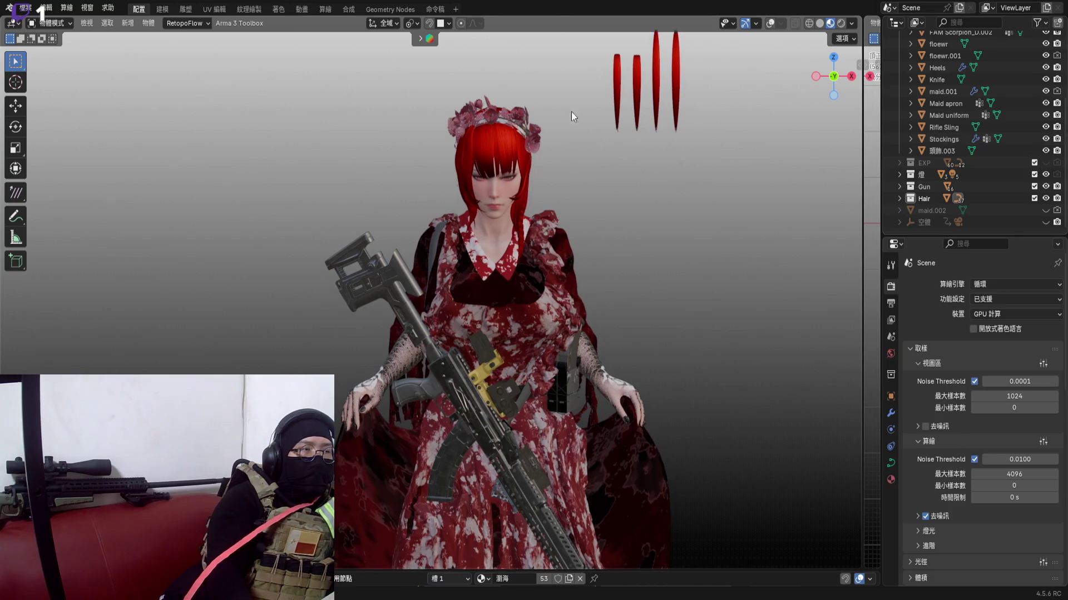
scroll(485, 376, up, 3)
click(488, 489)
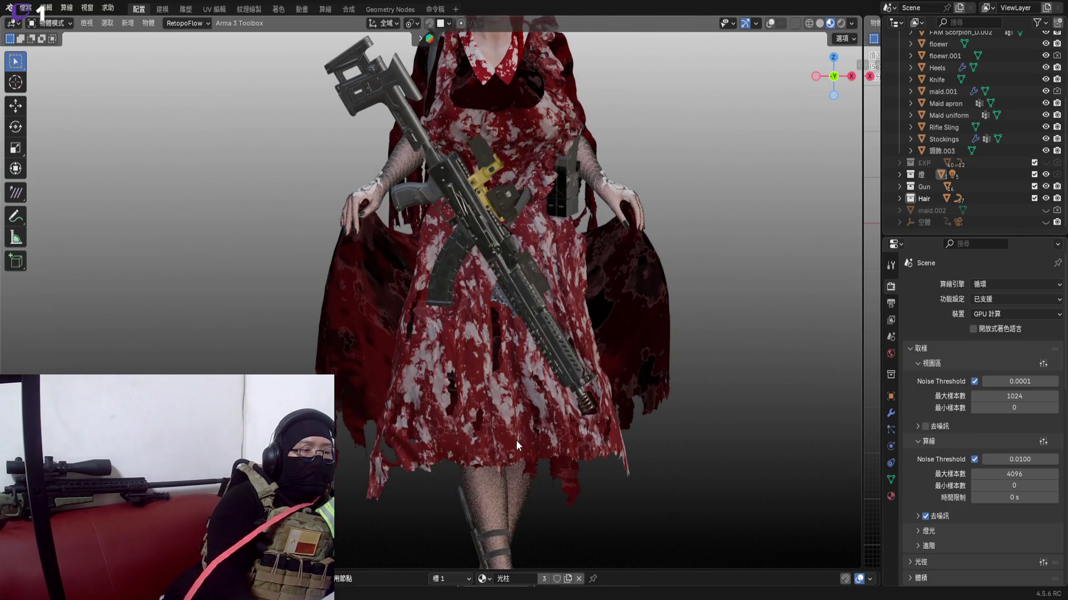
key(h)
scroll(513, 435, down, 3)
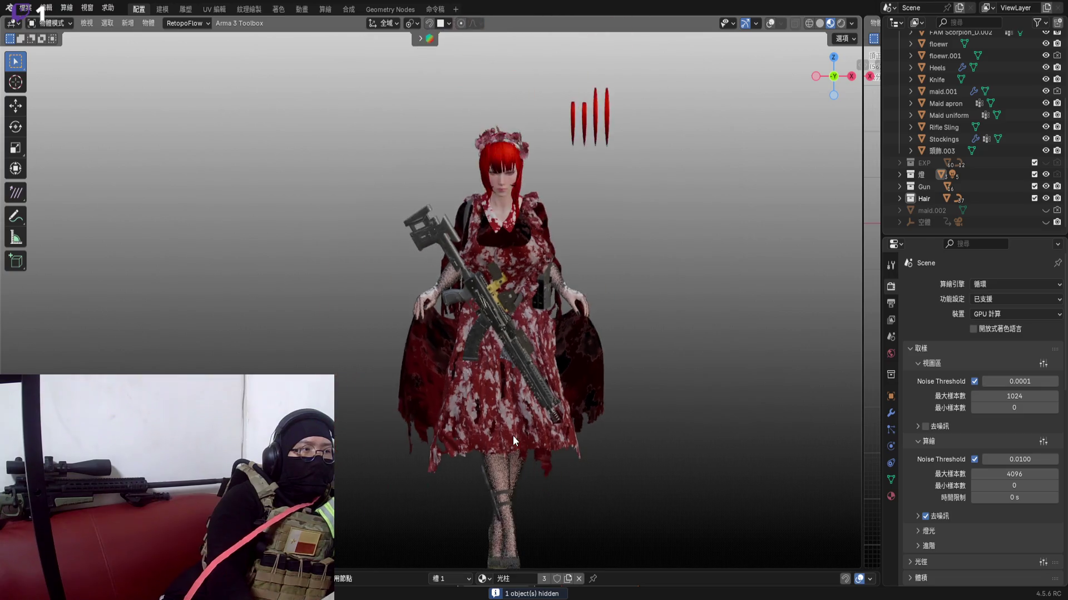
scroll(493, 389, up, 5)
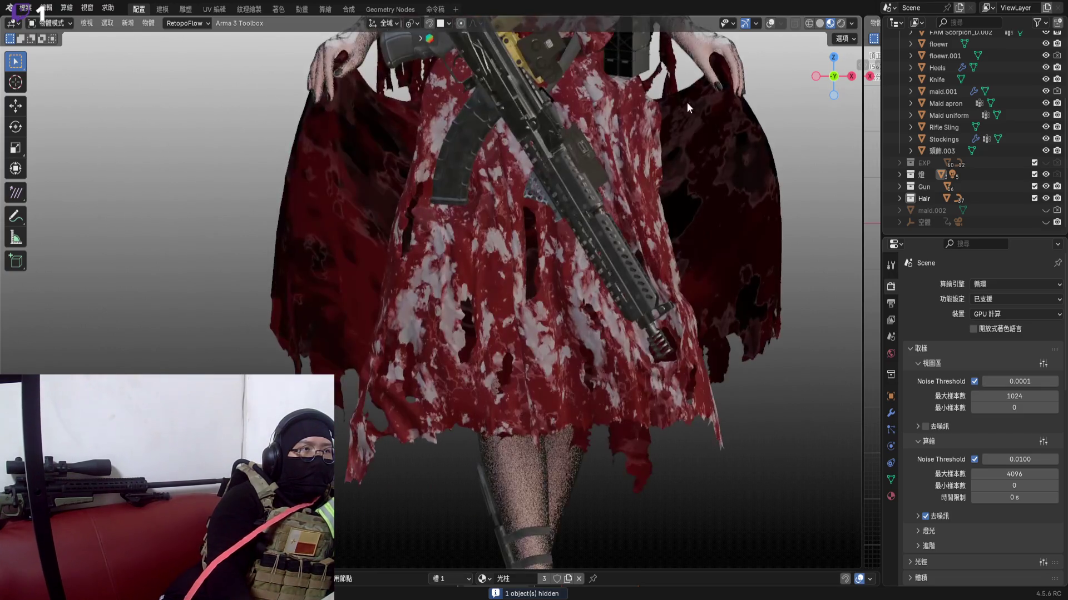
Frame the character close-up in front orthographic view with overlays off and rendered shading
key(KP_1)
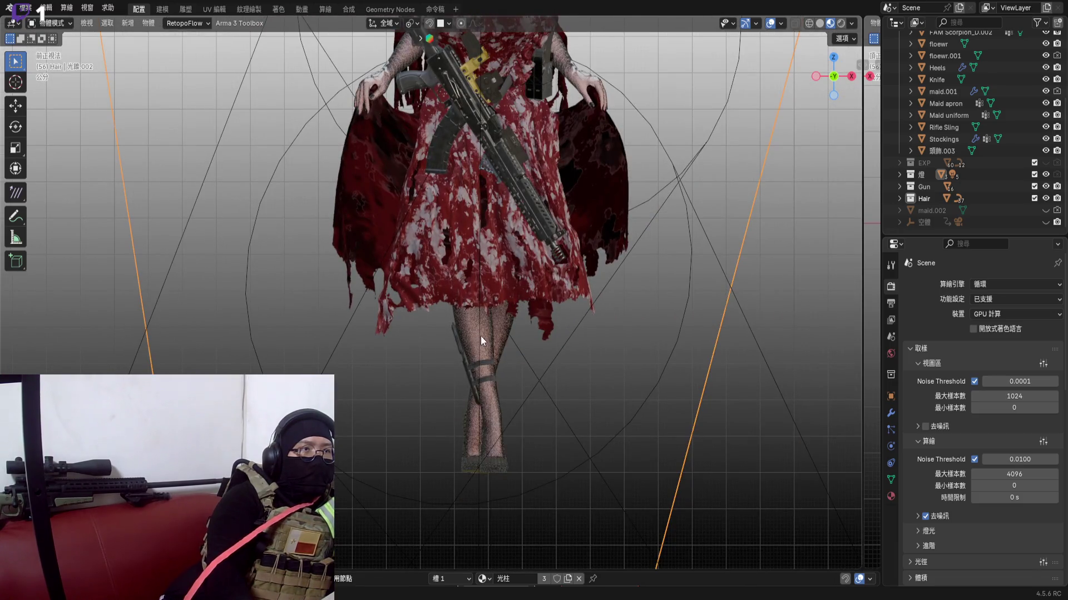
mouse_move(480, 335)
shift+middle_down()
mouse_move(535, 337)
mouse_move(134, 327)
shift+middle_up()
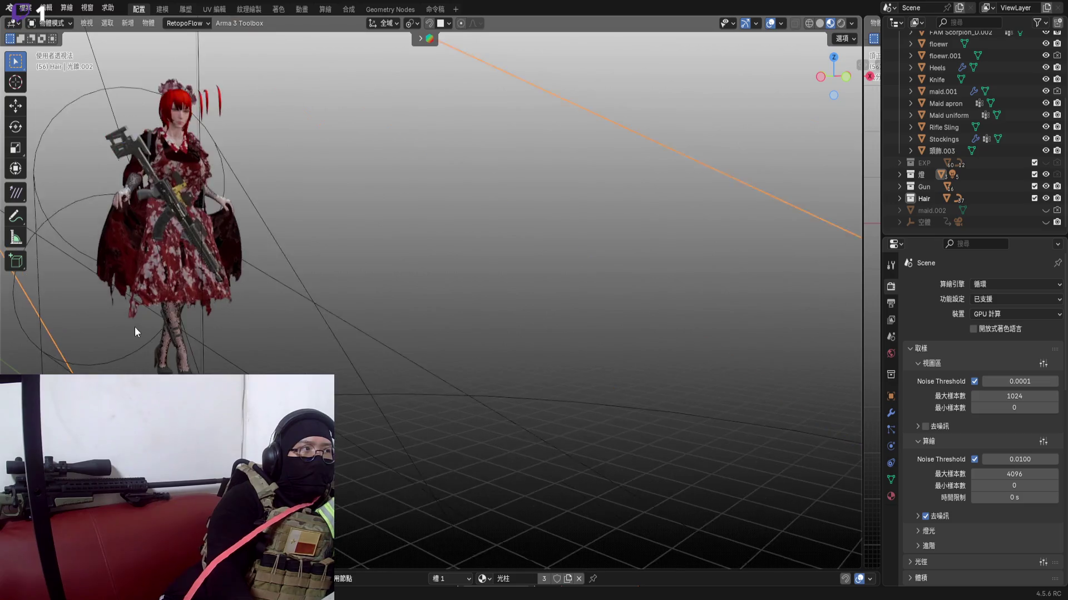
scroll(134, 327, up, 3)
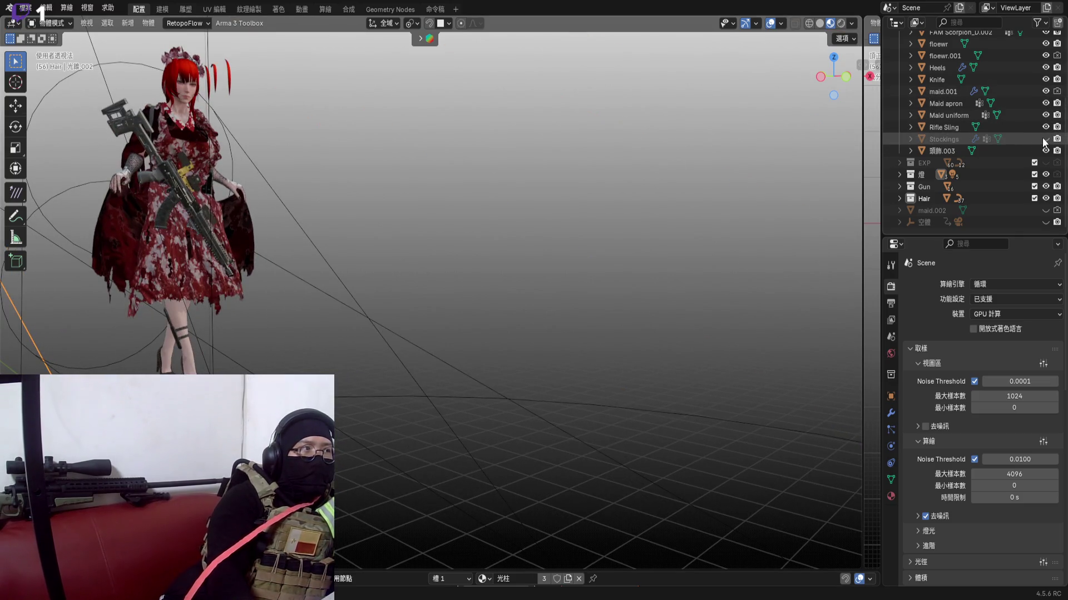
click(844, 77)
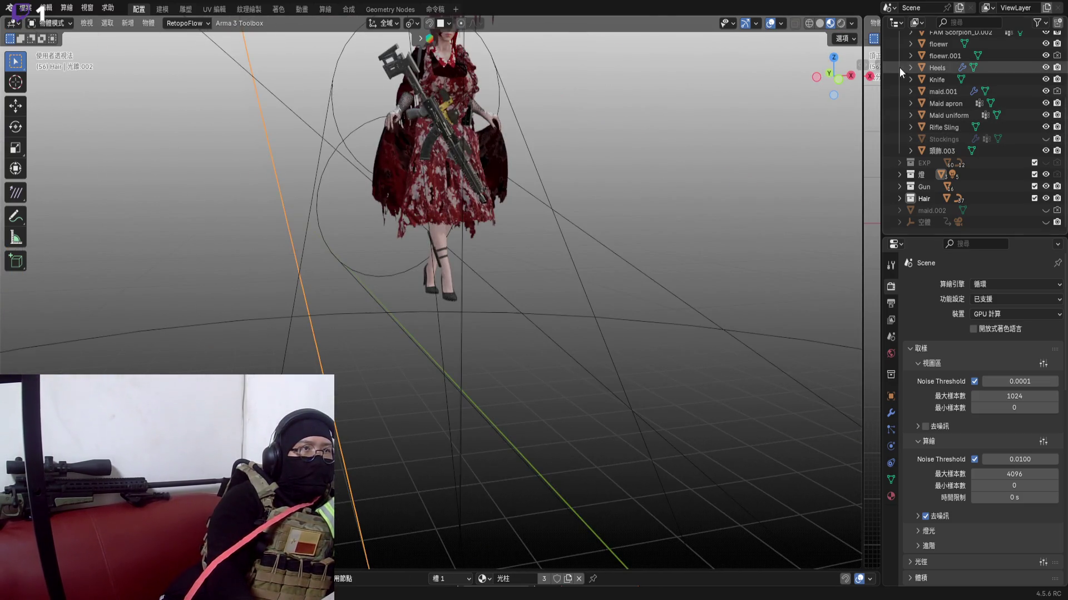
click(850, 76)
shift+middle_drag(503, 152, 631, 233)
scroll(534, 251, down, 4)
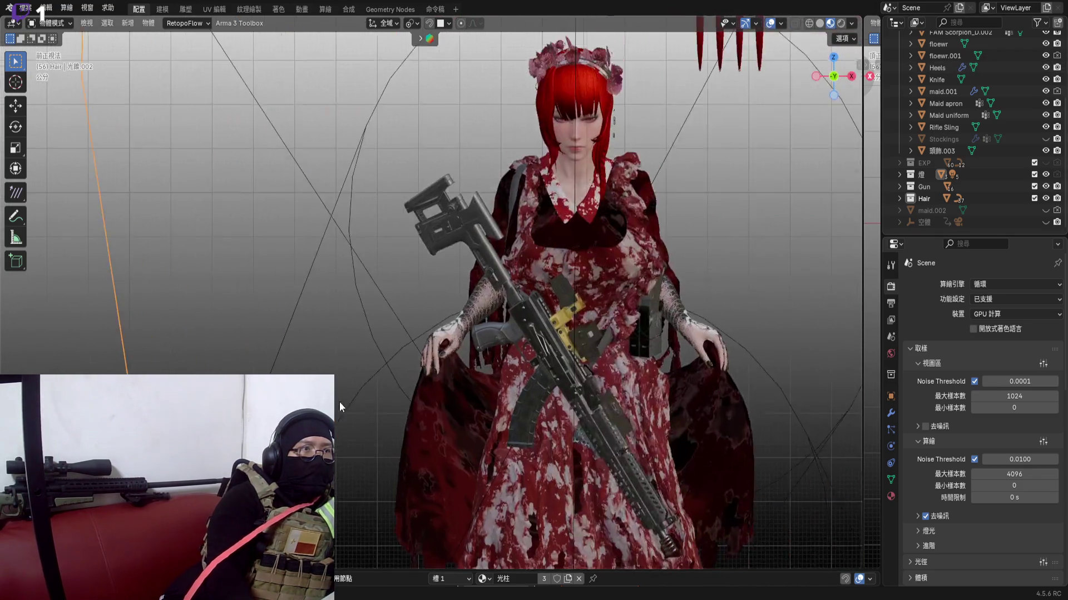
click(771, 22)
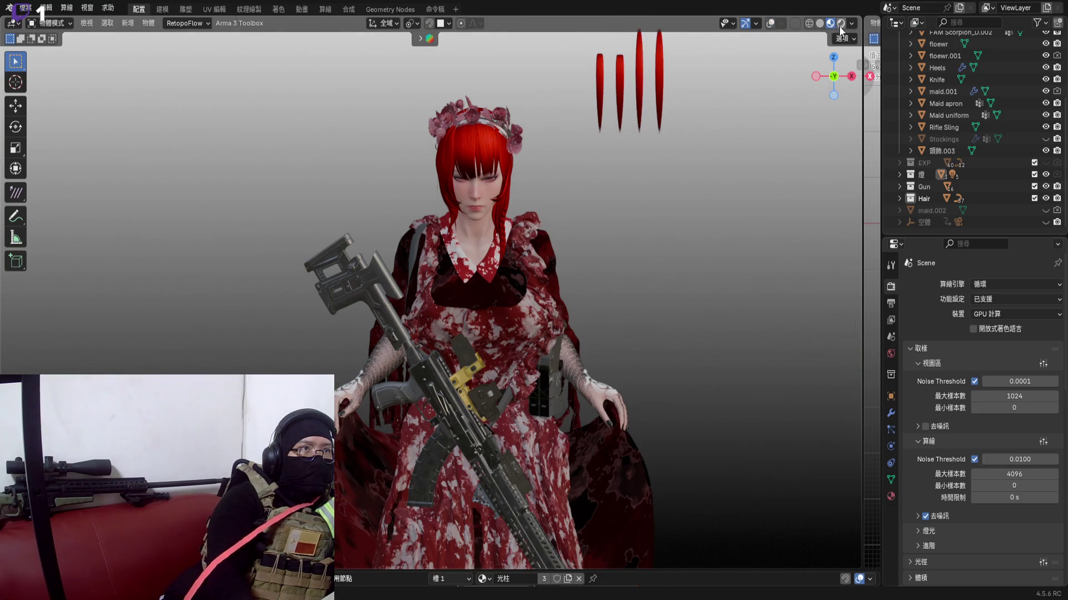
key(z)
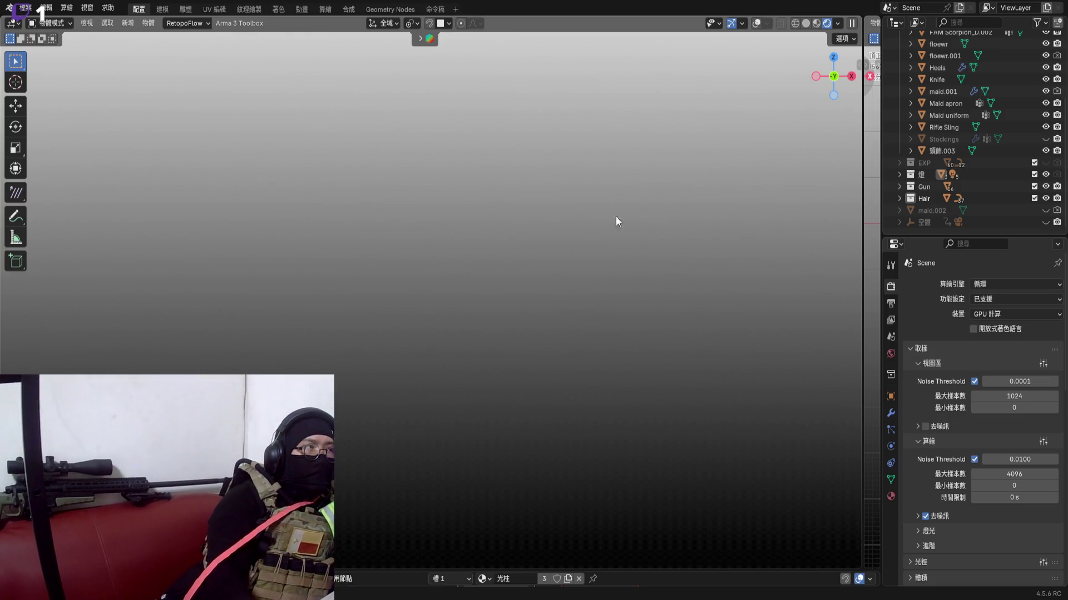
Enable Scene World lighting in viewport shading and switch the render engine to EEVEE
click(836, 25)
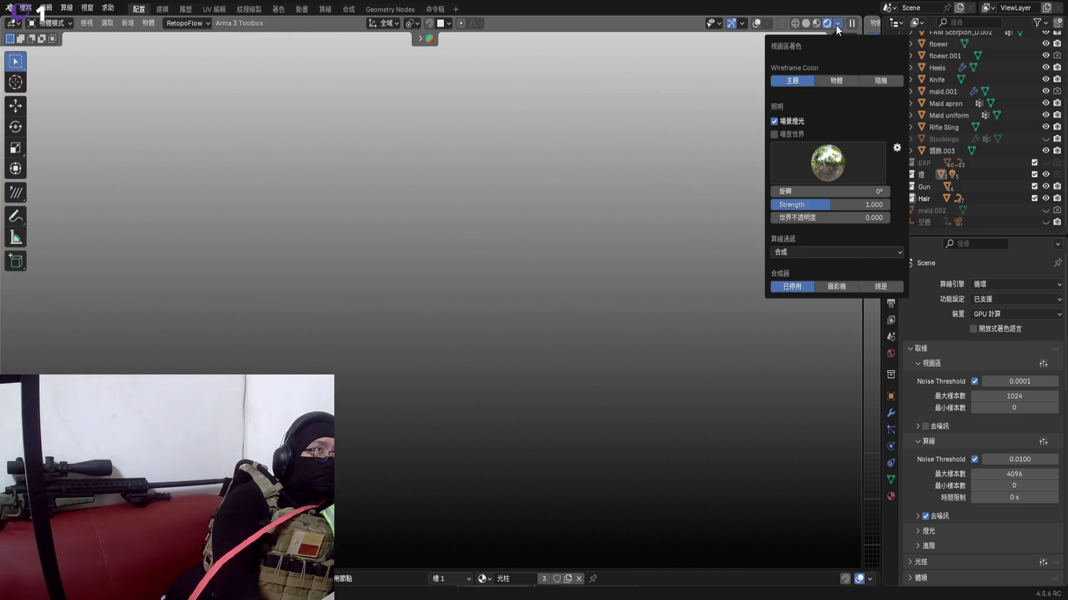
click(774, 133)
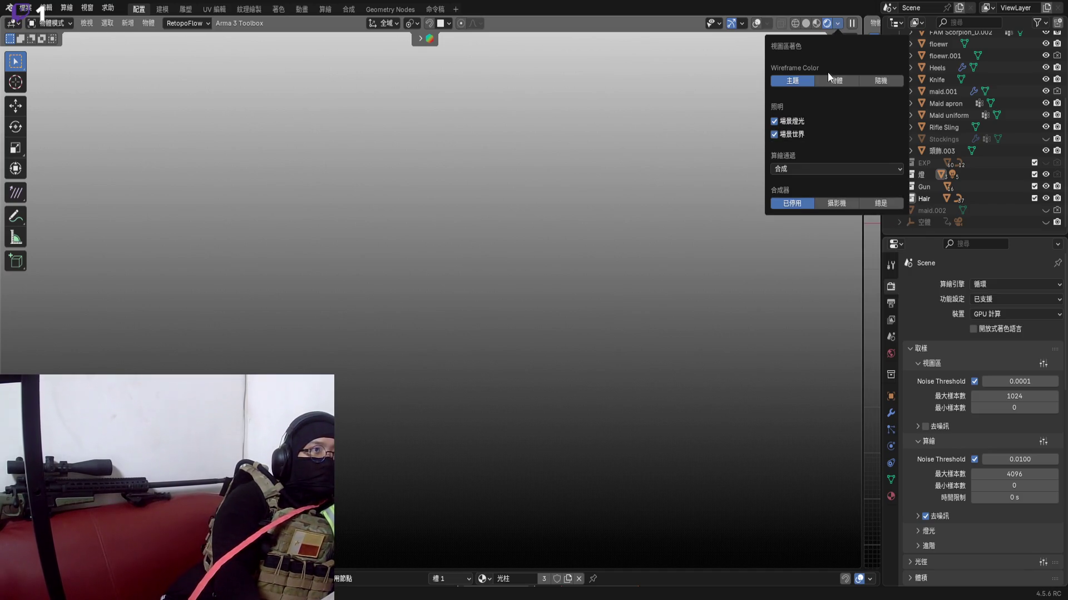
click(836, 24)
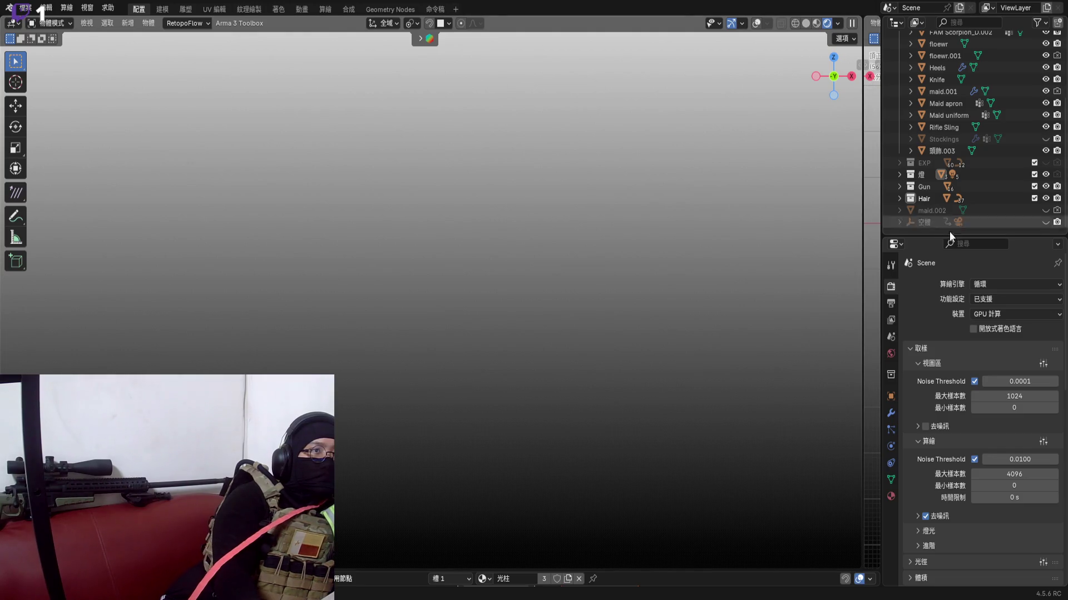
click(996, 283)
click(996, 297)
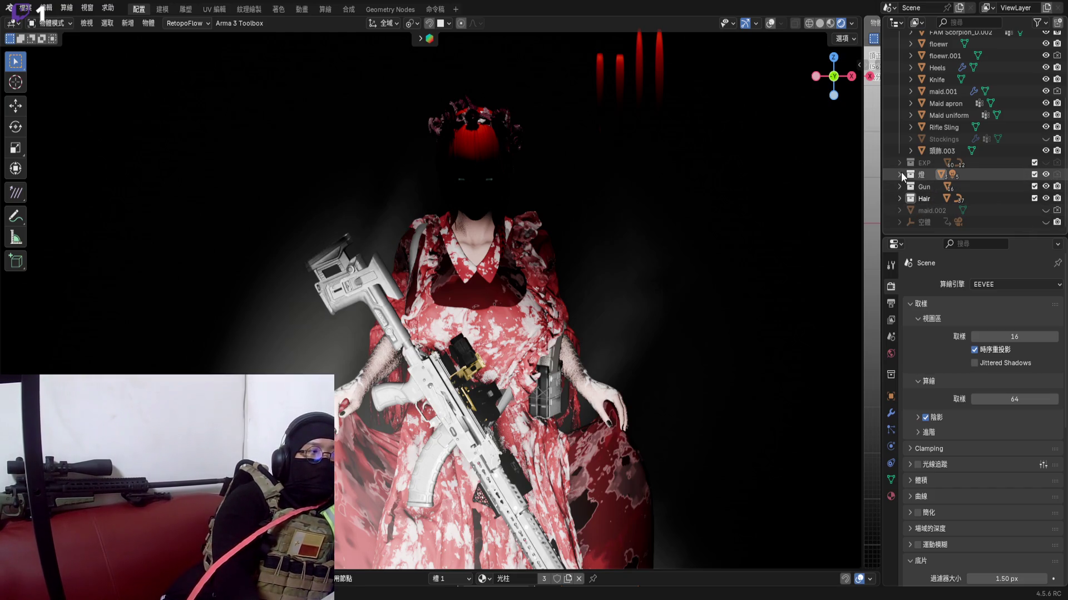
scroll(496, 203, down, 1)
scroll(499, 203, up, 1)
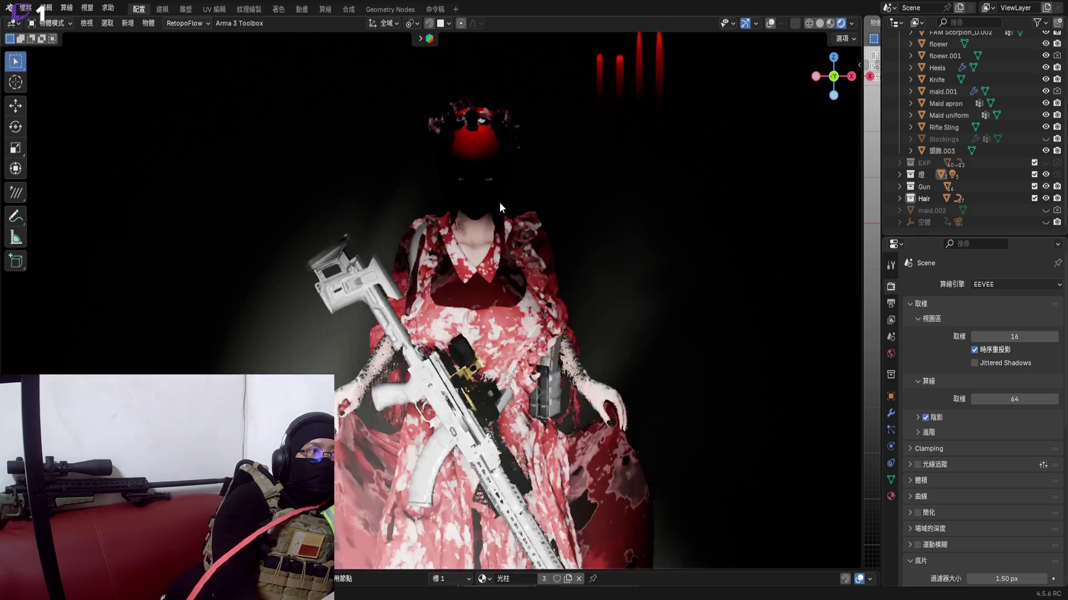
scroll(499, 202, down, 2)
Inspect the EEVEE result from above and the front, then set the render engine back to Cycles
mouse_move(500, 203)
middle_down()
mouse_move(483, 178)
mouse_move(504, 292)
middle_up()
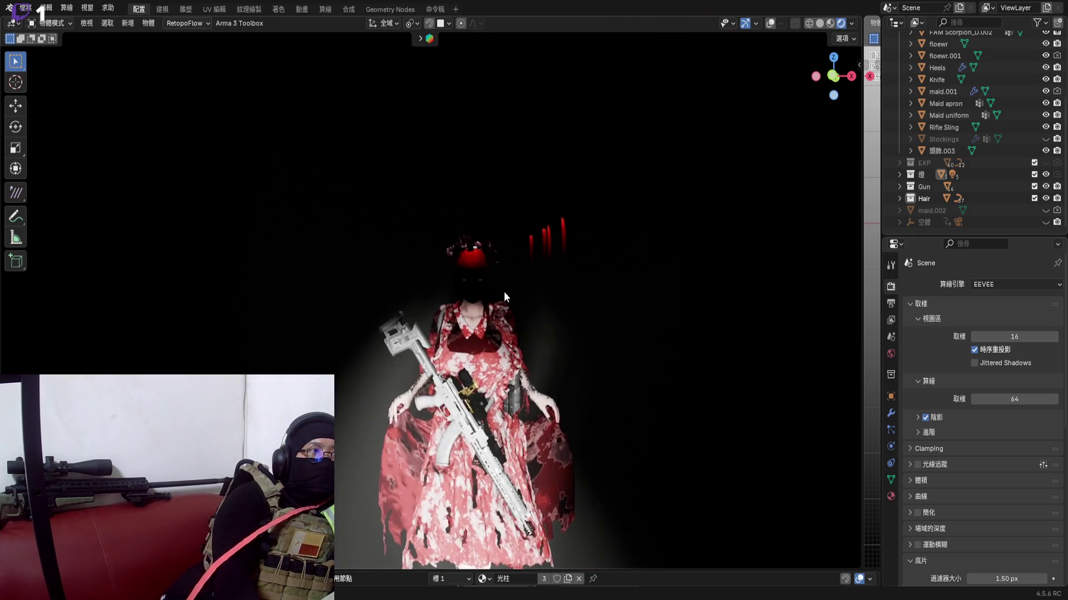
scroll(482, 305, up, 3)
scroll(472, 283, up, 2)
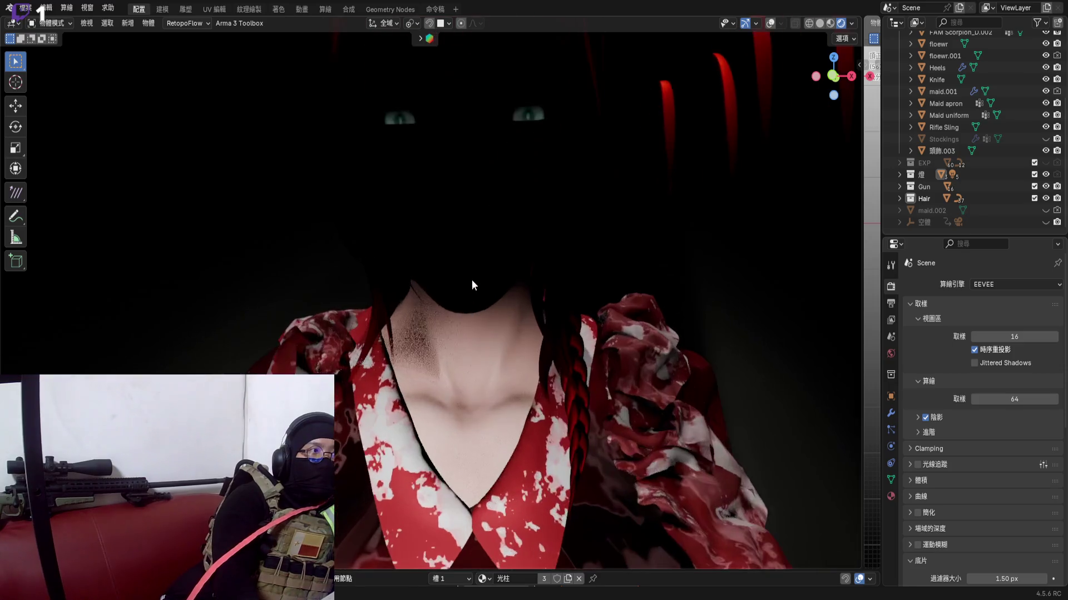
mouse_move(472, 284)
middle_down()
mouse_move(481, 212)
mouse_move(402, 212)
mouse_move(508, 259)
middle_up()
scroll(510, 256, down, 3)
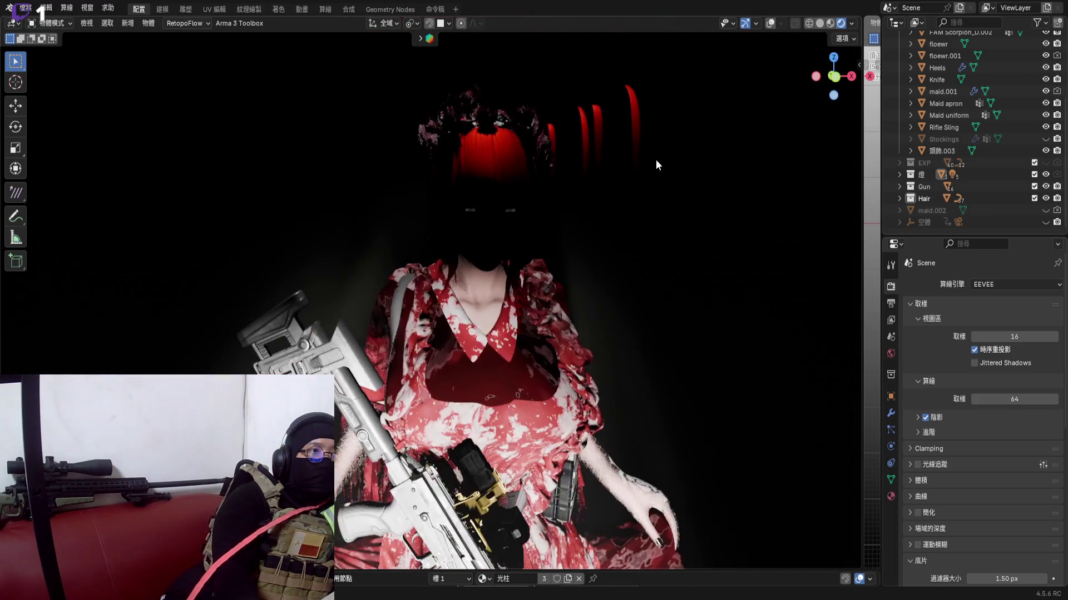
click(836, 78)
scroll(539, 272, down, 3)
scroll(538, 272, up, 3)
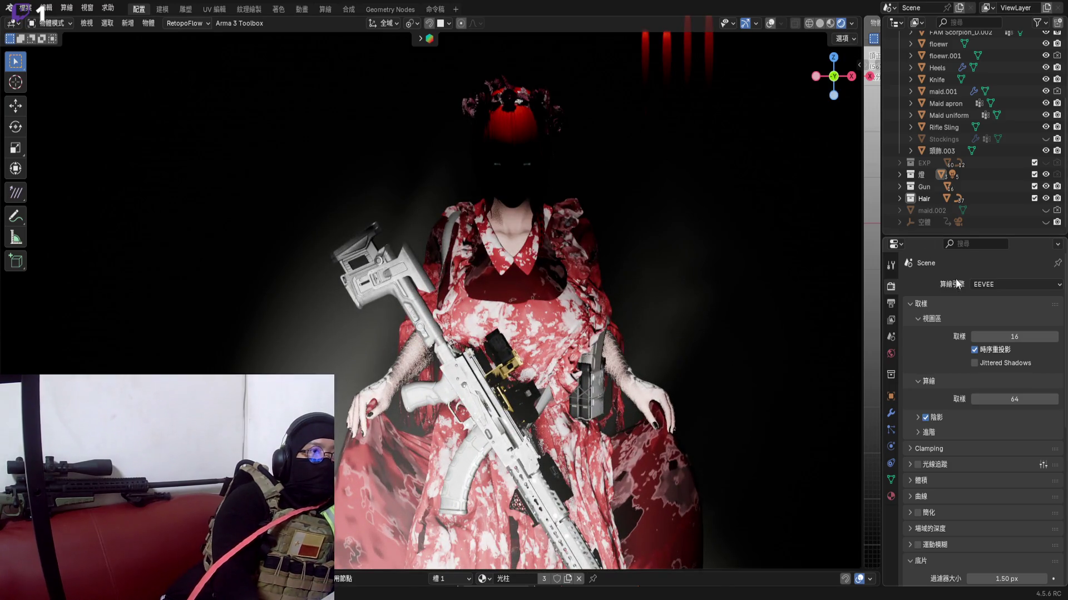
key(Down)
key(Down)
key(Return)
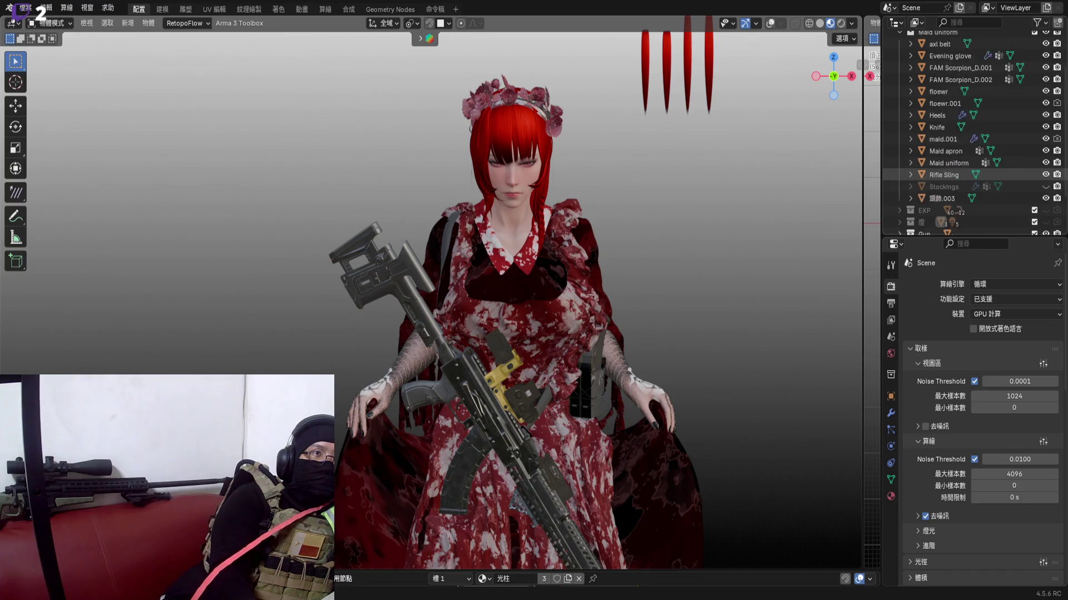
scroll(976, 133, up, 3)
scroll(975, 134, down, 3)
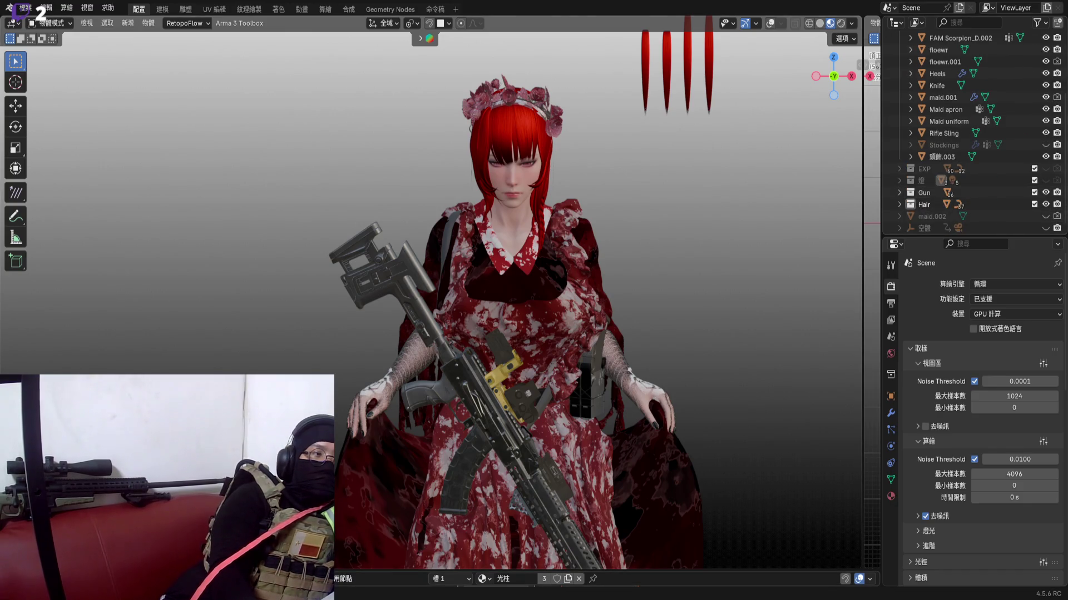
Add a Shader Editor area below the viewport and switch it to the World's nodes
drag(584, 572, 585, 472)
click(342, 475)
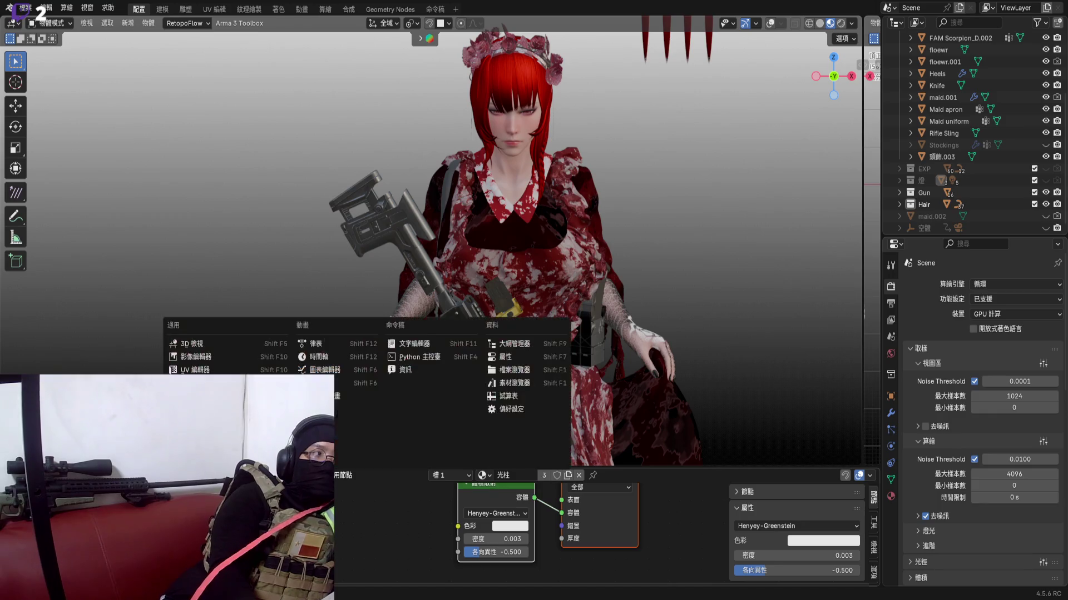
key(Escape)
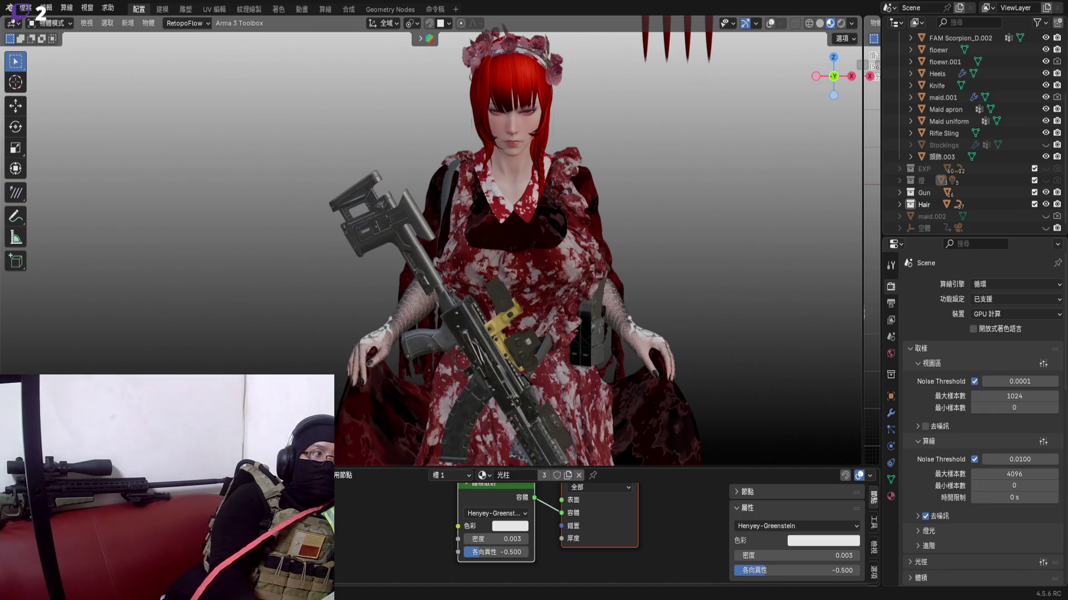
click(483, 474)
scroll(479, 533, up, 2)
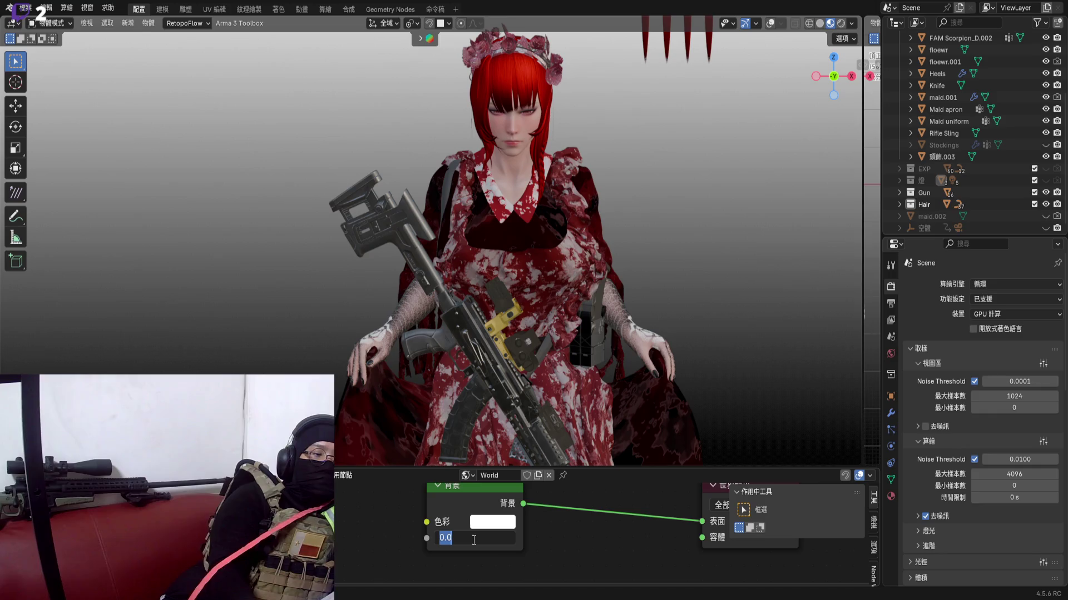
Set the Background node's Strength to 0.6 and move the node aside
key(BackSpace)
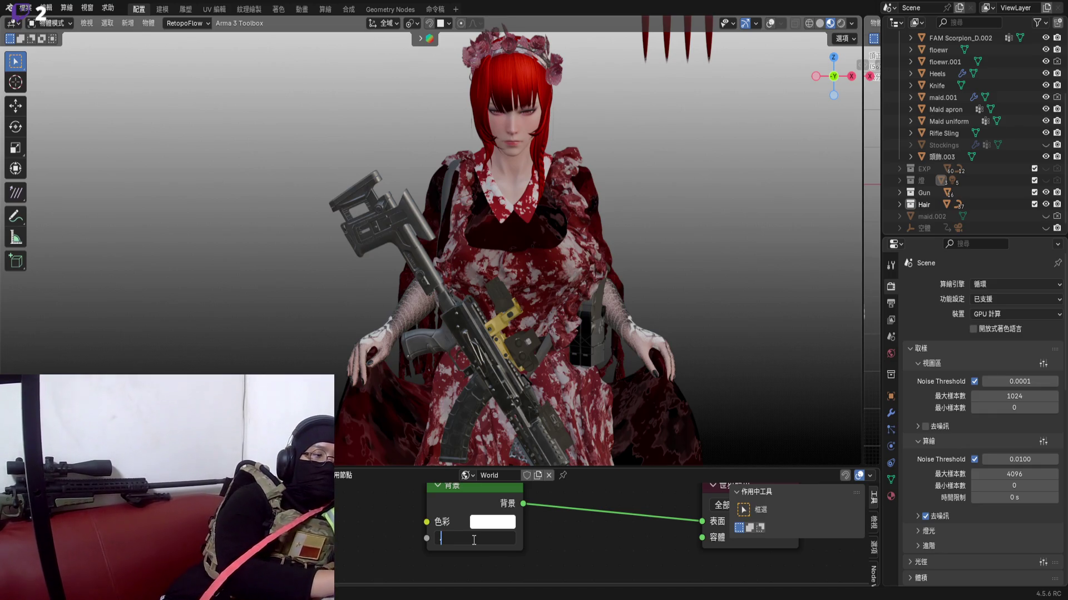
text(.6)
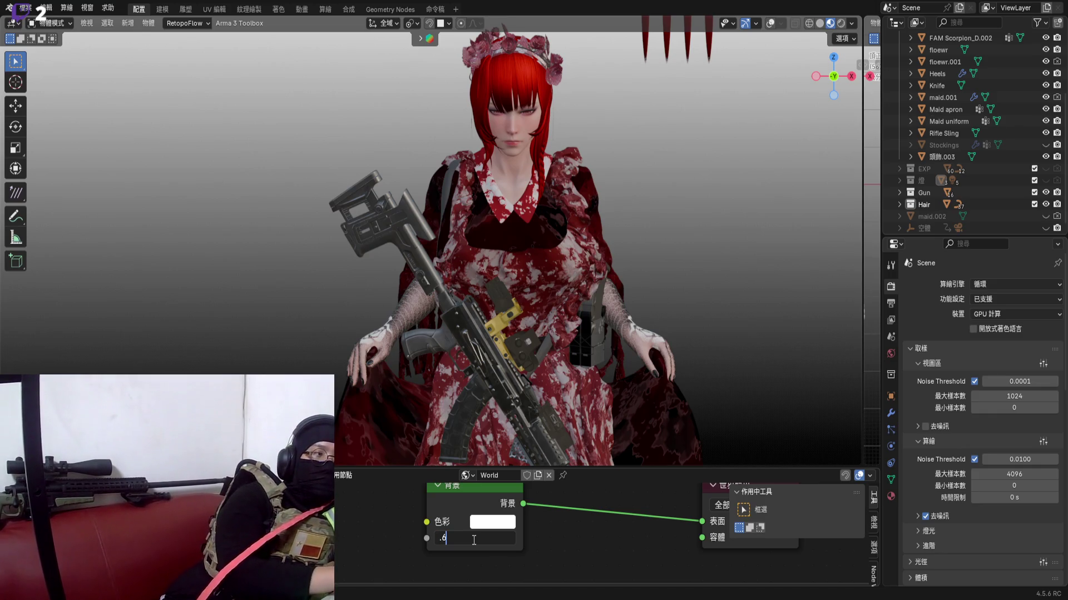
key(Return)
scroll(548, 506, down, 2)
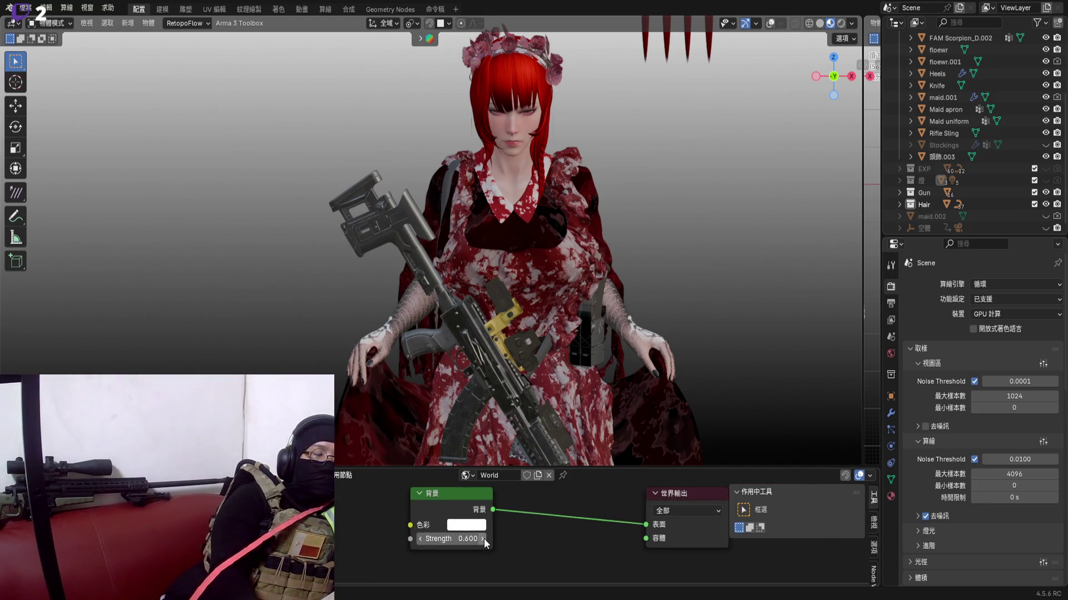
drag(484, 539, 554, 529)
click(343, 483)
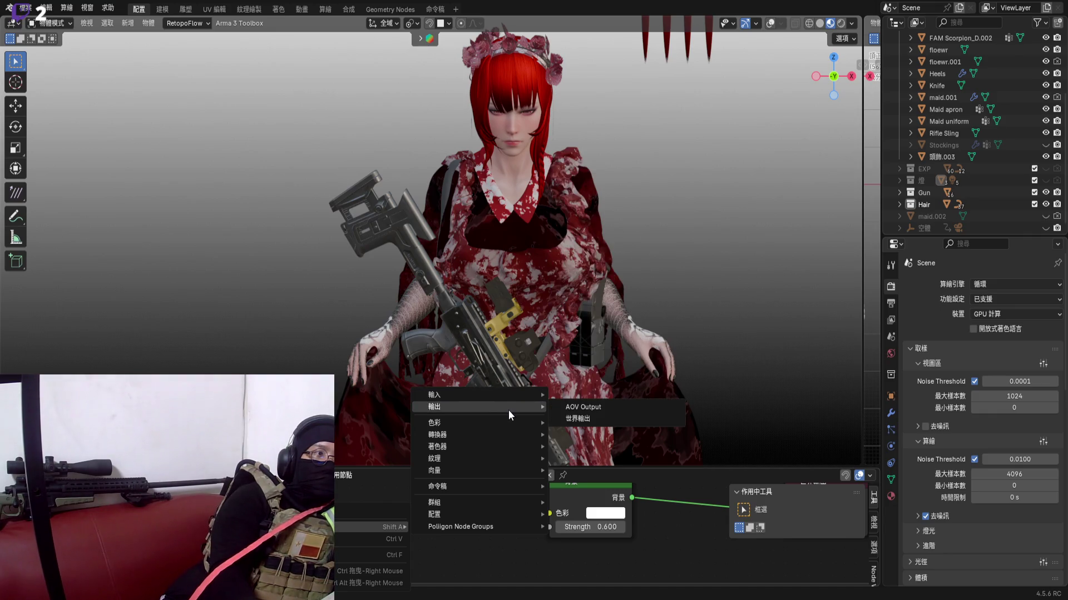
Search the Add menu for a sunlight node, add Light Path, then undo it
click(344, 551)
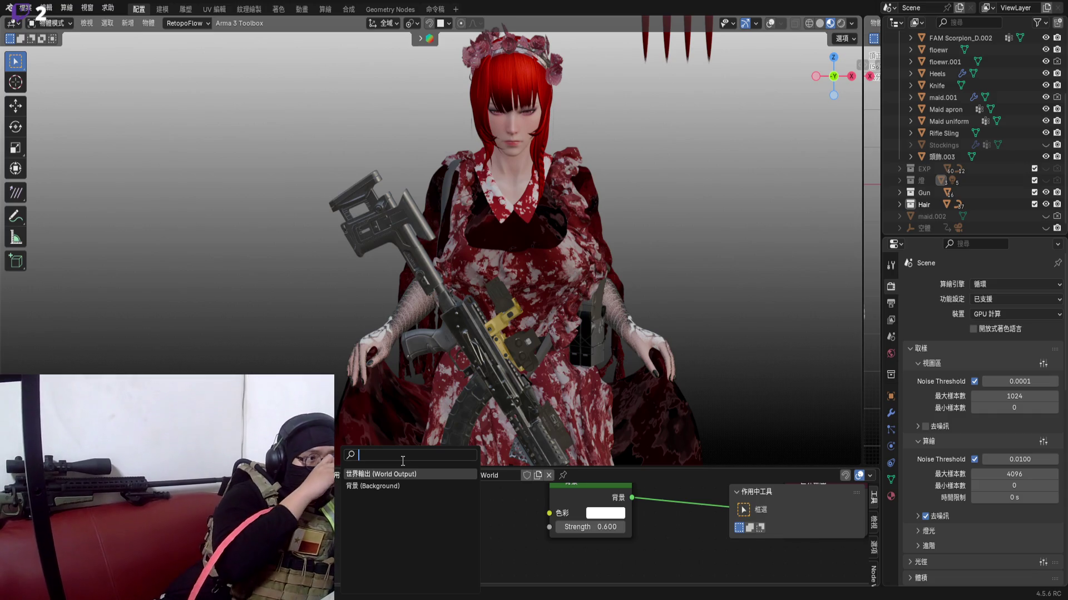
click(652, 516)
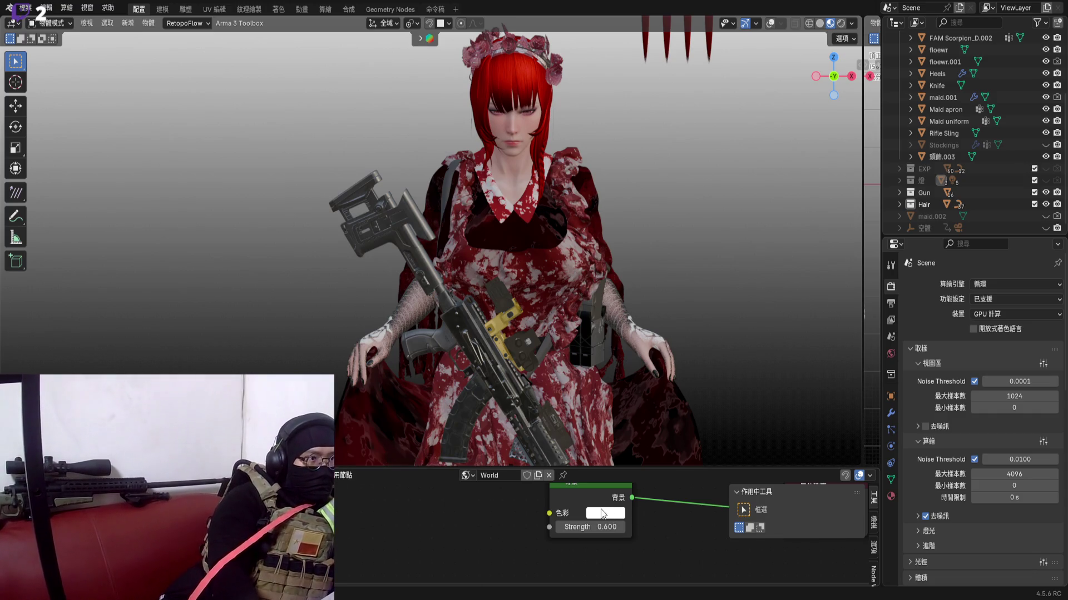
click(604, 513)
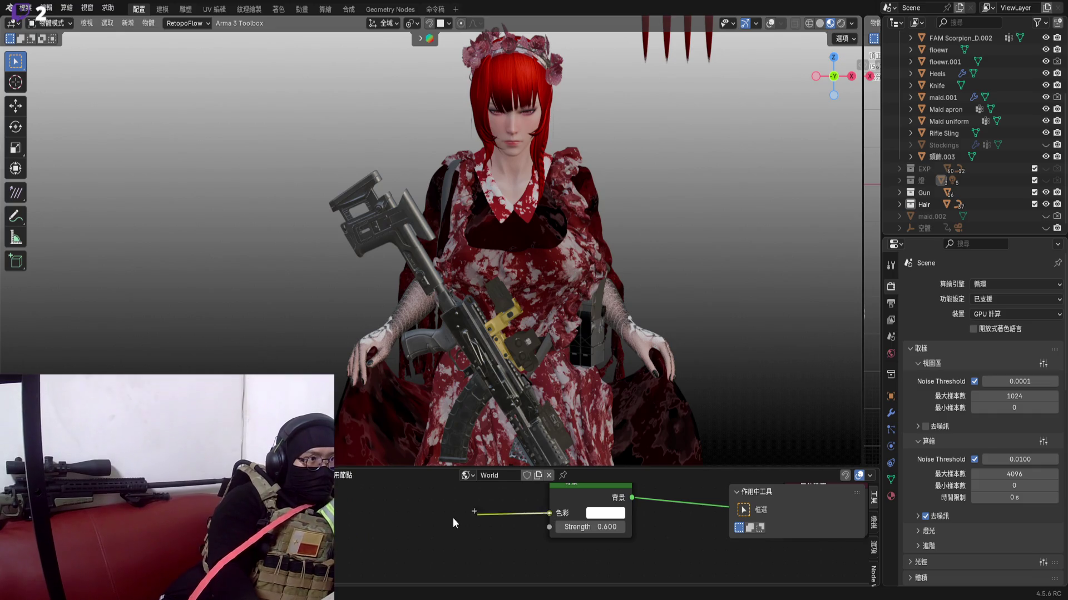
key(shift+a)
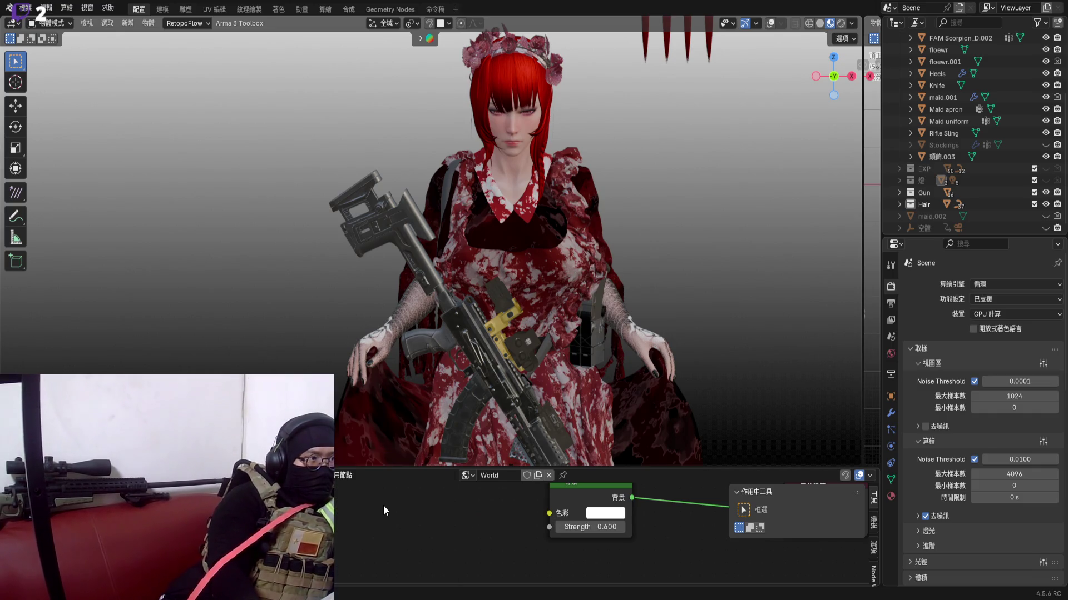
text(u)
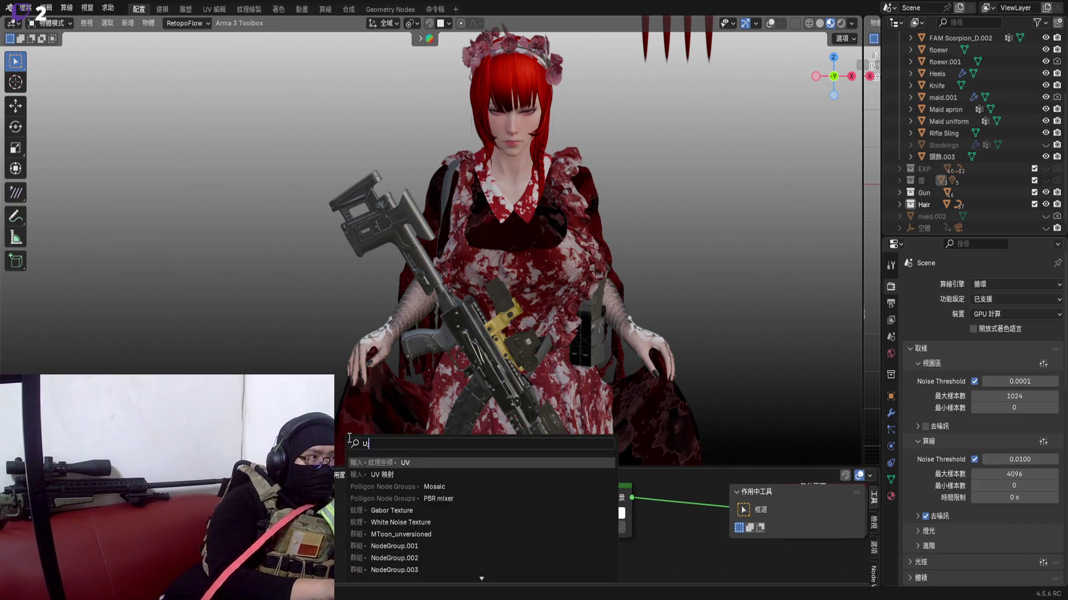
key(BackSpace)
text(sun)
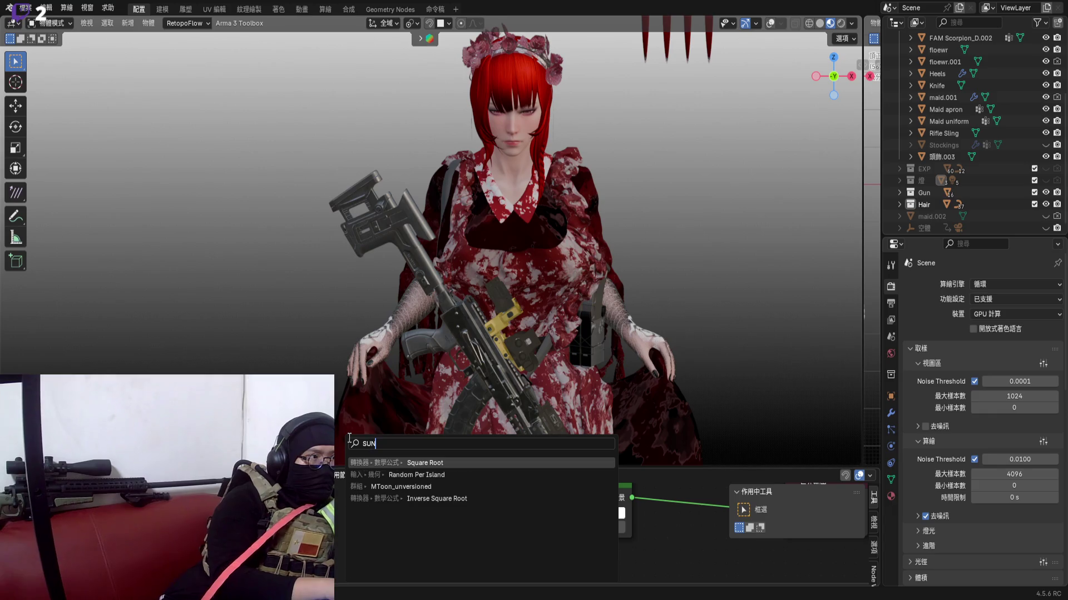
key(BackSpace)
key(BackSpace)
key(BackSpace)
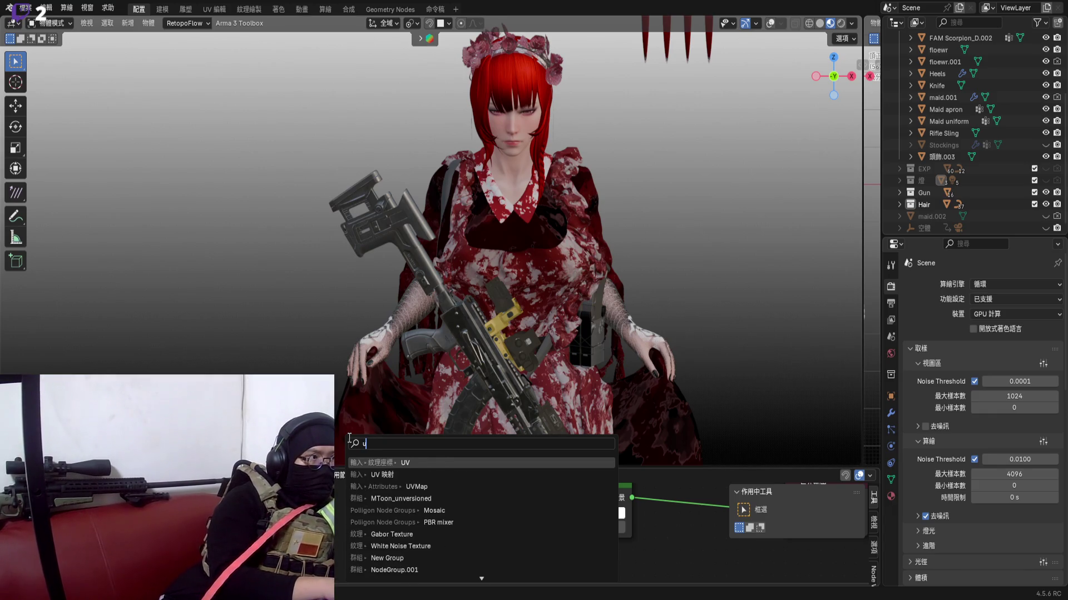
text(ㄧㄊ)
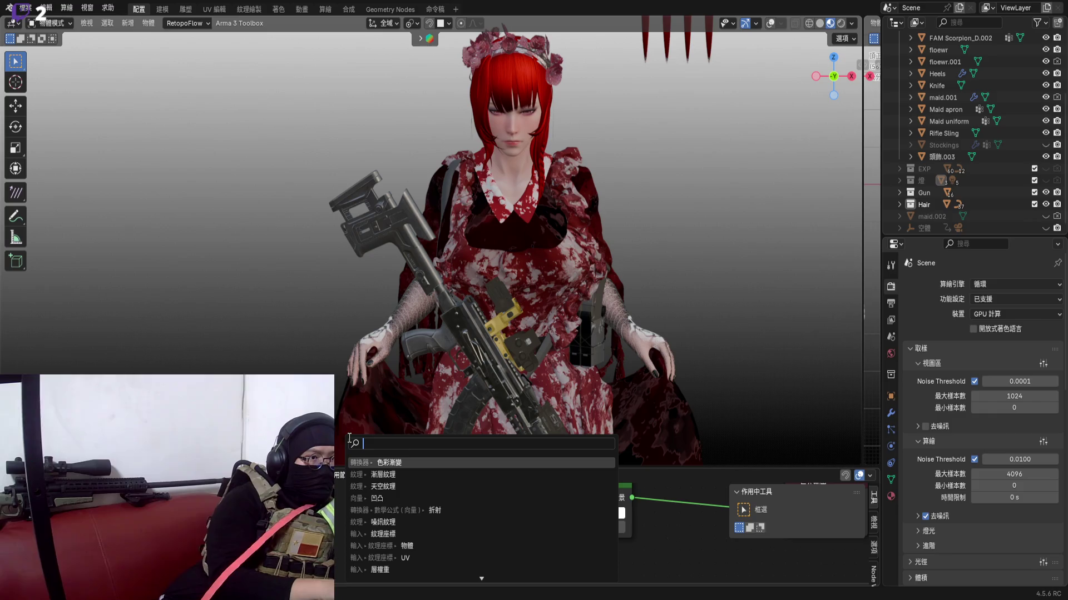
text(陽光)
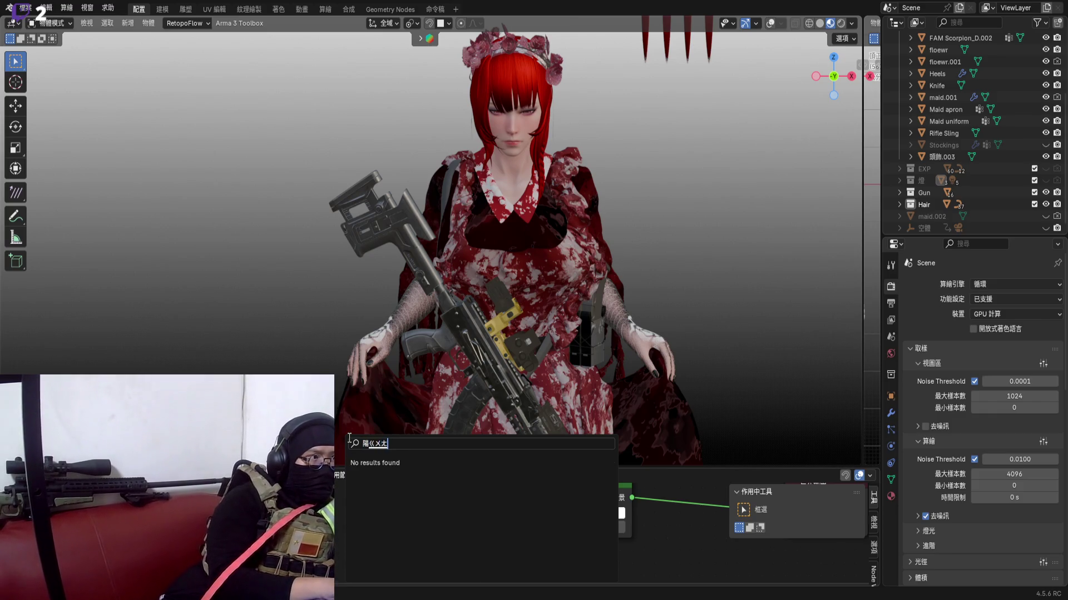
key(Return)
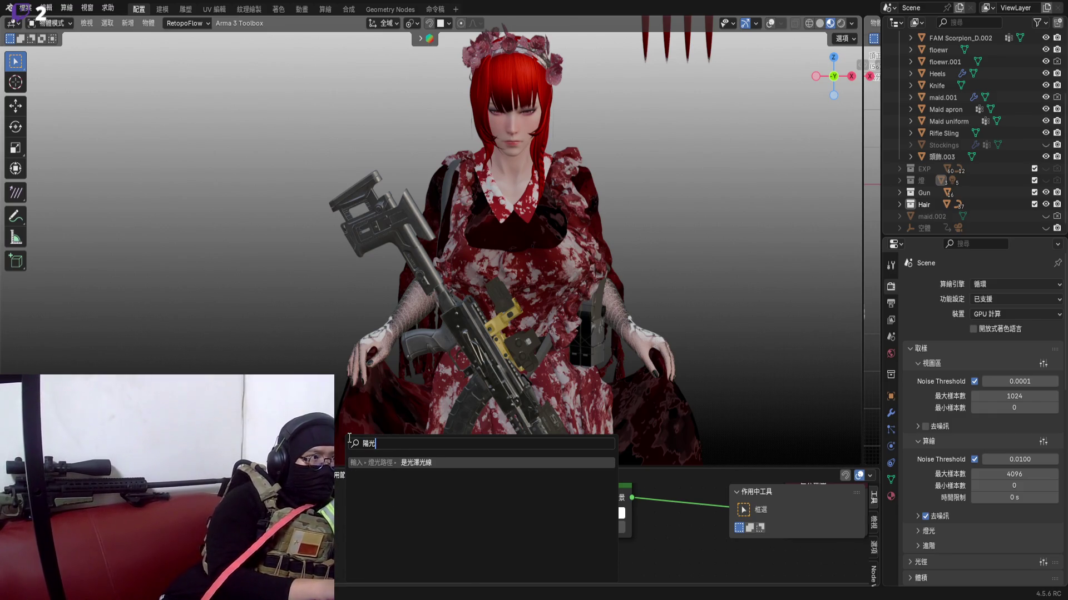
key(Return)
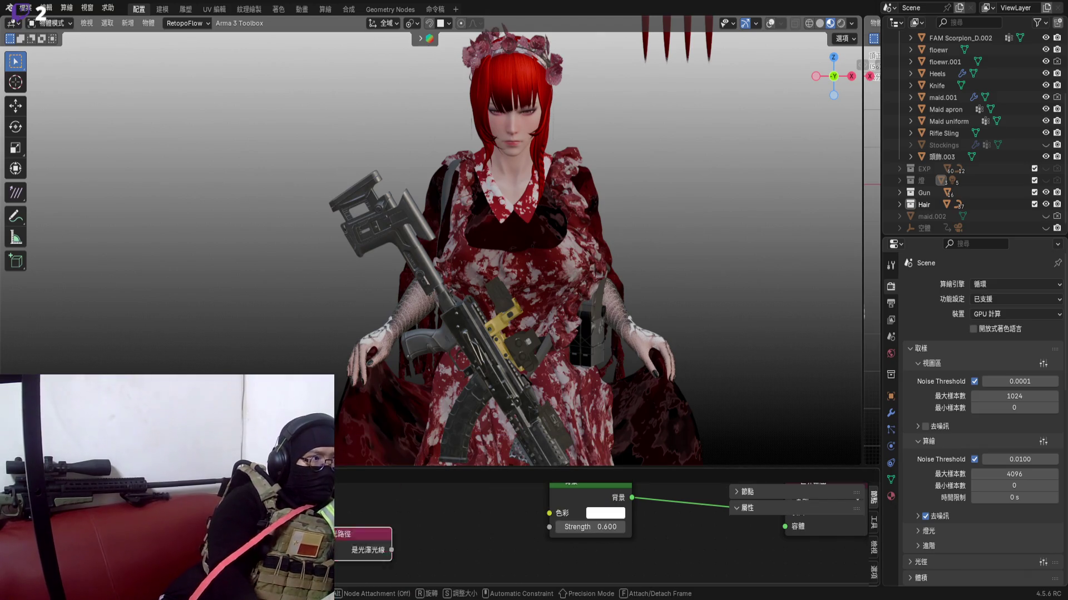
key(ctrl+z)
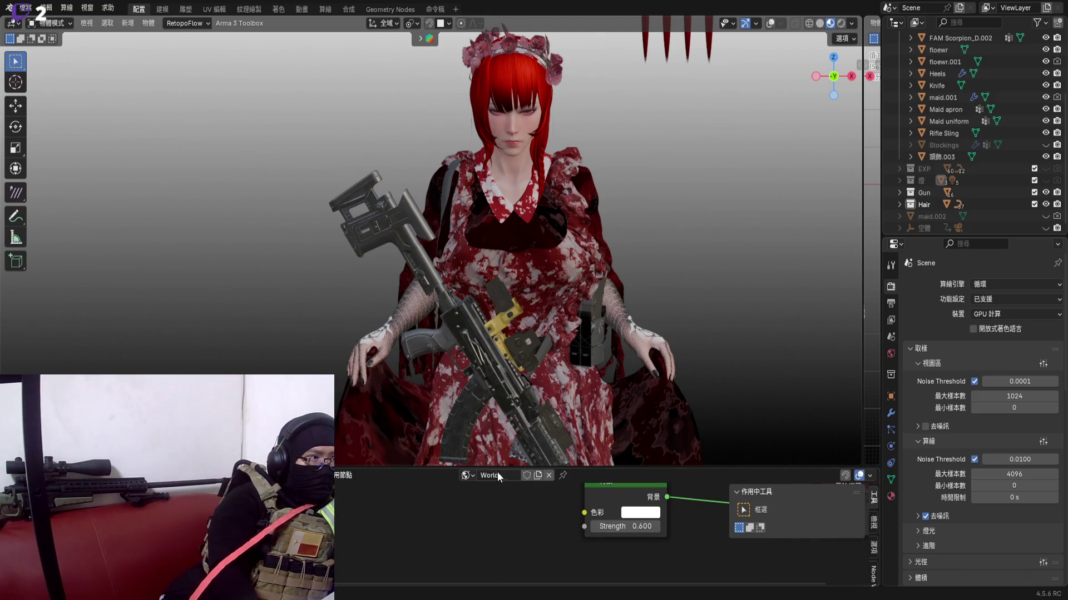
Enlarge the world node editor so Background and World Output show
drag(427, 470, 427, 365)
middle_drag(512, 458, 334, 500)
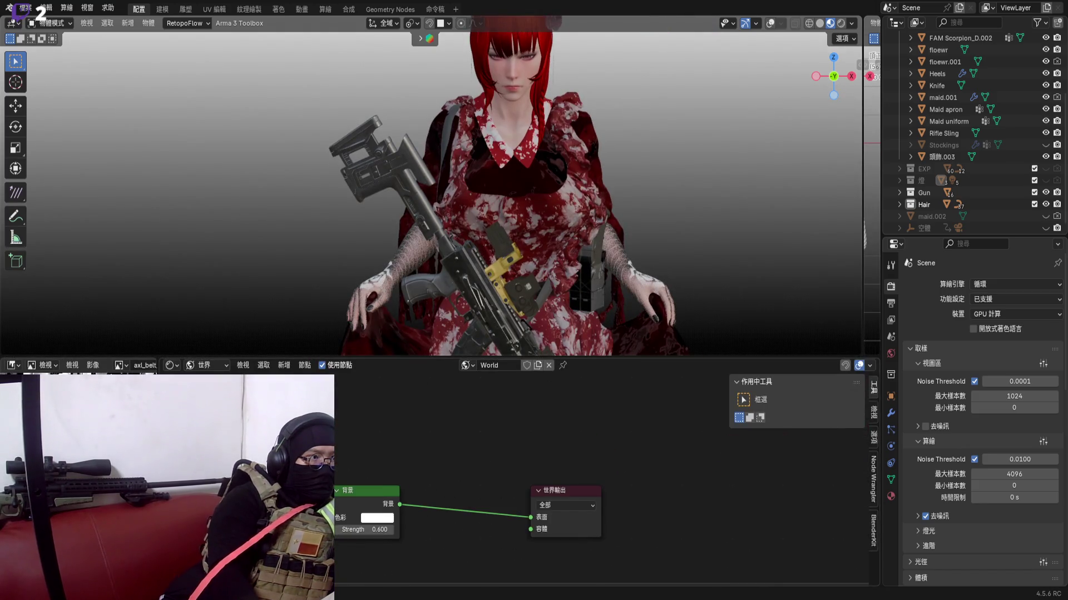
Add an Invert Color node from the Add menu as a trial, then undo it
middle_drag(250, 467, 358, 440)
key(shift+a)
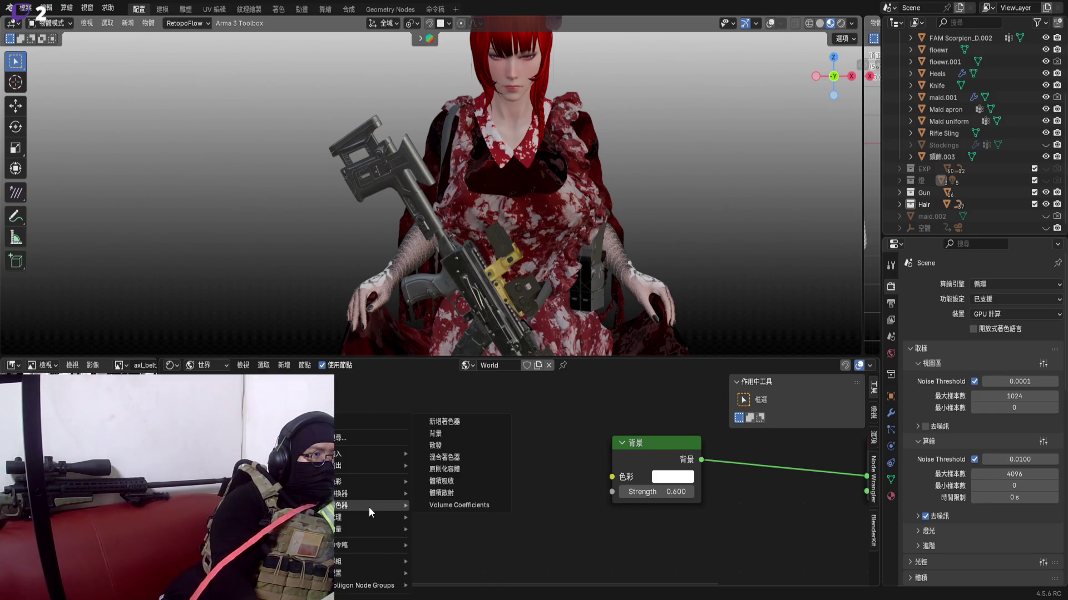
mouse_move(367, 482)
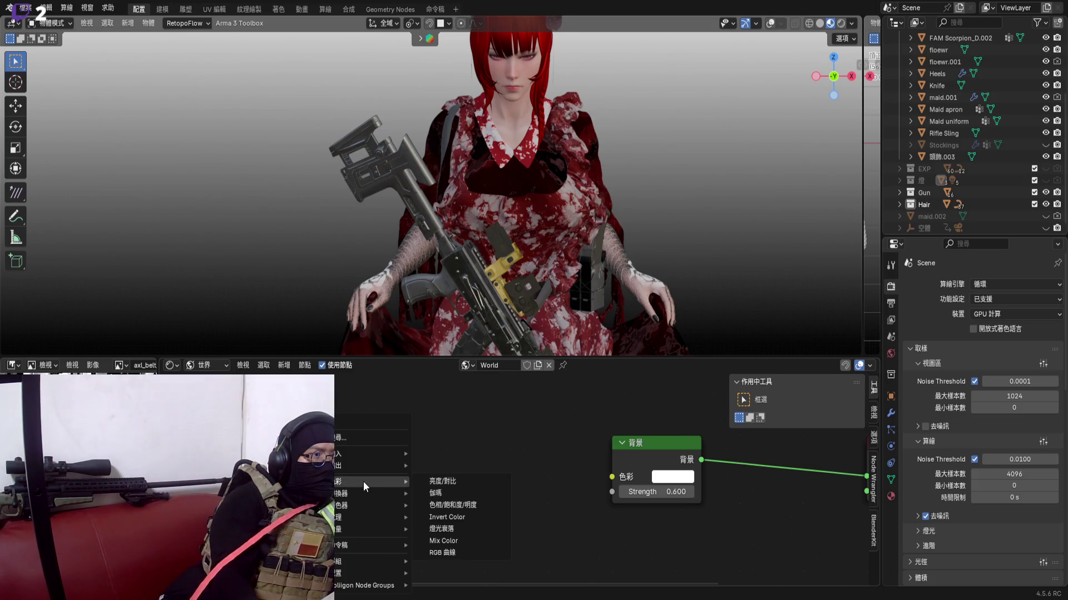
click(451, 518)
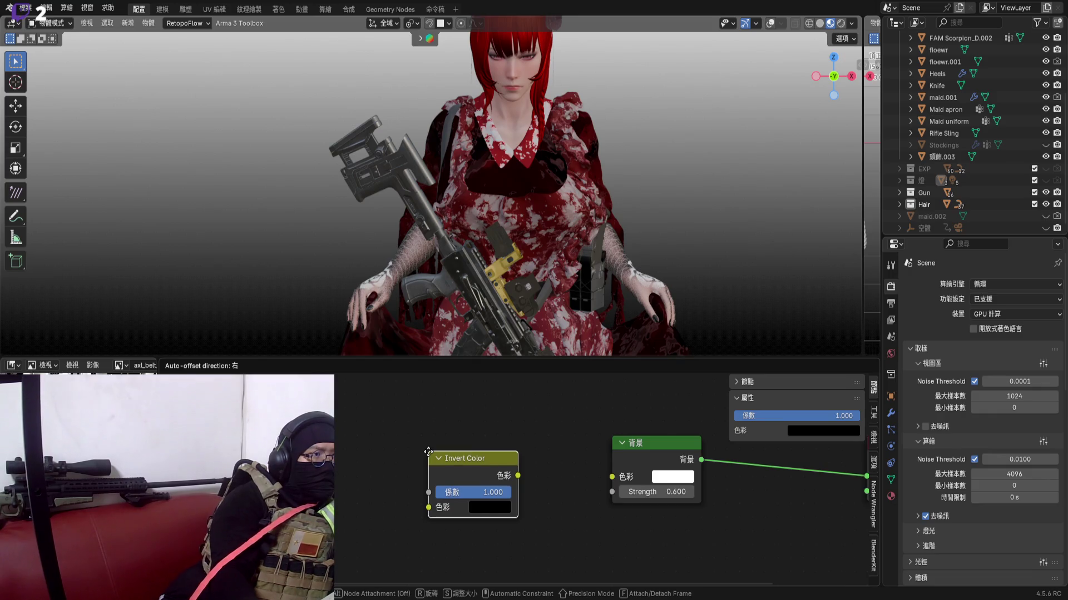
key(ctrl+z)
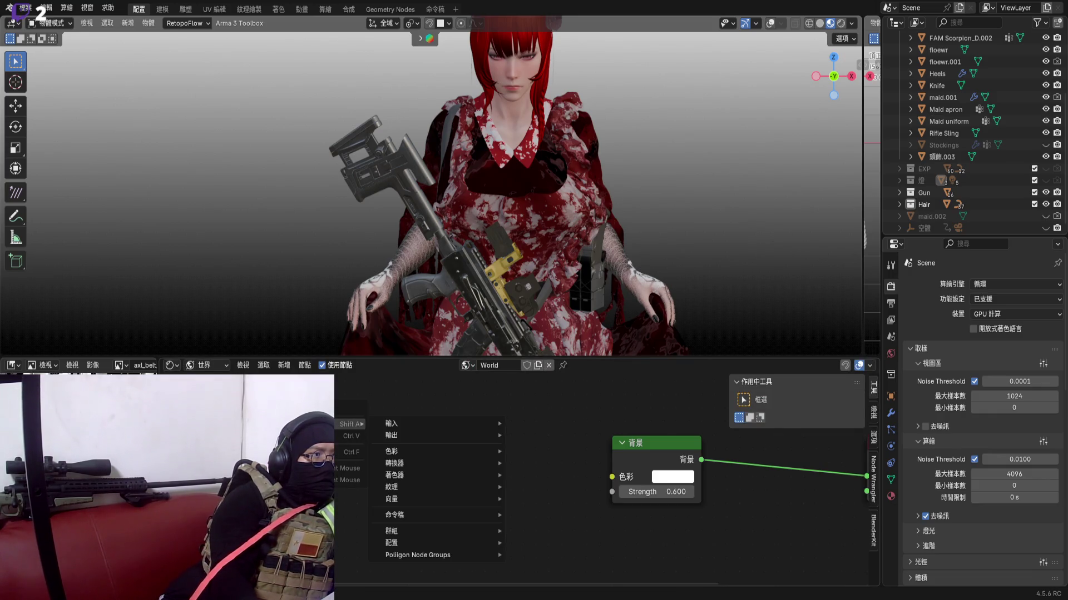
mouse_move(434, 487)
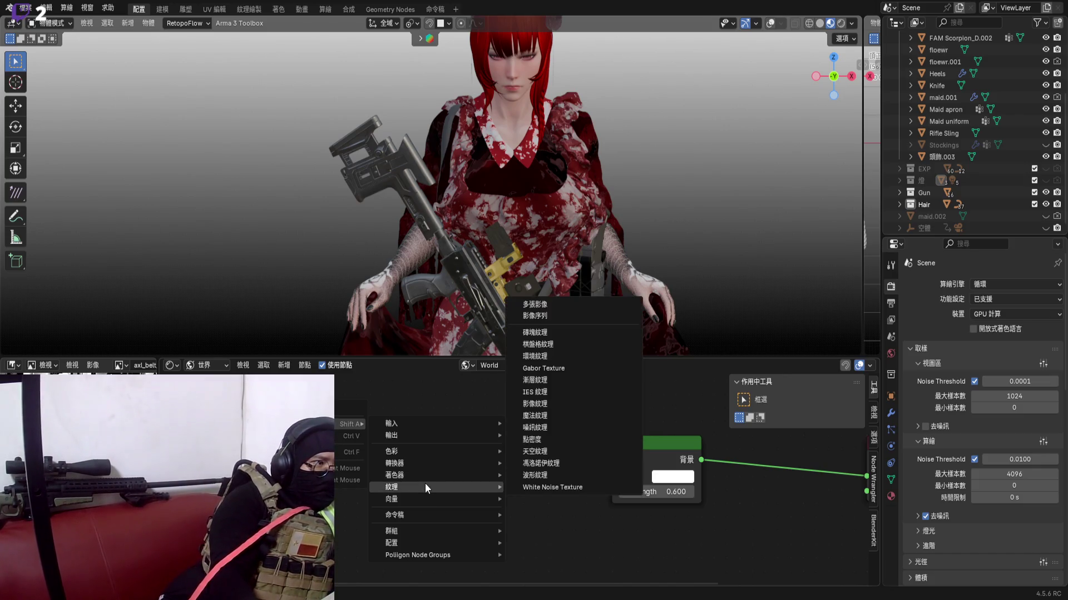
mouse_move(391, 487)
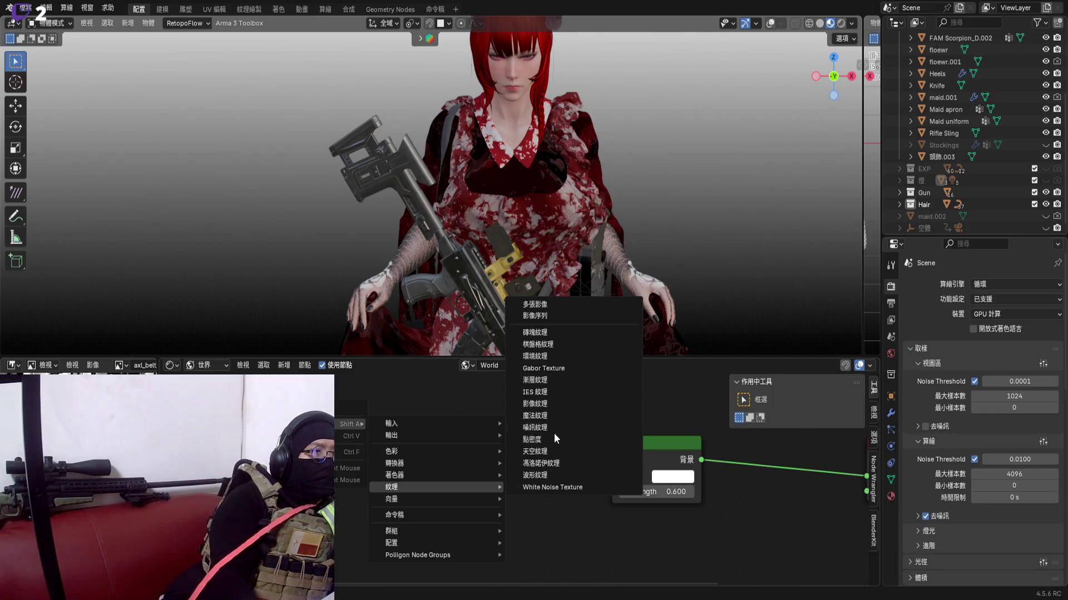
Add a Sky Texture node, connect its Color to World Output Surface and change its sky type
click(554, 453)
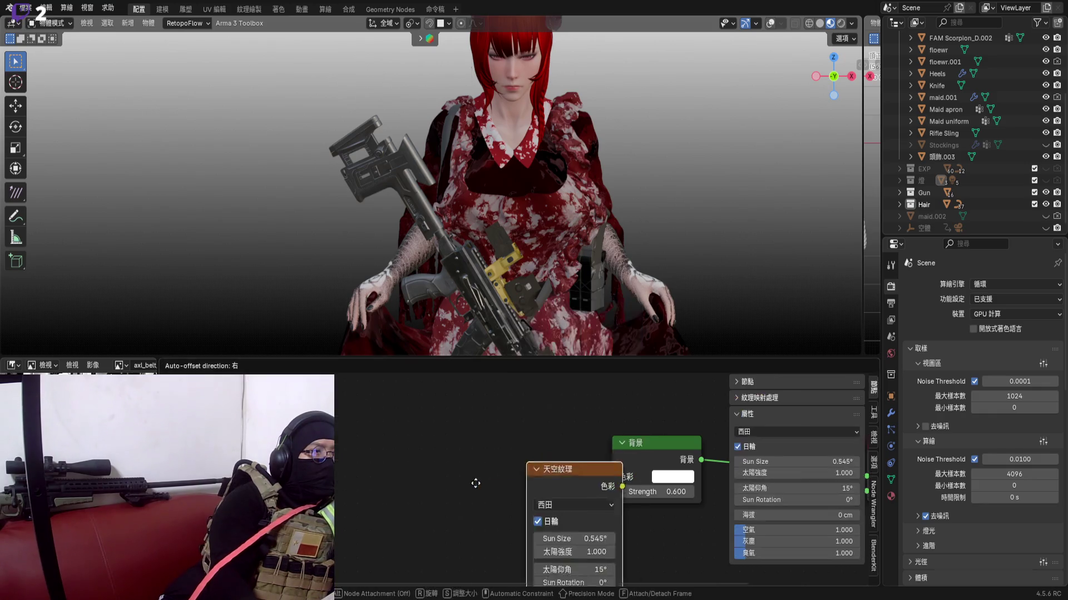
click(406, 459)
scroll(406, 458, down, 1)
scroll(403, 457, down, 1)
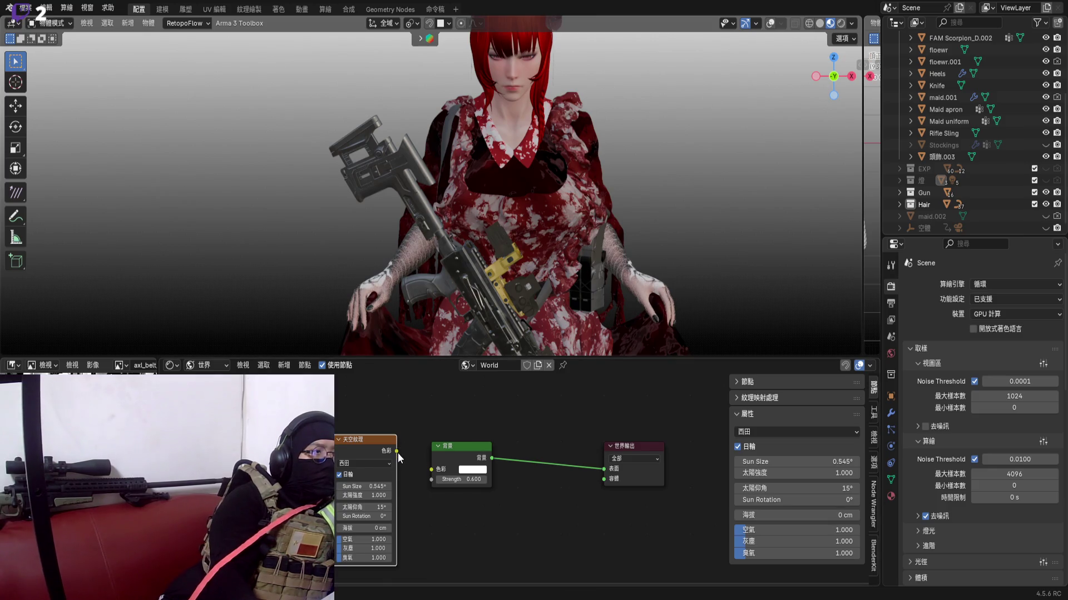
drag(481, 452, 468, 509)
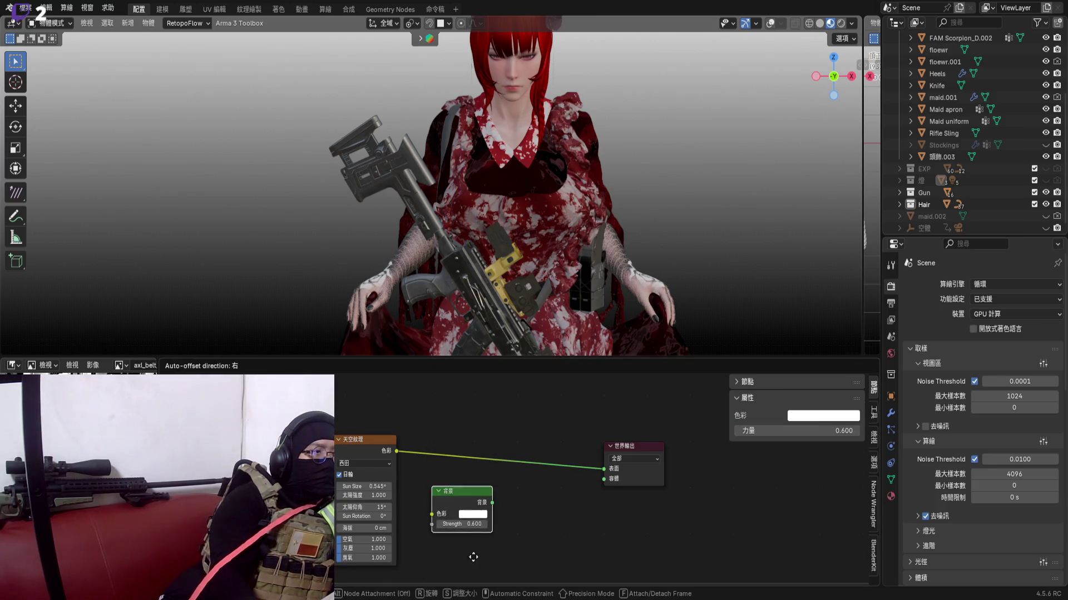
scroll(418, 521, up, 4)
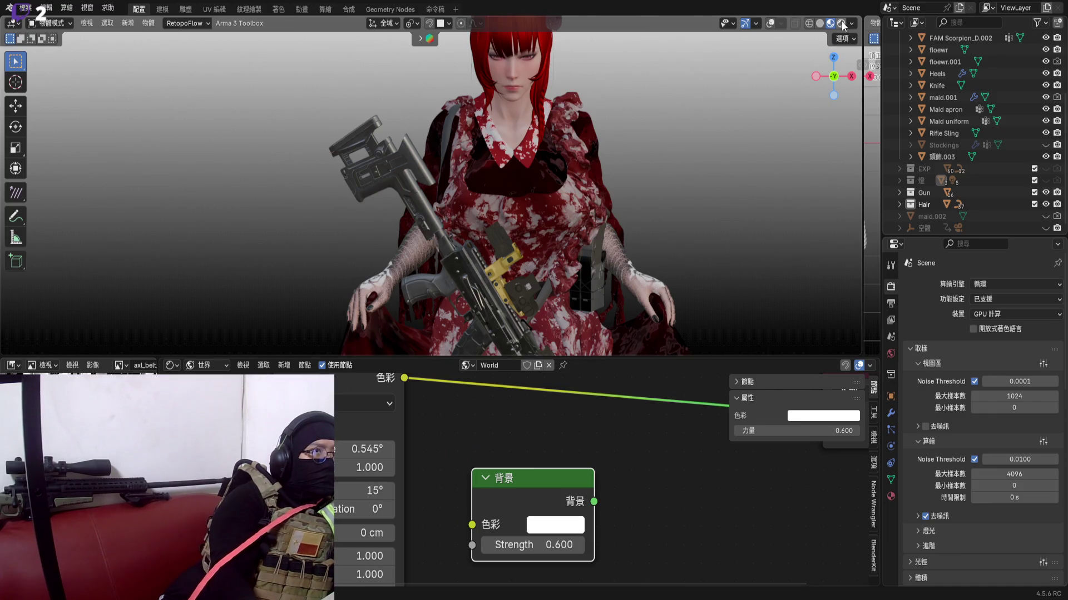
scroll(460, 398, down, 2)
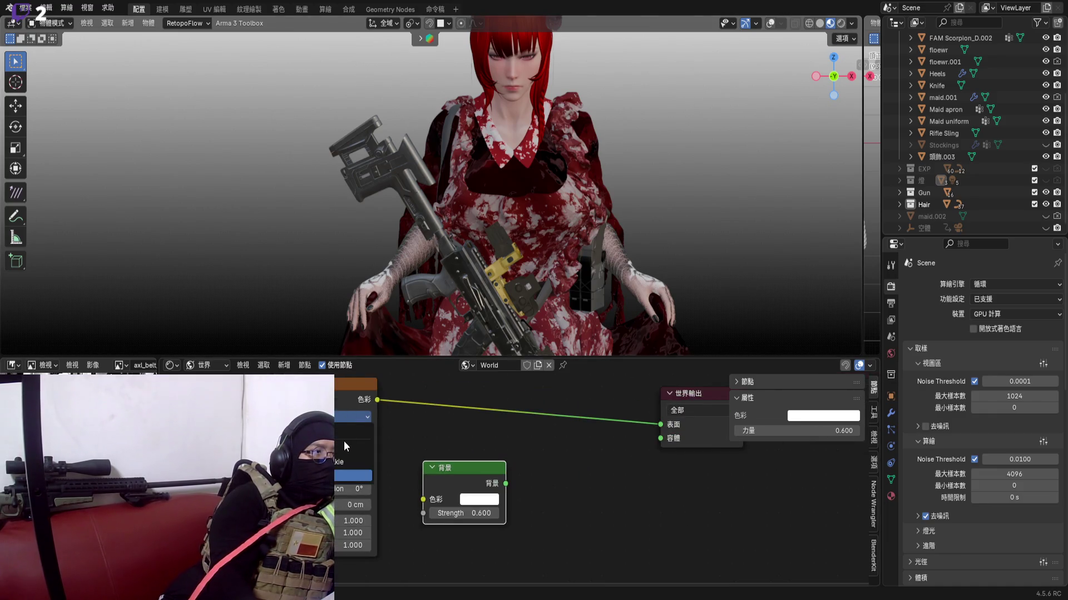
click(345, 447)
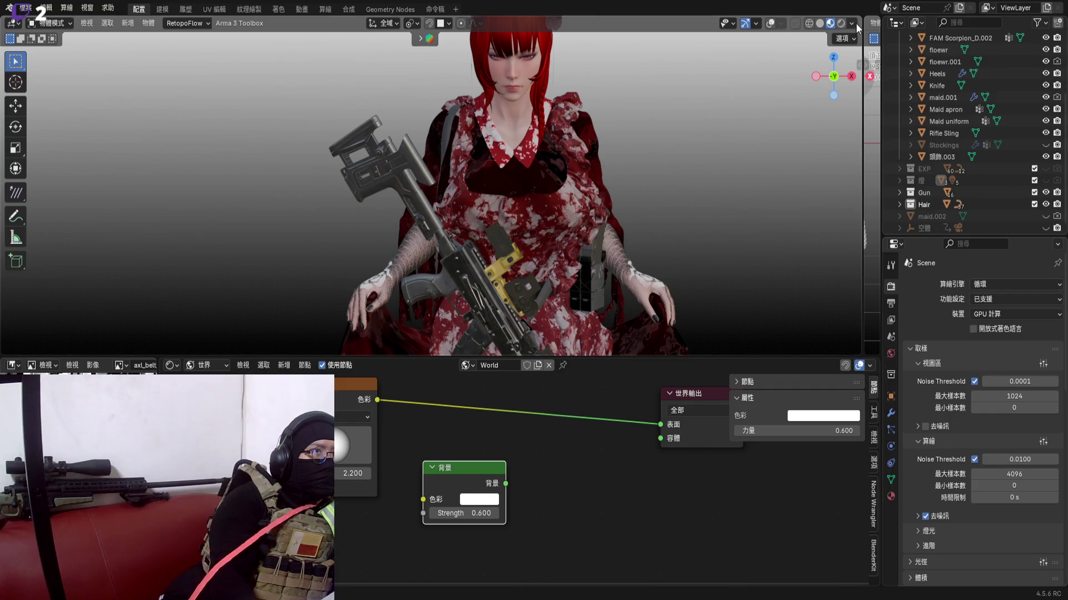
Switch the viewport to Rendered shading and enlarge it over the node editor
key(z)
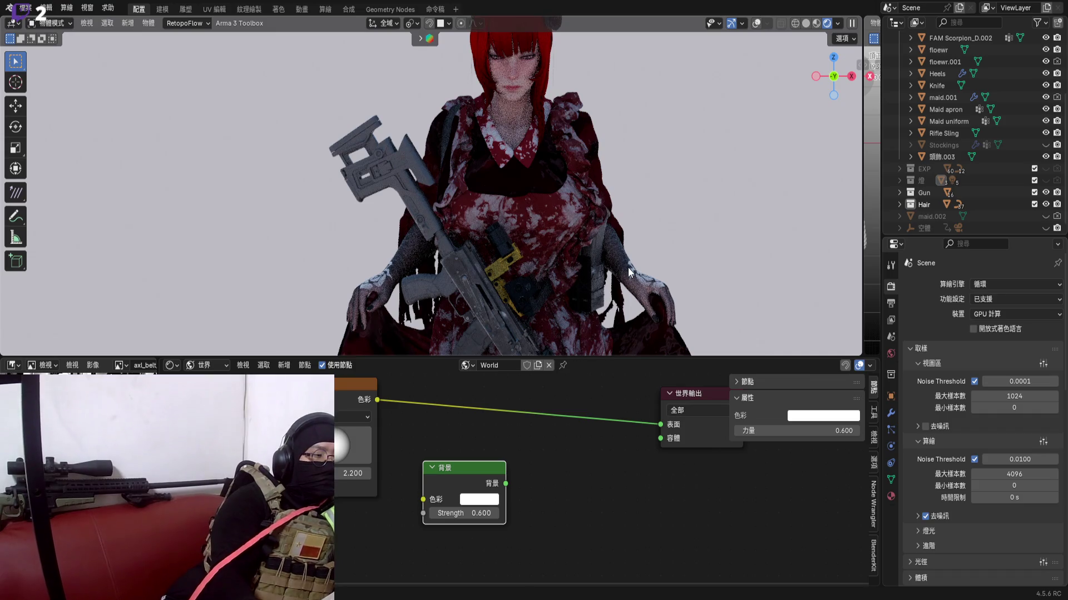
scroll(581, 214, down, 2)
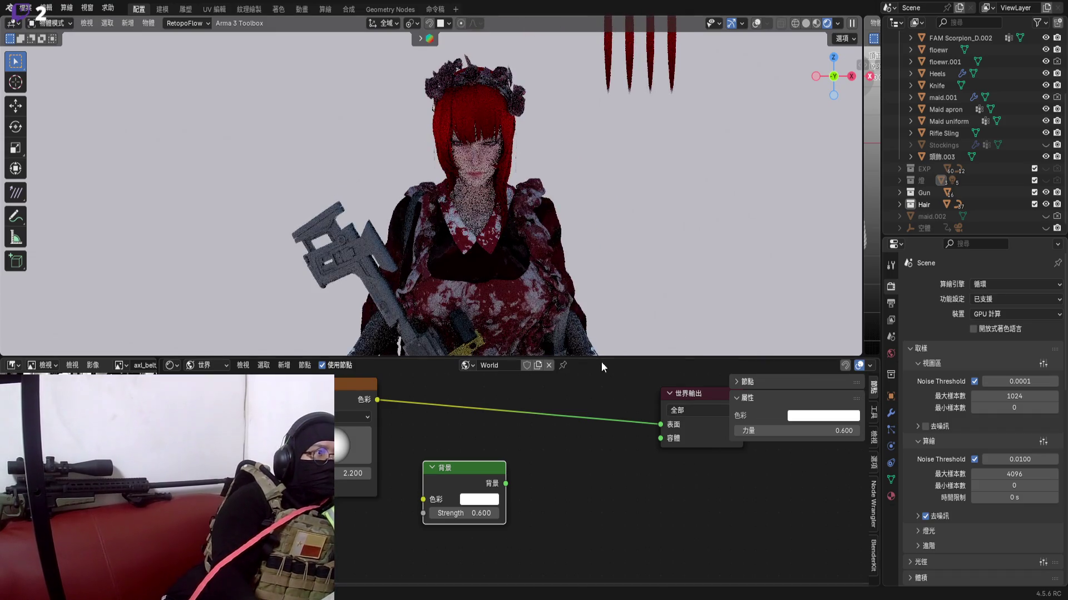
drag(602, 363, 601, 434)
scroll(356, 499, up, 1)
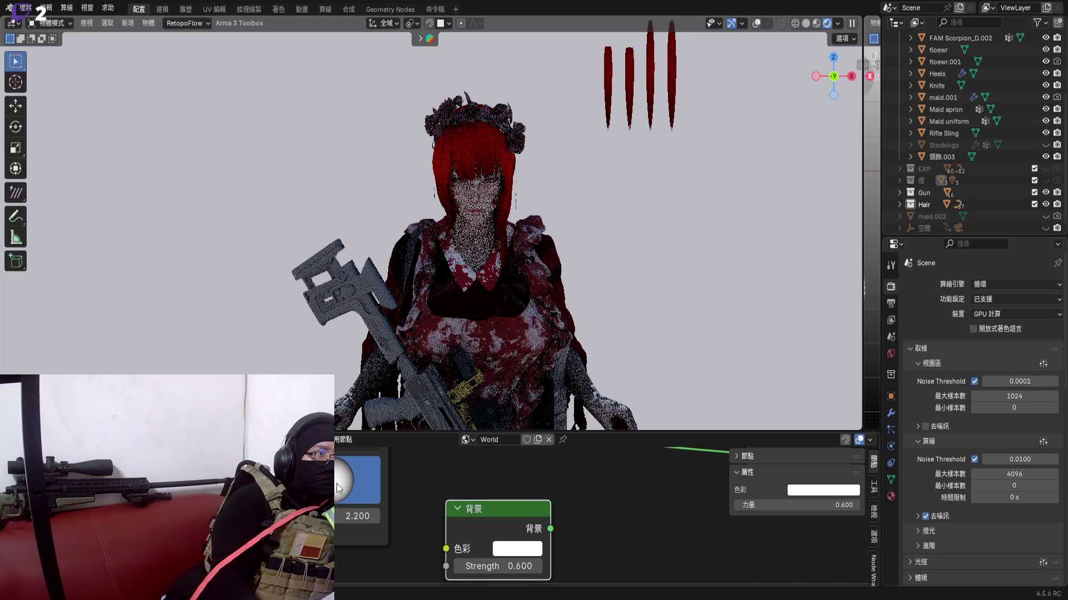
Test Sky Texture values 5, 1, 3 and 2, then settle on 4 for a warm tan background
click(335, 498)
drag(357, 516, 392, 516)
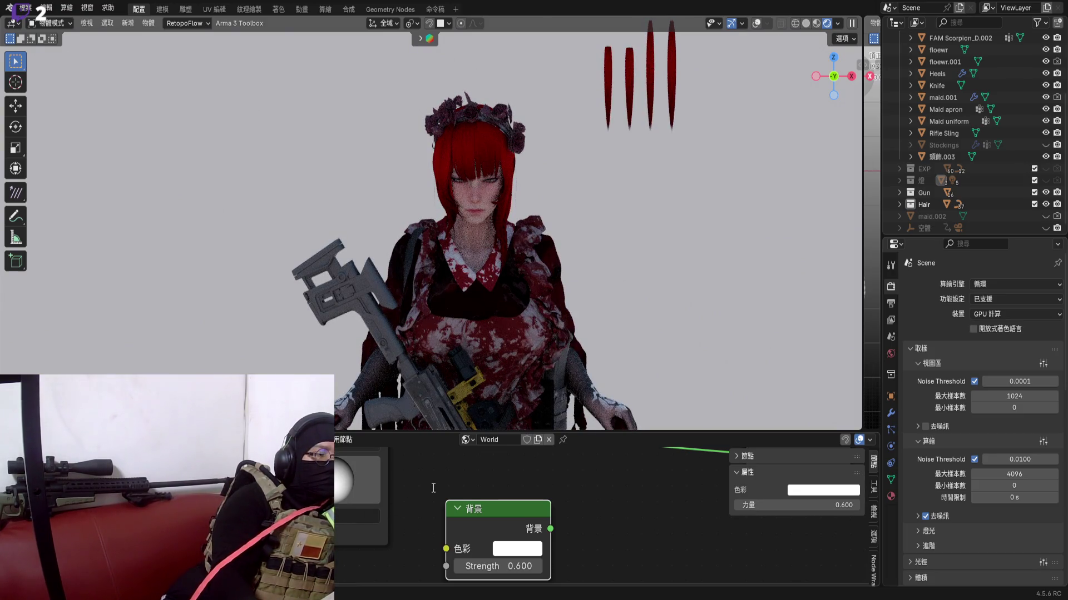
key(Return)
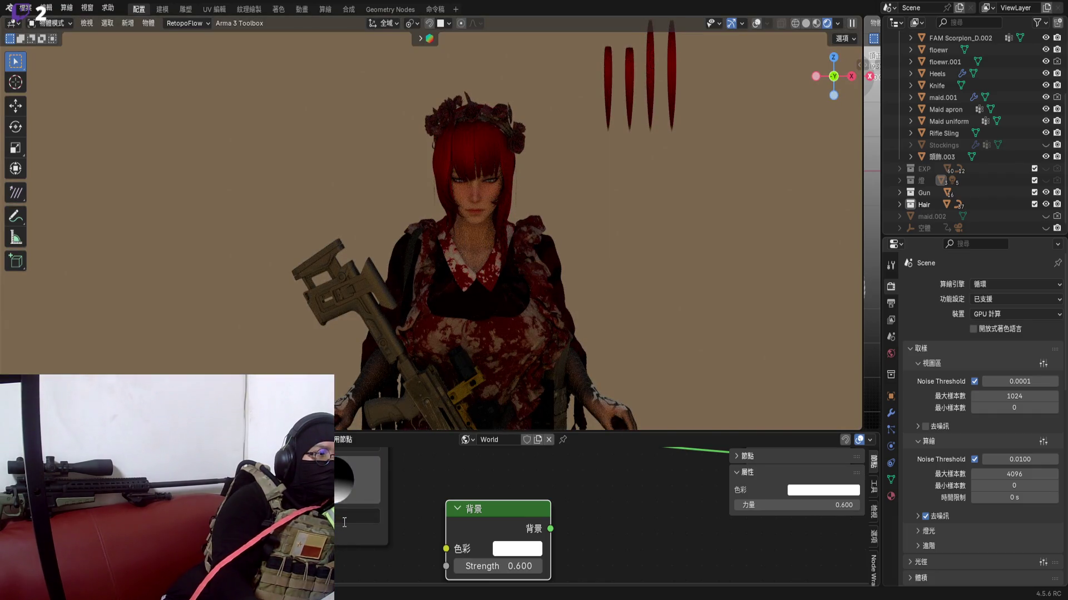
text(1)
key(Return)
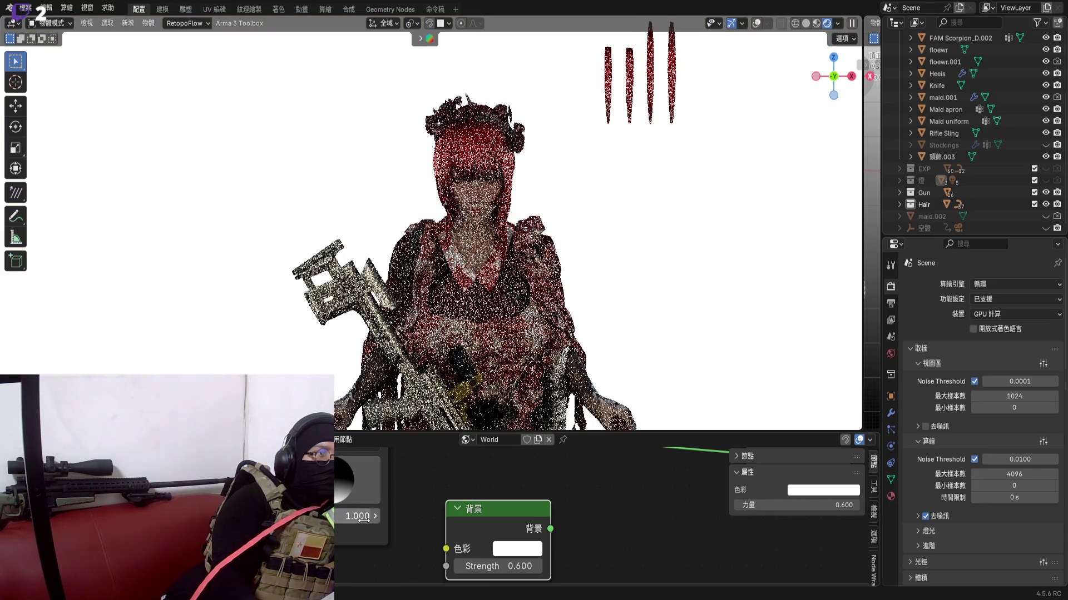
text(3)
key(Return)
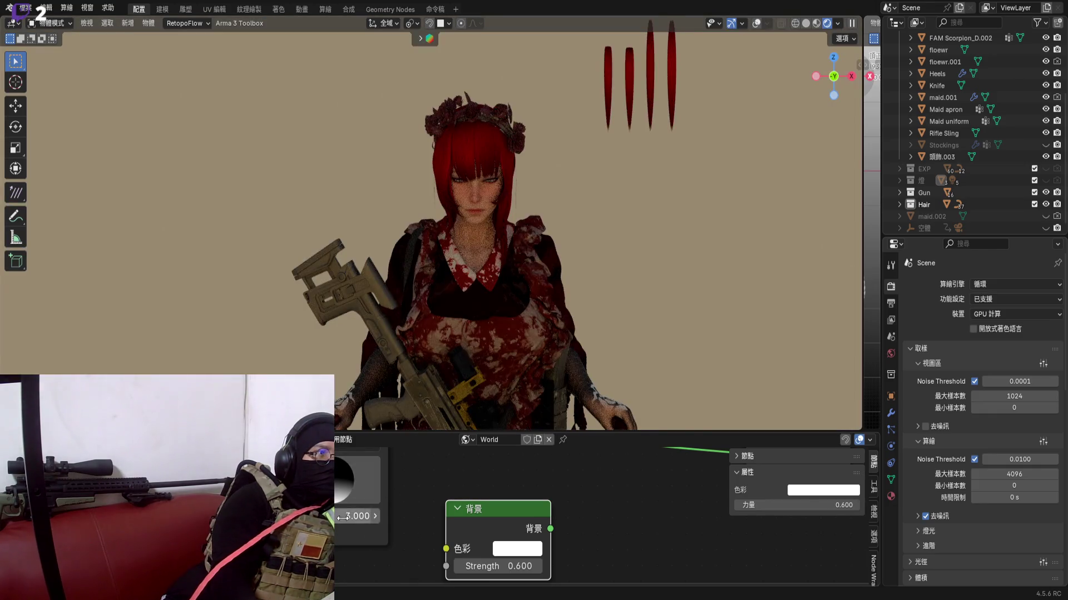
text(2)
key(Return)
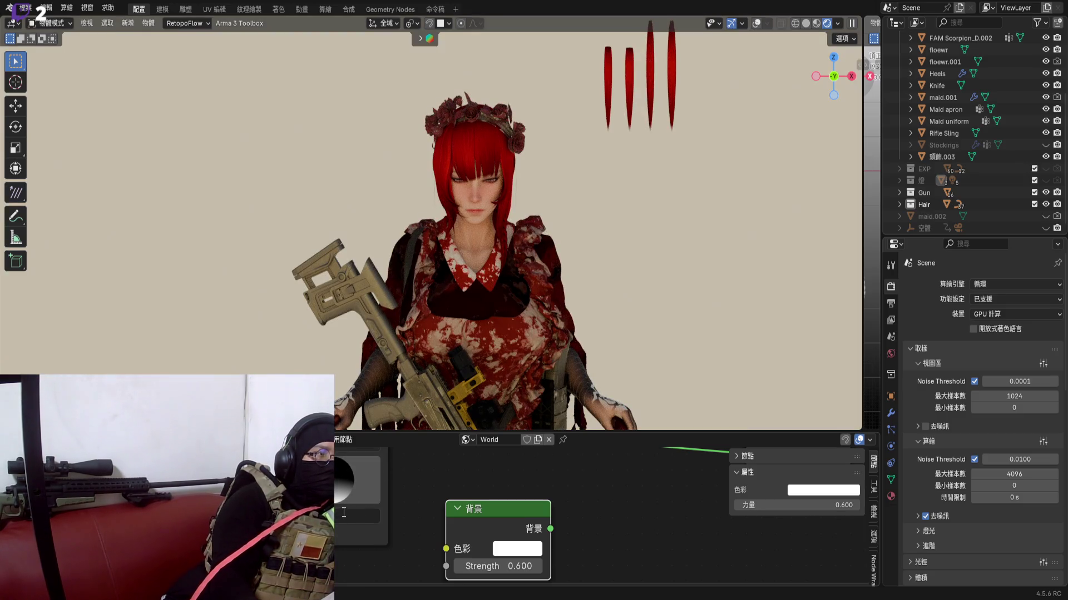
text(4)
key(Return)
key(Return)
Enter 1.5 into the Sky Texture value field
double_click(343, 517)
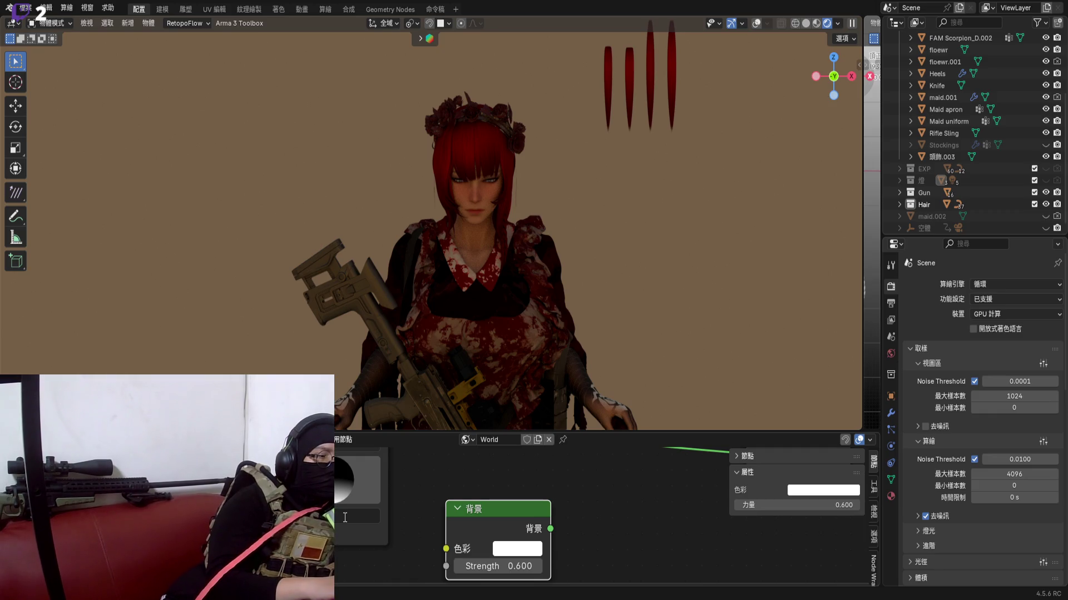
text(1.5)
key(Return)
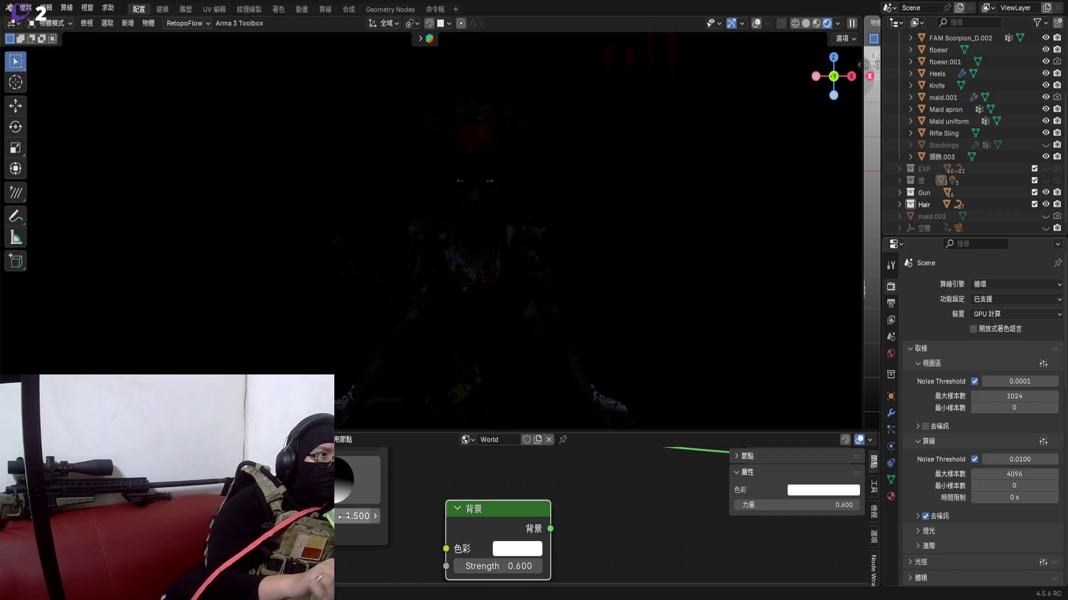
click(359, 480)
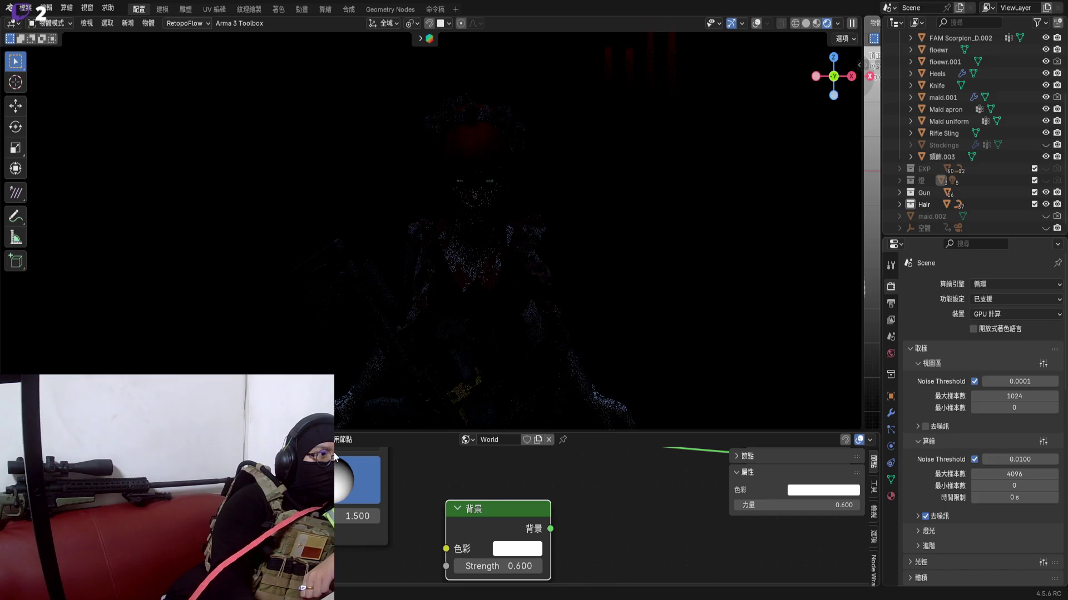
click(336, 468)
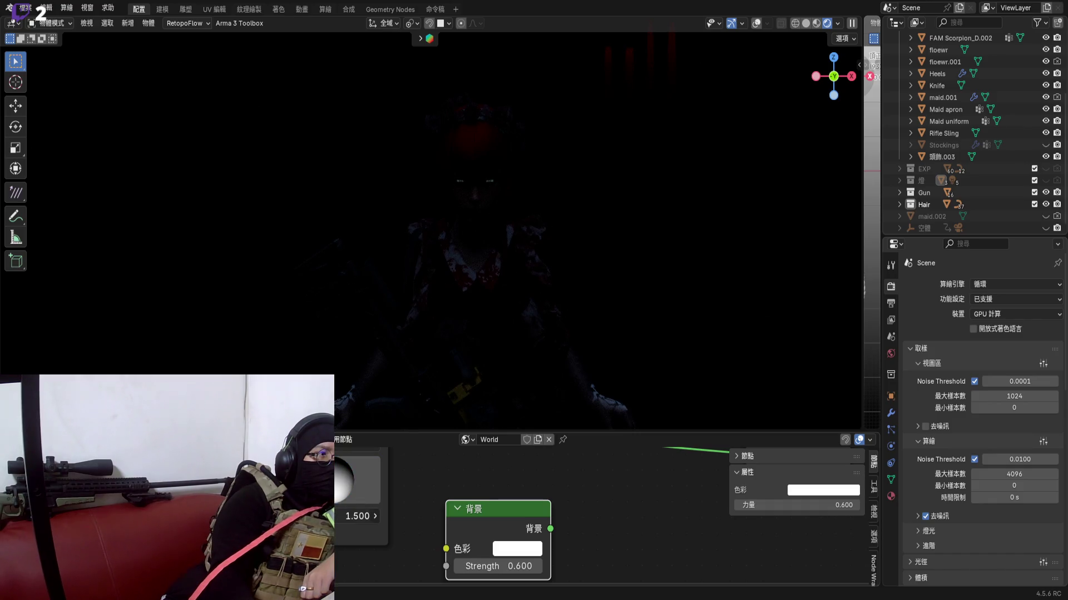
Drag the sky value down to 1.0, then nudge it up to about 1.1
drag(349, 515, 339, 515)
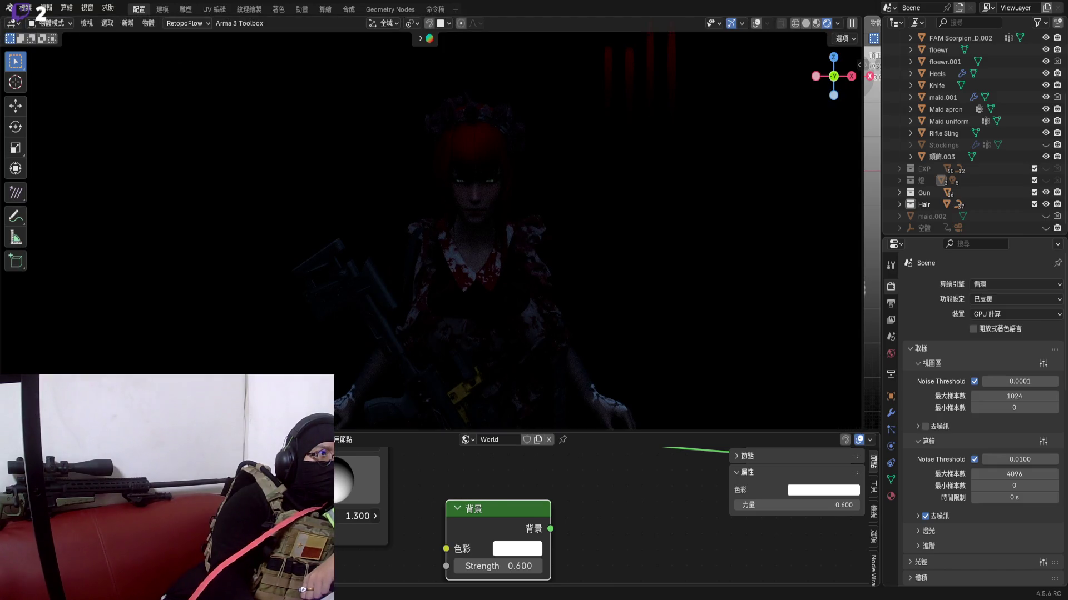
drag(358, 515, 338, 515)
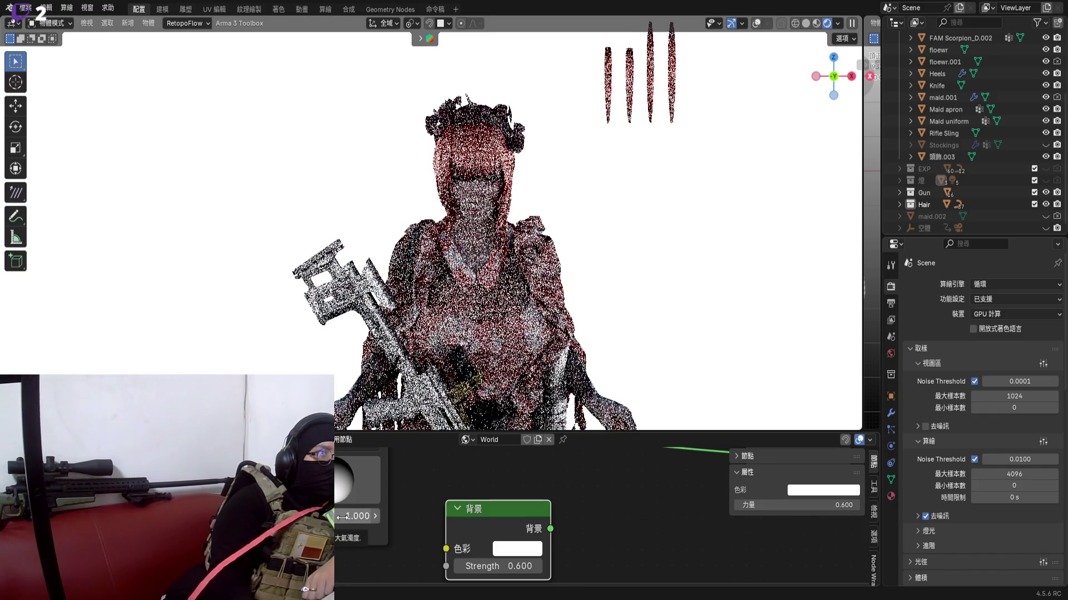
click(337, 475)
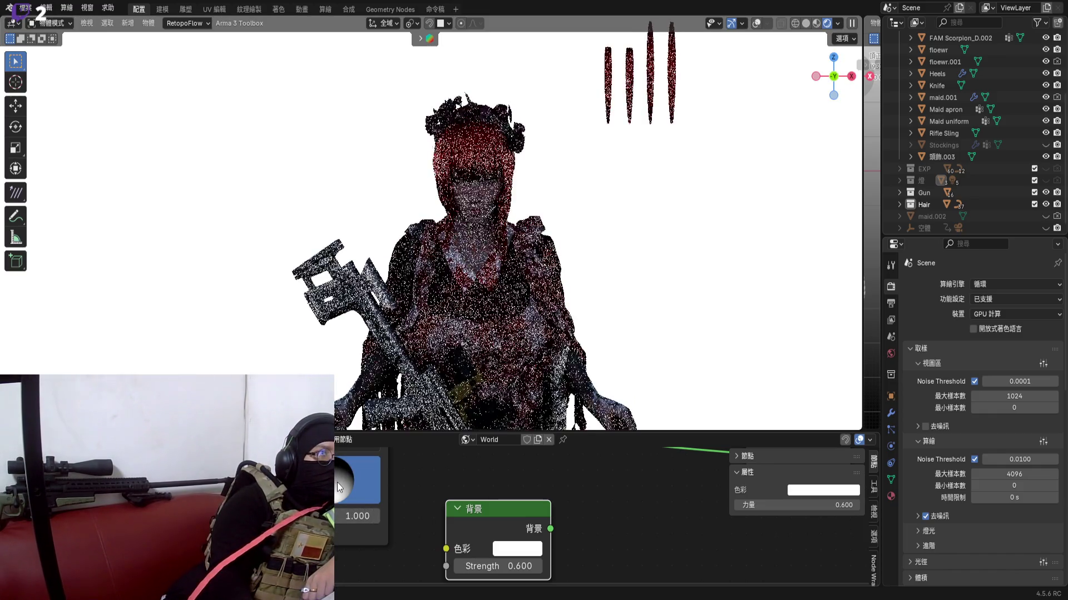
key(ctrl+Right)
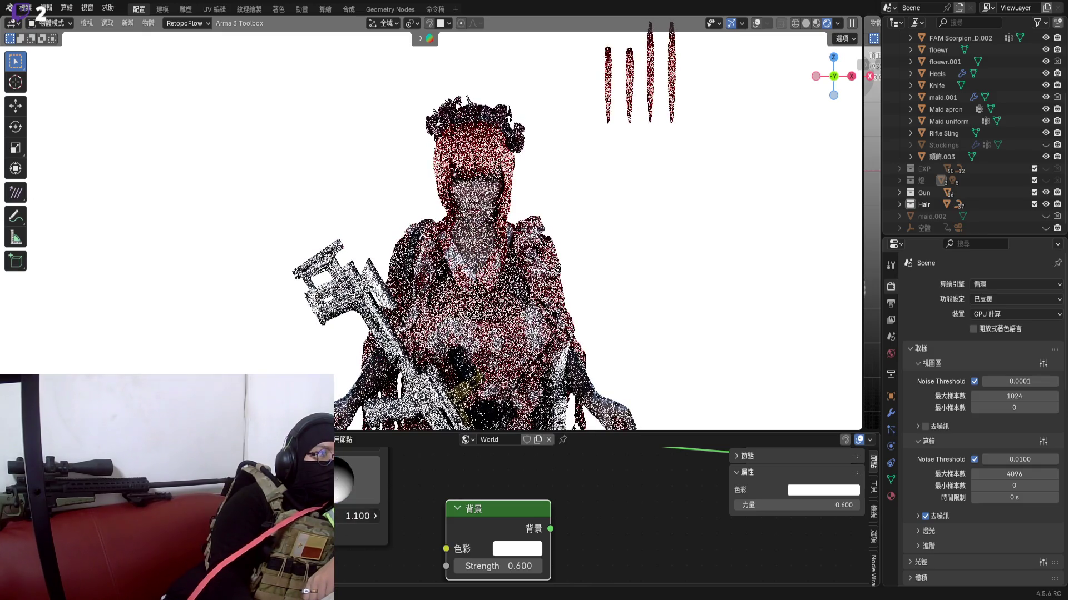
key(ctrl+Right)
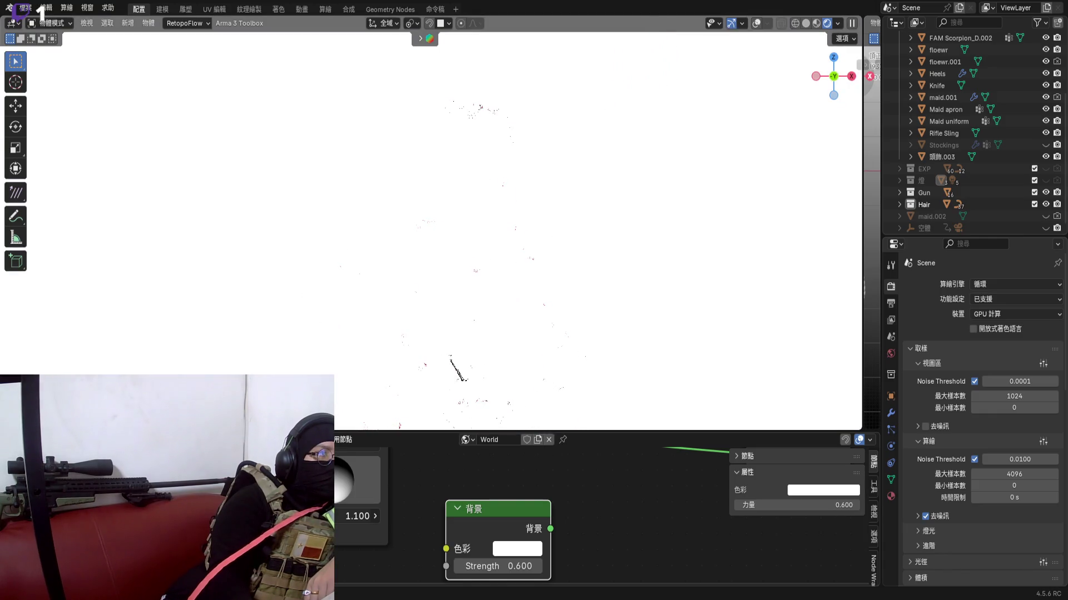
scroll(340, 479, up, 1)
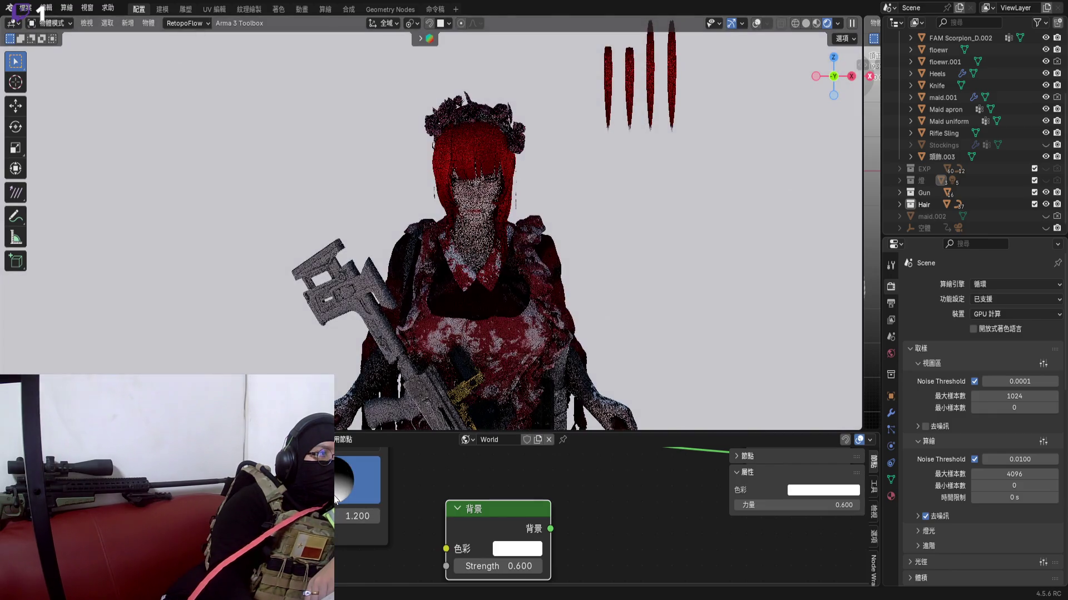
Drag the sky node's value to 2.000 and collapse the node editor under the 3D view
drag(338, 497, 334, 516)
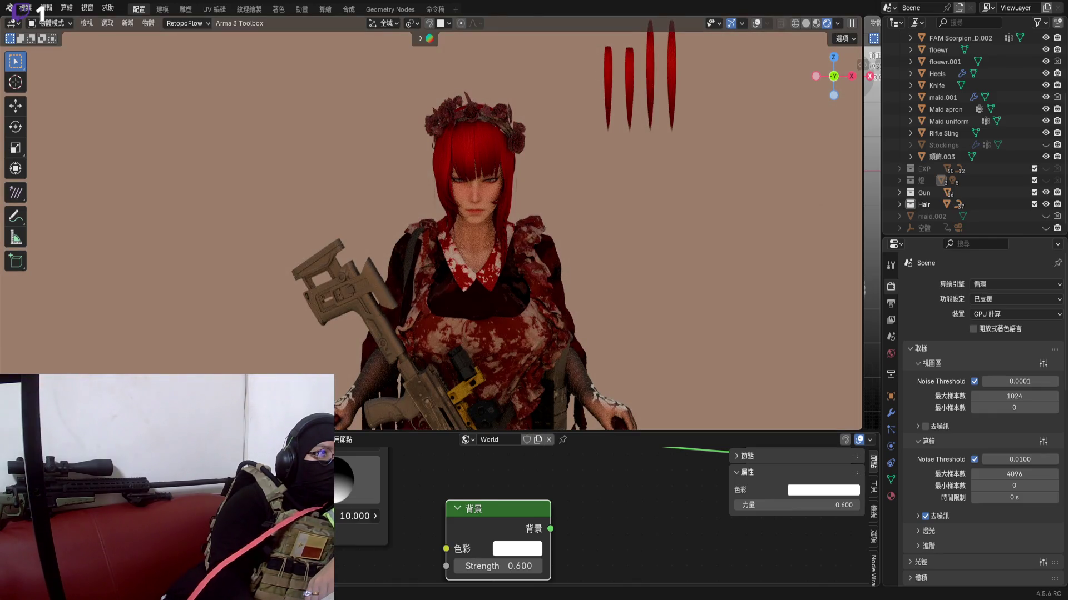
drag(354, 516, 342, 515)
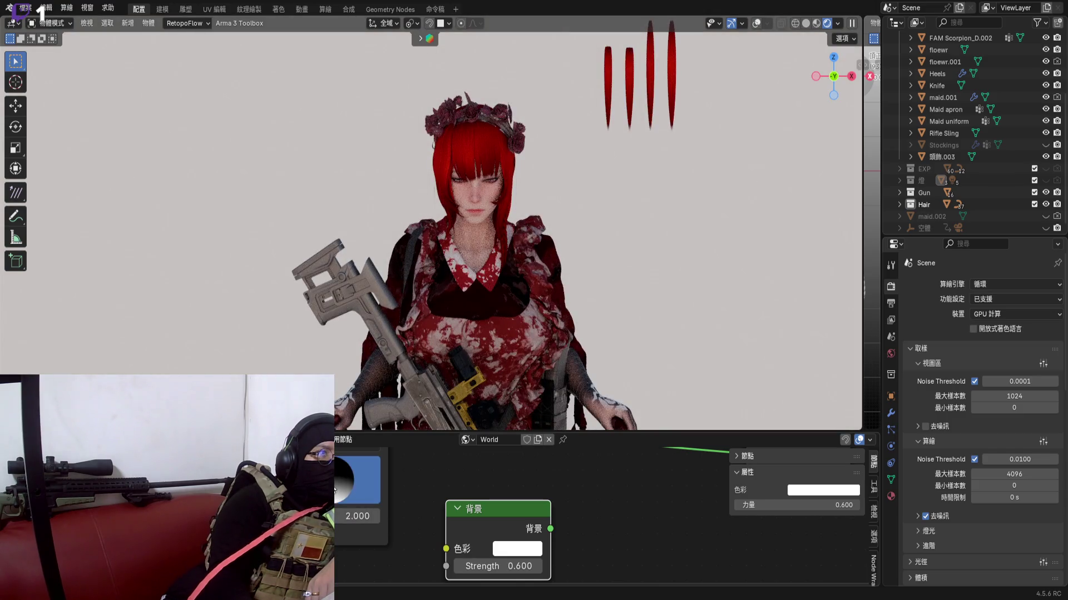
click(339, 489)
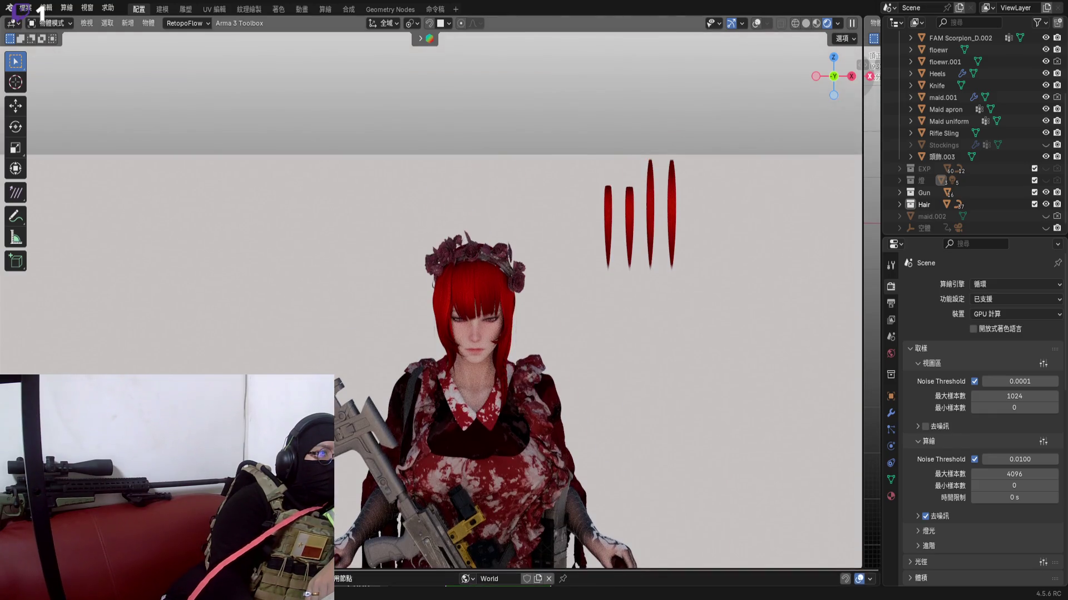
drag(610, 434, 610, 576)
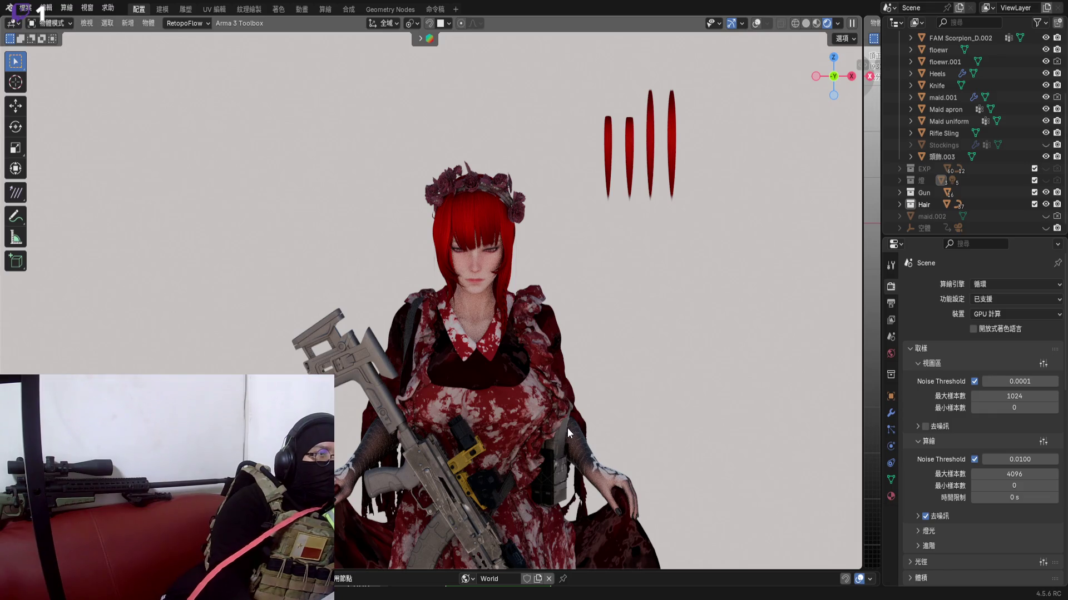
key(ctrl+space)
scroll(575, 407, up, 2)
scroll(579, 418, down, 4)
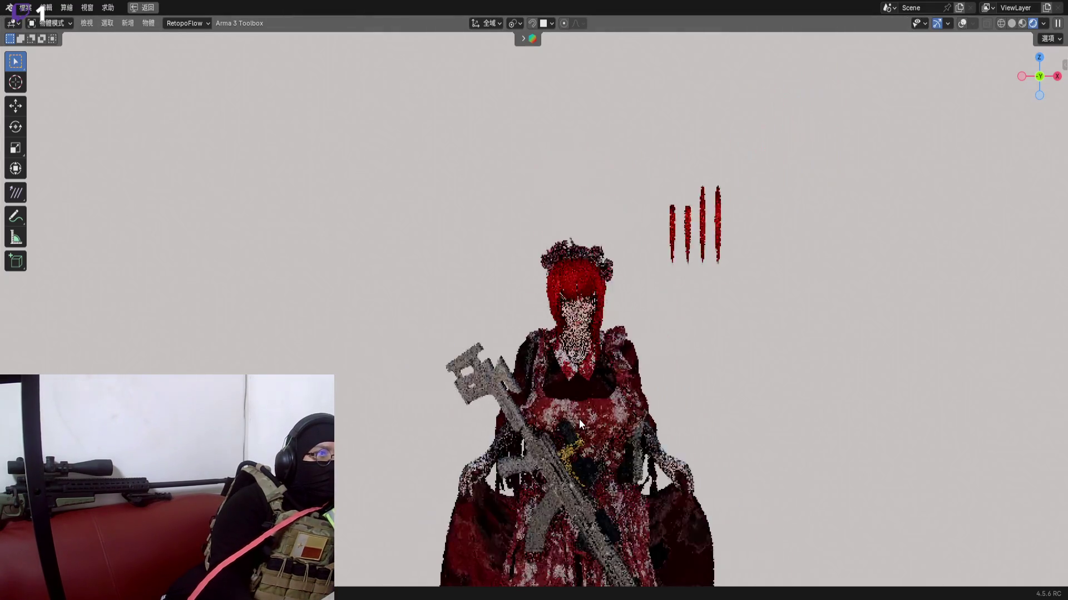
scroll(535, 277, up, 2)
scroll(523, 270, up, 2)
scroll(523, 192, up, 4)
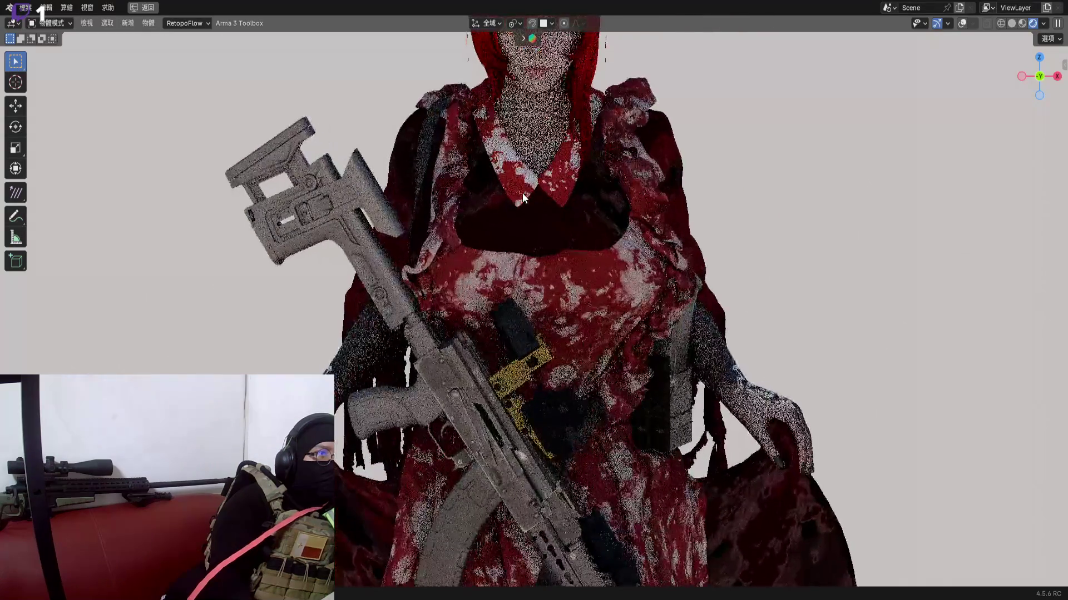
scroll(515, 308, up, 2)
scroll(515, 310, down, 1)
scroll(519, 325, down, 1)
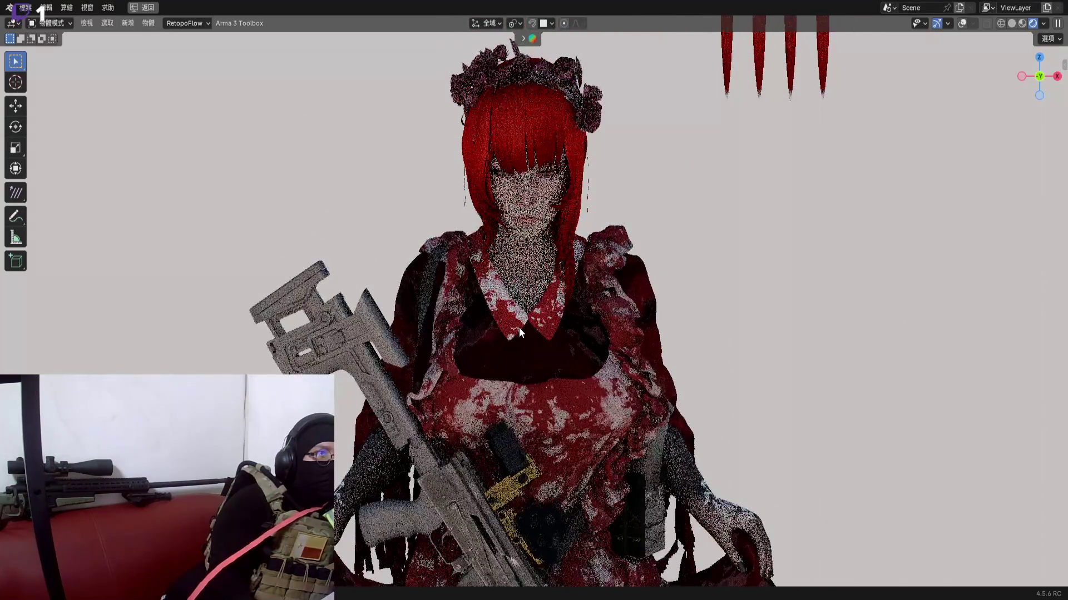
shift+middle_drag(521, 314, 511, 343)
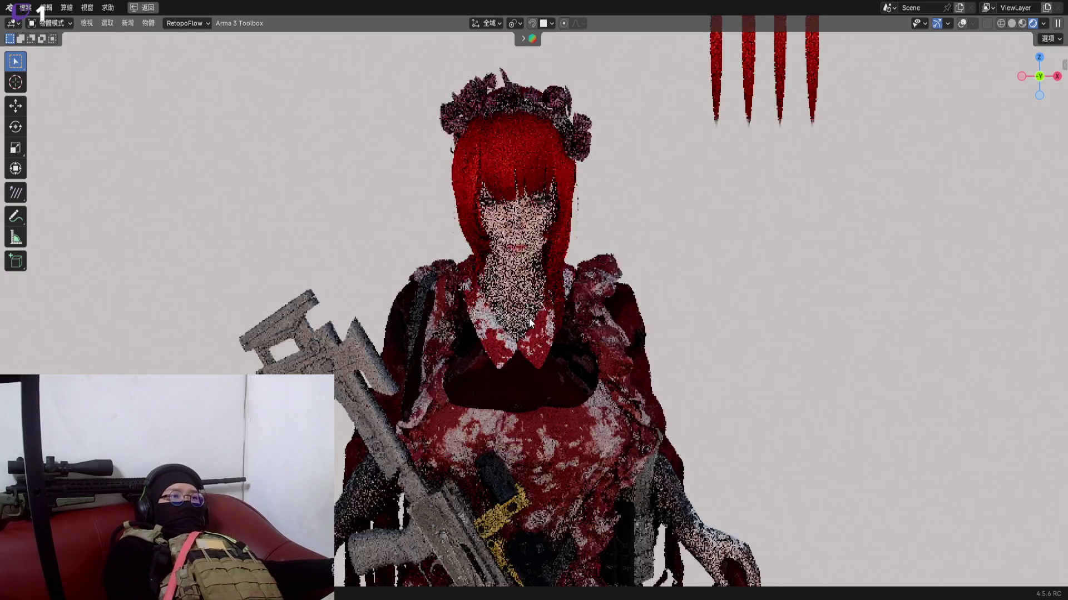
scroll(735, 241, down, 3)
scroll(539, 317, up, 1)
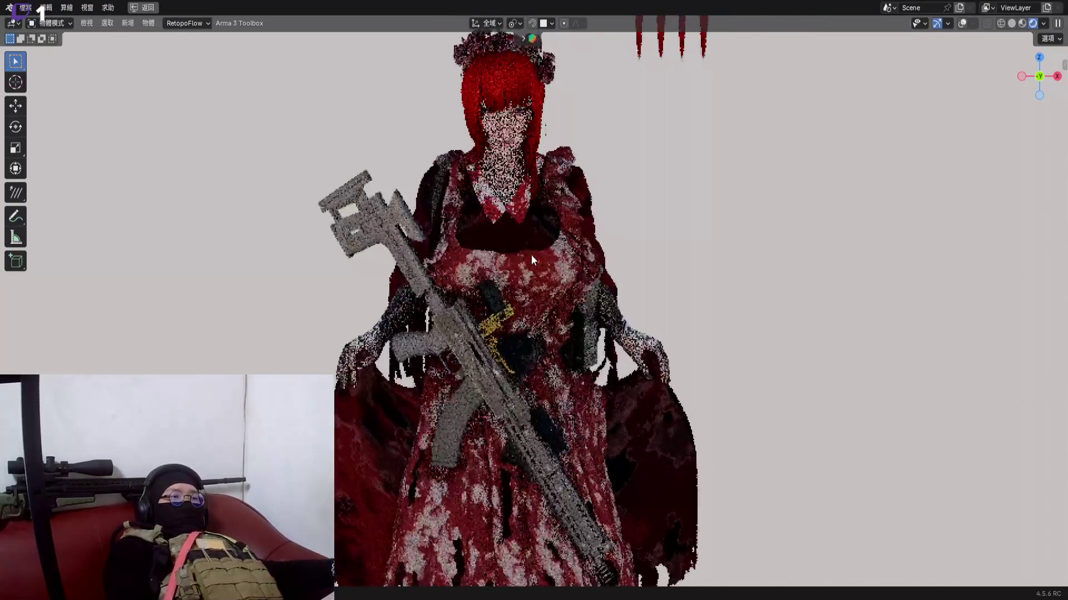
scroll(519, 299, down, 1)
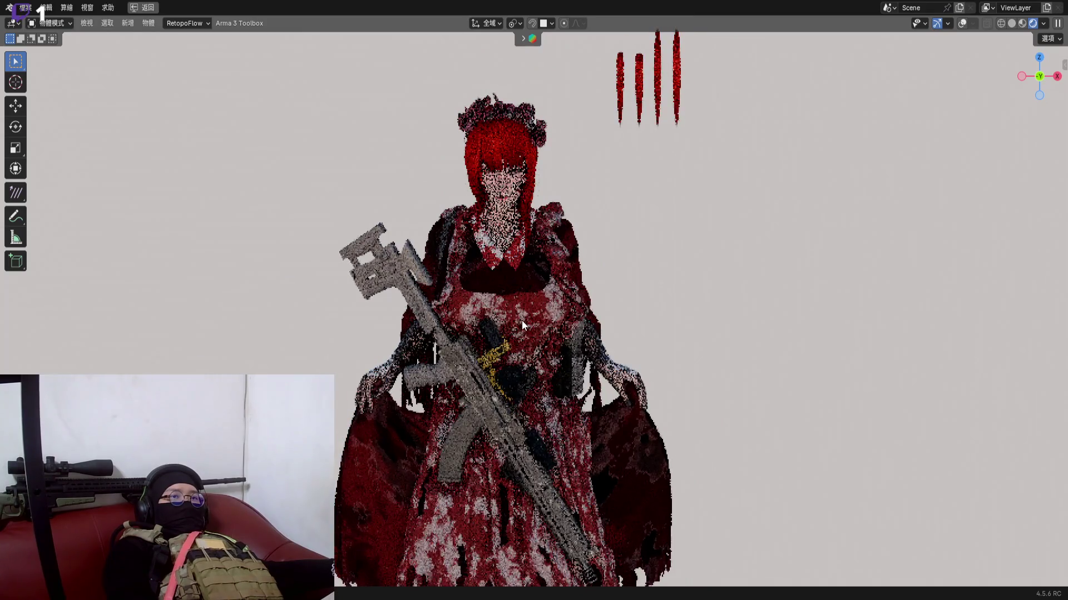
scroll(617, 248, down, 1)
scroll(507, 230, up, 1)
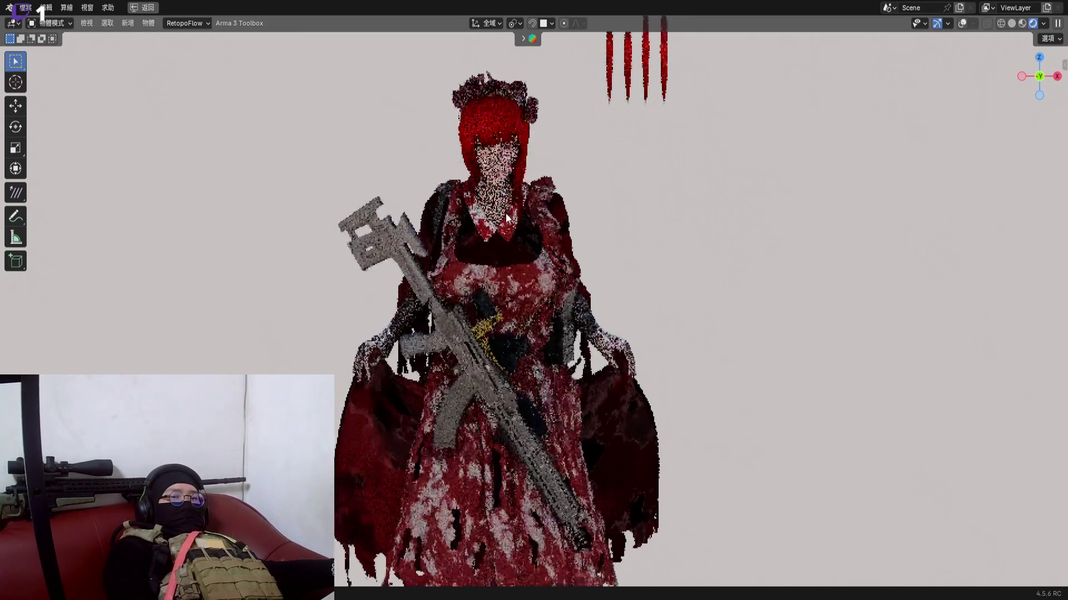
key(ctrl+alt+space)
scroll(471, 227, down, 1)
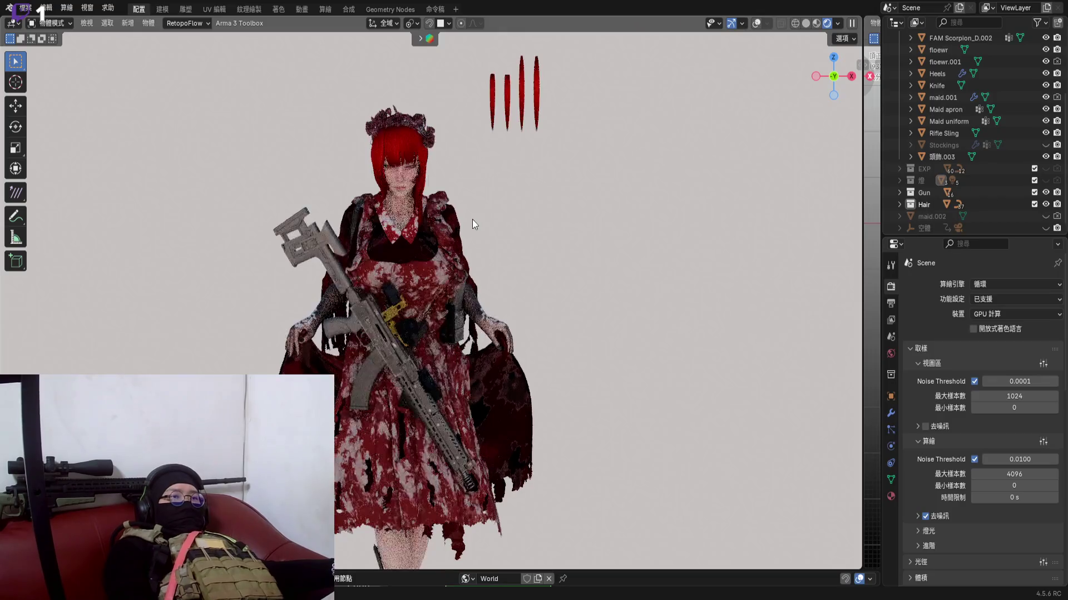
Split the 3D area into two side-by-side views and unhide the Stockings object
drag(859, 54, 533, 59)
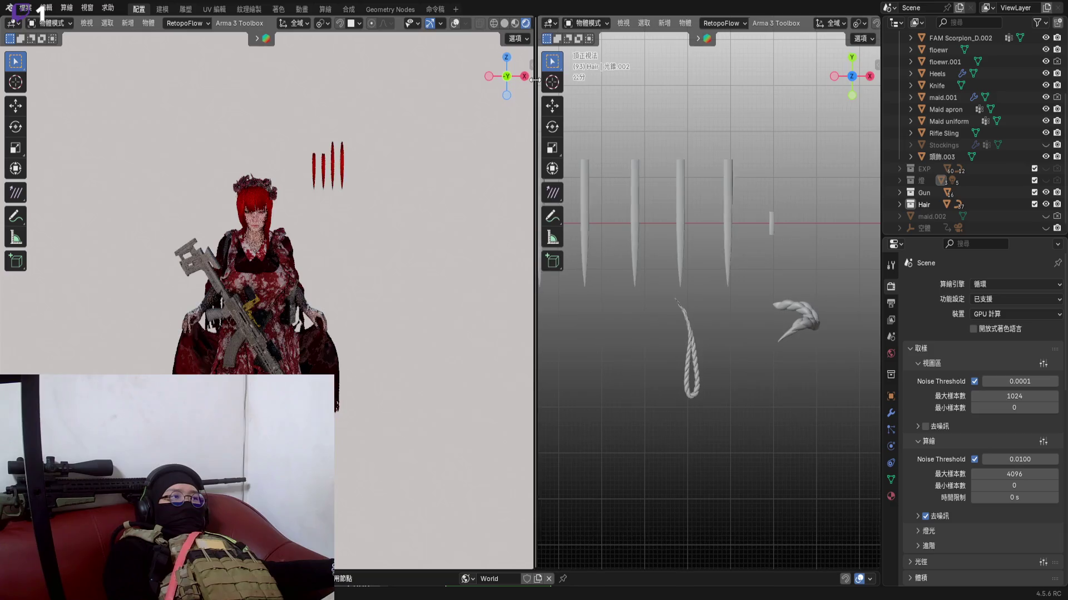
scroll(276, 262, up, 3)
scroll(252, 349, up, 3)
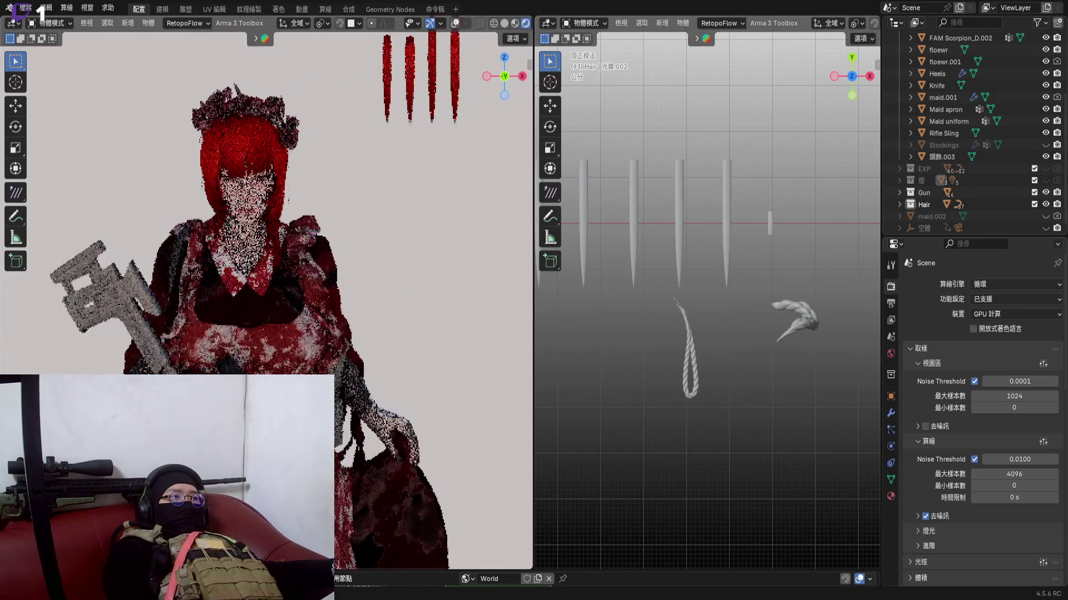
shift+middle_drag(252, 349, 270, 217)
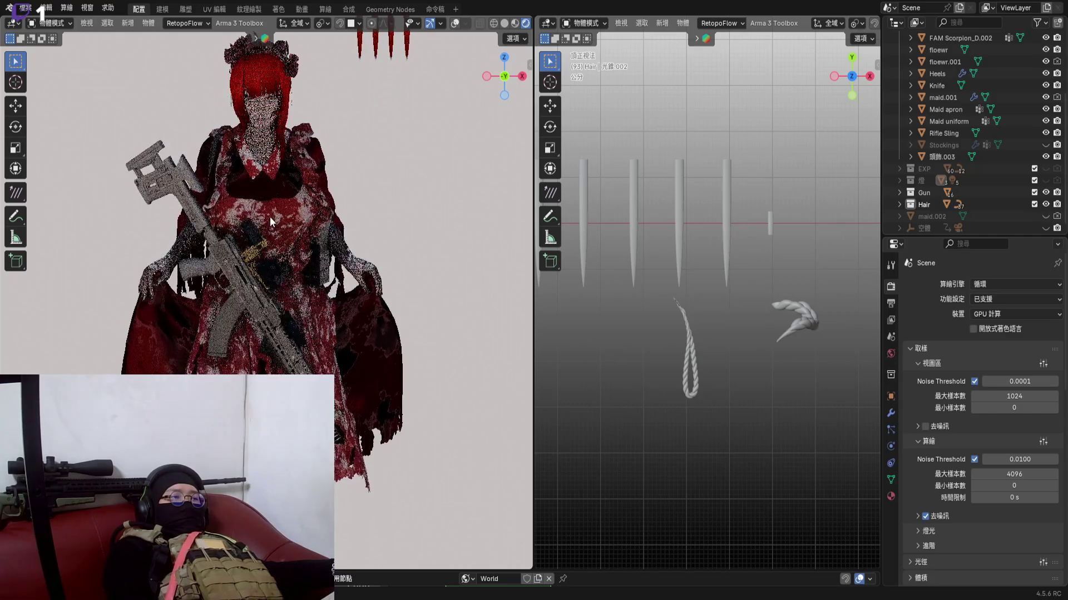
click(1045, 144)
middle_drag(357, 287, 321, 269)
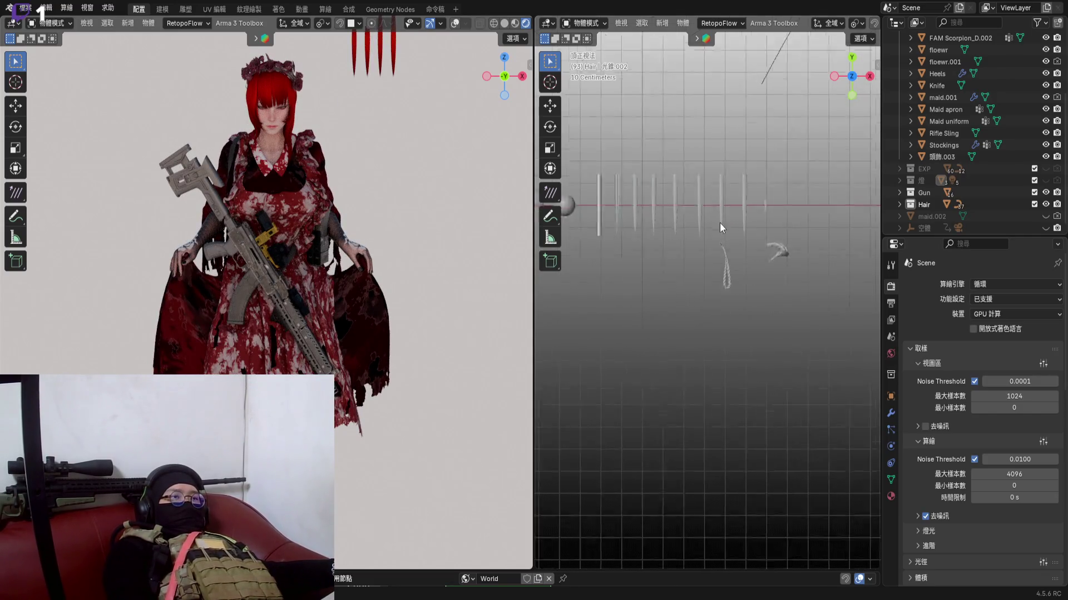
scroll(720, 223, down, 8)
Frame the character's face in the right view, hide its overlays and render both views
mouse_move(789, 281)
shift+middle_down()
mouse_move(710, 257)
mouse_move(614, 269)
mouse_move(772, 281)
mouse_move(736, 274)
mouse_move(728, 300)
mouse_move(707, 296)
mouse_move(707, 325)
mouse_move(641, 287)
shift+middle_up()
scroll(757, 260, up, 5)
mouse_move(756, 260)
shift+middle_down()
mouse_move(723, 352)
mouse_move(688, 236)
mouse_move(693, 209)
mouse_move(763, 134)
mouse_move(856, 85)
mouse_move(680, 213)
shift+middle_up()
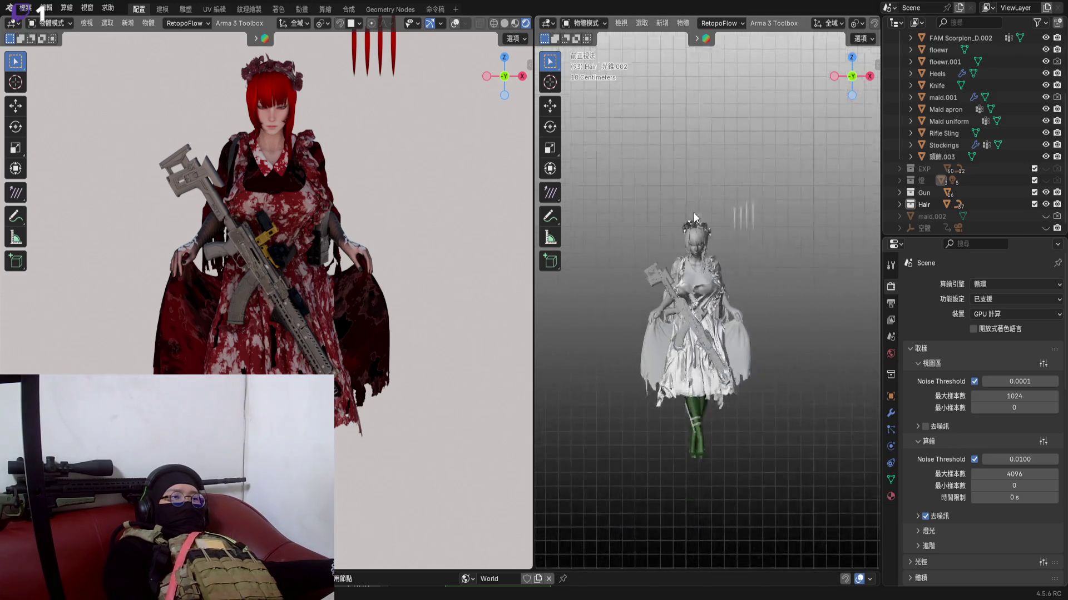
scroll(693, 212, up, 8)
scroll(701, 165, down, 2)
mouse_move(695, 161)
shift+middle_down()
mouse_move(708, 189)
mouse_move(692, 254)
mouse_move(694, 239)
mouse_move(698, 284)
shift+middle_up()
scroll(705, 204, up, 3)
scroll(701, 183, up, 3)
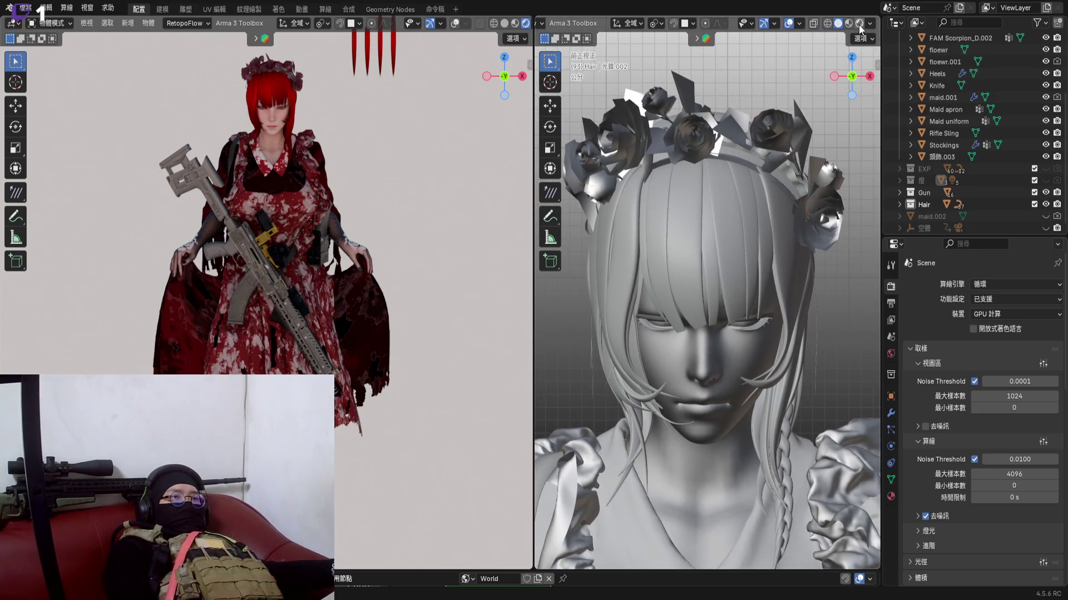
click(859, 24)
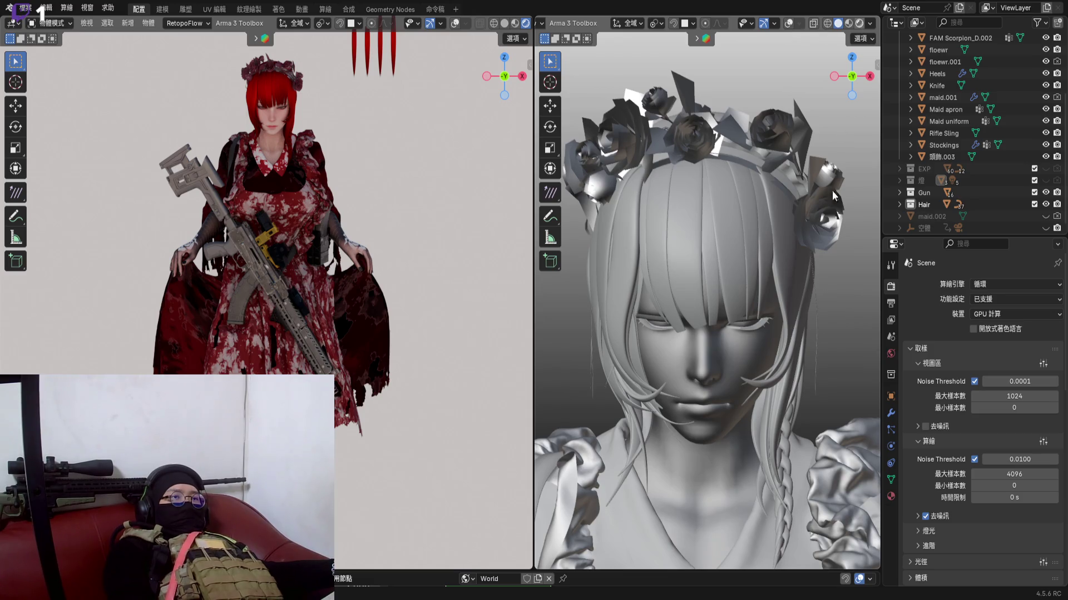
key(z)
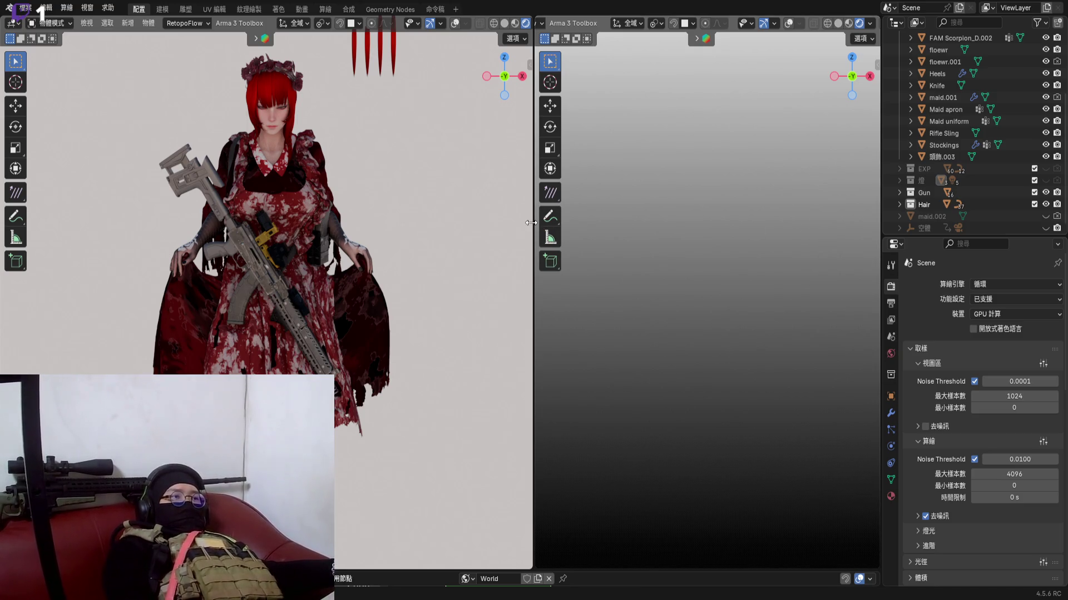
click(514, 22)
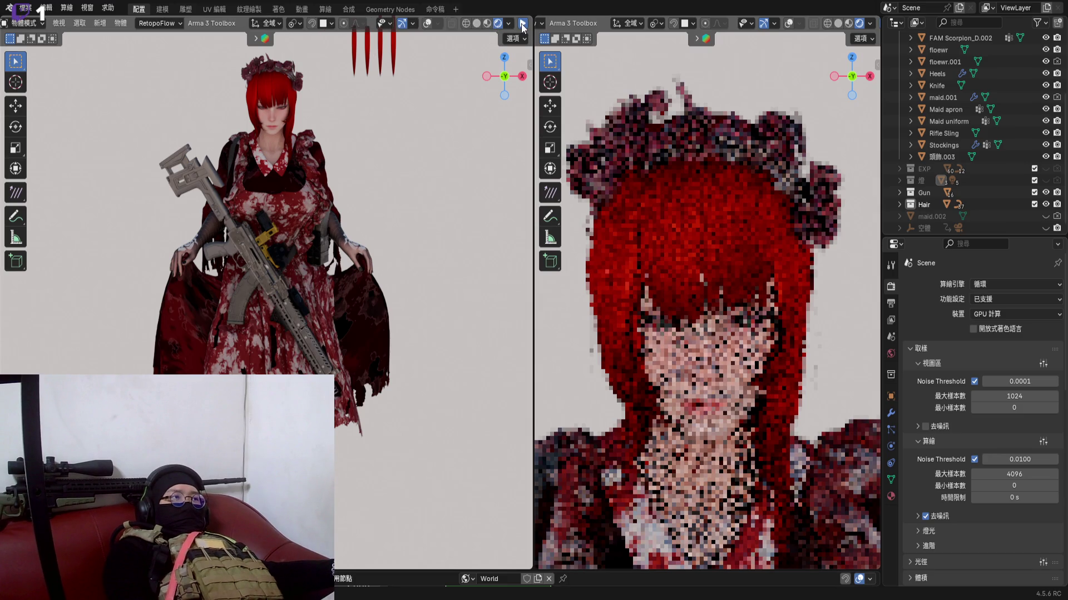
Widen the right view, resume its live render and preview the face in material shading
drag(533, 210, 455, 211)
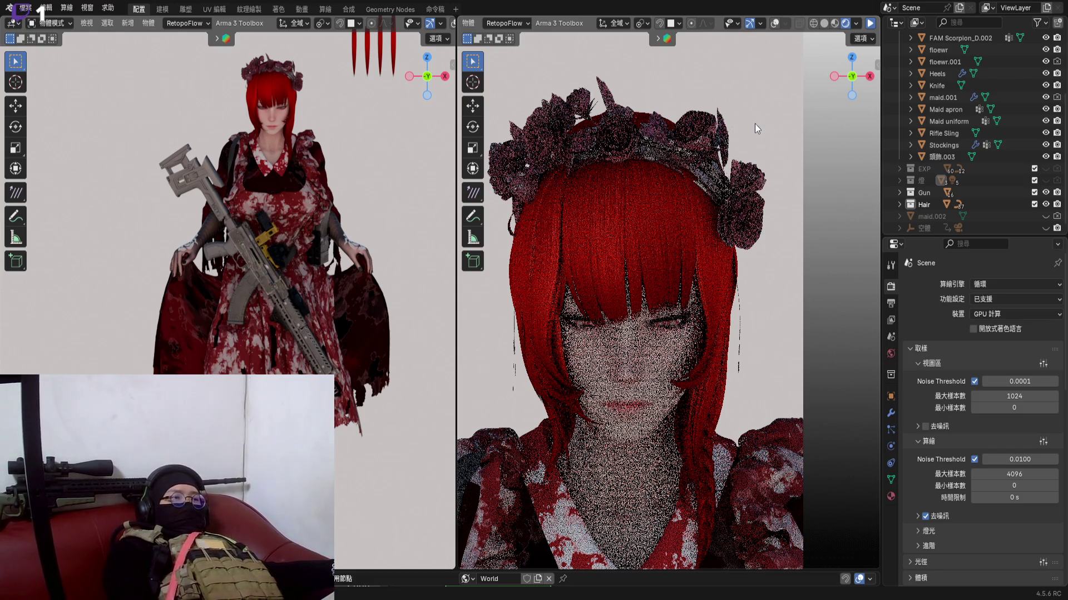
click(871, 25)
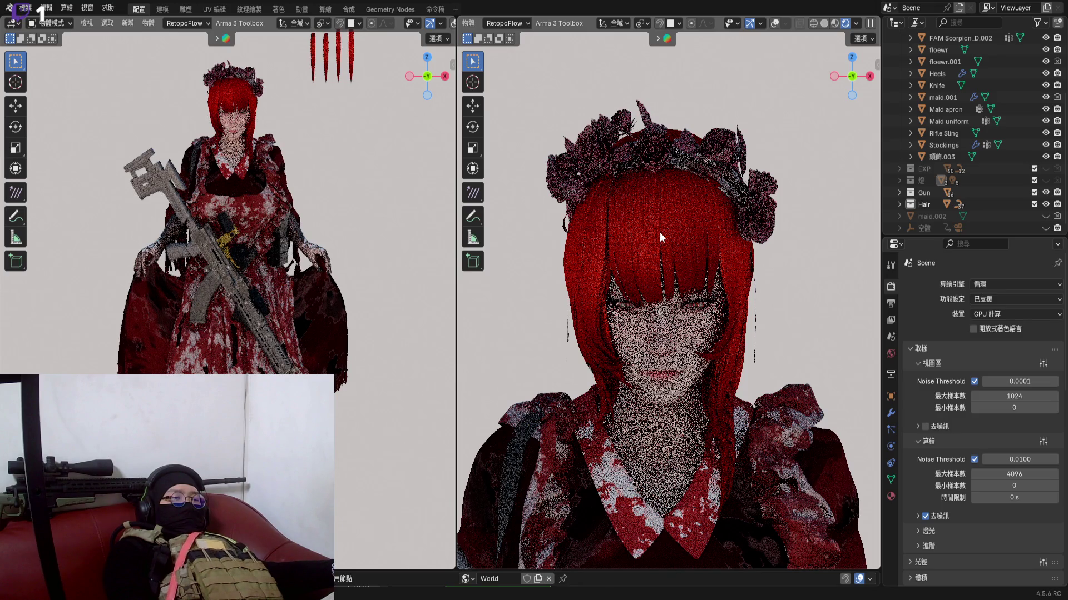
scroll(660, 233, down, 1)
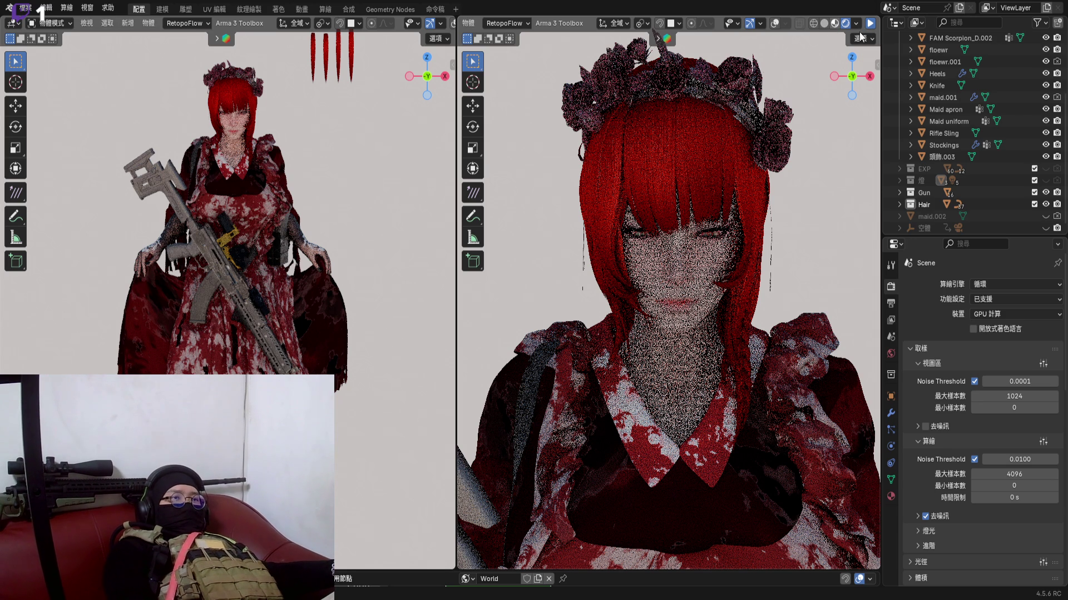
click(835, 22)
scroll(650, 284, down, 3)
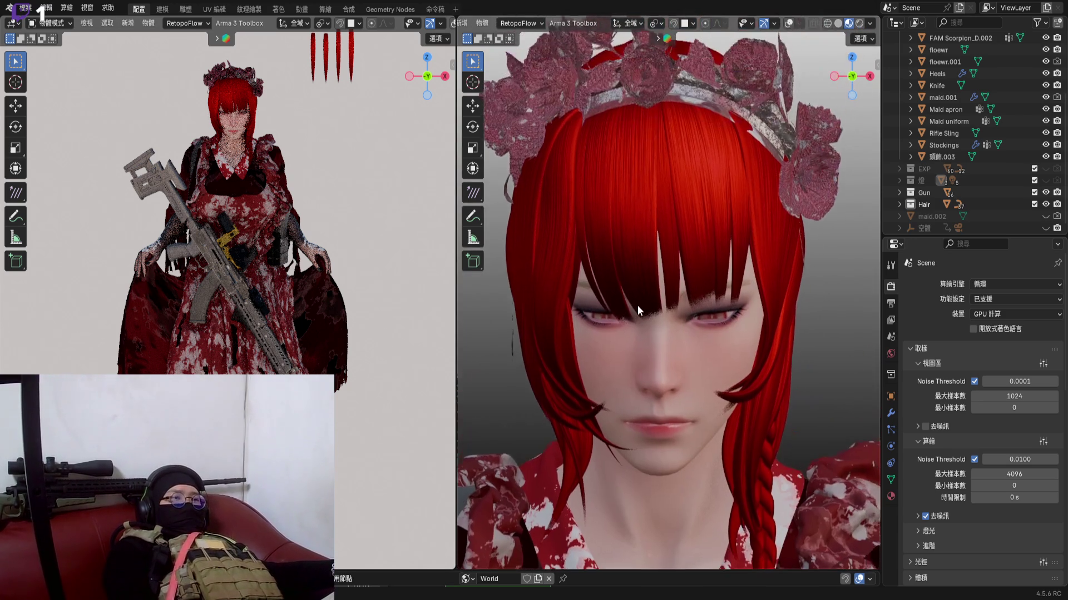
scroll(643, 268, down, 2)
mouse_move(655, 291)
shift+middle_down()
mouse_move(693, 189)
mouse_move(690, 223)
shift+middle_up()
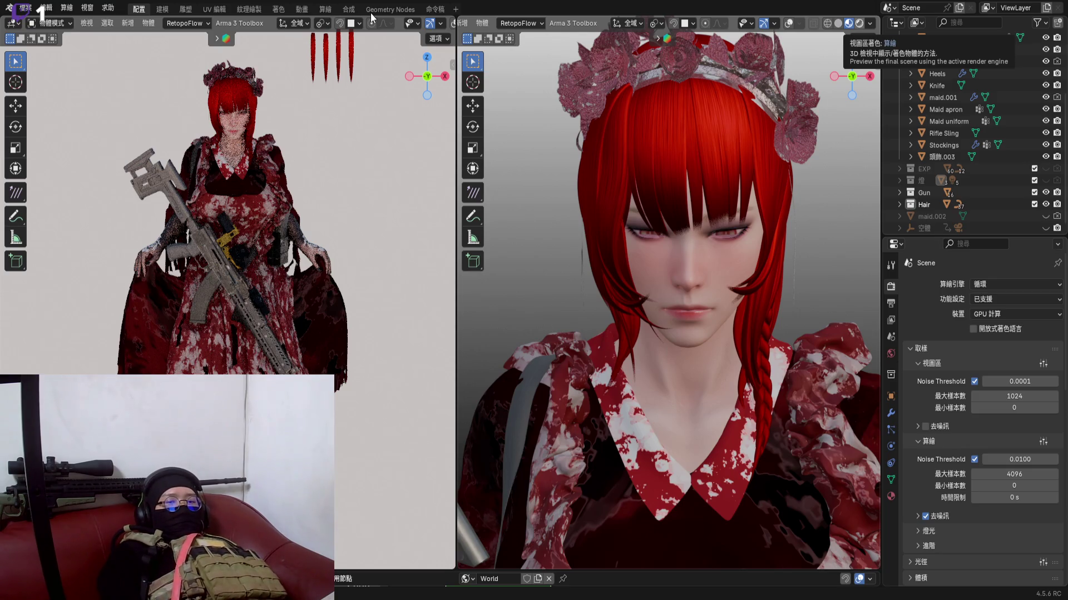
key(z)
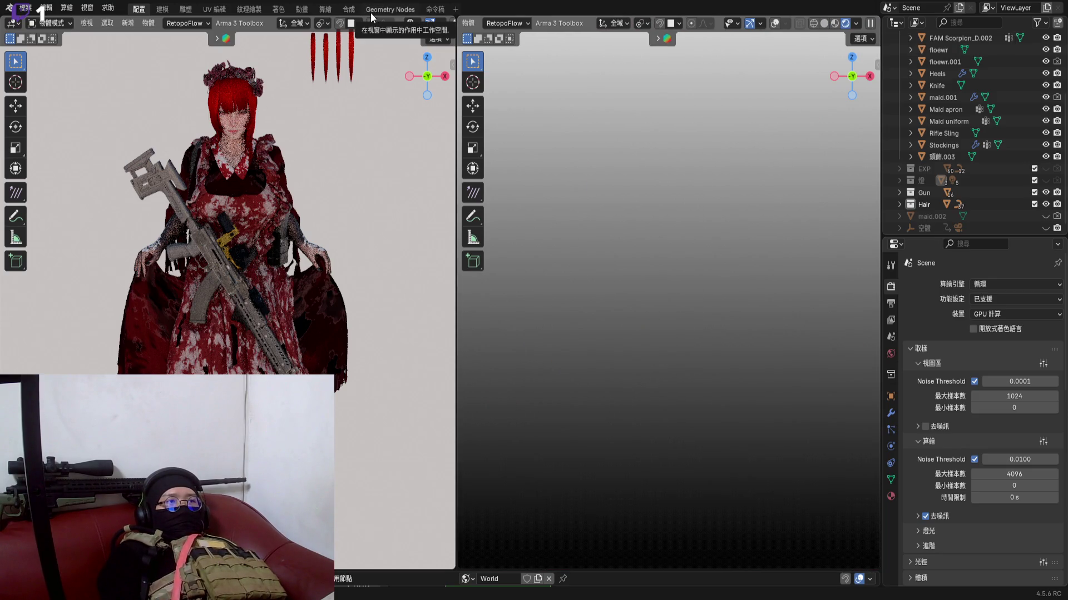